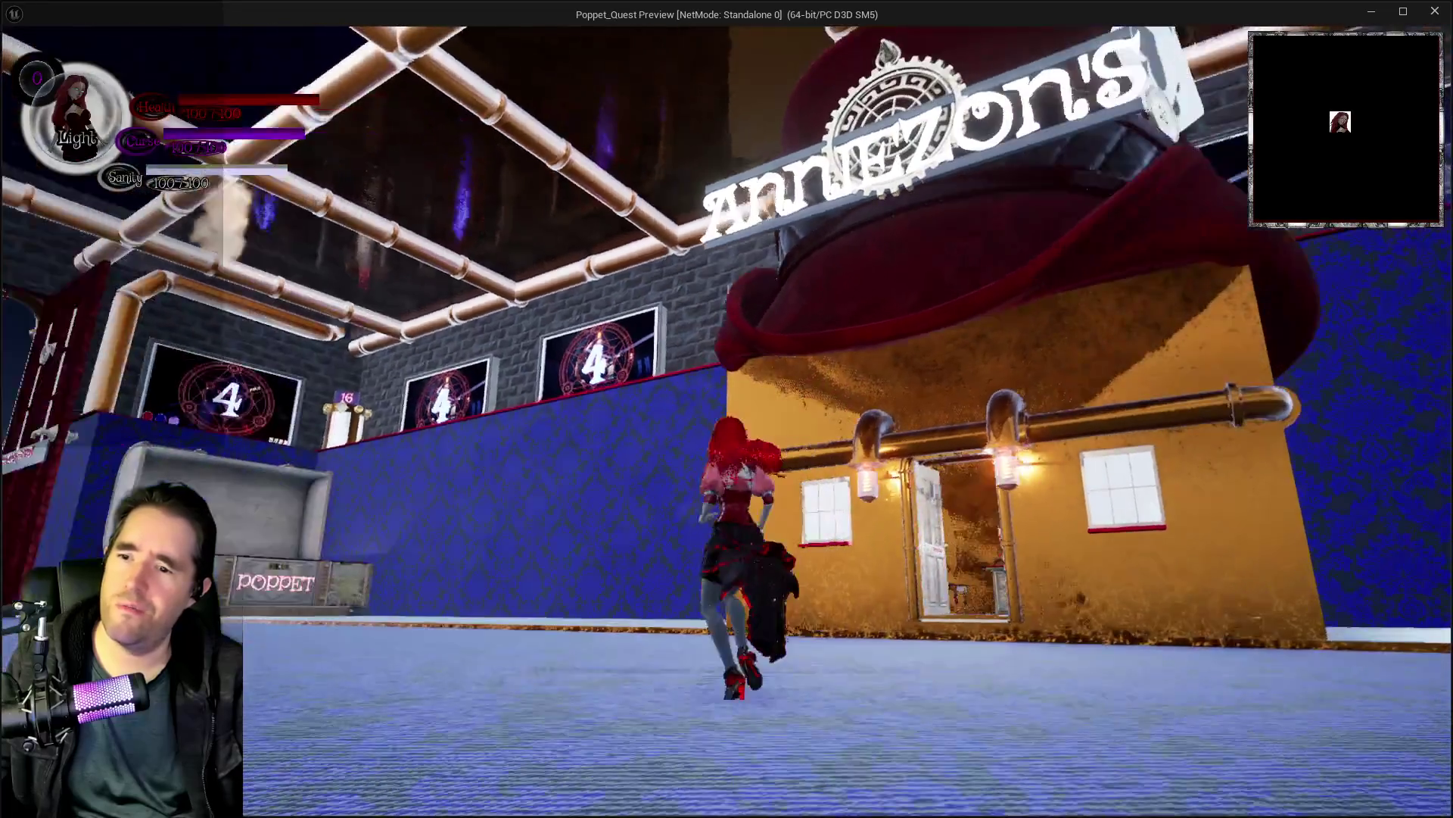
Step: Stop the play session and toggle the DL_C3_Haunted_Gallery layer off and back on
{"action": "key", "text": "alt+Tab"}
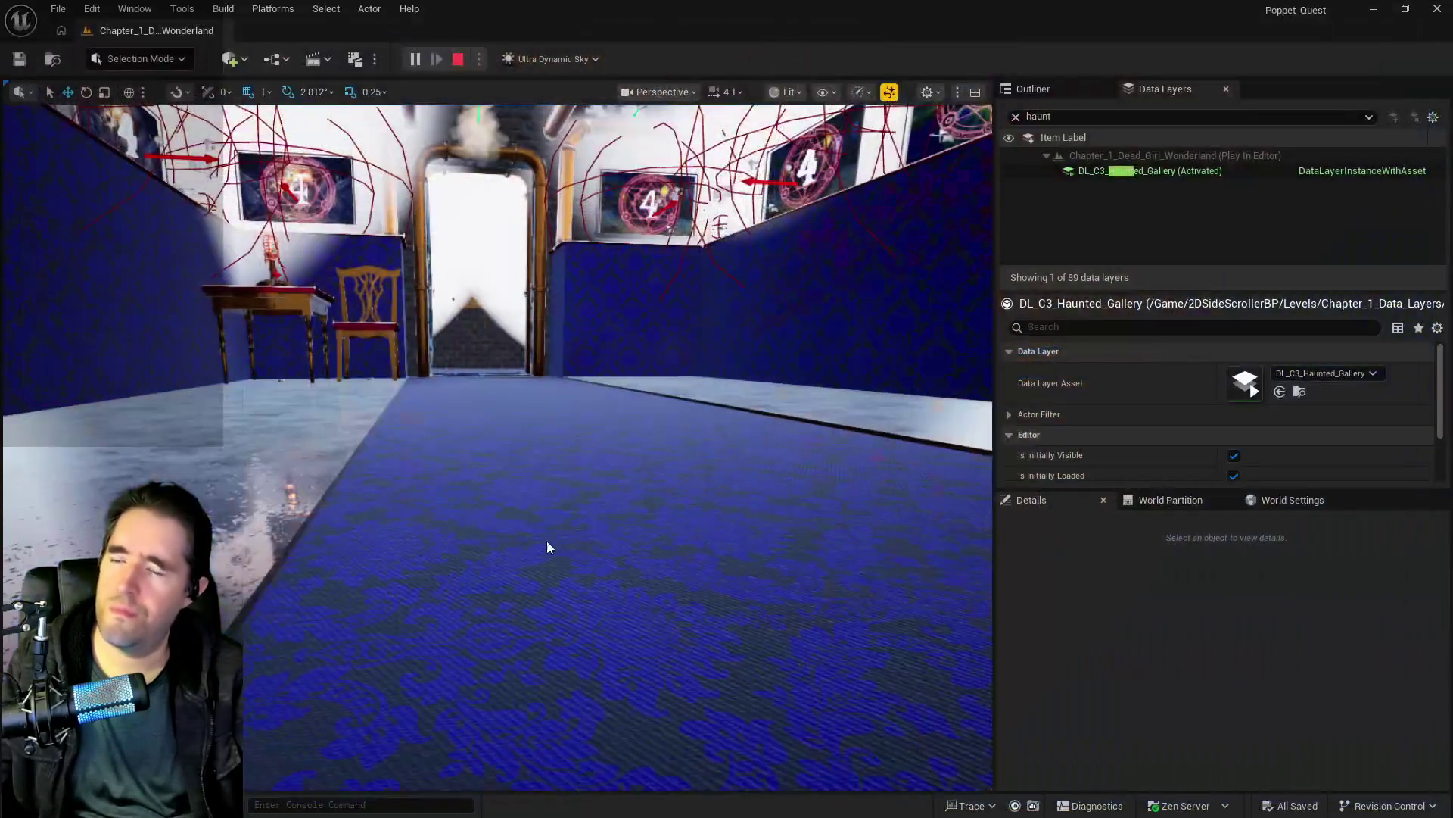
{"action": "key", "text": "Escape"}
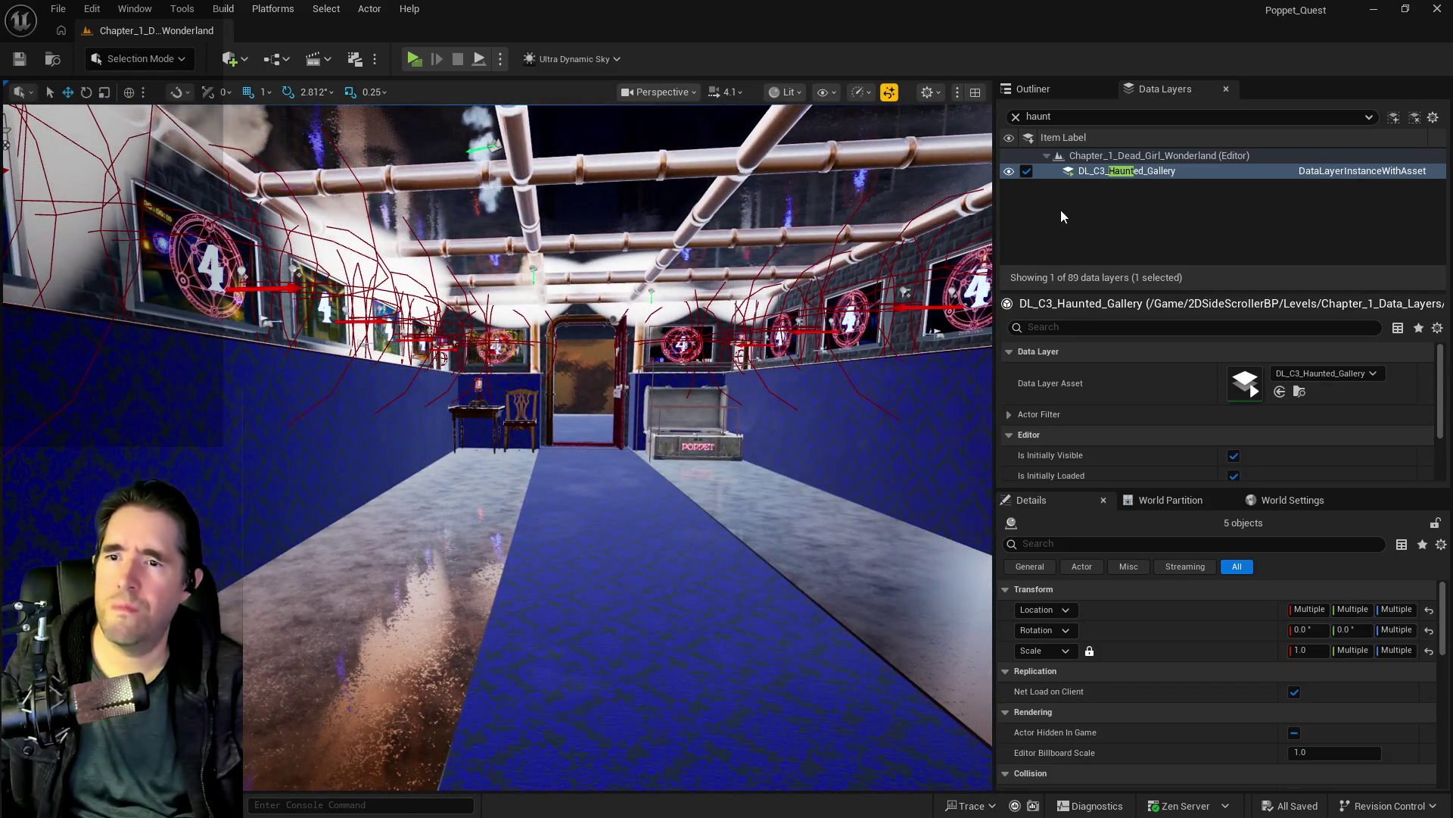
{"action": "left_click", "coordinate": [1027, 171]}
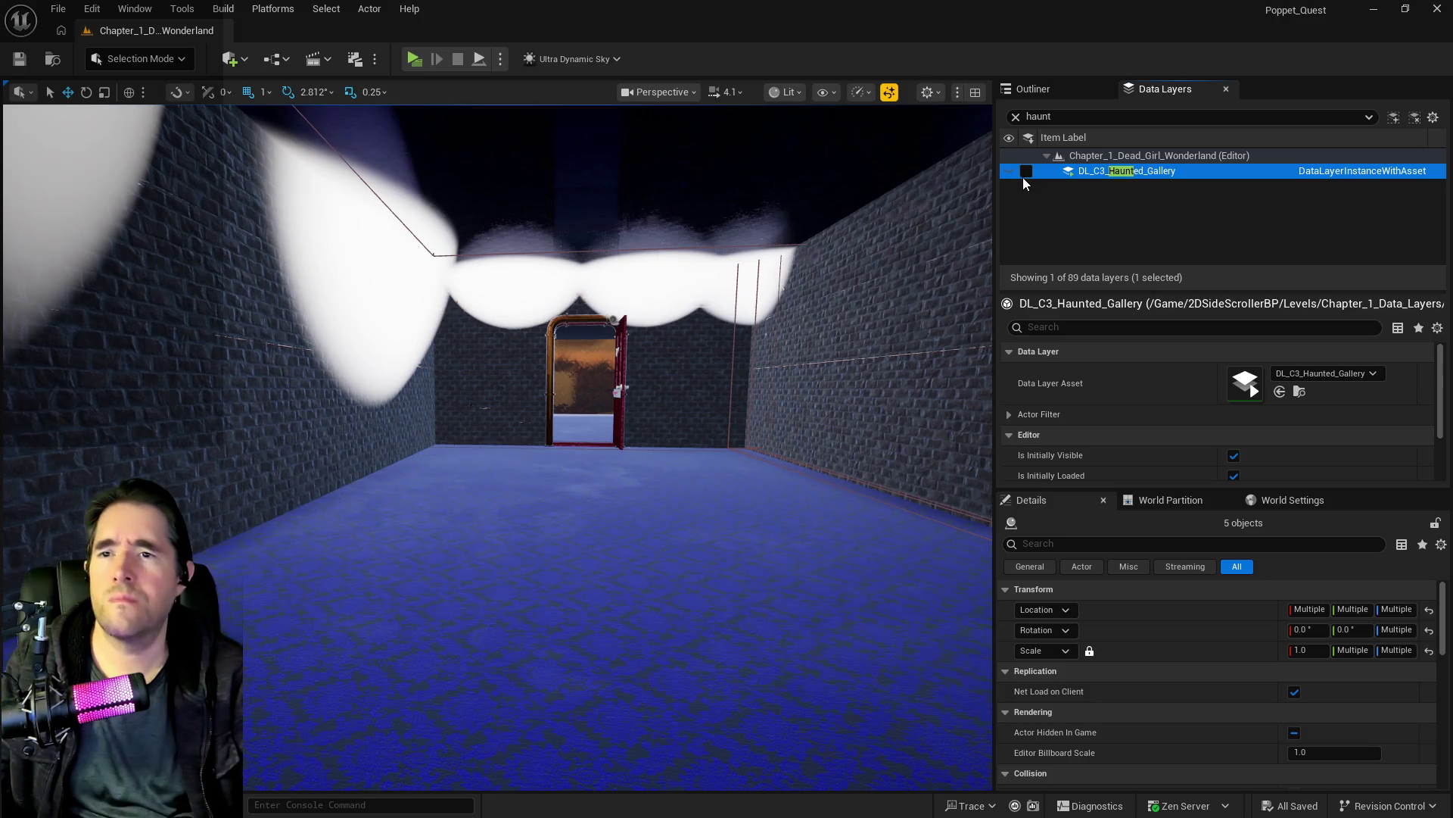
{"action": "left_click", "coordinate": [1027, 171]}
{"action": "left_click_drag", "start_coordinate": [577, 545], "coordinate": [577, 545]}
{"action": "left_click_drag", "start_coordinate": [496, 409], "coordinate": [497, 410]}
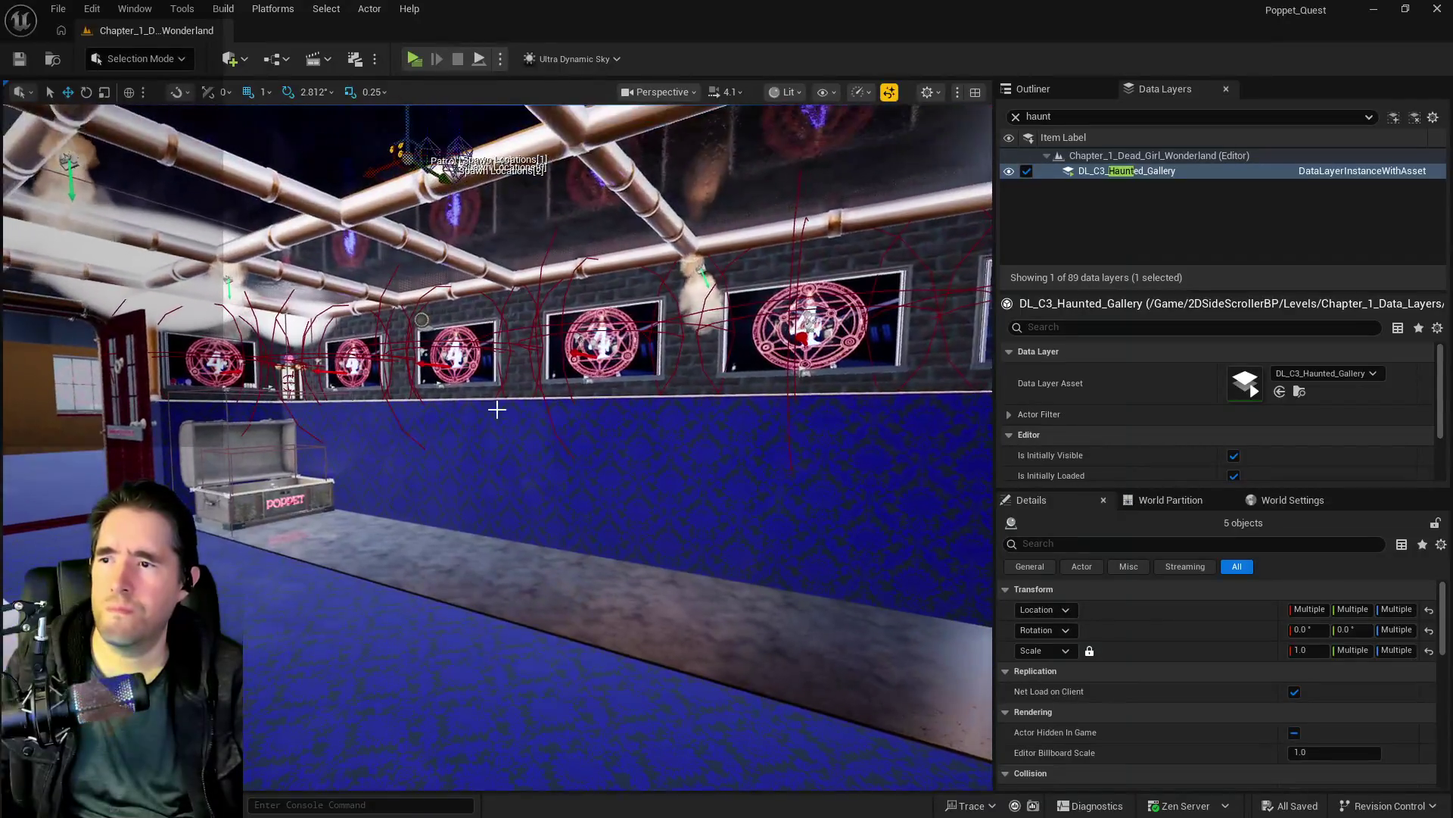
Step: Select the gallery's room info actor and turn the view toward the doorway corridor
{"action": "left_click", "coordinate": [422, 320]}
{"action": "scroll", "coordinate": [1093, 716], "scroll_direction": "down", "scroll_amount": 5}
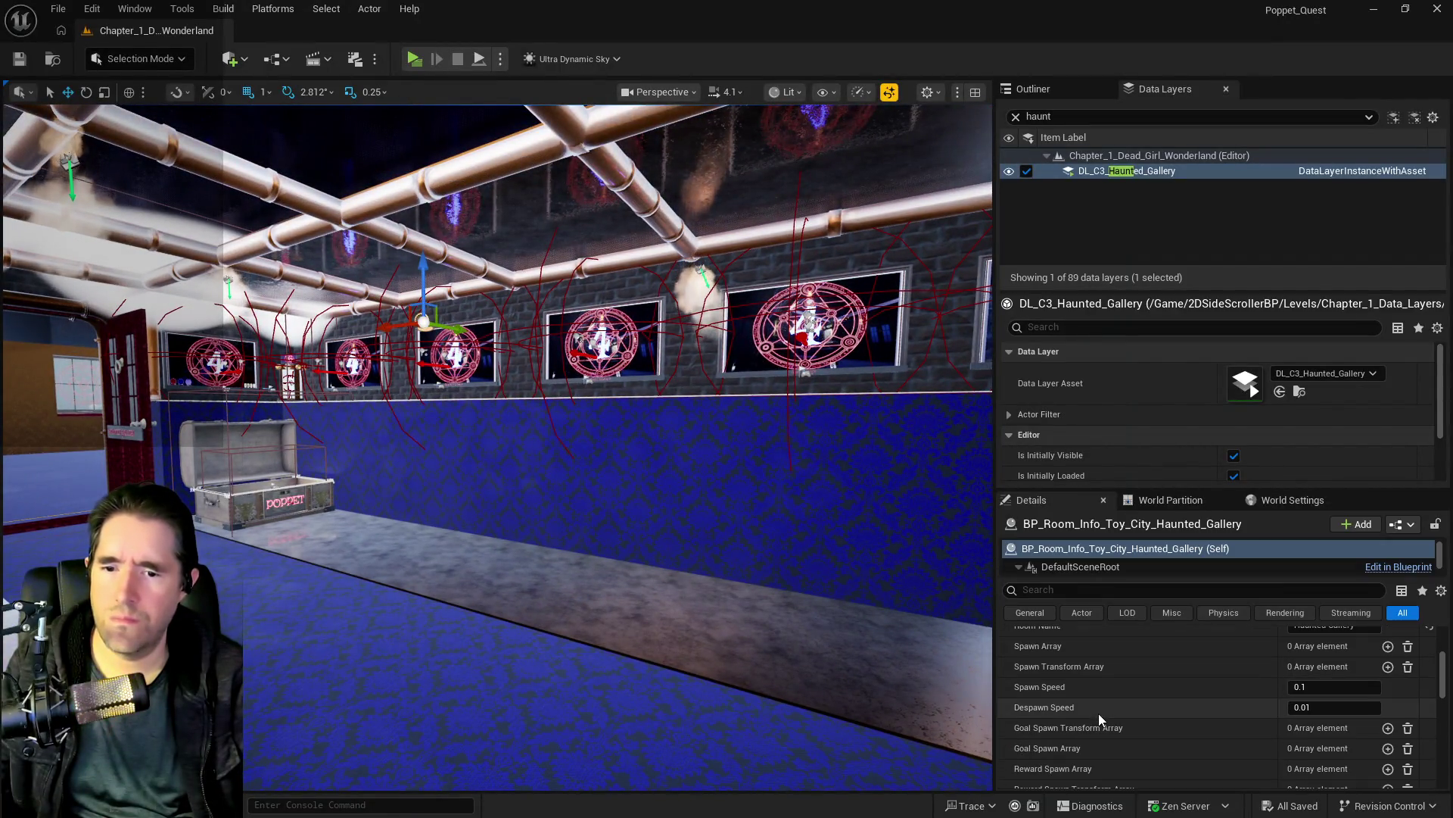
{"action": "scroll", "coordinate": [1102, 725], "scroll_direction": "down", "scroll_amount": 3}
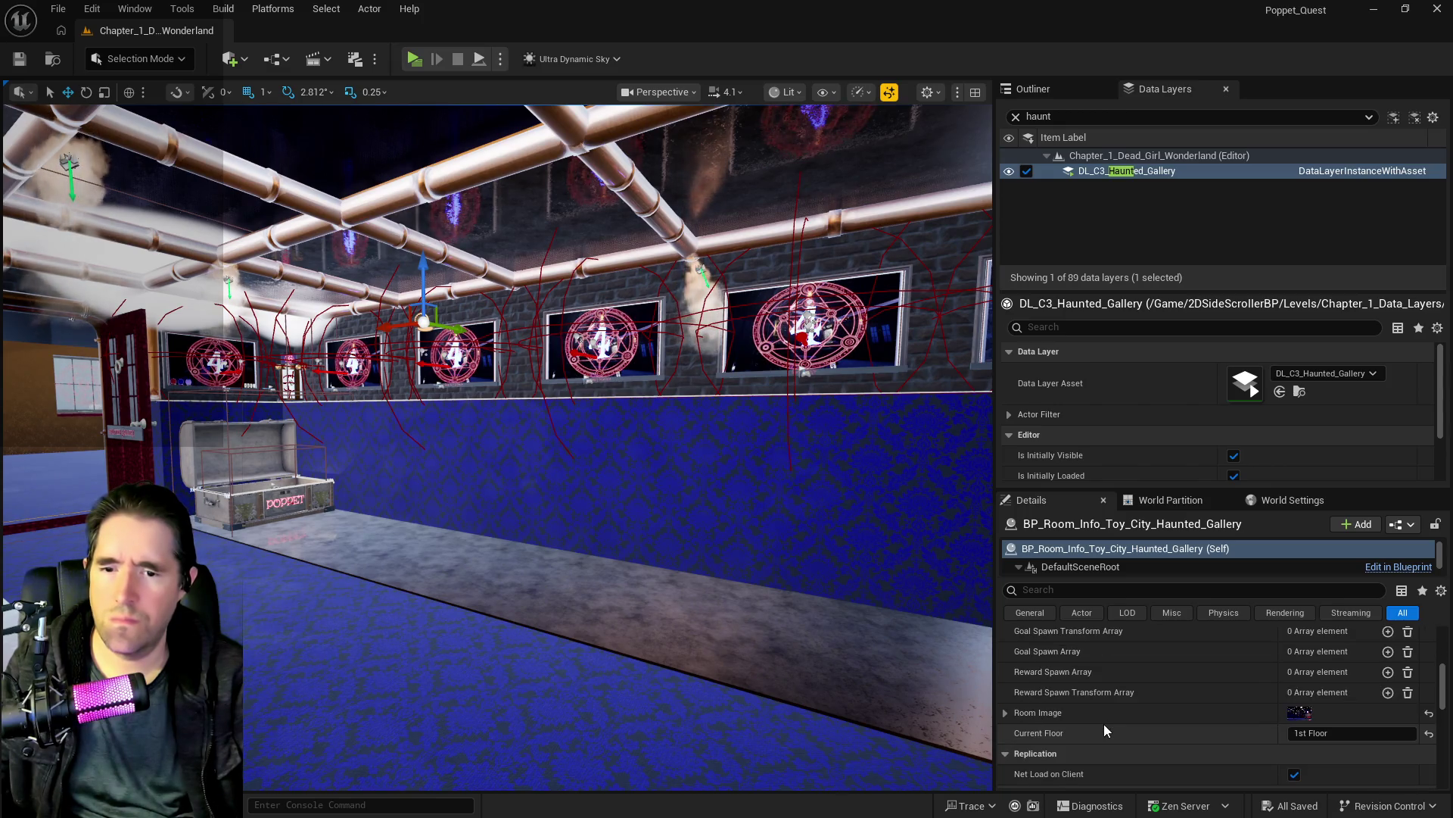
{"action": "mouse_move", "coordinate": [757, 606]}
{"action": "left_mouse_down"}
{"action": "mouse_move", "coordinate": [644, 598]}
{"action": "mouse_move", "coordinate": [636, 492]}
{"action": "mouse_move", "coordinate": [590, 485]}
{"action": "mouse_move", "coordinate": [560, 416]}
{"action": "mouse_move", "coordinate": [598, 530]}
{"action": "mouse_move", "coordinate": [591, 515]}
{"action": "left_mouse_up"}
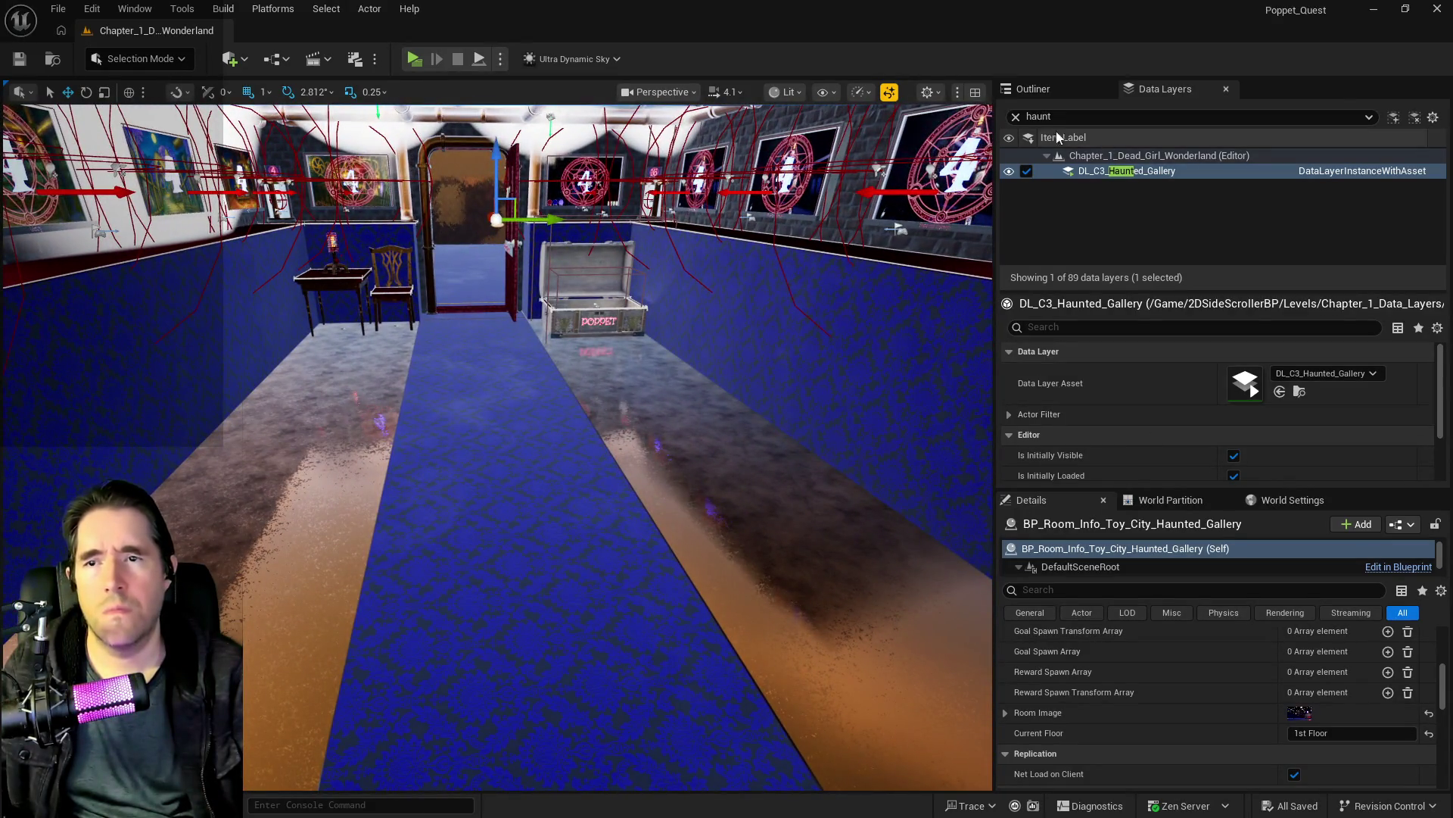
Step: Clear the layer search, toggle DL_C3_Haunted_Gallery again, and show the Outliner actor list
{"action": "left_click", "coordinate": [1016, 118]}
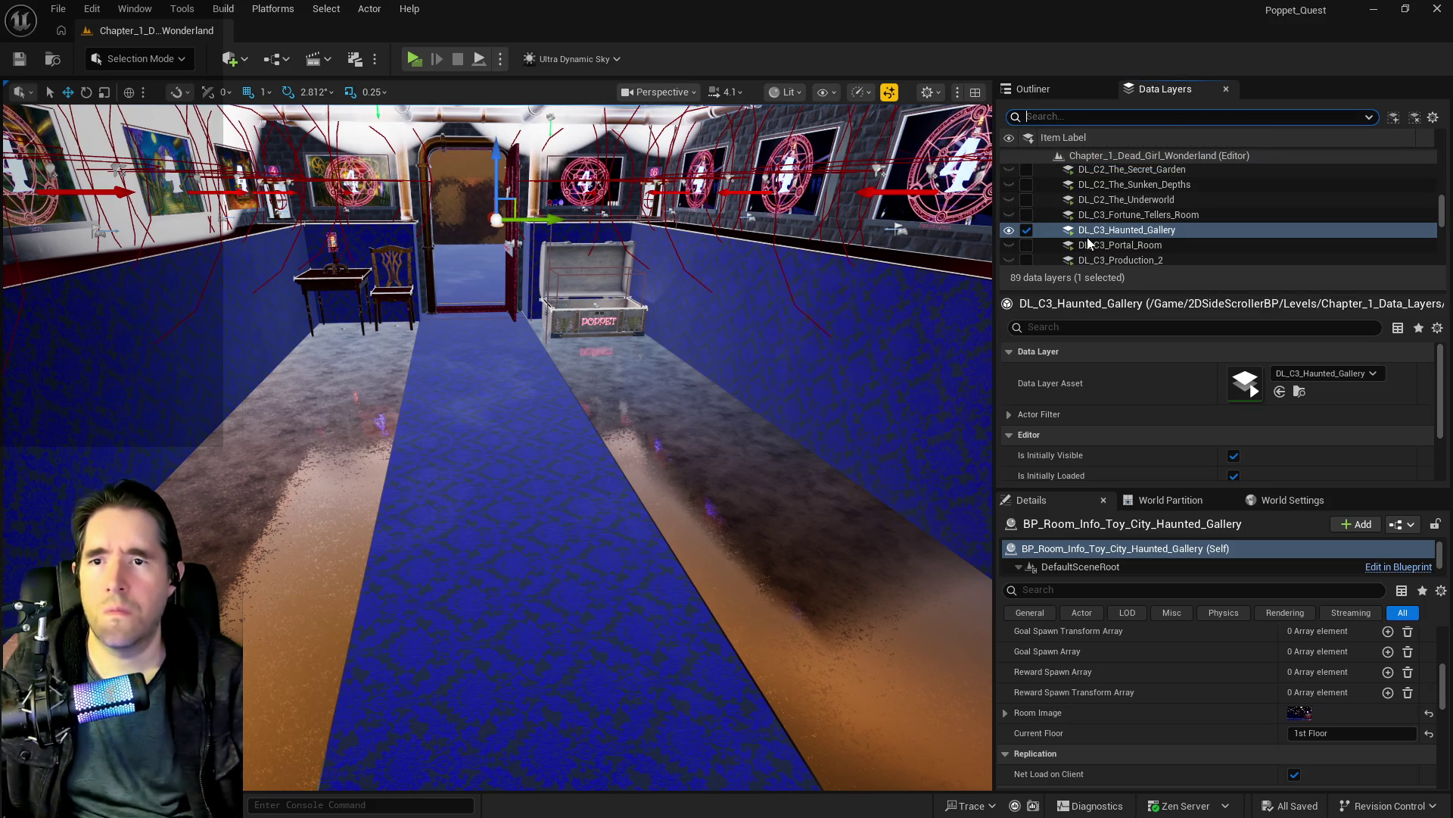
{"action": "left_click", "coordinate": [1028, 231]}
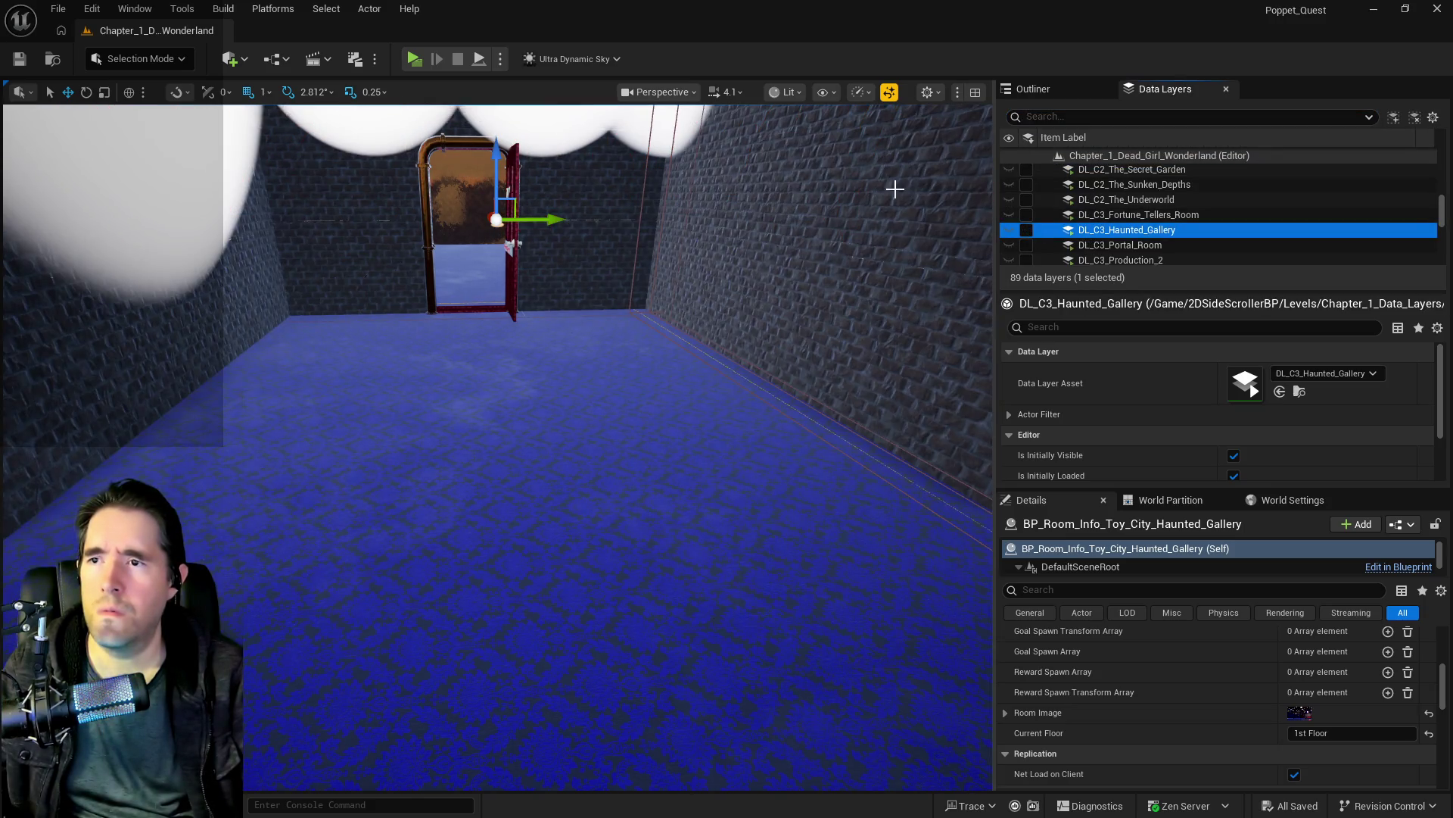
{"action": "left_click", "coordinate": [1028, 230]}
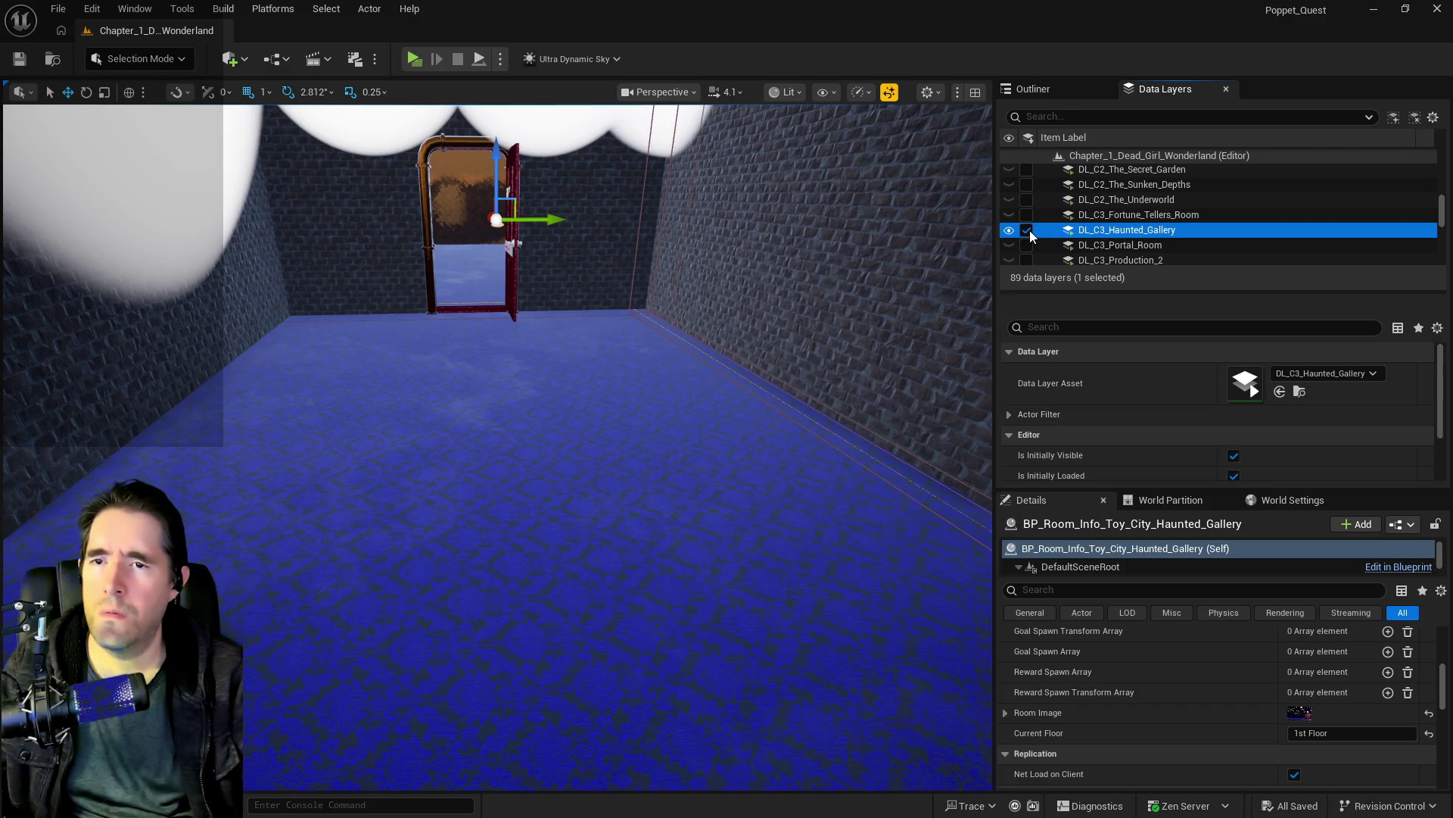
{"action": "scroll", "coordinate": [1095, 224], "scroll_direction": "up", "scroll_amount": 5}
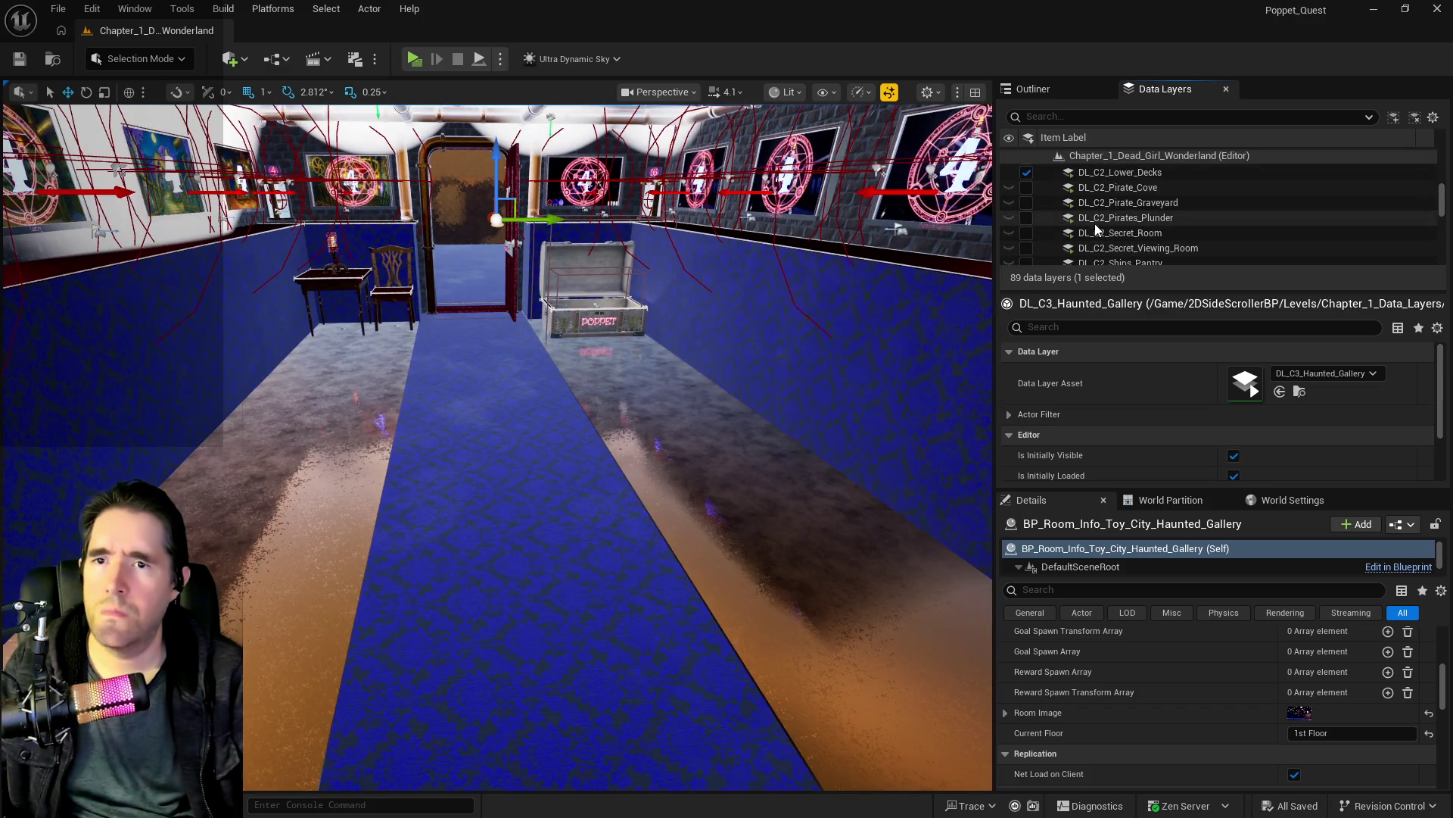
{"action": "left_click", "coordinate": [1058, 86]}
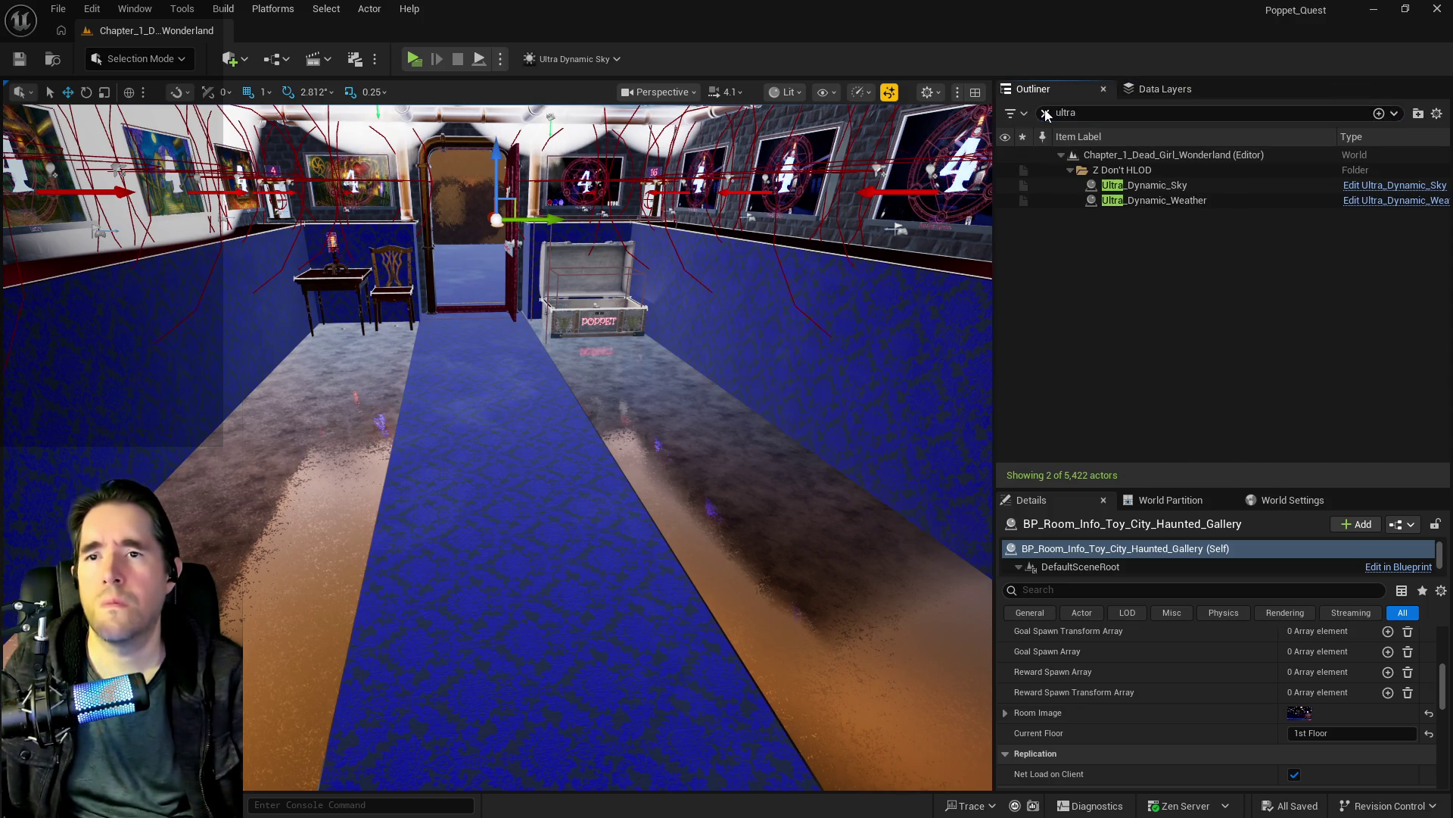
Step: Search 'annie' in the Outliner, frame BP_Anniezons, and cut it from the gallery
{"action": "left_click", "coordinate": [1046, 113]}
{"action": "type", "text": "annie"}
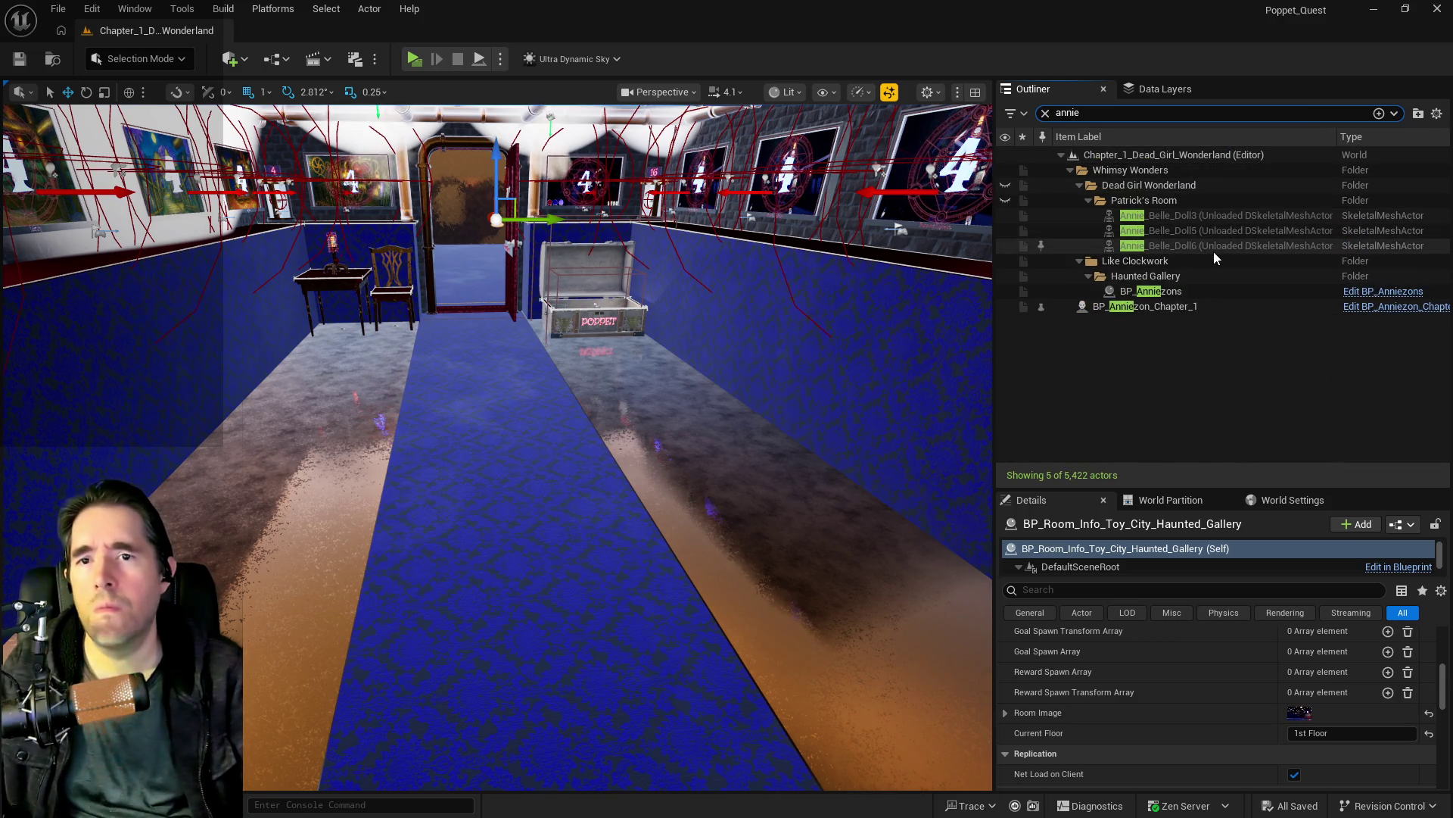
{"action": "left_click", "coordinate": [1153, 293]}
{"action": "key", "text": "f"}
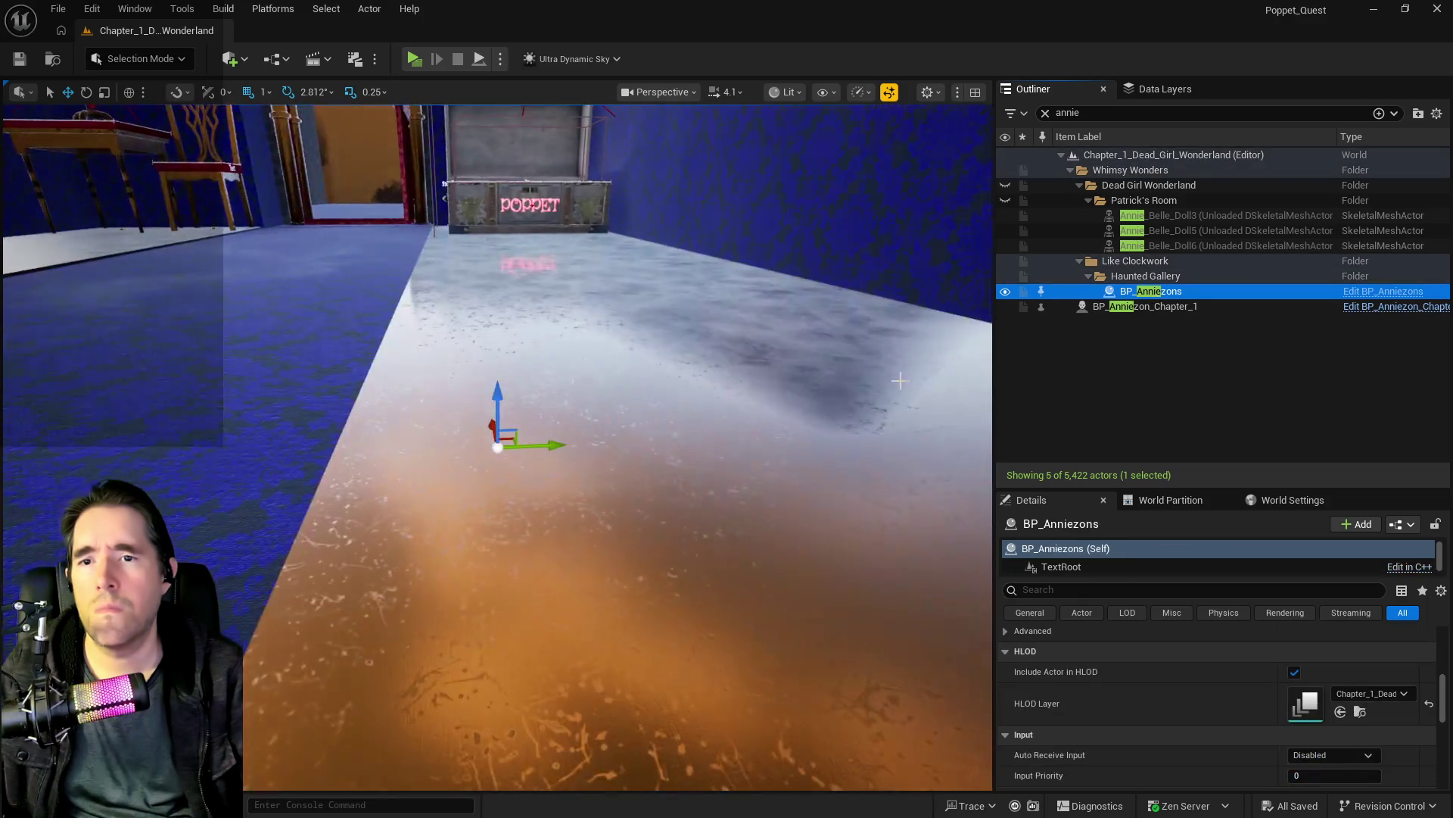
{"action": "left_click_drag", "start_coordinate": [681, 590], "coordinate": [893, 590]}
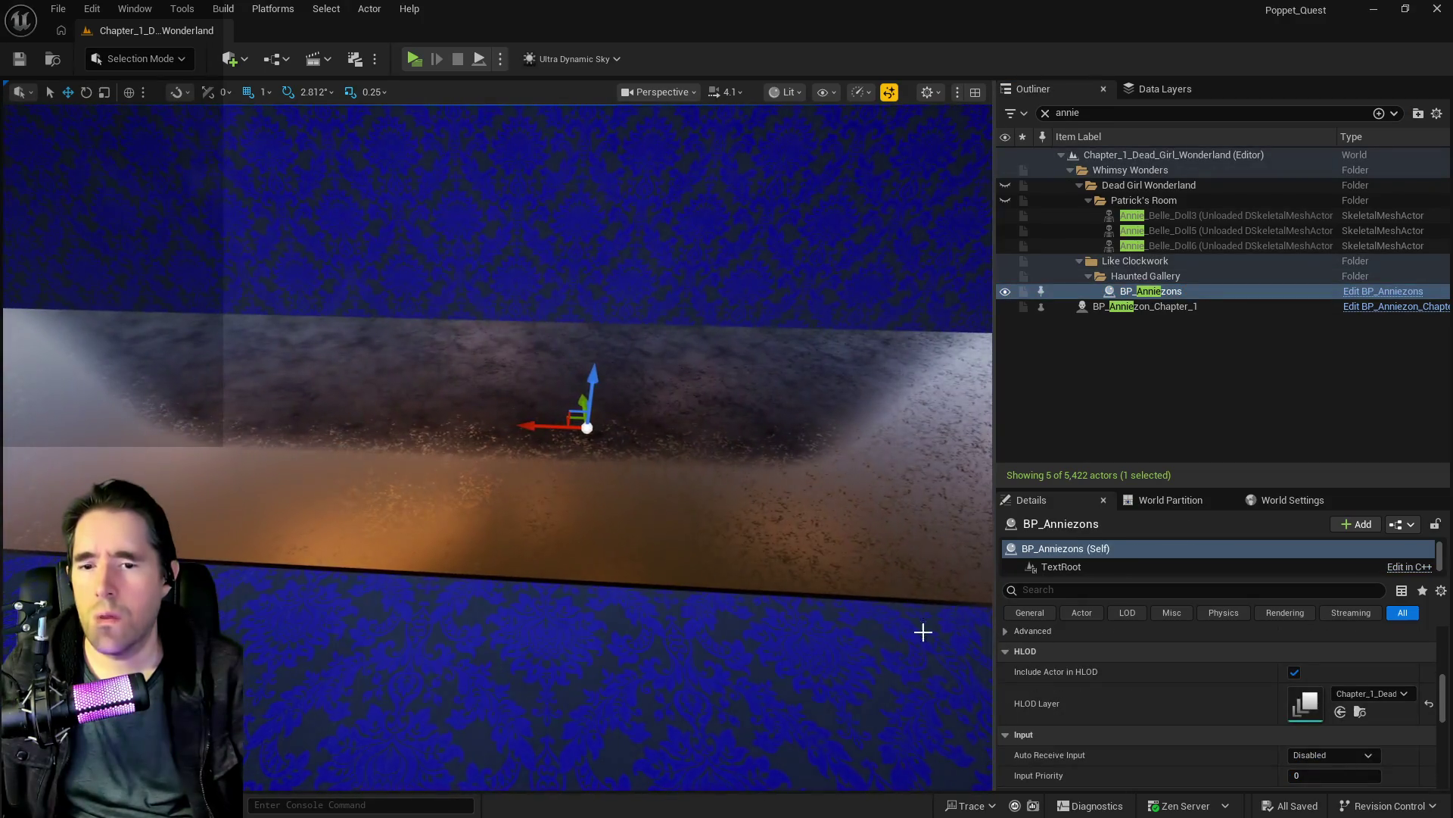
{"action": "scroll", "coordinate": [1157, 757], "scroll_direction": "up", "scroll_amount": 5}
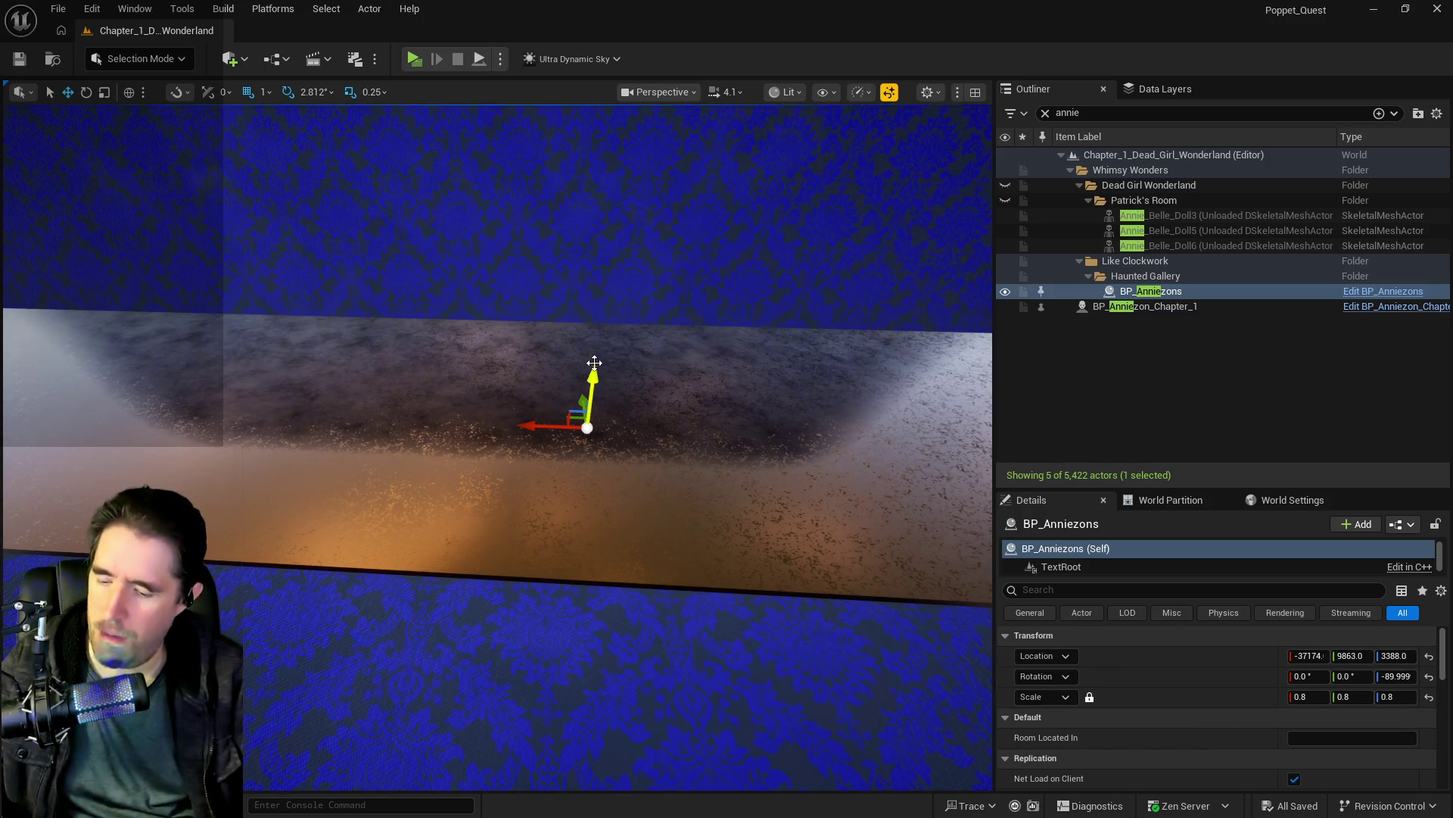
{"action": "key", "text": "Delete"}
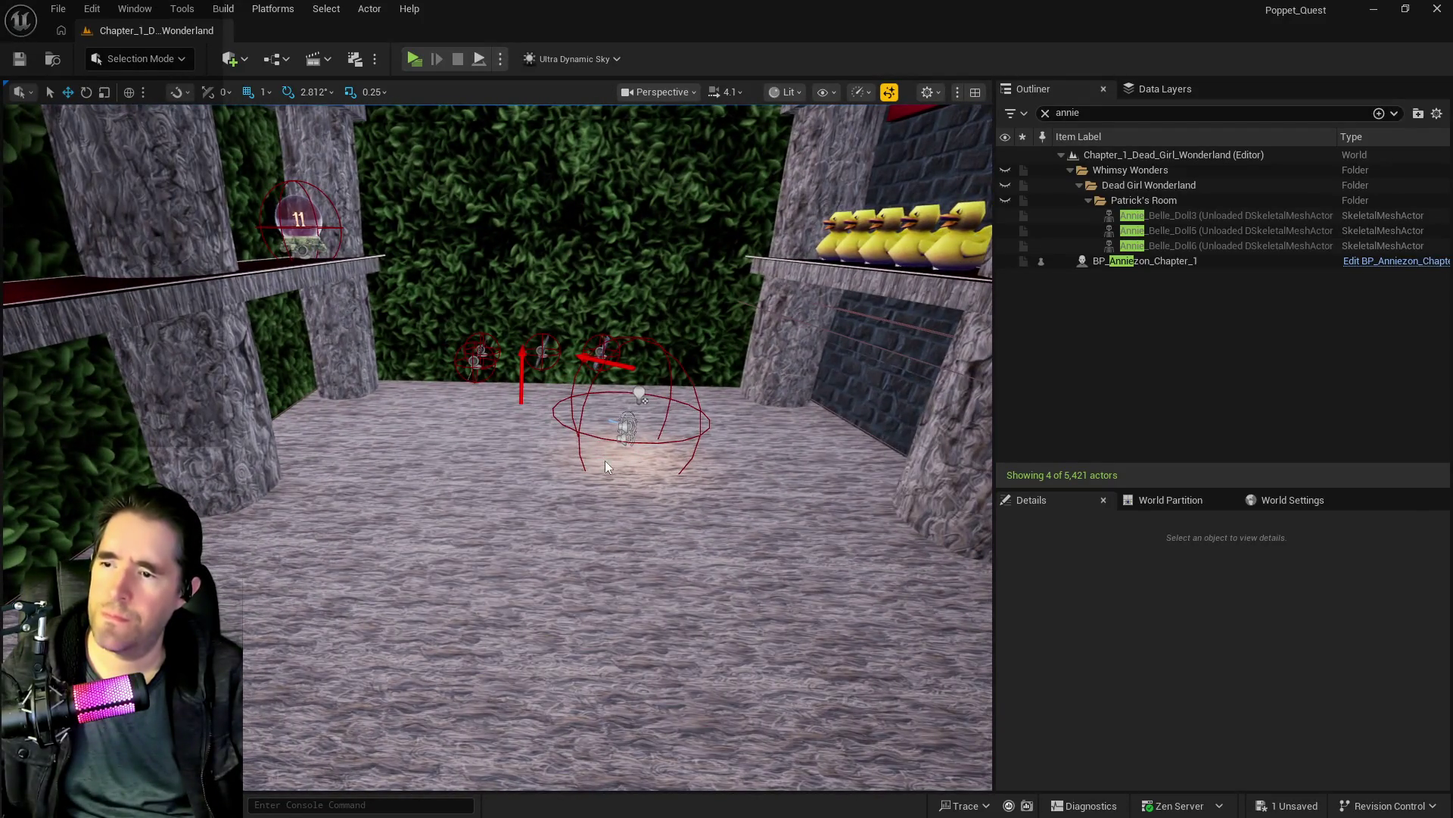
Step: Paste BP_Anniezons onto the stone courtyard floor
{"action": "right_click", "coordinate": [605, 462]}
{"action": "mouse_move", "coordinate": [707, 539]}
{"action": "left_click", "coordinate": [942, 593]}
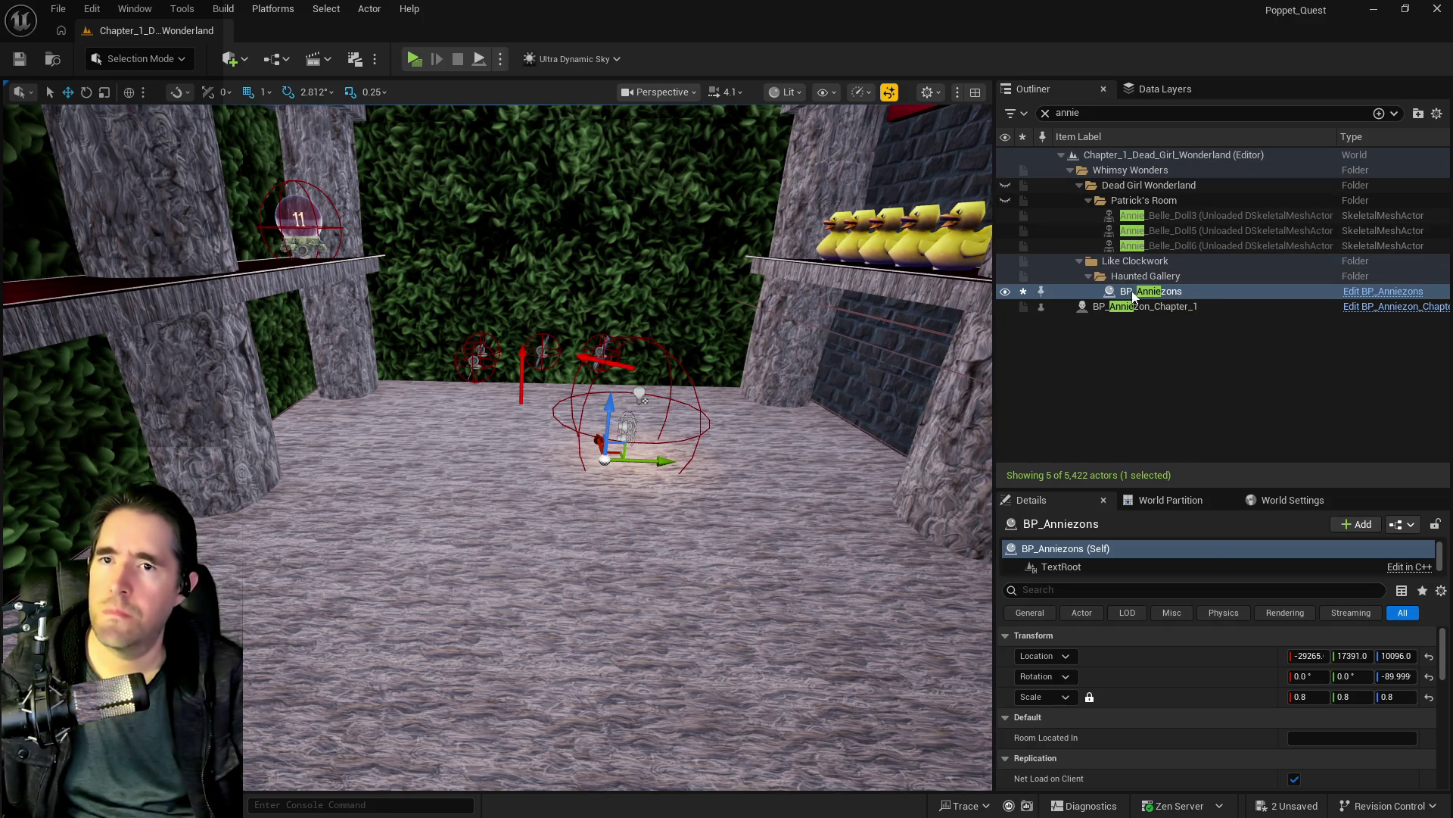
Step: Move BP_Anniezons into The Camp Site folder and bring up the Data Layers list
{"action": "right_click", "coordinate": [1133, 290]}
{"action": "mouse_move", "coordinate": [1156, 721]}
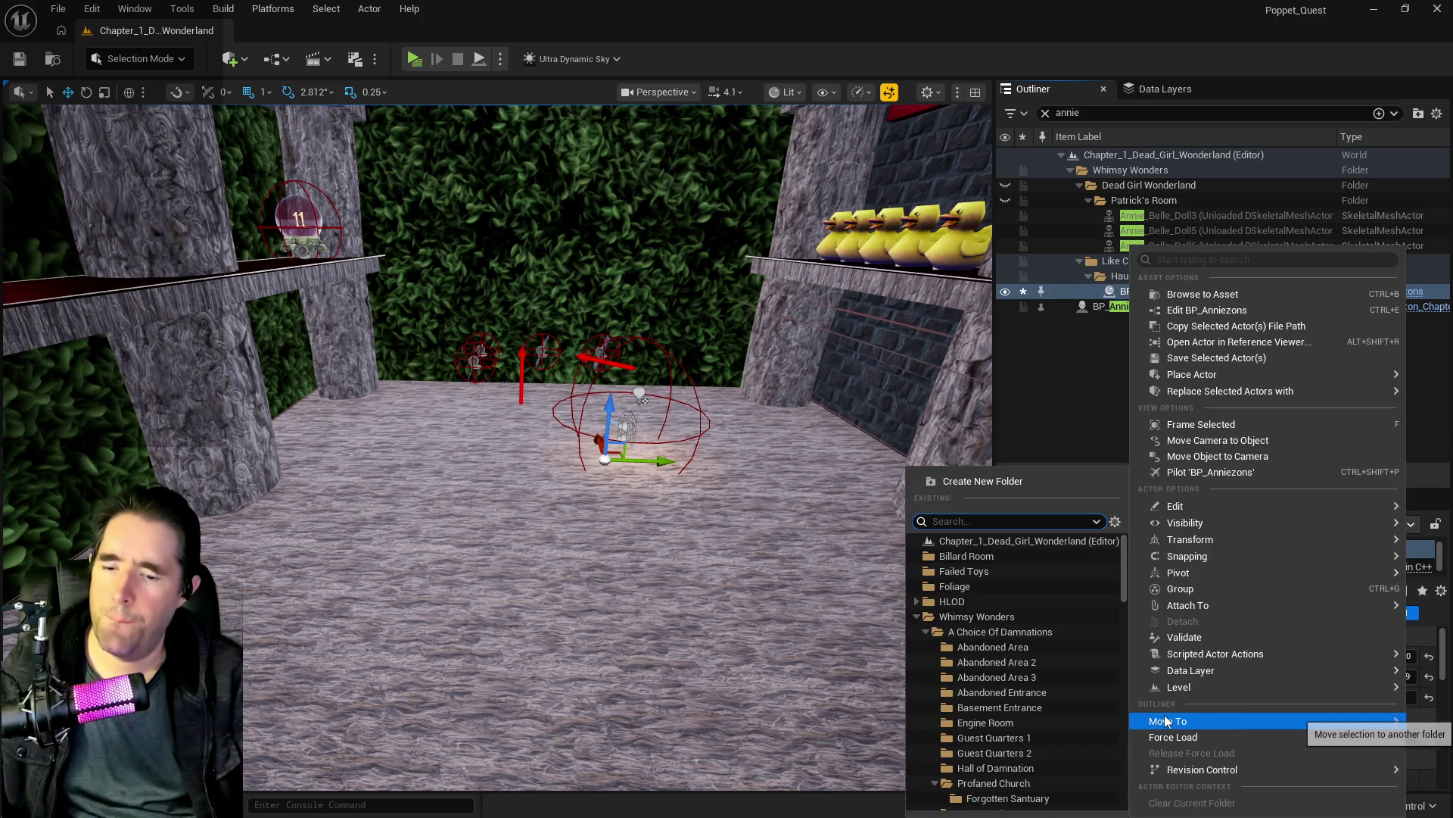
{"action": "type", "text": "camp"}
{"action": "key", "text": "Return"}
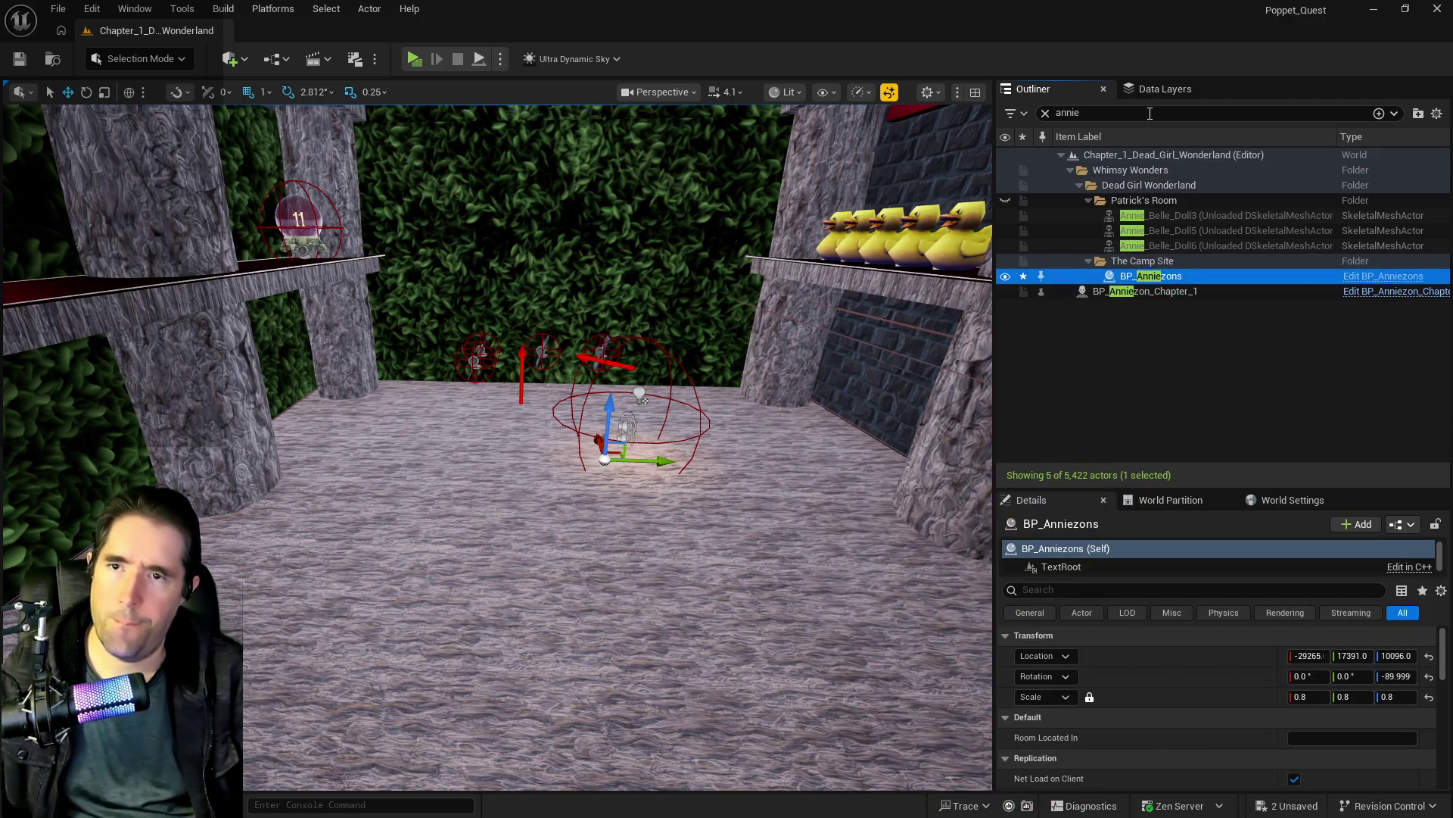
{"action": "left_click", "coordinate": [1149, 89]}
{"action": "right_click", "coordinate": [1107, 225]}
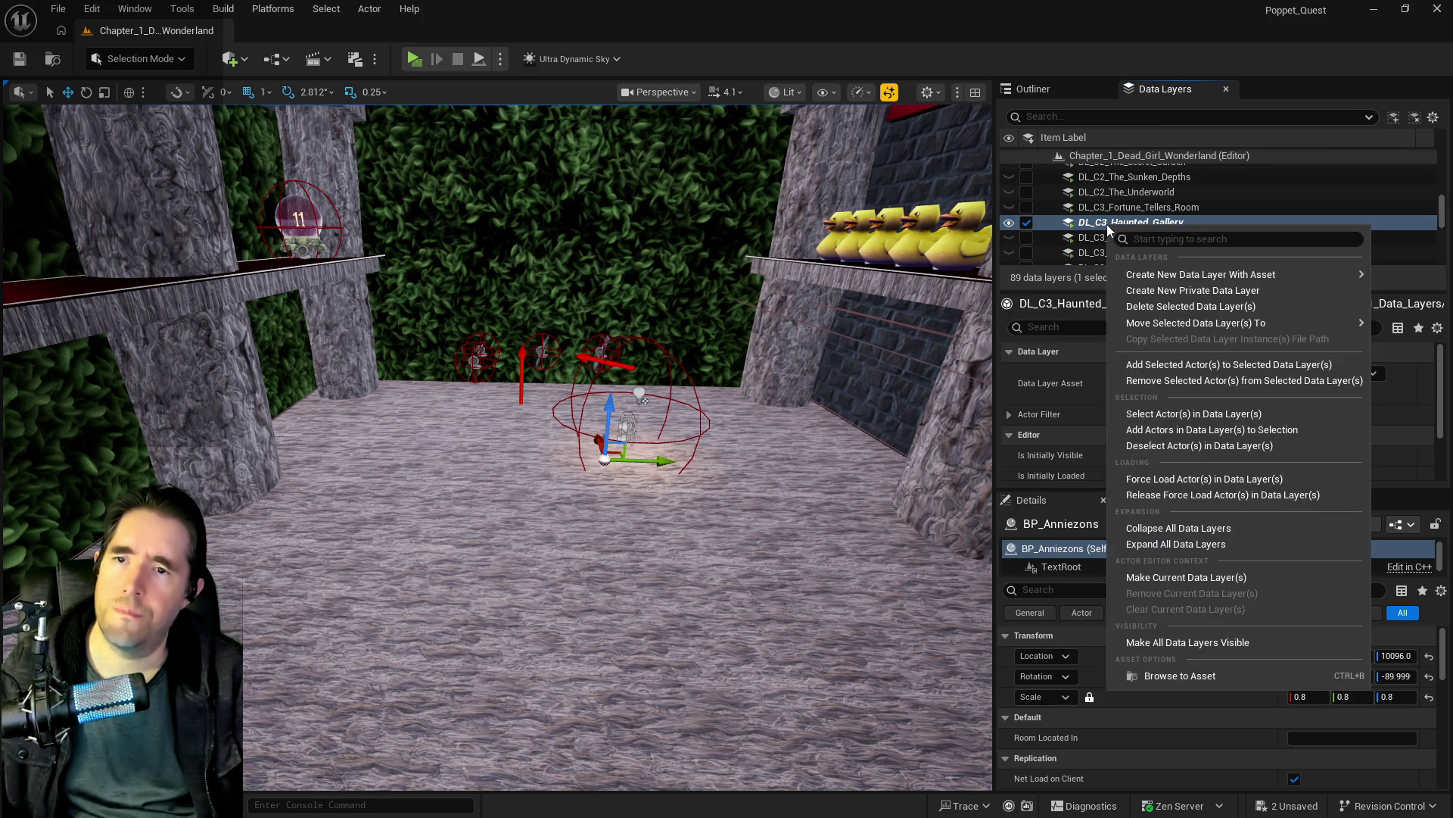
Step: Add BP_Anniezons to the DL_C1_The_Camp_Site data layer
{"action": "mouse_move", "coordinate": [1163, 323]}
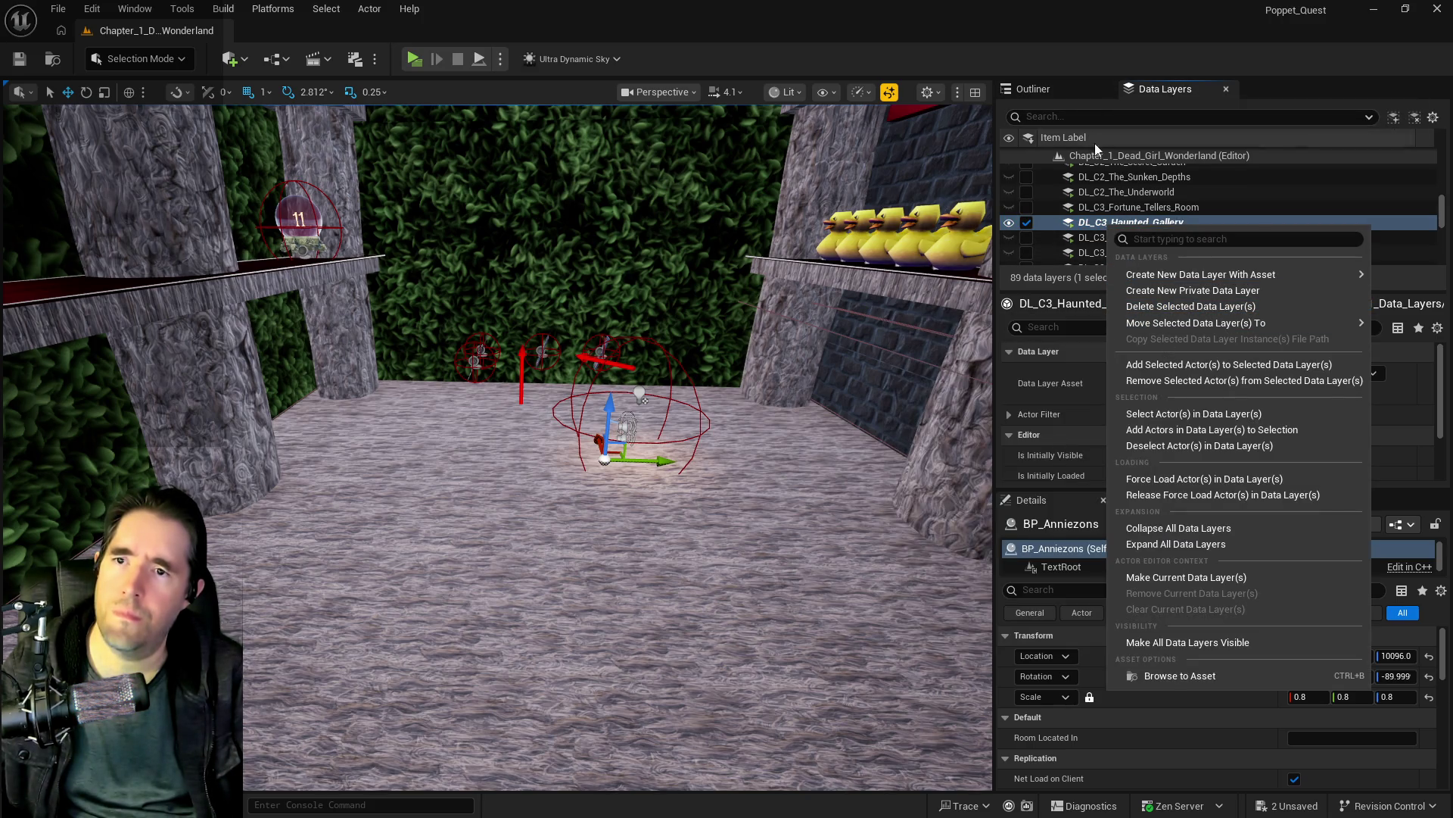
{"action": "left_click", "coordinate": [1128, 117]}
{"action": "type", "text": "camp"}
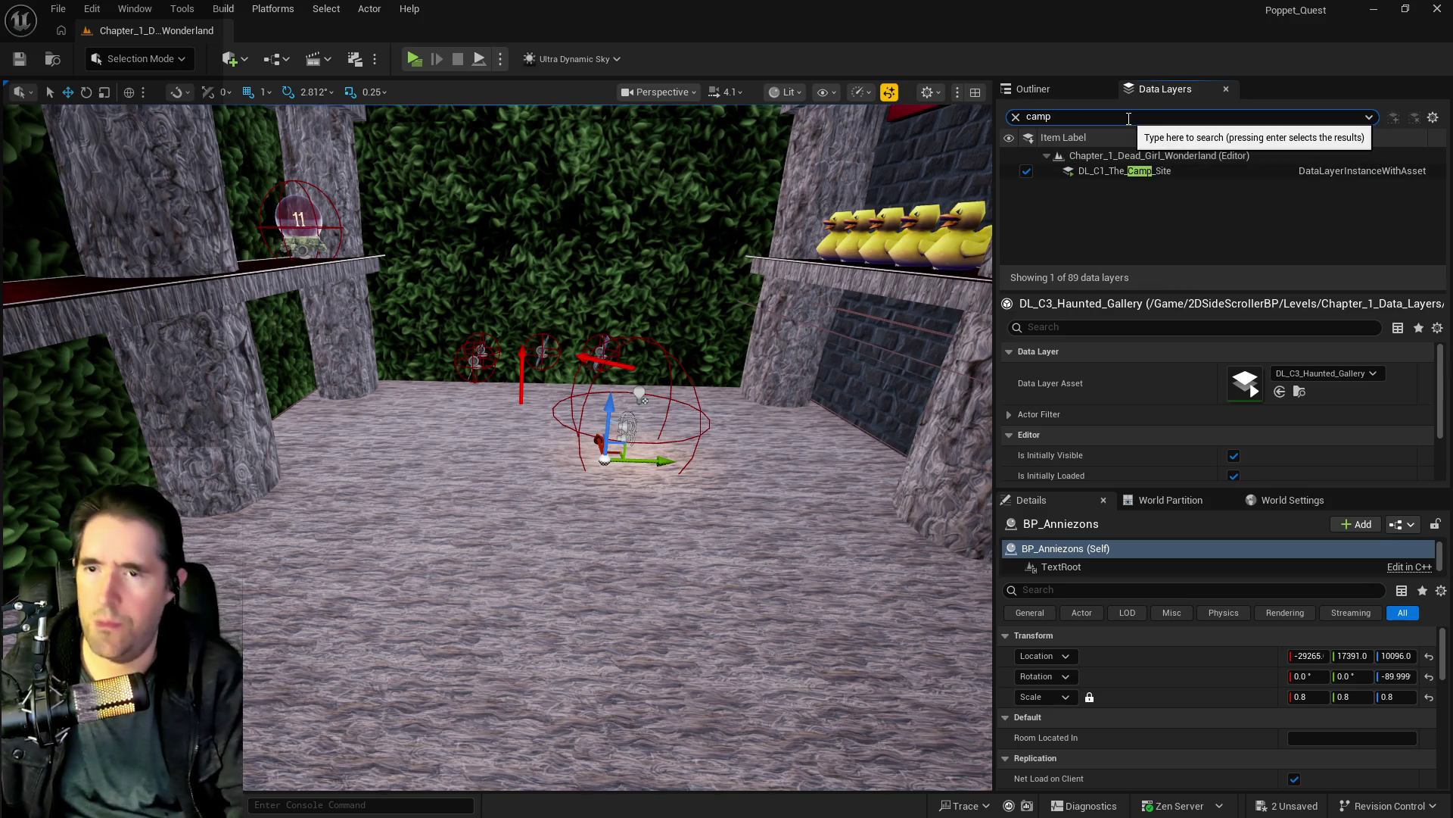
{"action": "left_click", "coordinate": [1124, 172]}
{"action": "right_click", "coordinate": [1124, 176]}
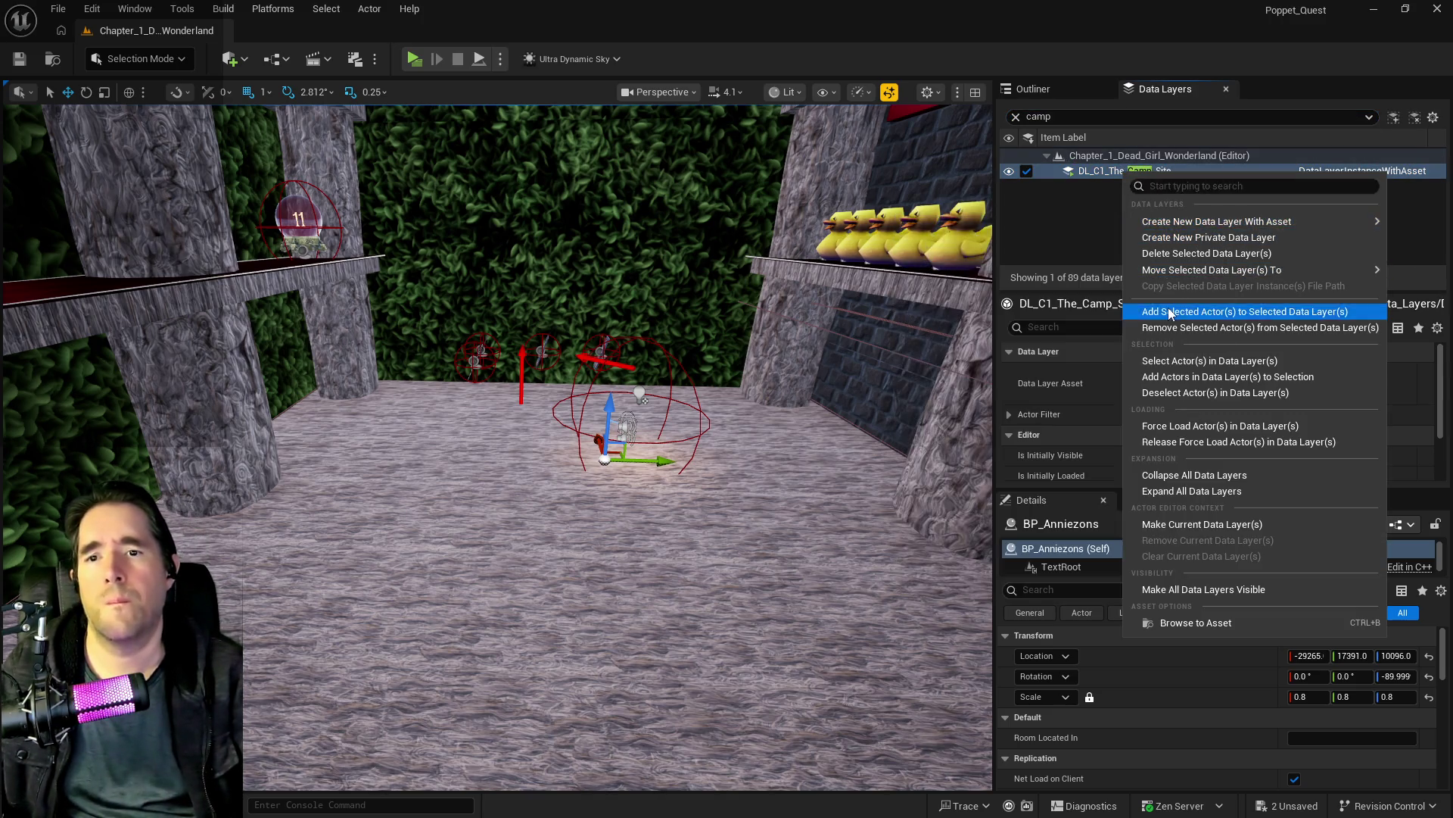
{"action": "left_click", "coordinate": [1169, 307]}
Step: Remove BP_Anniezons from the DL_C3_Haunted_Gallery data layer and check its placement
{"action": "type", "text": "haunt"}
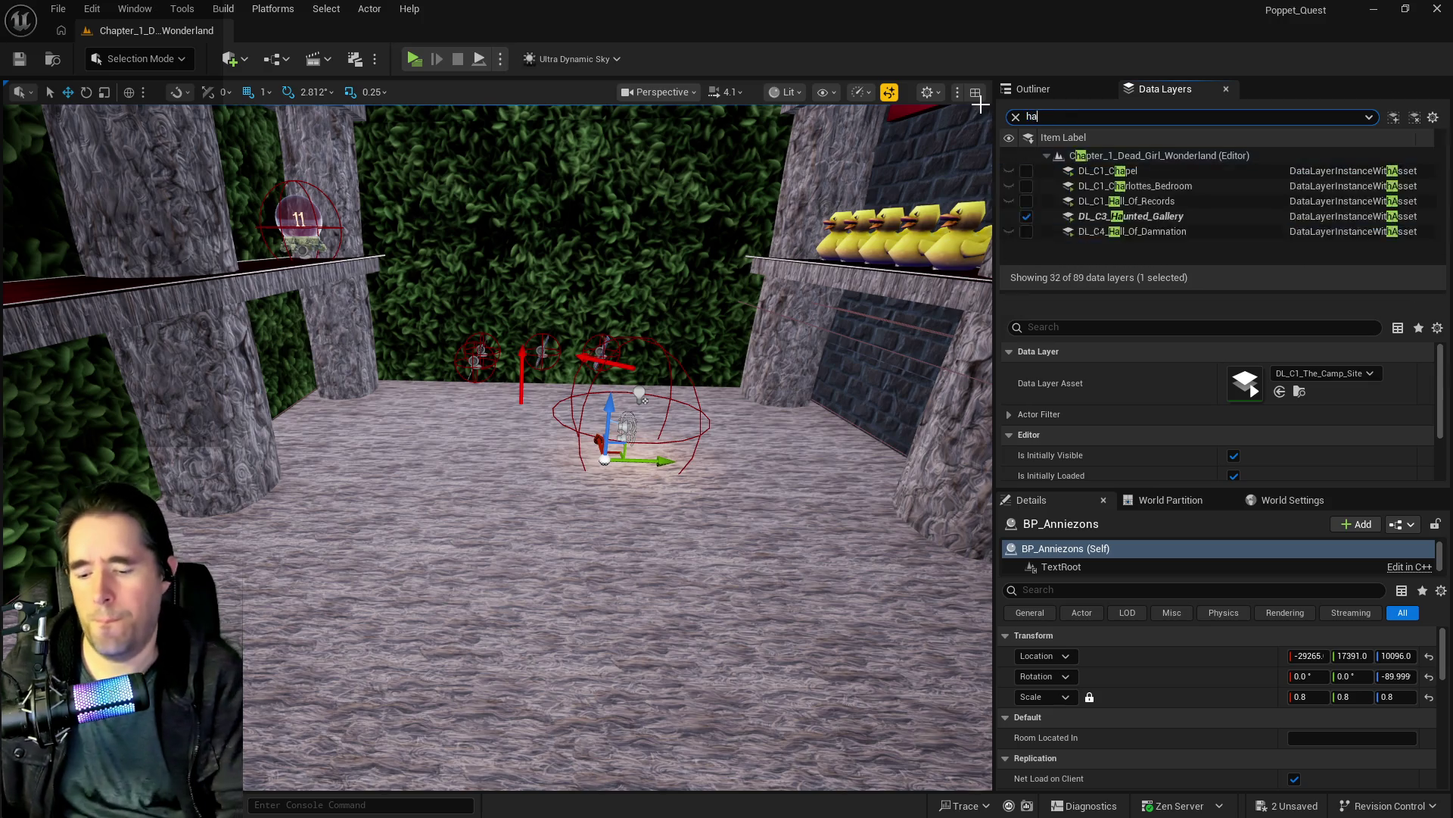
{"action": "left_click", "coordinate": [1111, 173]}
{"action": "right_click", "coordinate": [1111, 173]}
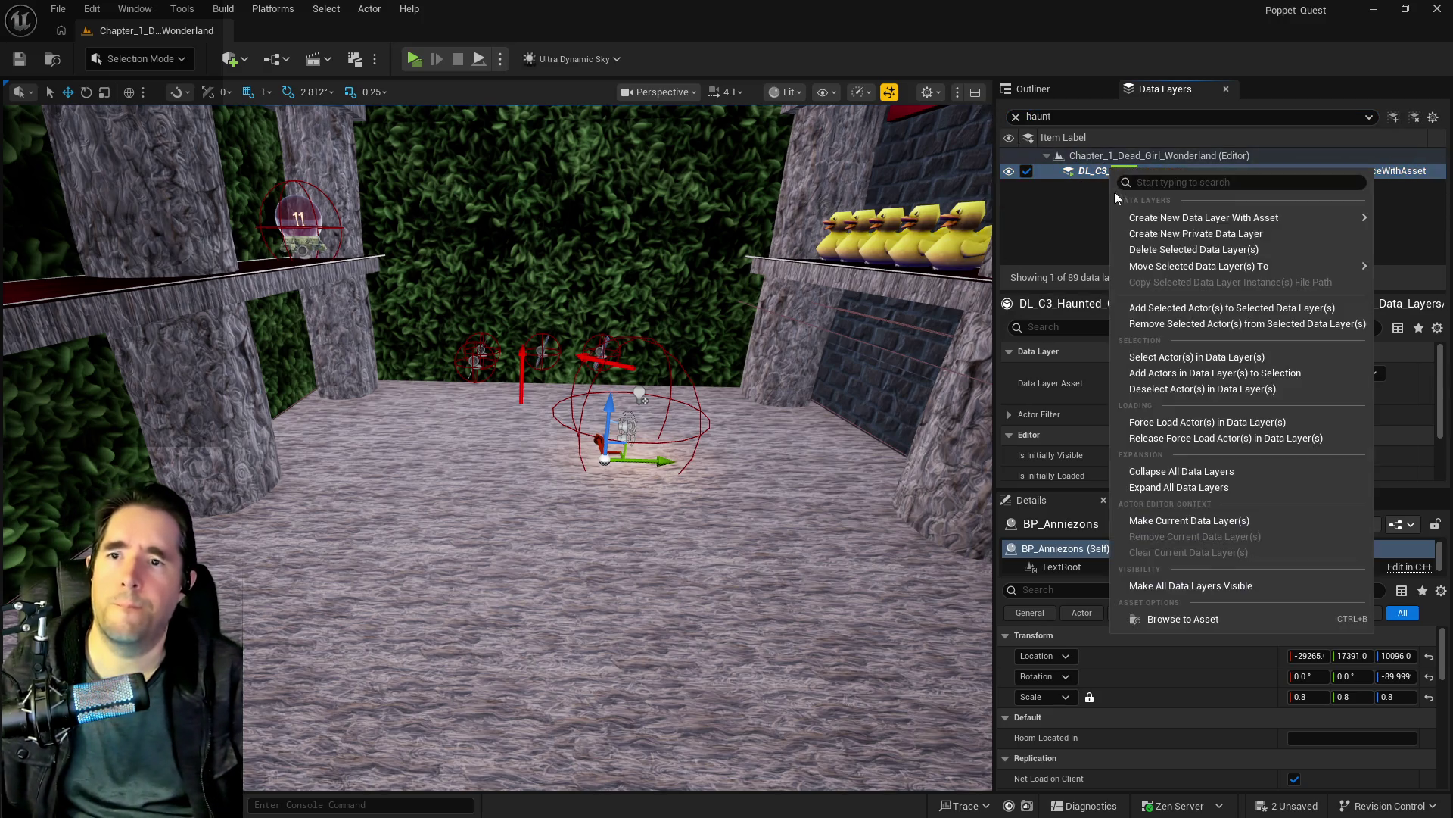
{"action": "left_click", "coordinate": [1141, 316]}
{"action": "mouse_move", "coordinate": [650, 430]}
{"action": "left_mouse_down"}
{"action": "mouse_move", "coordinate": [530, 381]}
{"action": "mouse_move", "coordinate": [630, 437]}
{"action": "mouse_move", "coordinate": [684, 435]}
{"action": "left_mouse_up"}
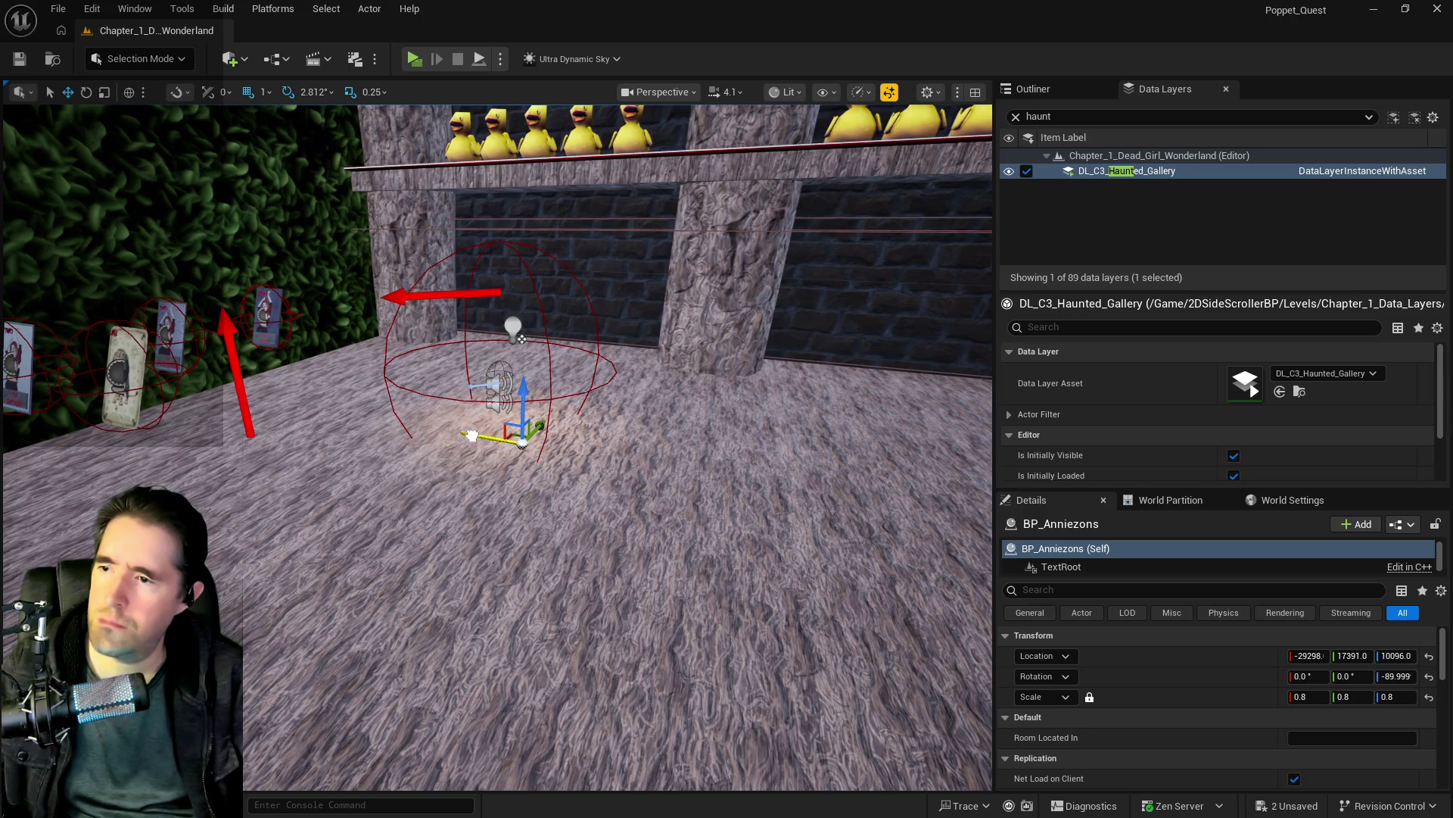
Step: Clear the layer search and open the BP_Anniezons Blueprint from the Outliner
{"action": "left_click", "coordinate": [1017, 116]}
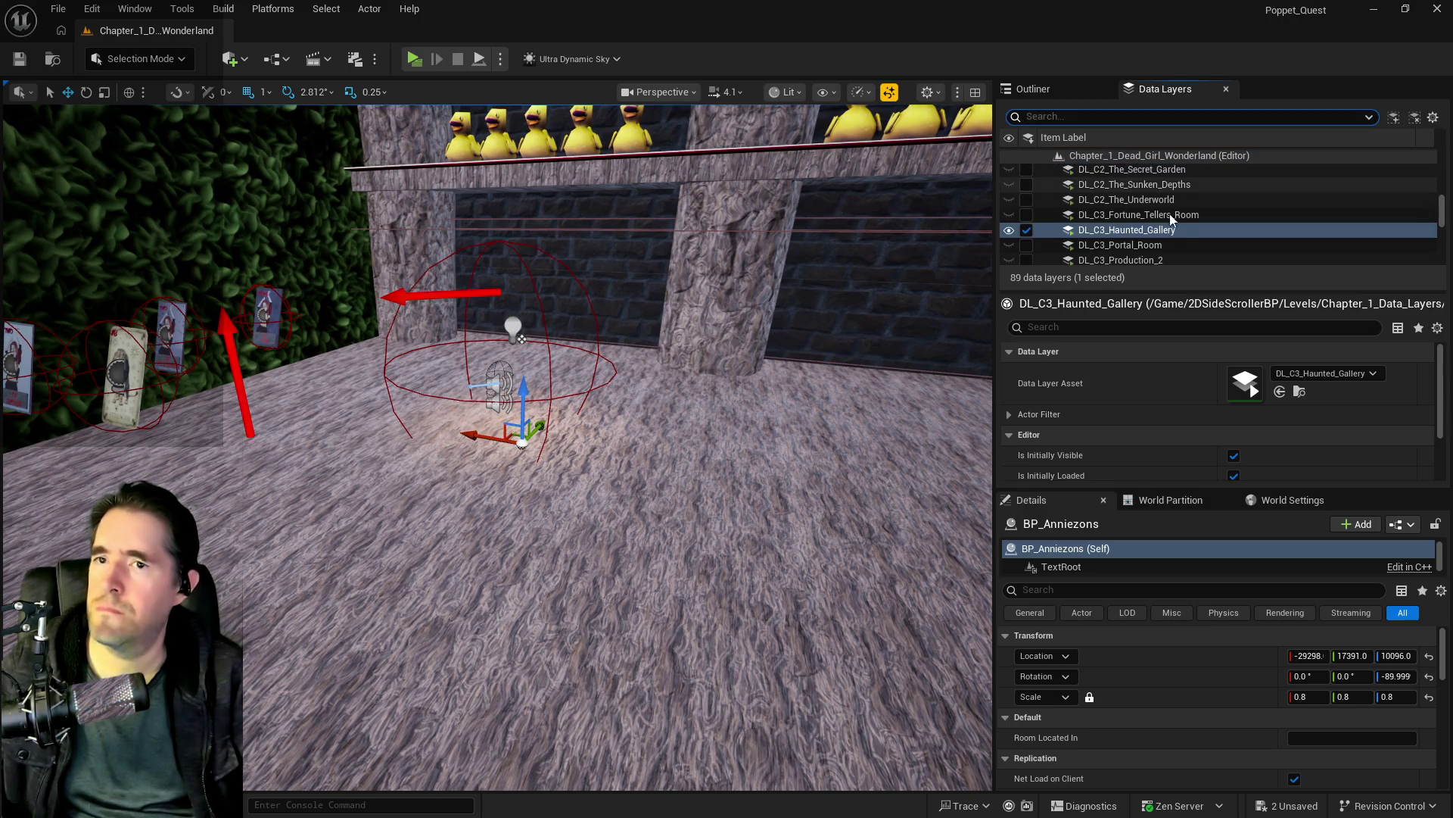
{"action": "left_click", "coordinate": [1068, 94]}
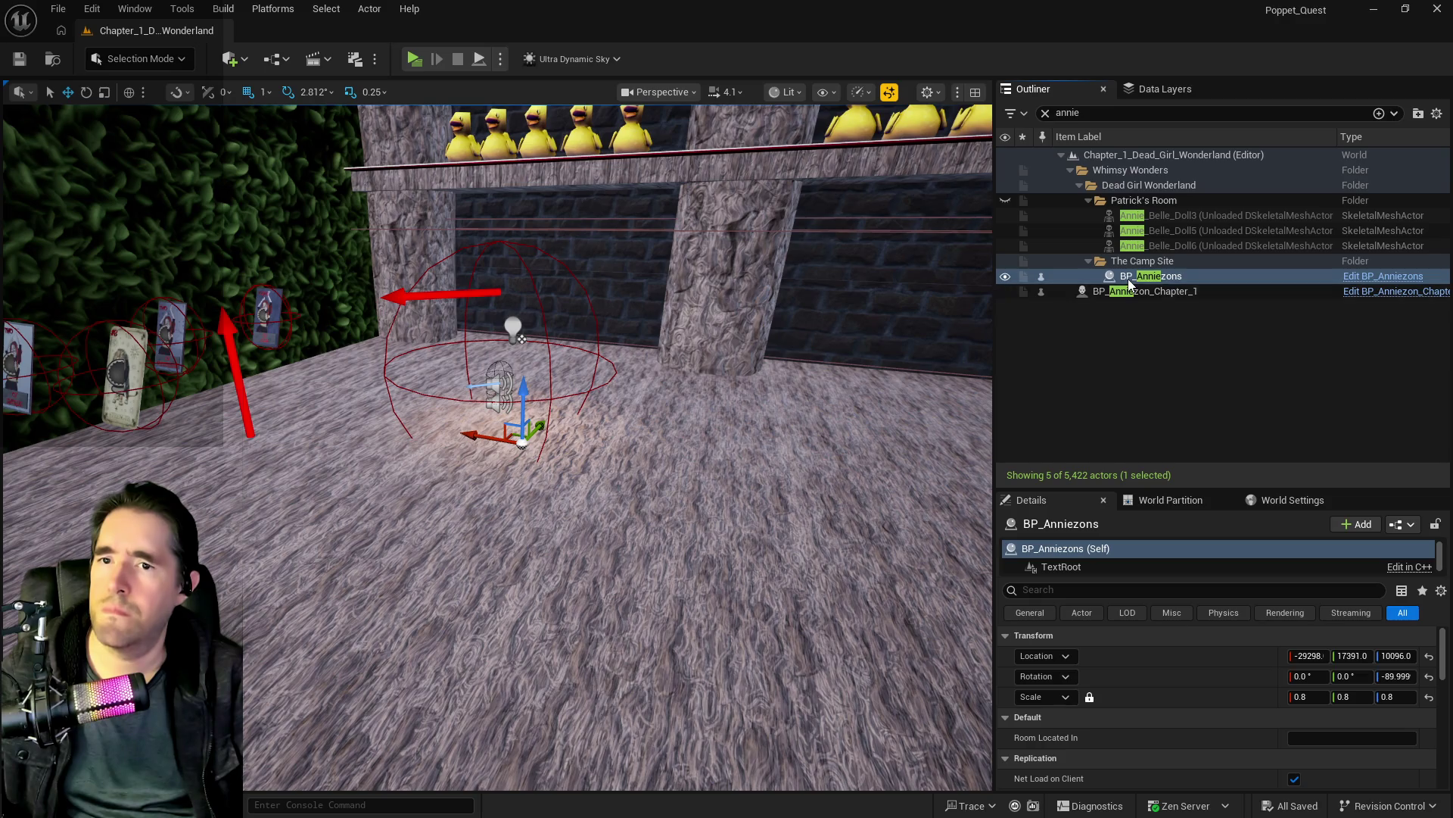
{"action": "left_click", "coordinate": [1355, 281]}
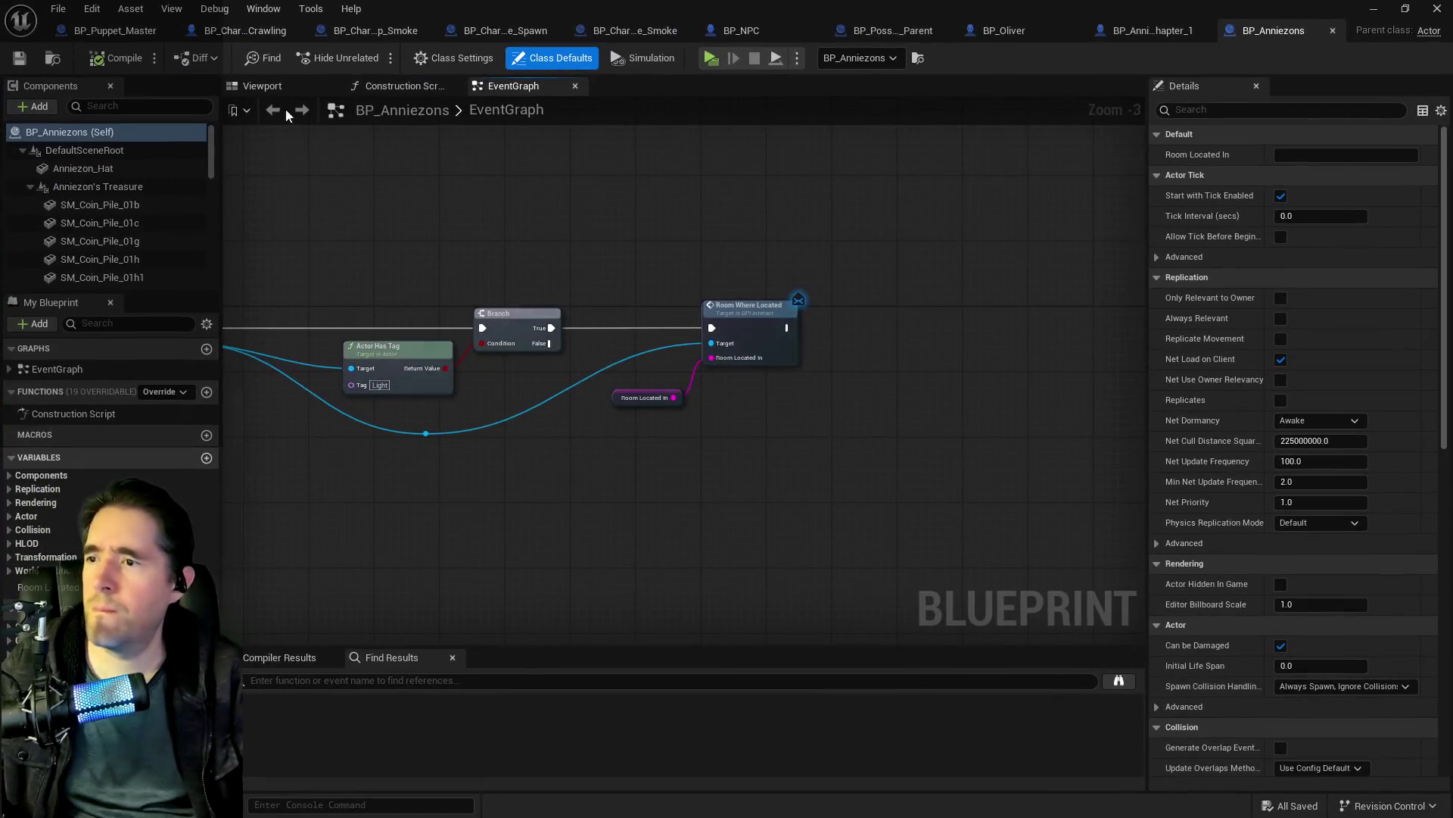
Step: Preview the hat in the Blueprint viewport, then return to the level and orbit to its side
{"action": "left_click", "coordinate": [261, 88]}
{"action": "scroll", "coordinate": [567, 357], "scroll_direction": "down", "scroll_amount": 5}
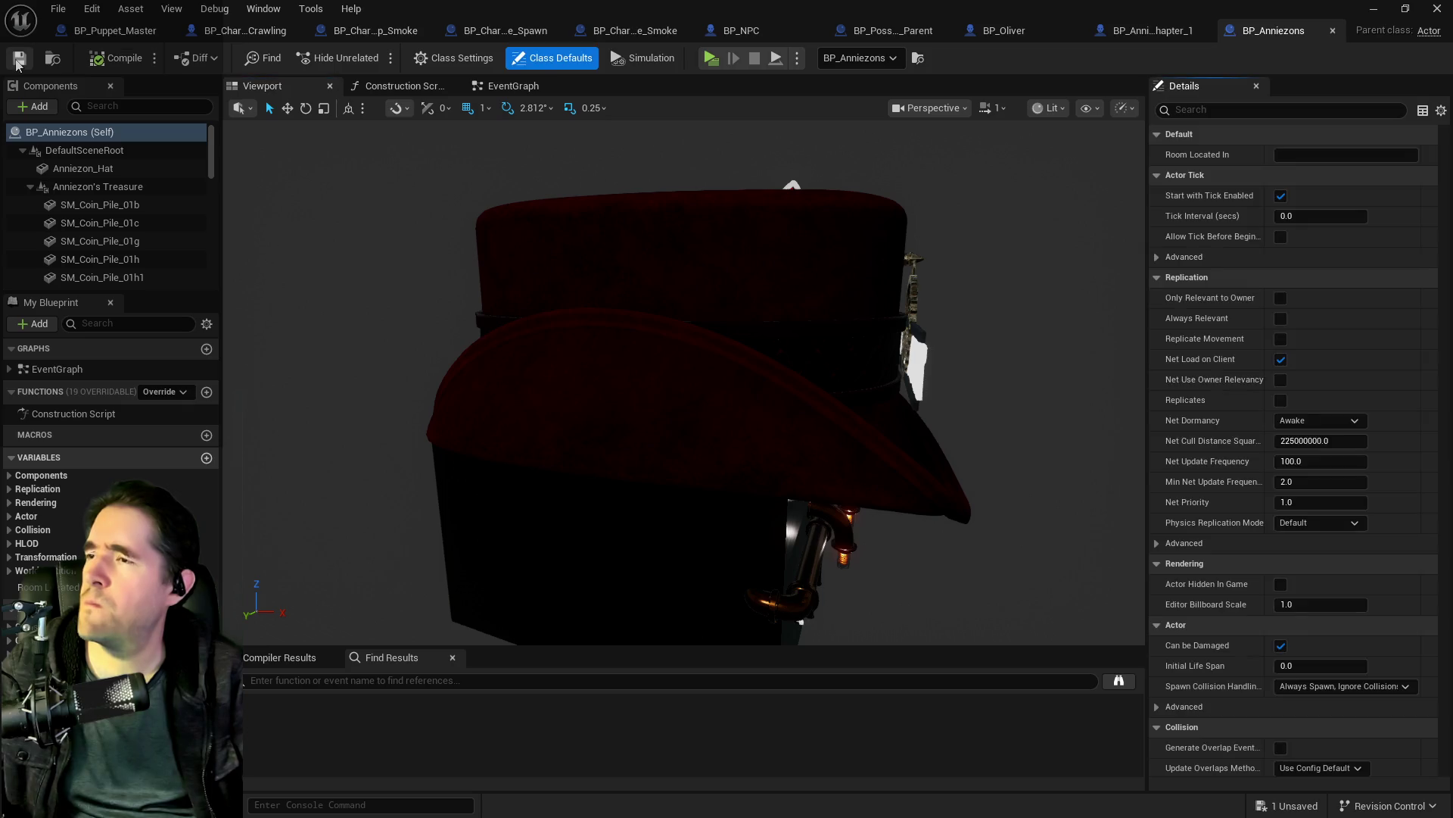
{"action": "key", "text": "alt+Tab"}
{"action": "mouse_move", "coordinate": [623, 430]}
{"action": "left_mouse_down"}
{"action": "mouse_move", "coordinate": [530, 433]}
{"action": "mouse_move", "coordinate": [622, 430]}
{"action": "mouse_move", "coordinate": [582, 382]}
{"action": "mouse_move", "coordinate": [611, 335]}
{"action": "mouse_move", "coordinate": [620, 351]}
{"action": "left_mouse_up"}
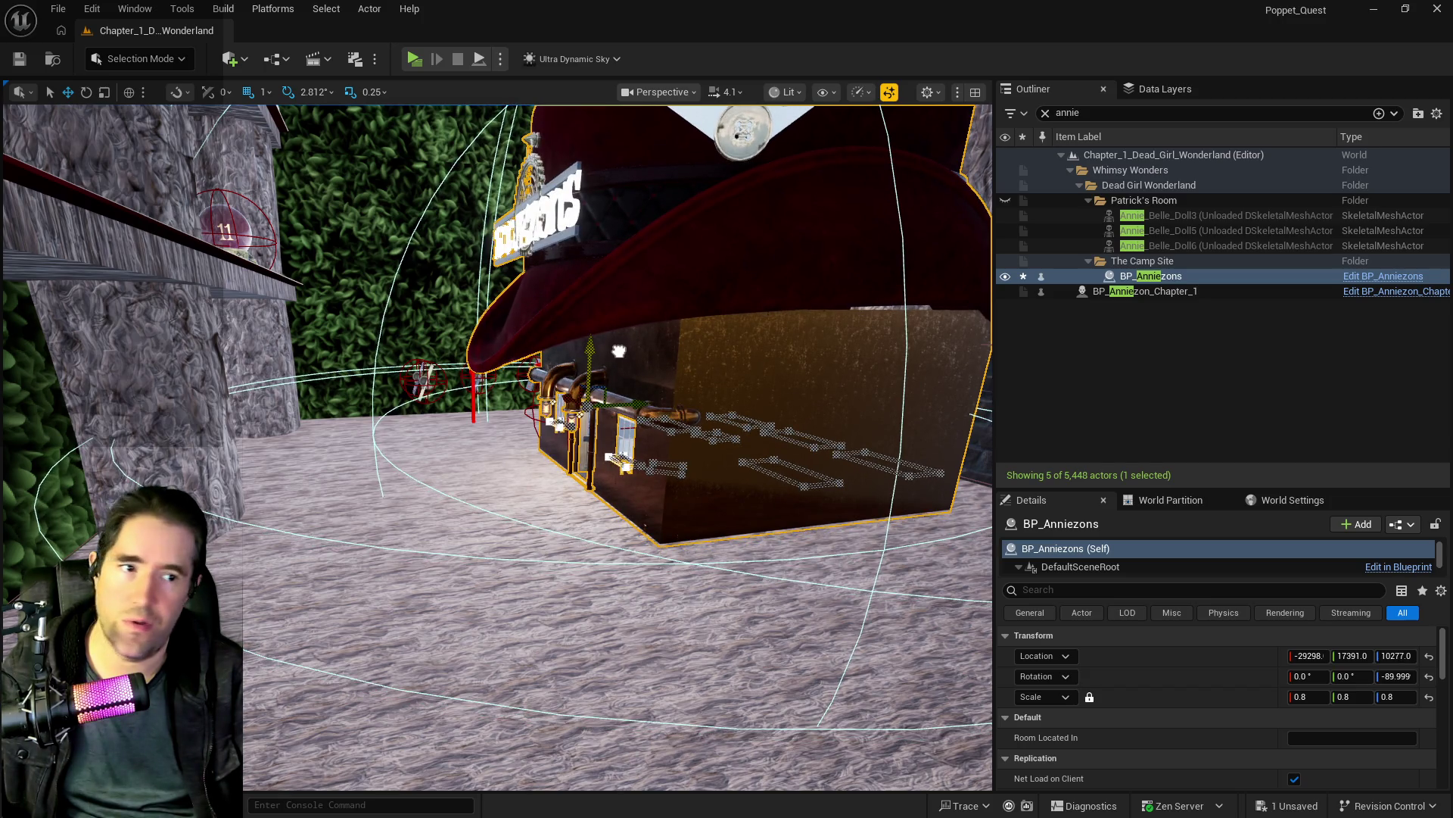
Step: Fly over and through the Anniezons hat into the table room, then reopen its Blueprint with Ctrl+E
{"action": "mouse_move", "coordinate": [619, 352]}
{"action": "left_mouse_down"}
{"action": "mouse_move", "coordinate": [552, 363]}
{"action": "mouse_move", "coordinate": [507, 432]}
{"action": "mouse_move", "coordinate": [408, 424]}
{"action": "left_mouse_up"}
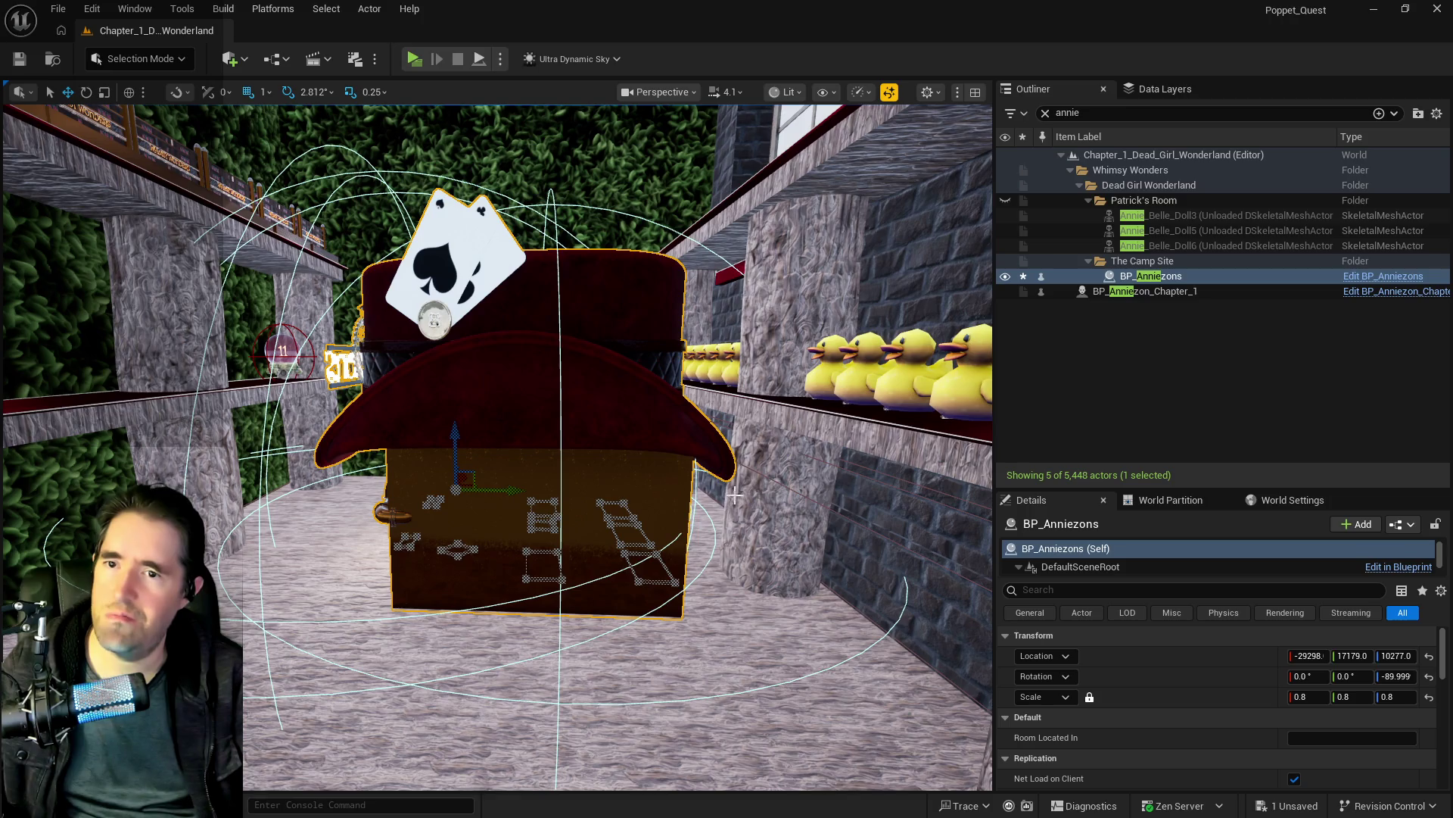
{"action": "mouse_move", "coordinate": [608, 550]}
{"action": "left_mouse_down"}
{"action": "mouse_move", "coordinate": [990, 392]}
{"action": "mouse_move", "coordinate": [620, 532]}
{"action": "left_mouse_up"}
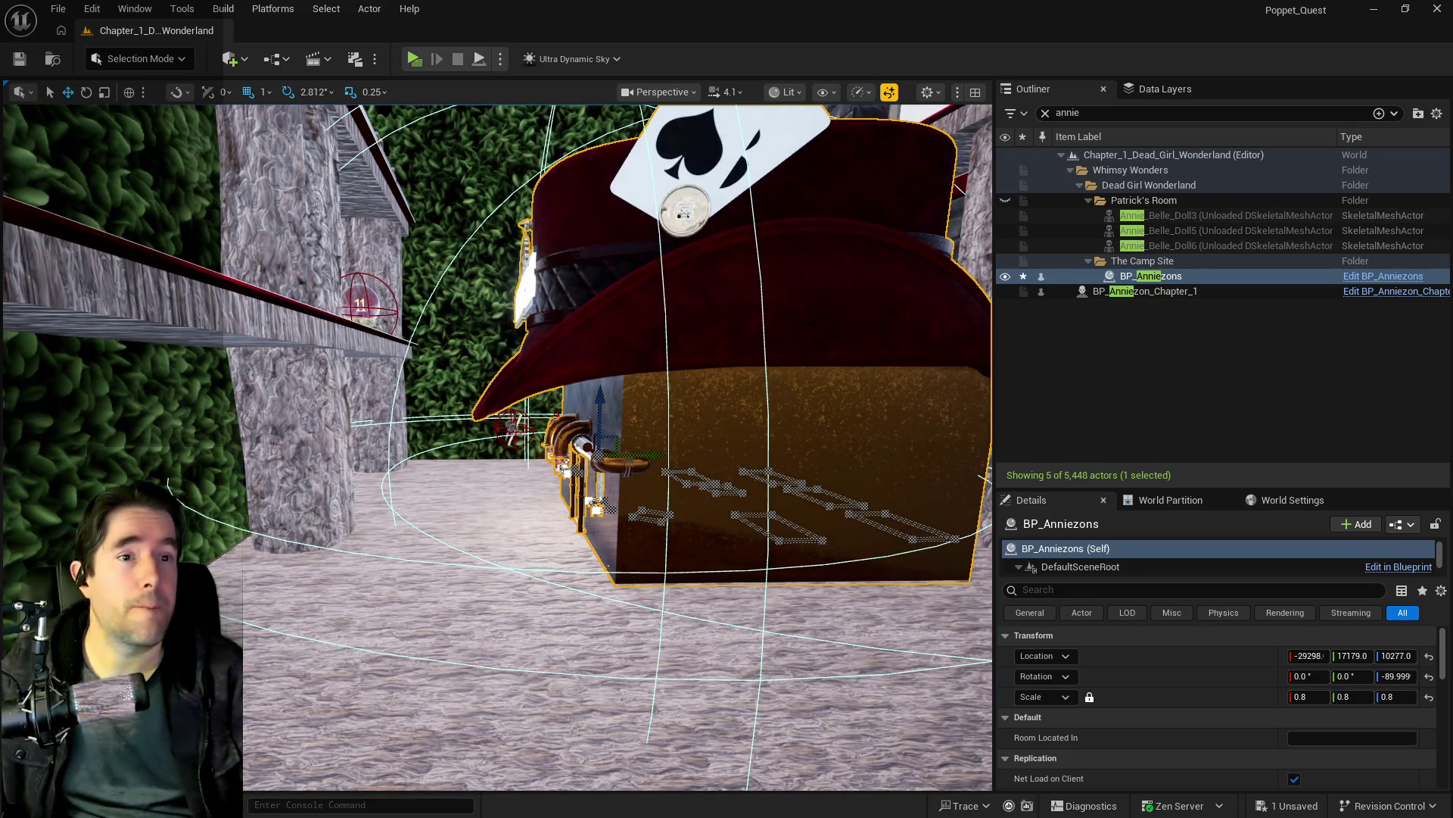
{"action": "key", "text": "ctrl+e"}
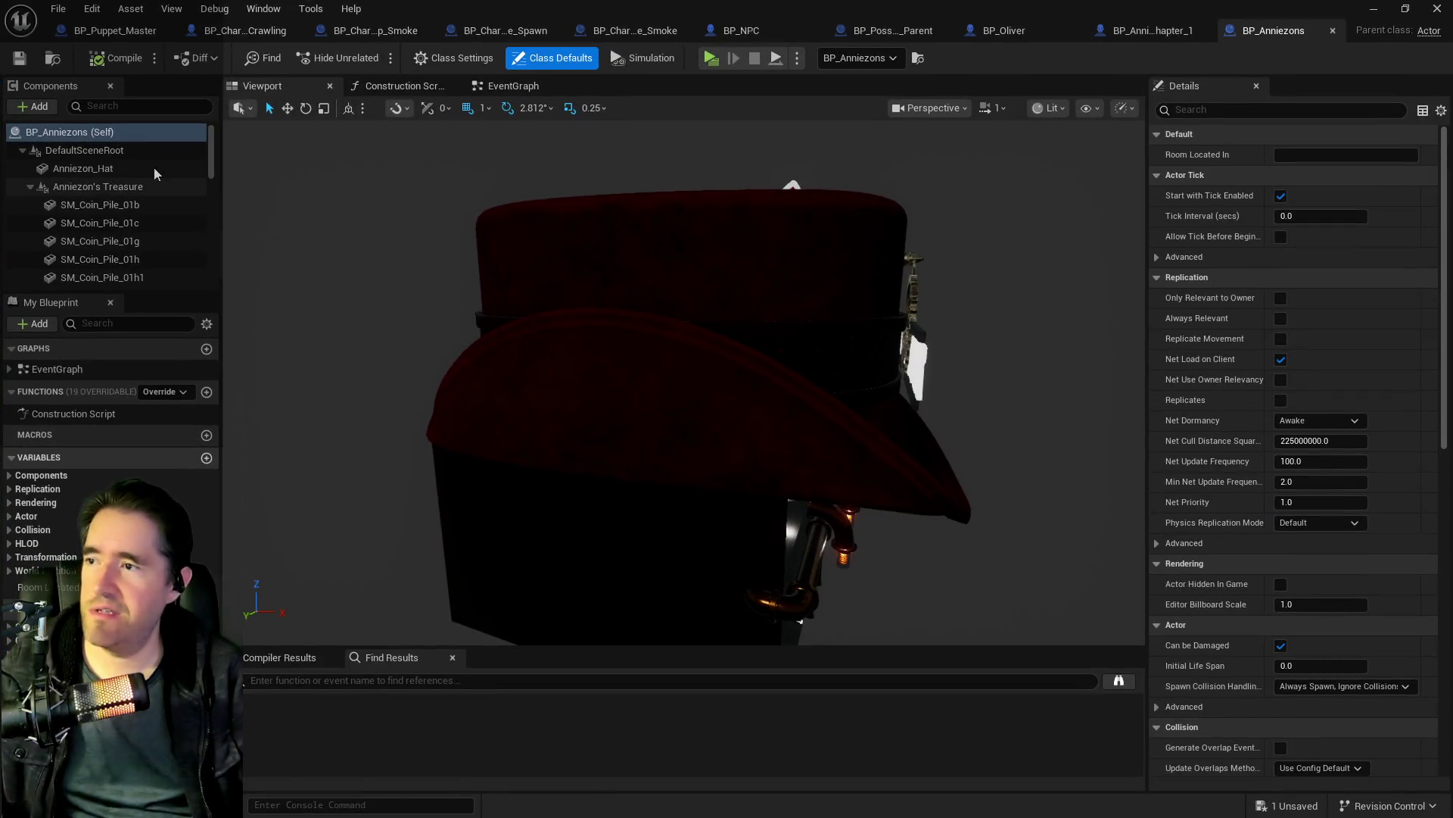
Step: Scroll the Components panel and select the SM_Coin_Pile_01b component
{"action": "left_click_drag", "start_coordinate": [208, 172], "coordinate": [227, 235]}
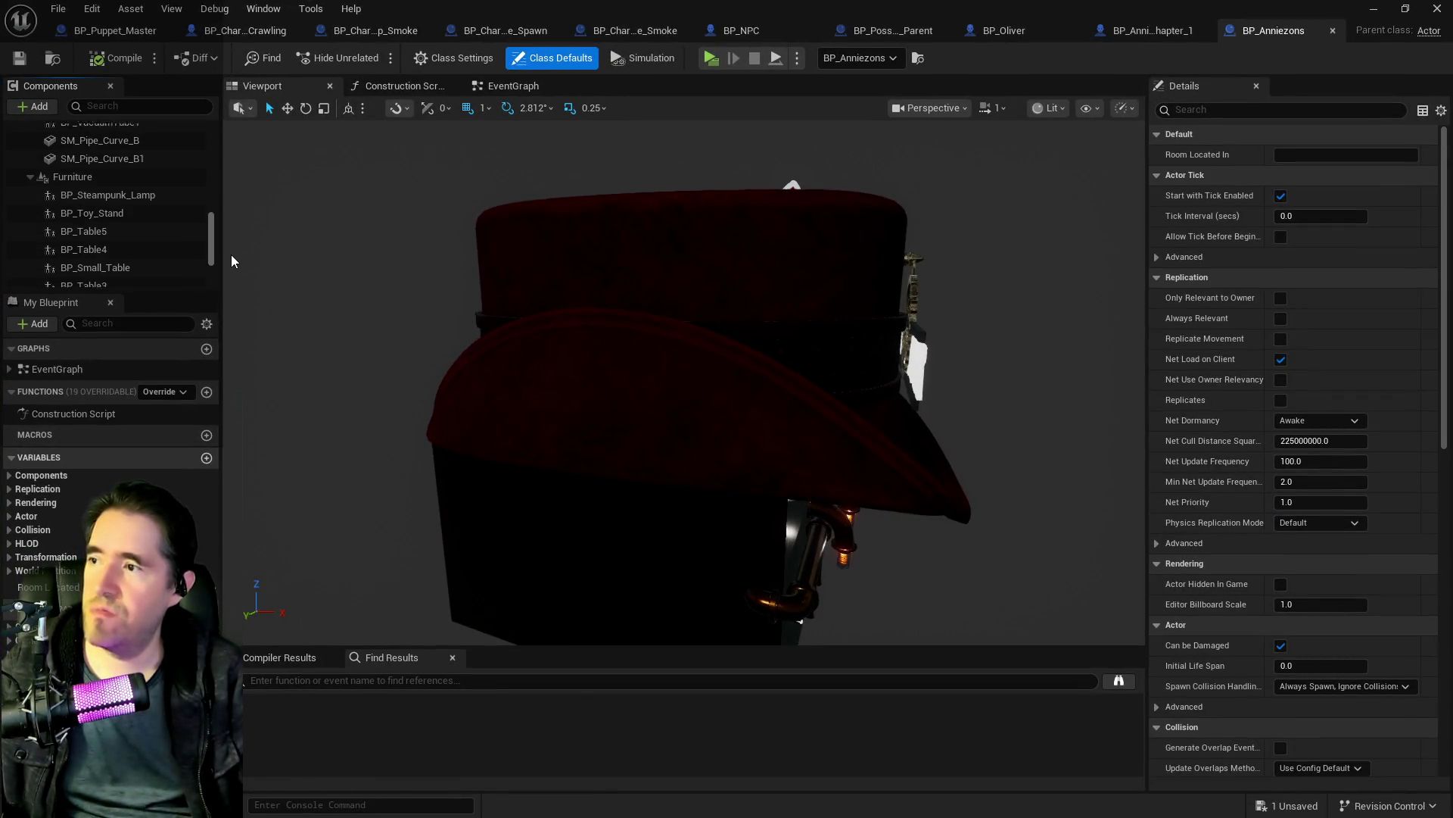
{"action": "left_click_drag", "start_coordinate": [237, 295], "coordinate": [244, 199]}
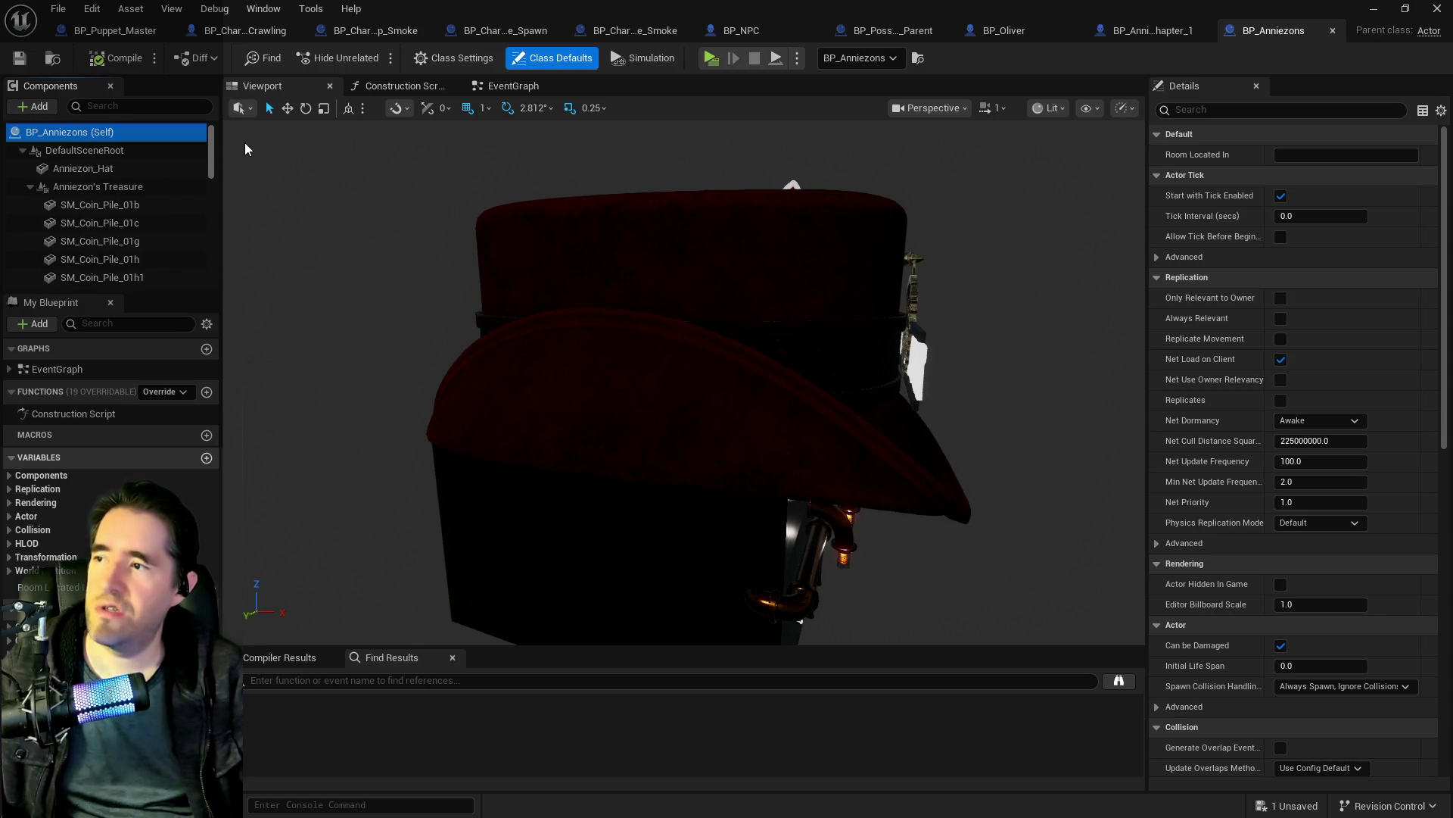
{"action": "left_click", "coordinate": [100, 205]}
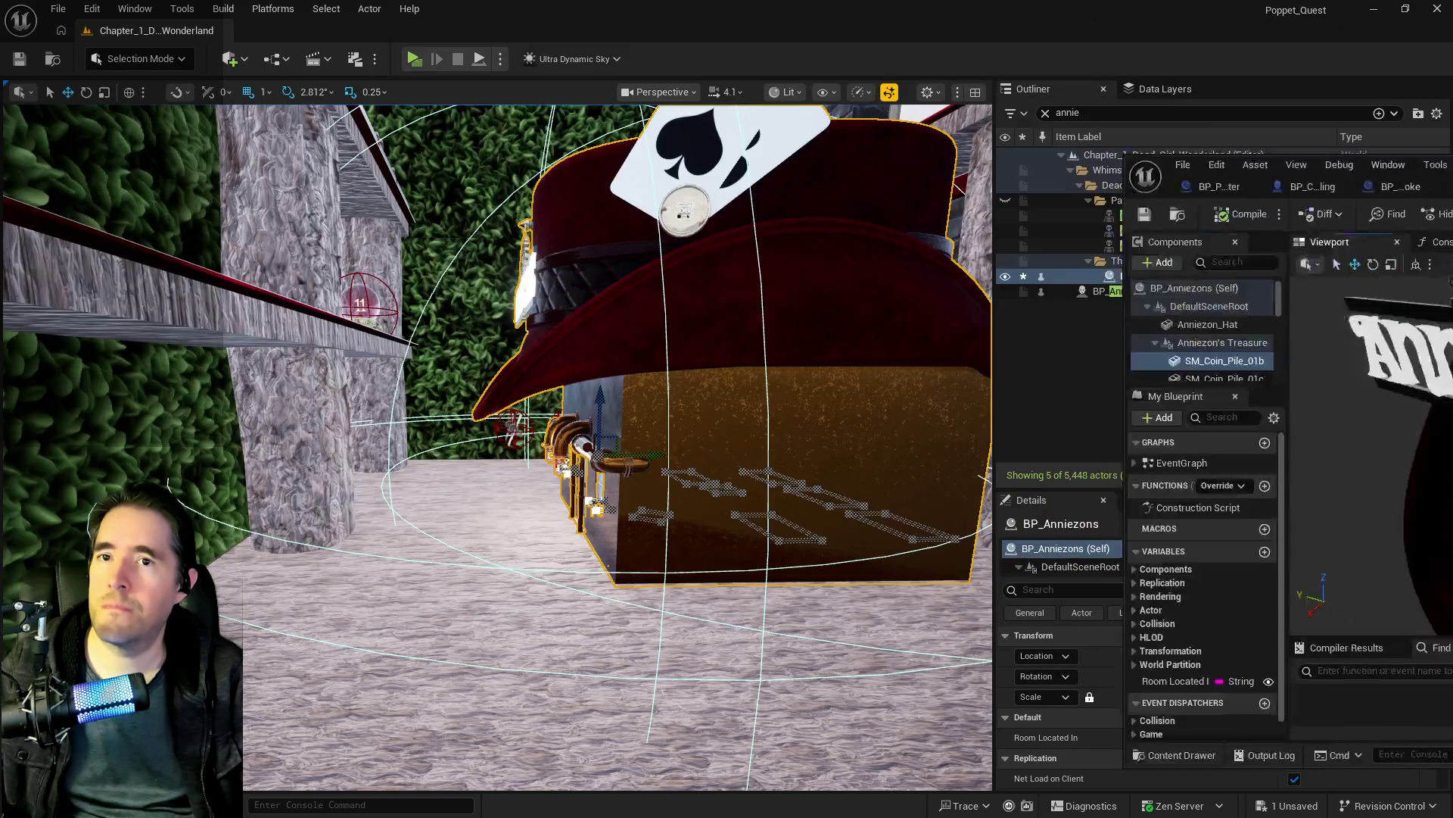
Step: Convert BP_Anniezons into level instance L_Anniezons and shift it along X to -29182
{"action": "right_click", "coordinate": [1145, 278]}
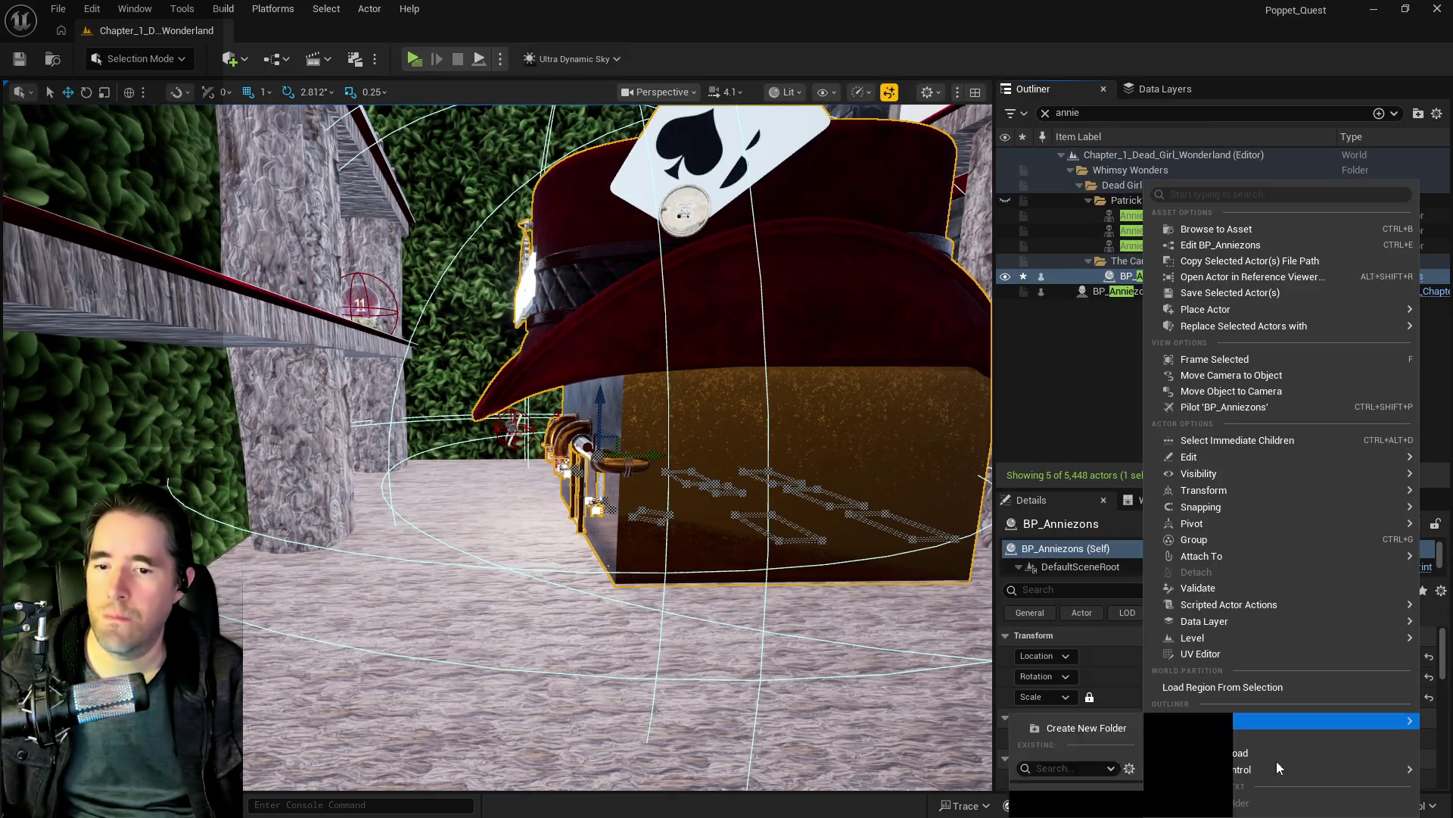
{"action": "mouse_move", "coordinate": [1188, 638]}
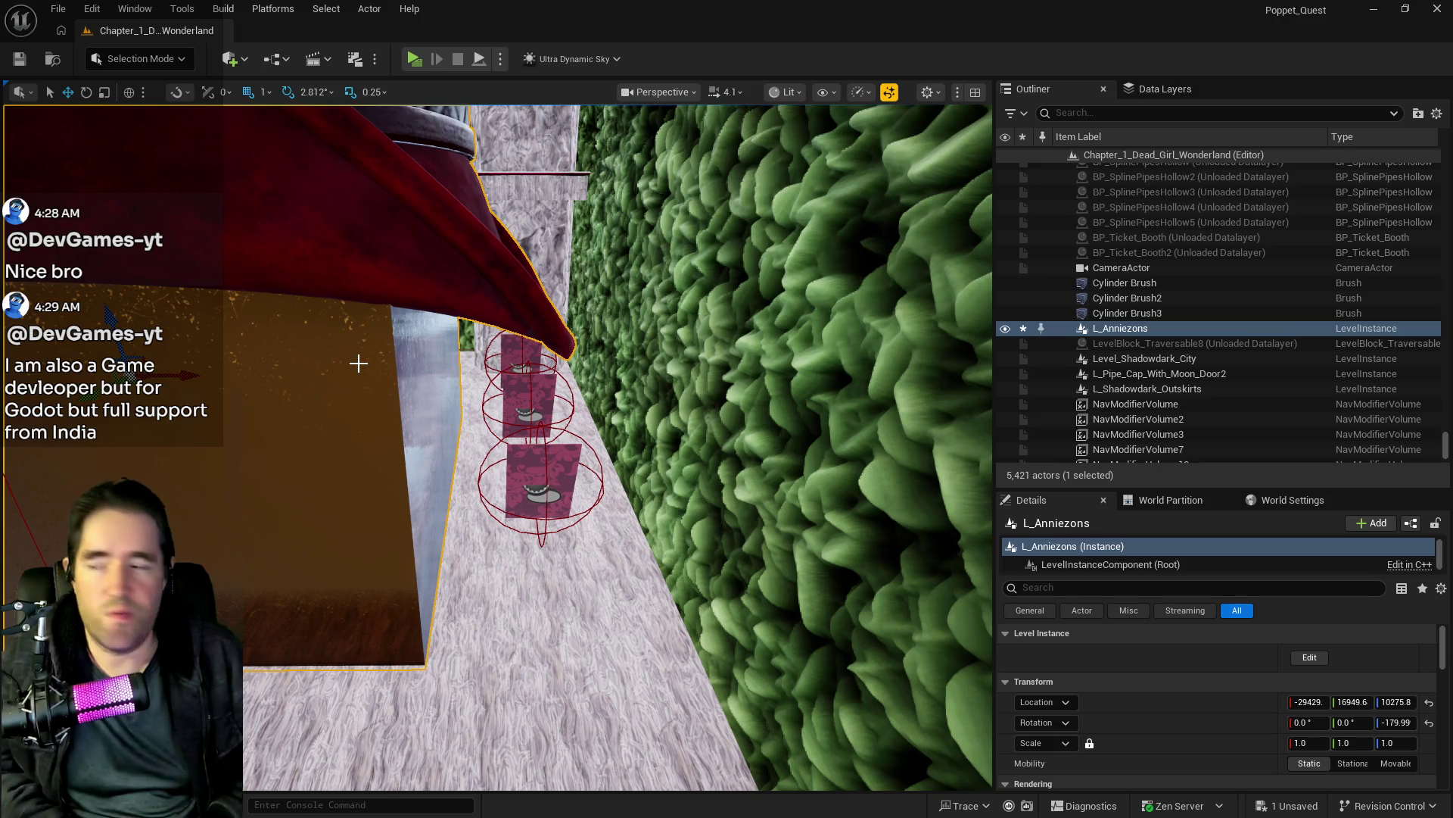
{"action": "left_click_drag", "start_coordinate": [173, 379], "coordinate": [314, 381]}
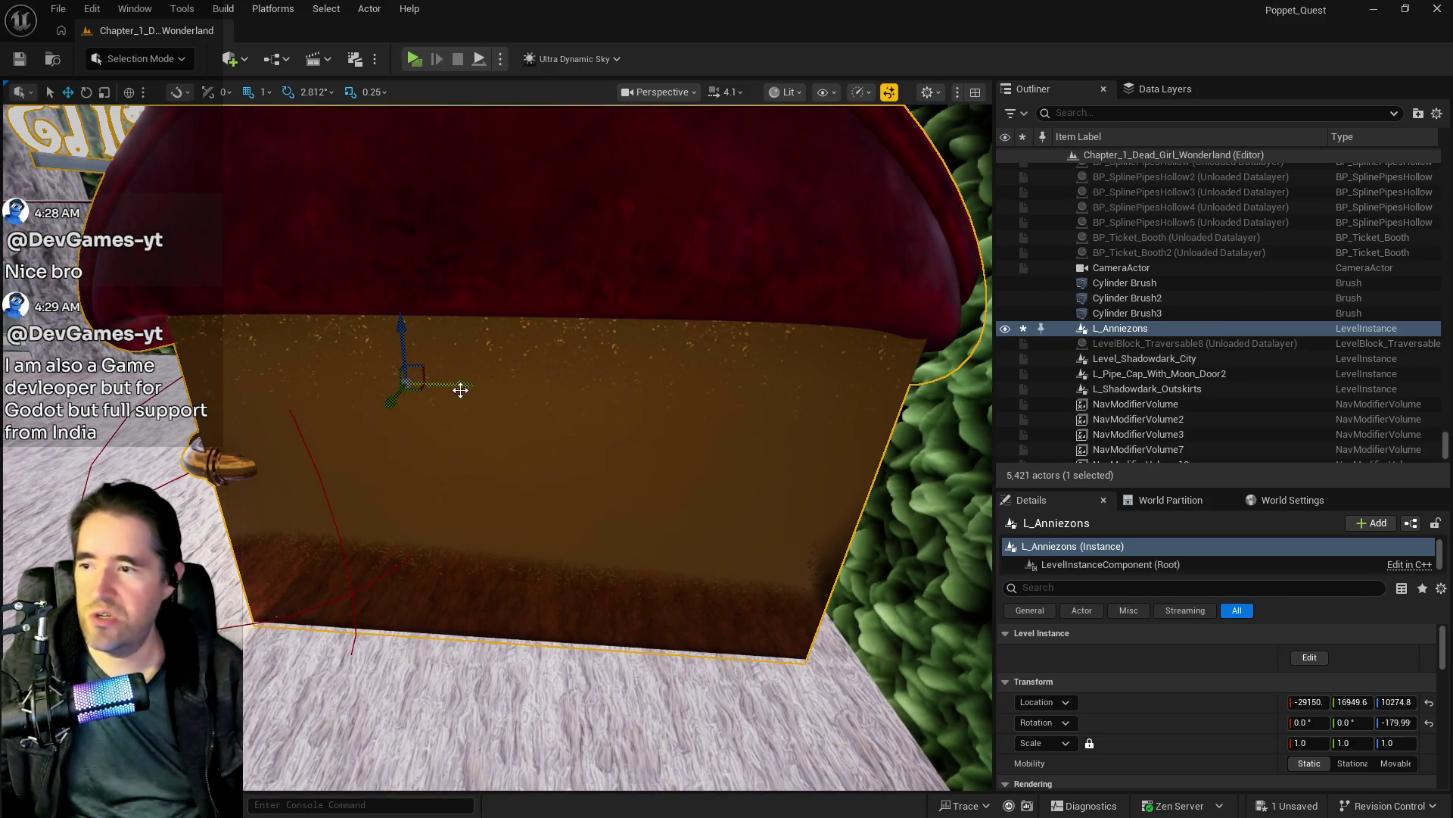
{"action": "left_click_drag", "start_coordinate": [470, 384], "coordinate": [454, 384]}
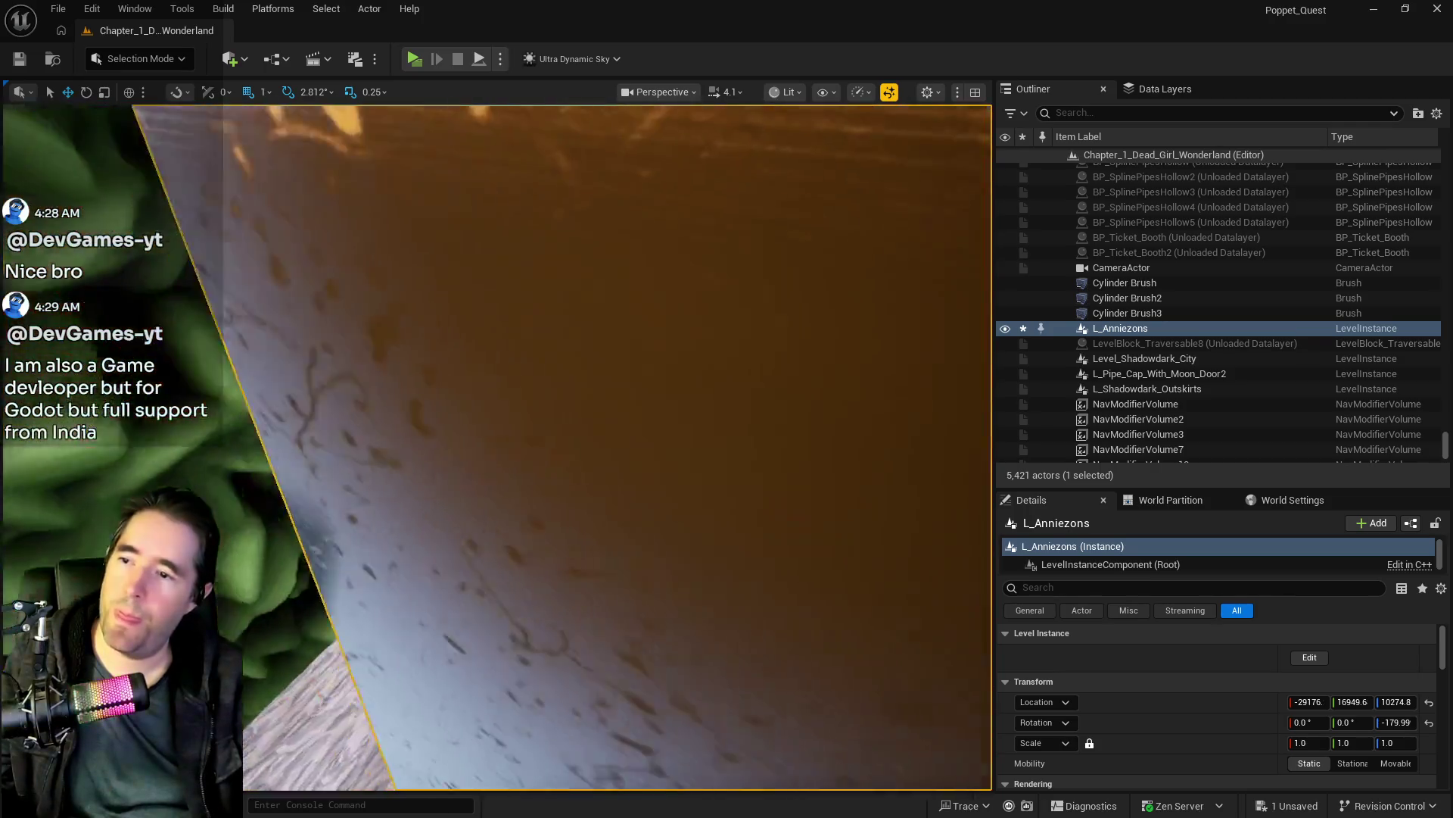
Step: Frame the view on the level instance, then the shop room and its door area
{"action": "key", "text": "f"}
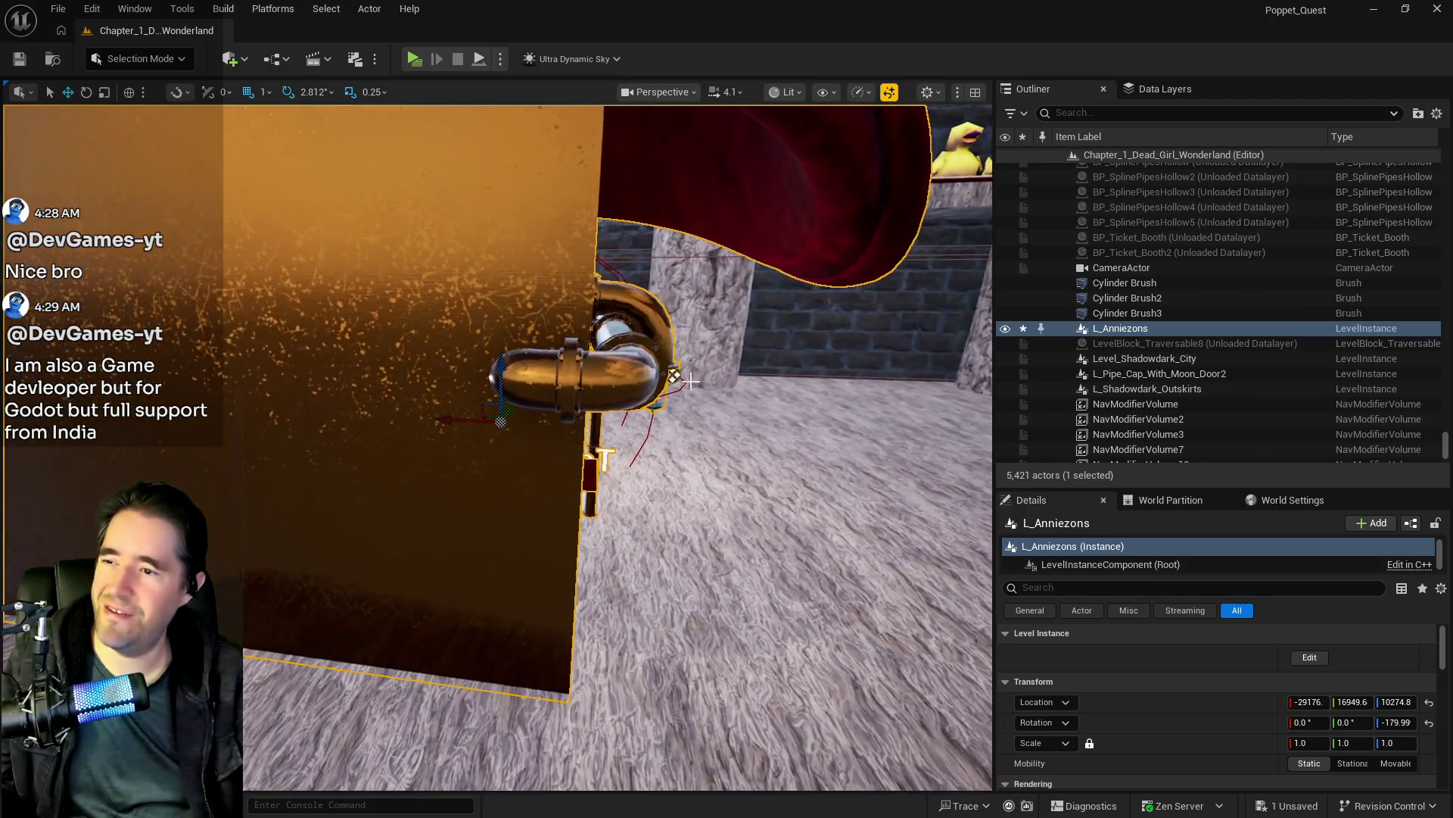
{"action": "key", "text": "f"}
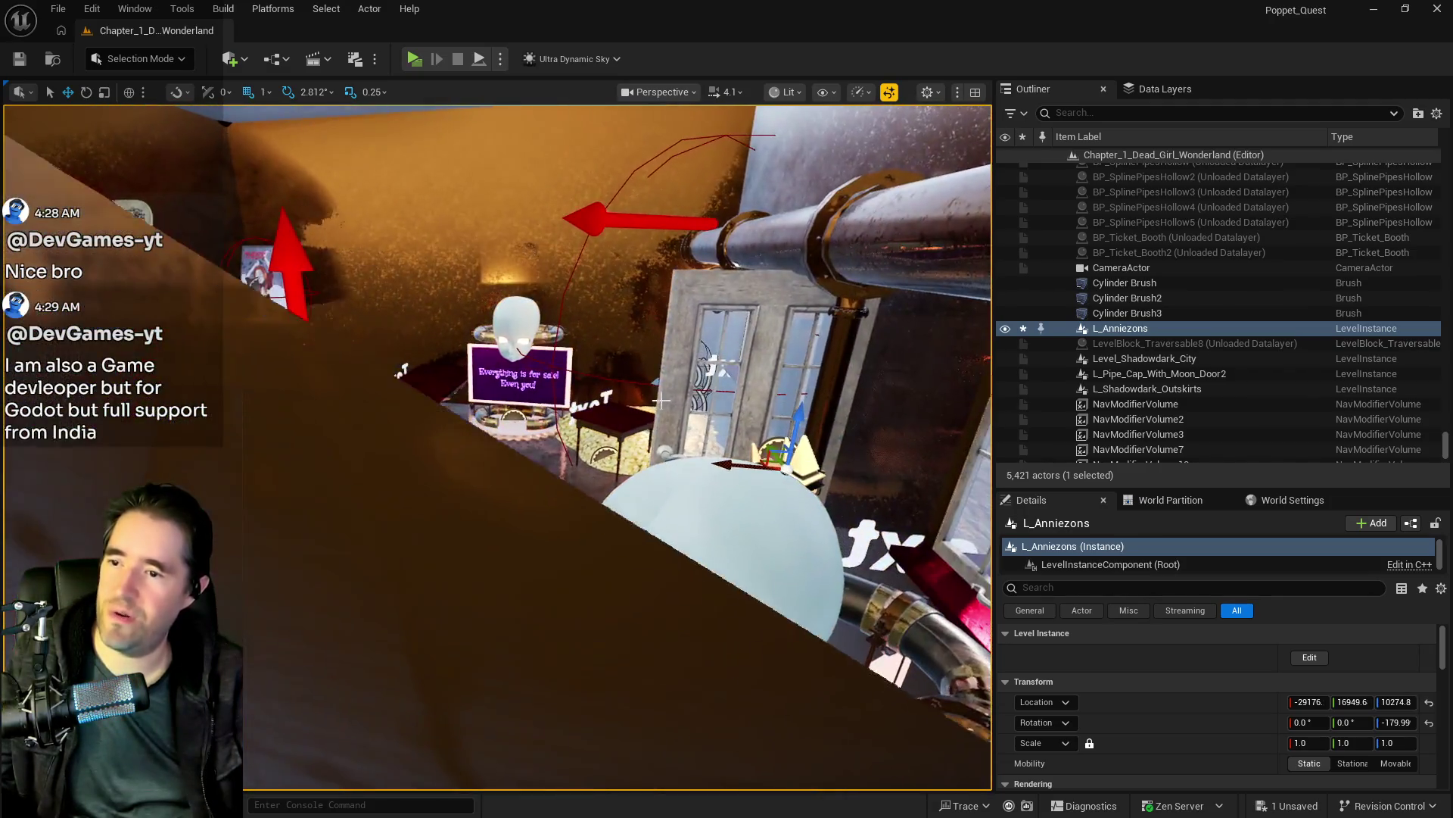
{"action": "key", "text": "f"}
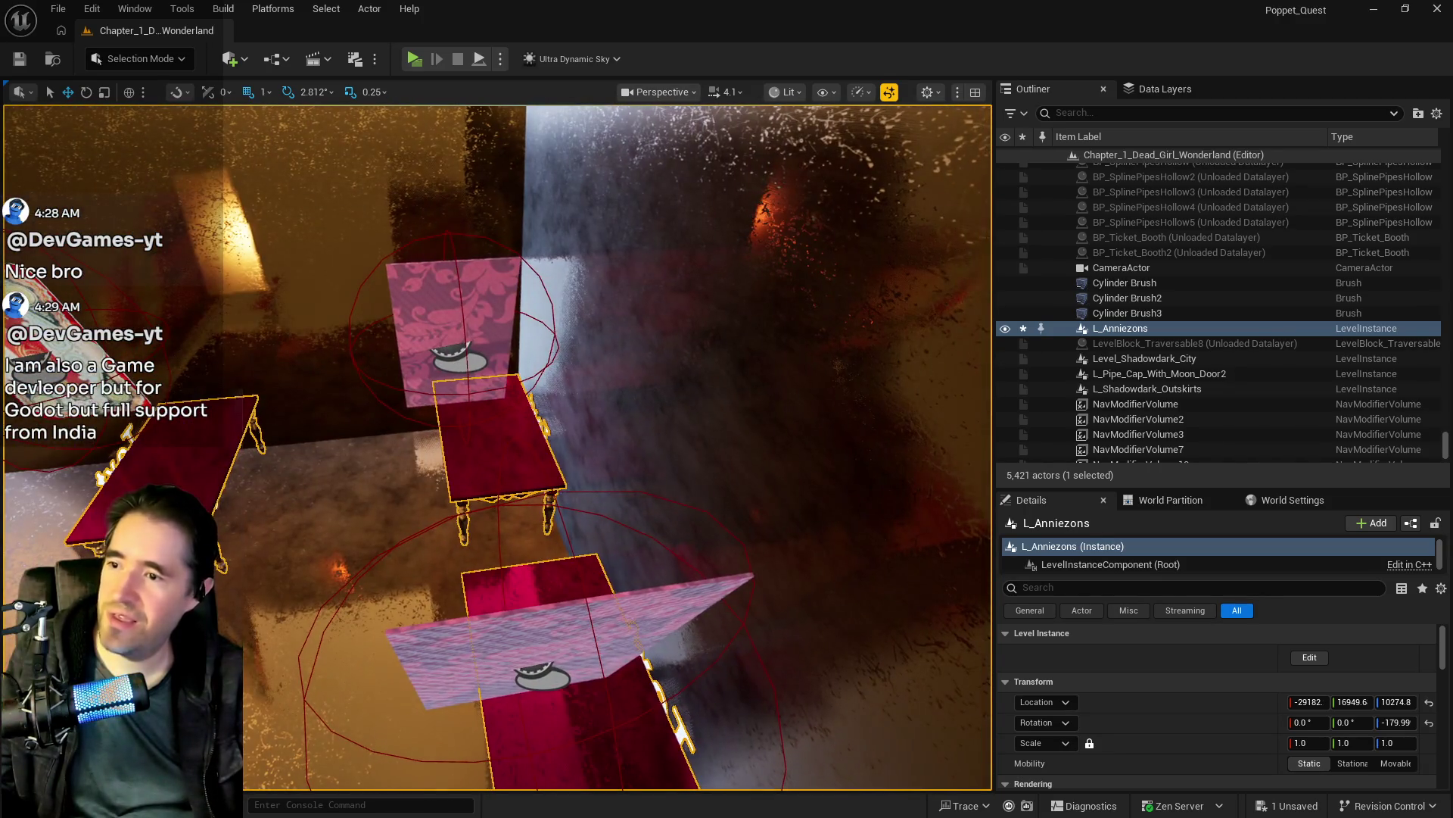
Step: Set tarot card SM6's rotation Z to 0 and nudge it along X
{"action": "left_click", "coordinate": [468, 375]}
{"action": "scroll", "coordinate": [1314, 719], "scroll_direction": "down", "scroll_amount": 5}
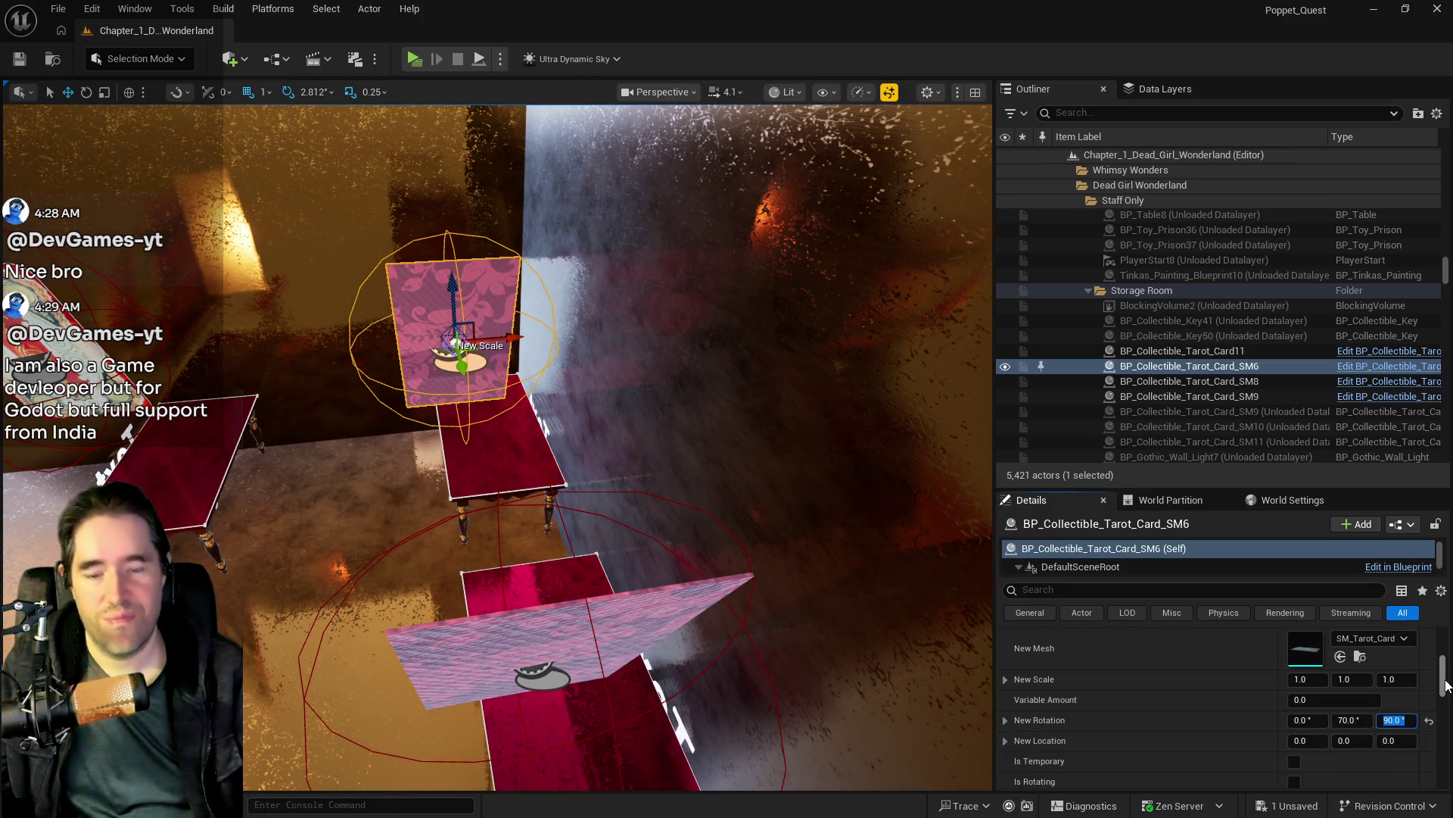
{"action": "type", "text": "0"}
{"action": "key", "text": "Return"}
{"action": "left_click_drag", "start_coordinate": [516, 338], "coordinate": [548, 334]}
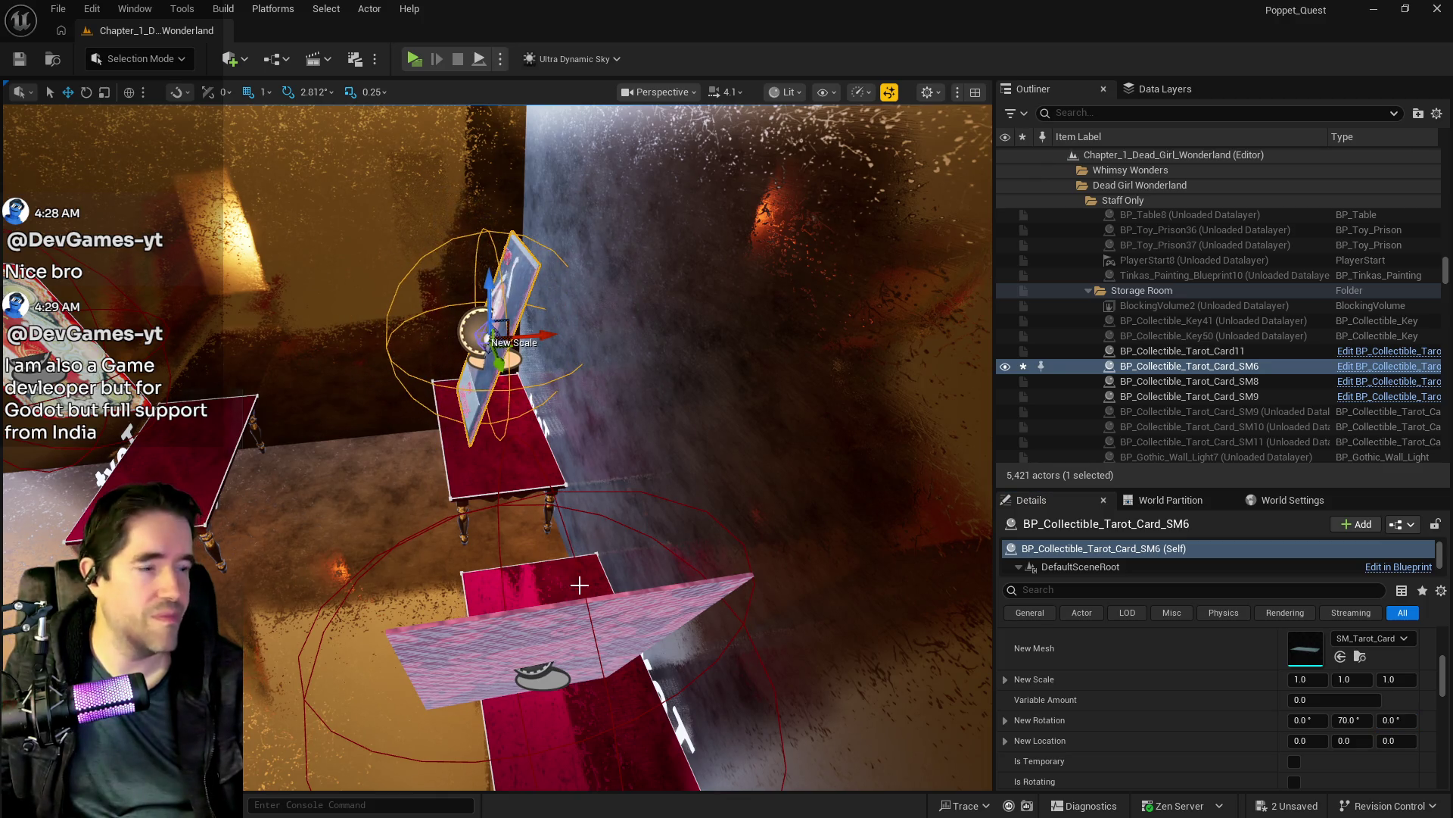
Step: Set card SM8's rotation Z to 0 and slide it slightly sideways on its table
{"action": "left_click", "coordinate": [1199, 380]}
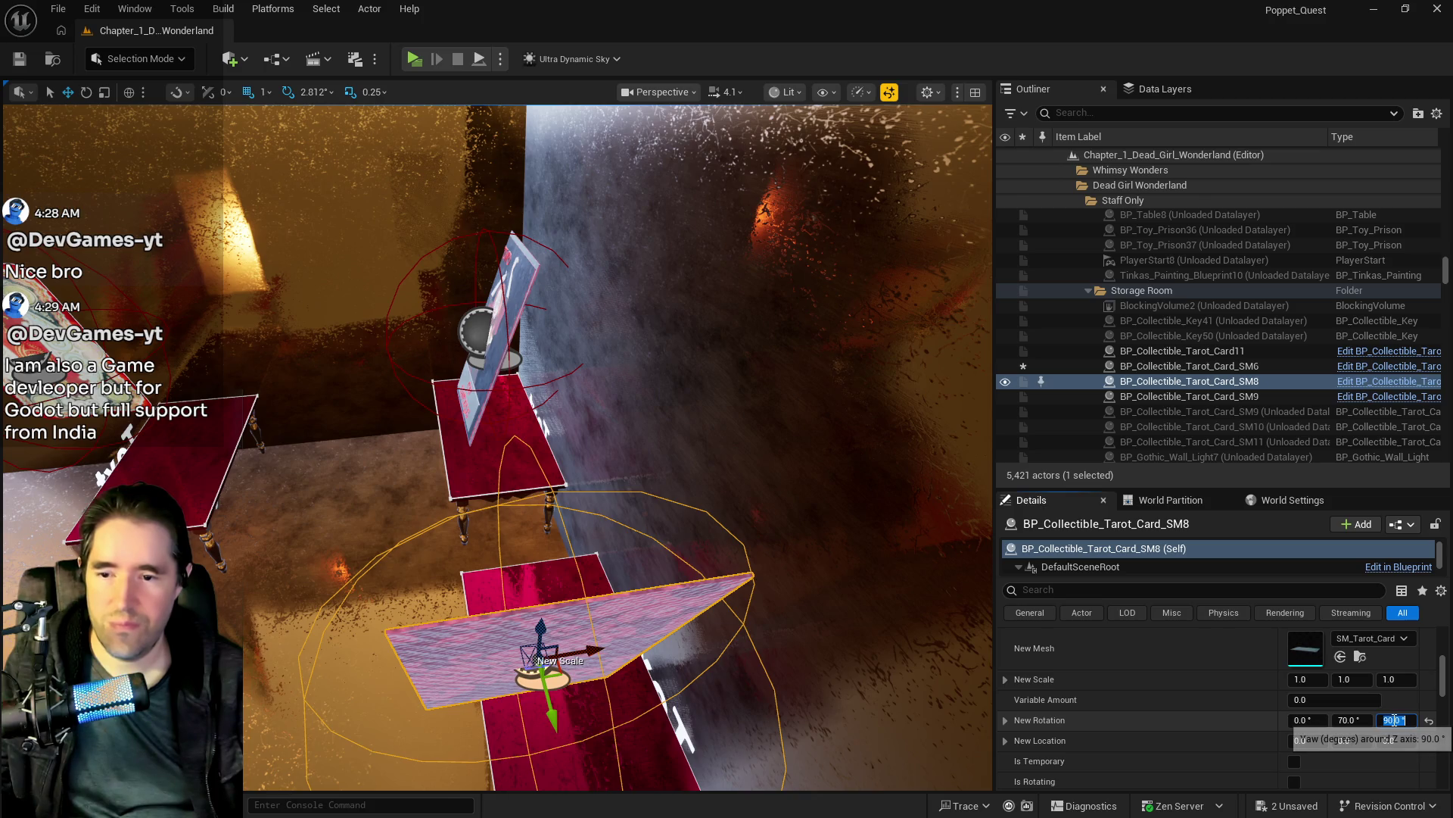
{"action": "type", "text": "0"}
{"action": "key", "text": "Return"}
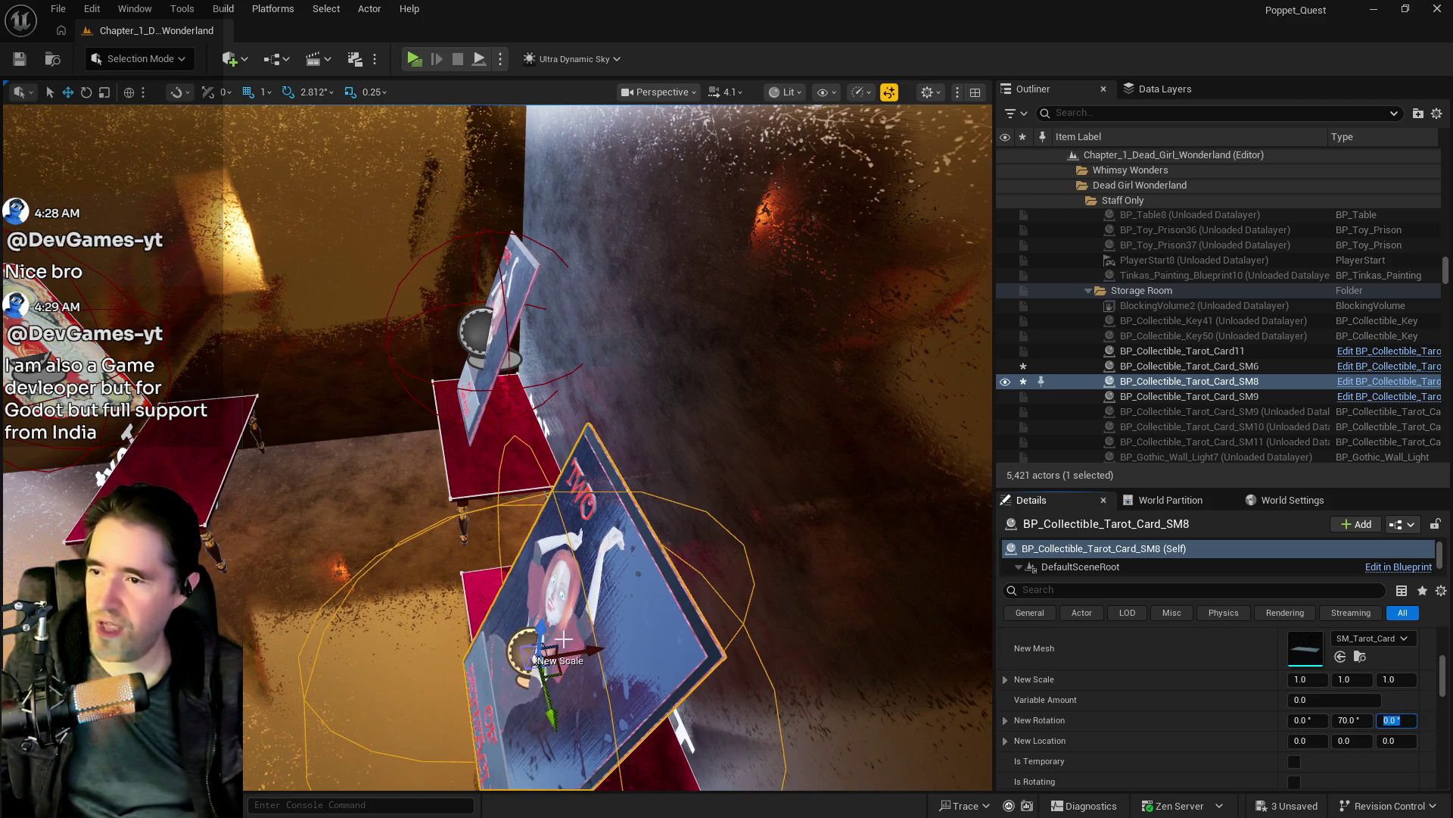
{"action": "mouse_move", "coordinate": [590, 649]}
{"action": "left_mouse_down"}
{"action": "mouse_move", "coordinate": [826, 567]}
{"action": "mouse_move", "coordinate": [279, 545]}
{"action": "mouse_move", "coordinate": [616, 570]}
{"action": "left_mouse_up"}
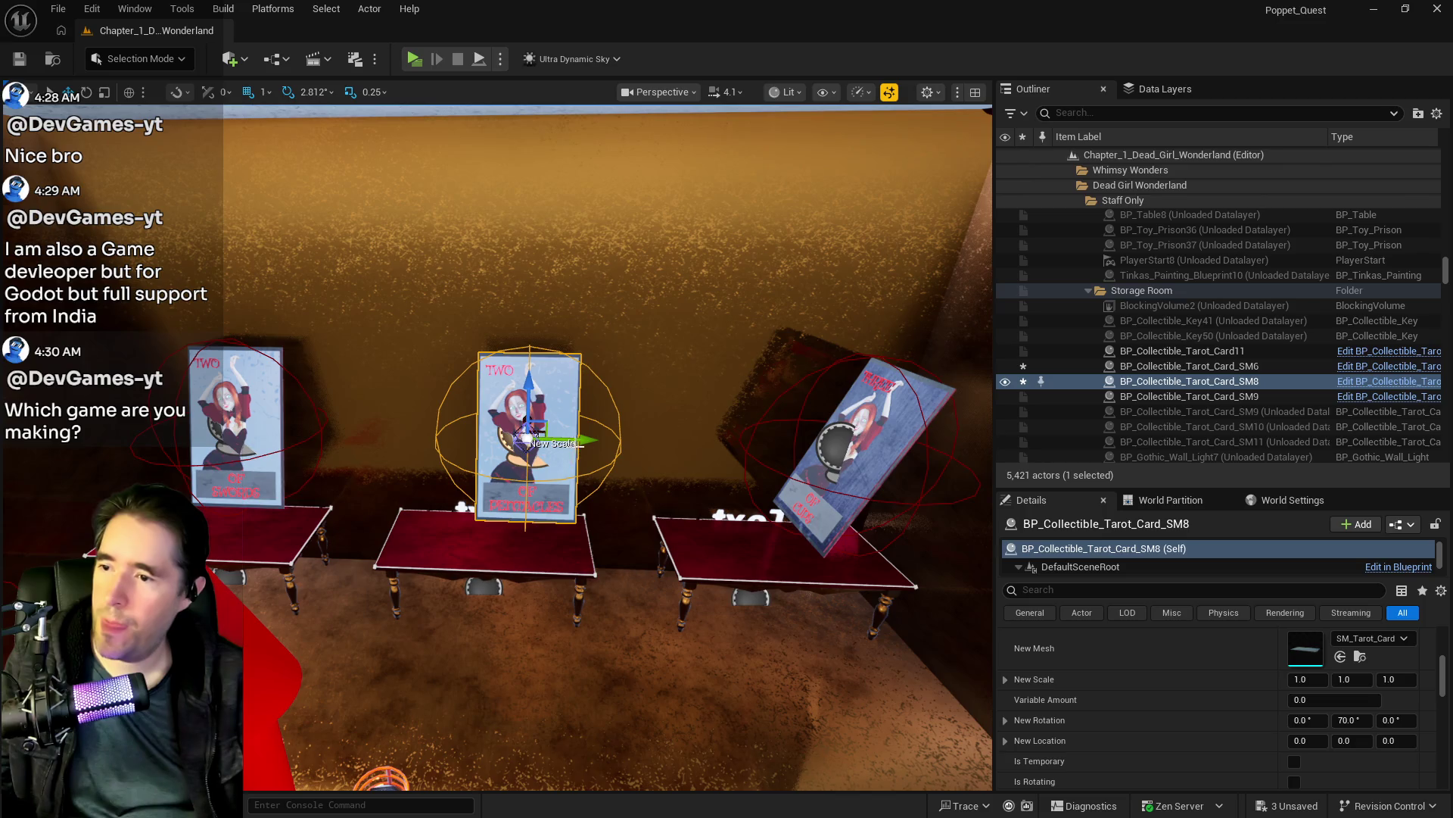
{"action": "left_click_drag", "start_coordinate": [582, 437], "coordinate": [551, 438]}
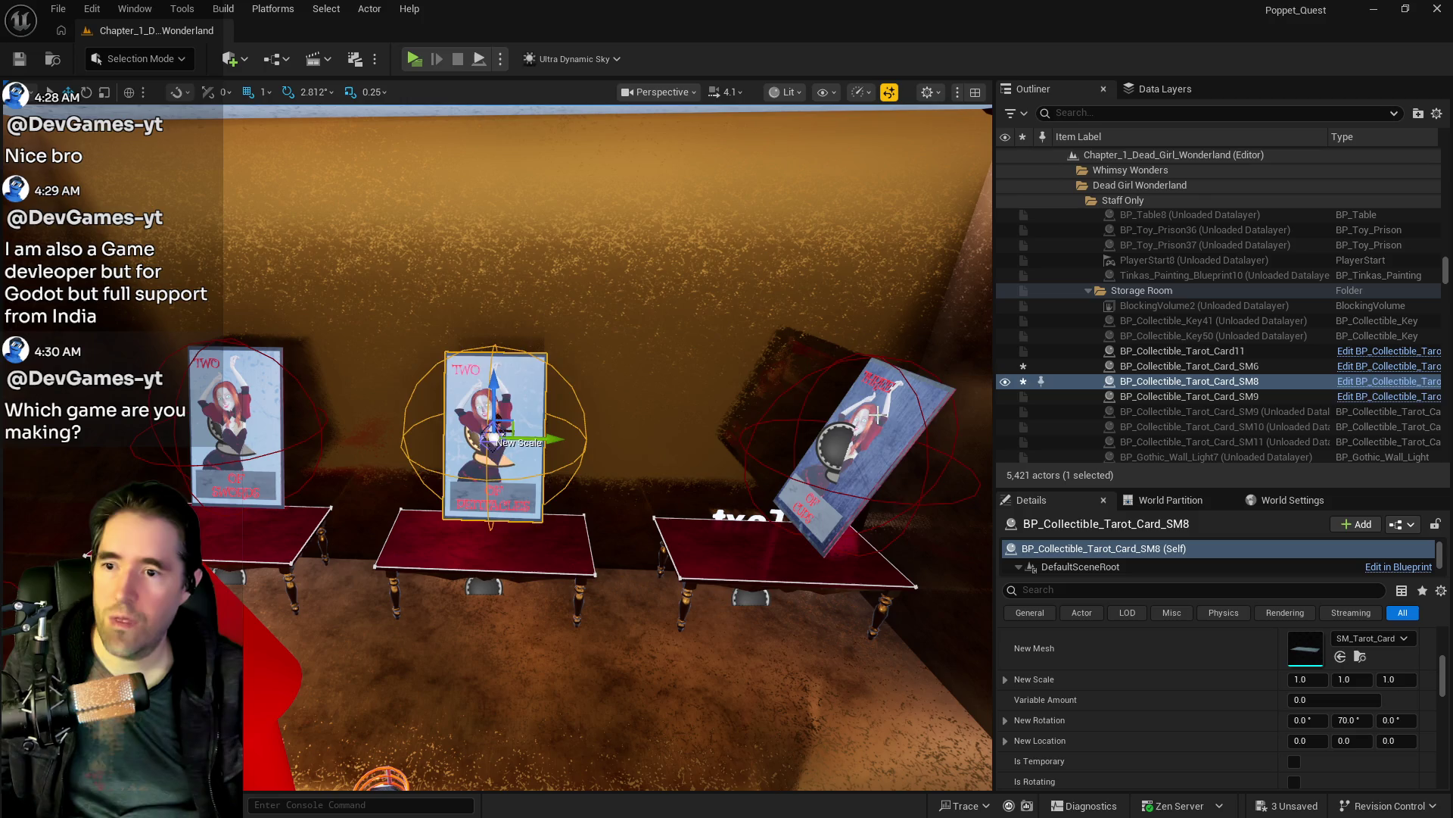
Step: Stand card SM9 upright with yaw 0, then reselect SM8 and filter the Outliner by 'ultra'
{"action": "left_click", "coordinate": [846, 454]}
{"action": "scroll", "coordinate": [1287, 698], "scroll_direction": "up", "scroll_amount": 5}
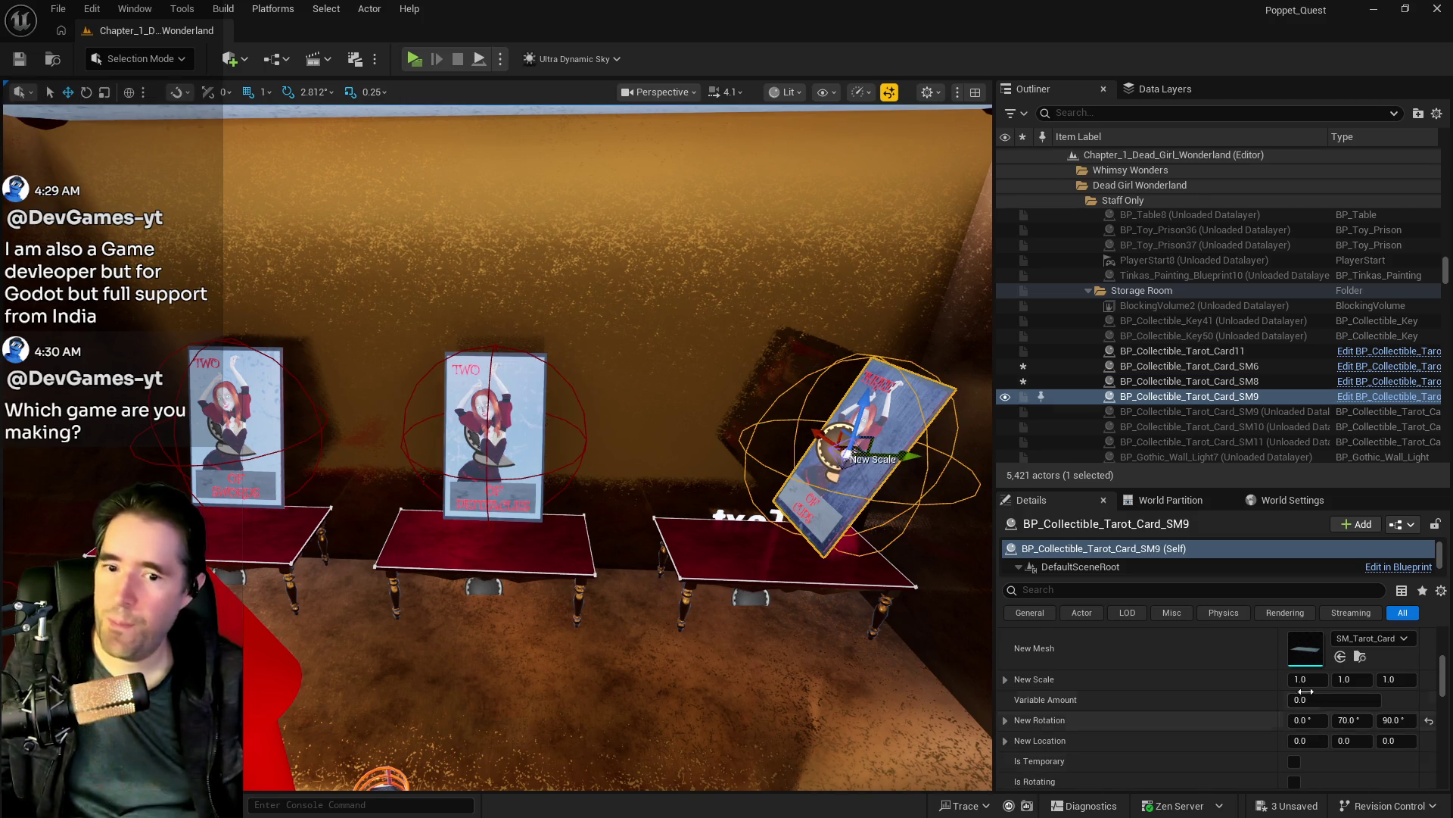
{"action": "left_click_drag", "start_coordinate": [910, 581], "coordinate": [911, 581]}
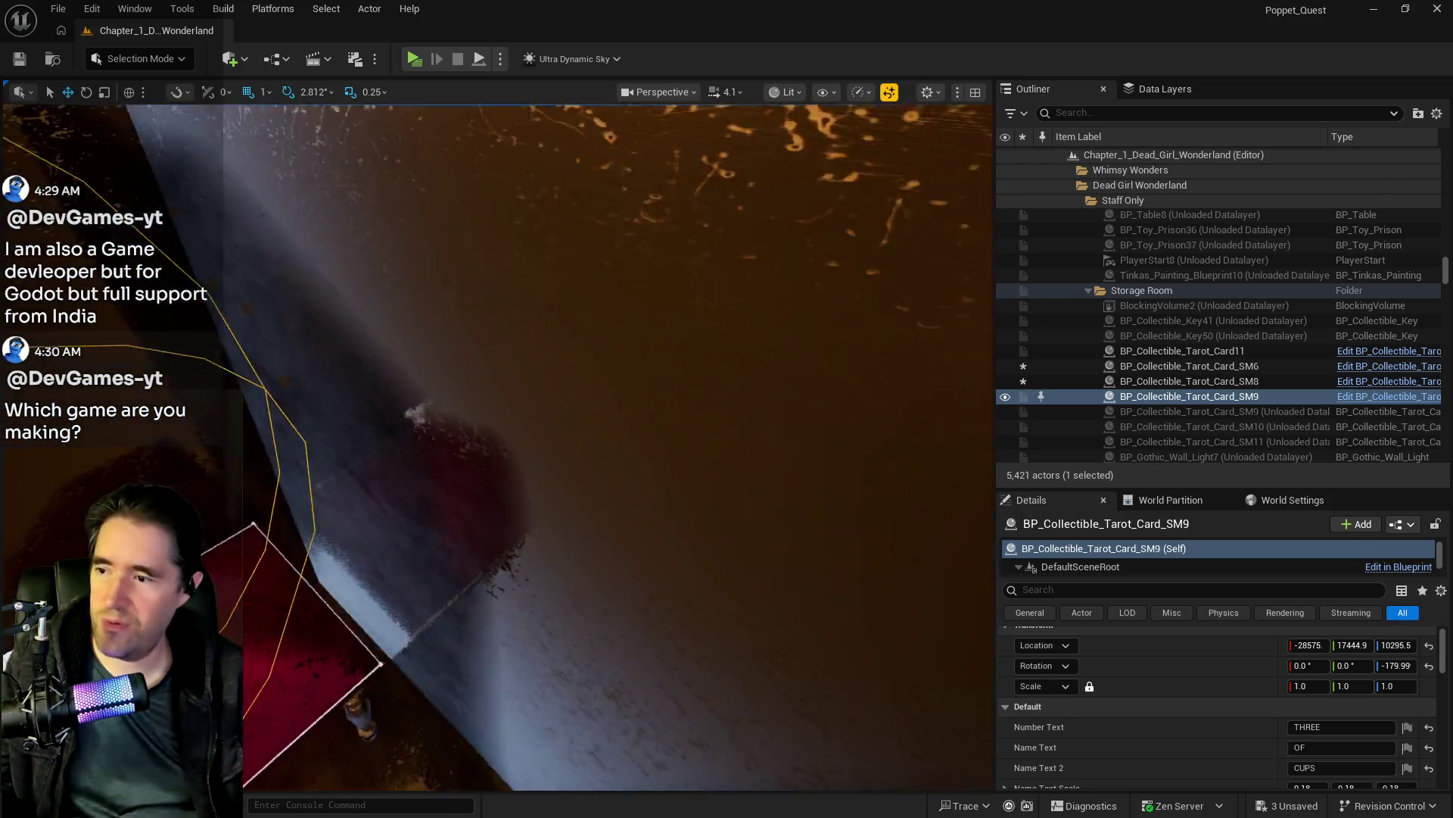
{"action": "key", "text": "f"}
{"action": "scroll", "coordinate": [1393, 734], "scroll_direction": "down", "scroll_amount": 5}
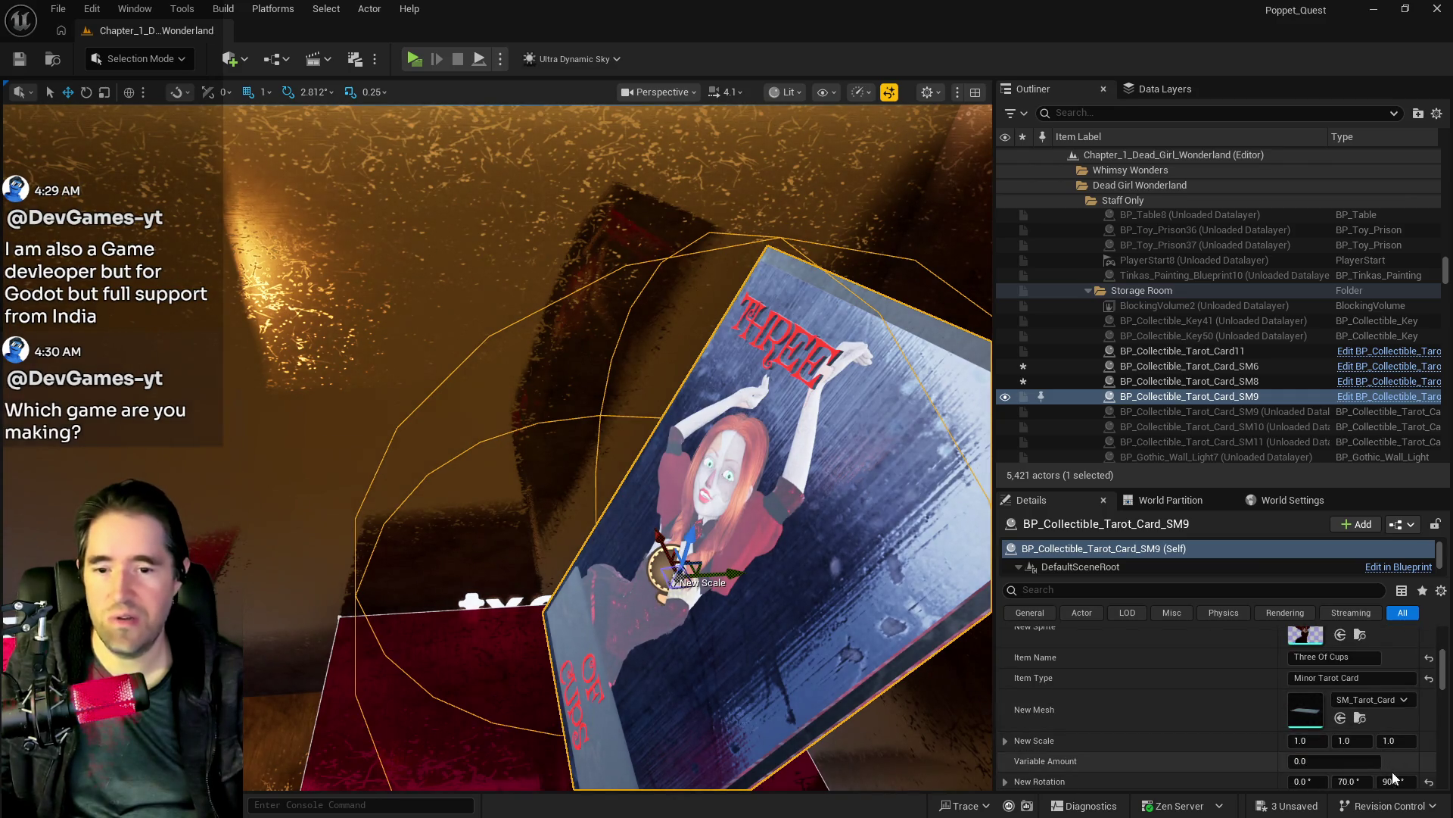
{"action": "type", "text": "0"}
{"action": "key", "text": "Return"}
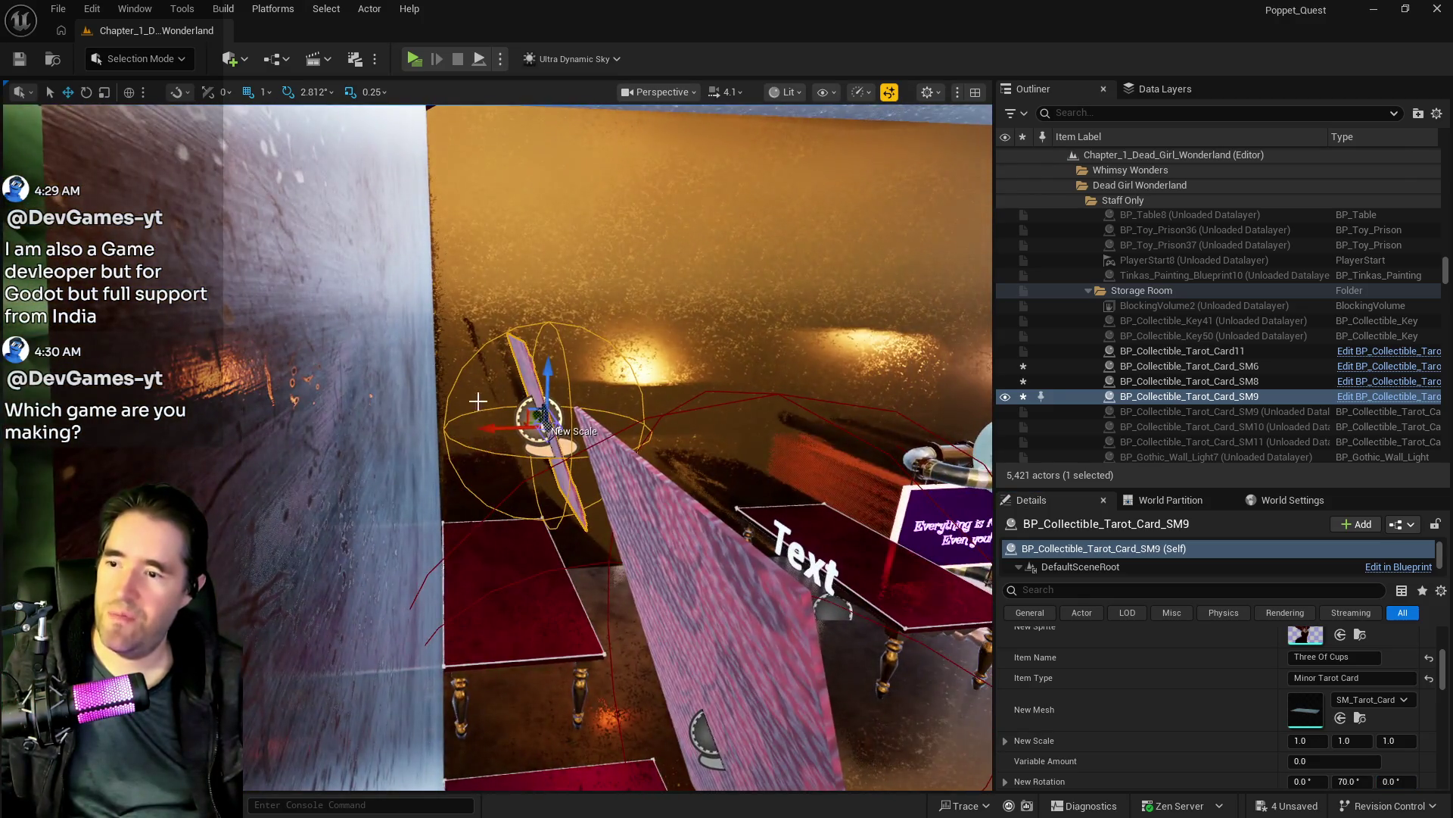
{"action": "mouse_move", "coordinate": [490, 426]}
{"action": "left_mouse_down"}
{"action": "mouse_move", "coordinate": [441, 449]}
{"action": "mouse_move", "coordinate": [431, 488]}
{"action": "mouse_move", "coordinate": [356, 537]}
{"action": "left_mouse_up"}
{"action": "left_click", "coordinate": [497, 452]}
{"action": "type", "text": "ultra"}
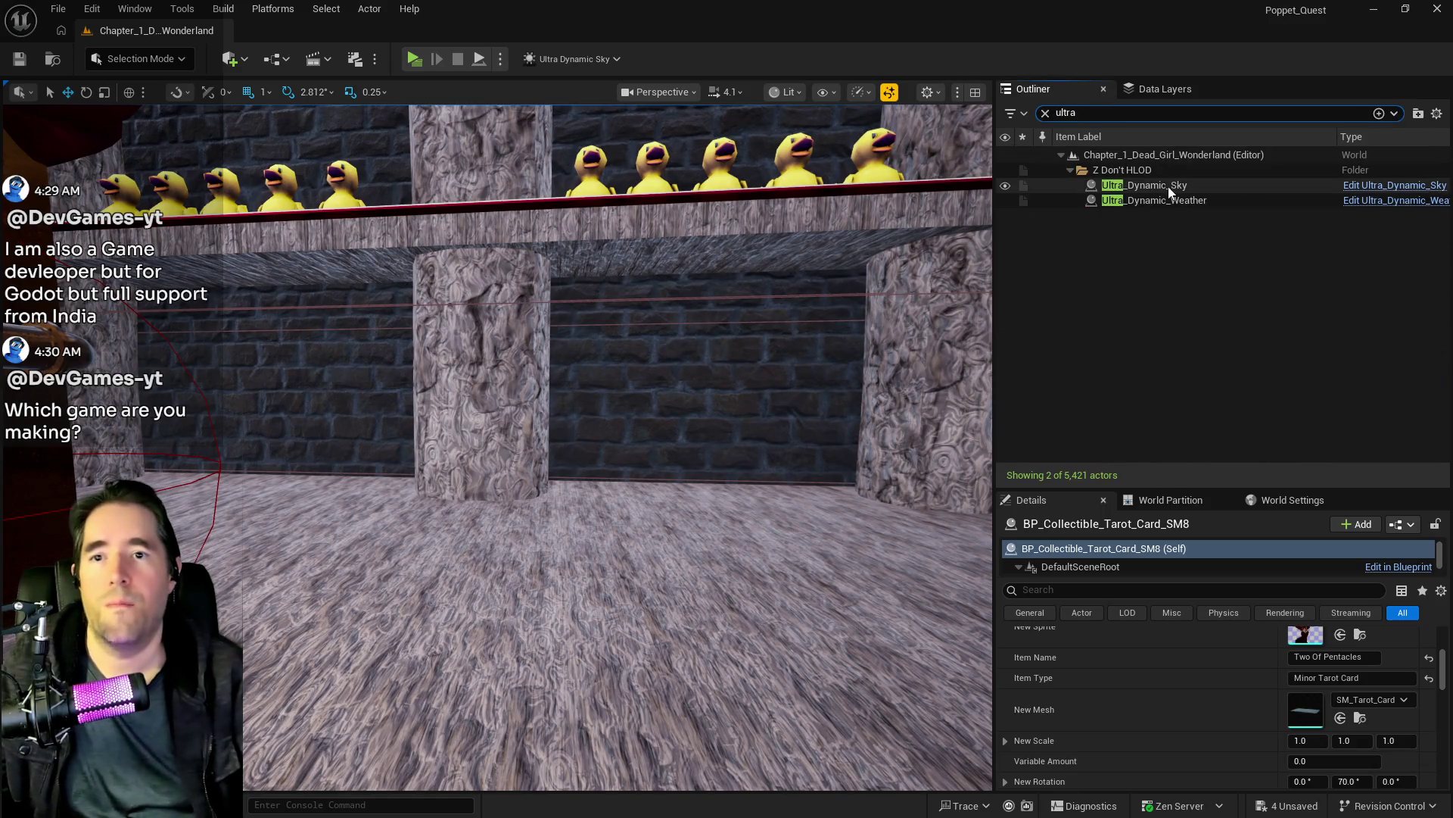
Step: Set Ultra_Dynamic_Sky's Time Of Day to 2400 to make the level night
{"action": "left_click", "coordinate": [1145, 184]}
{"action": "scroll", "coordinate": [1371, 689], "scroll_direction": "up", "scroll_amount": 2}
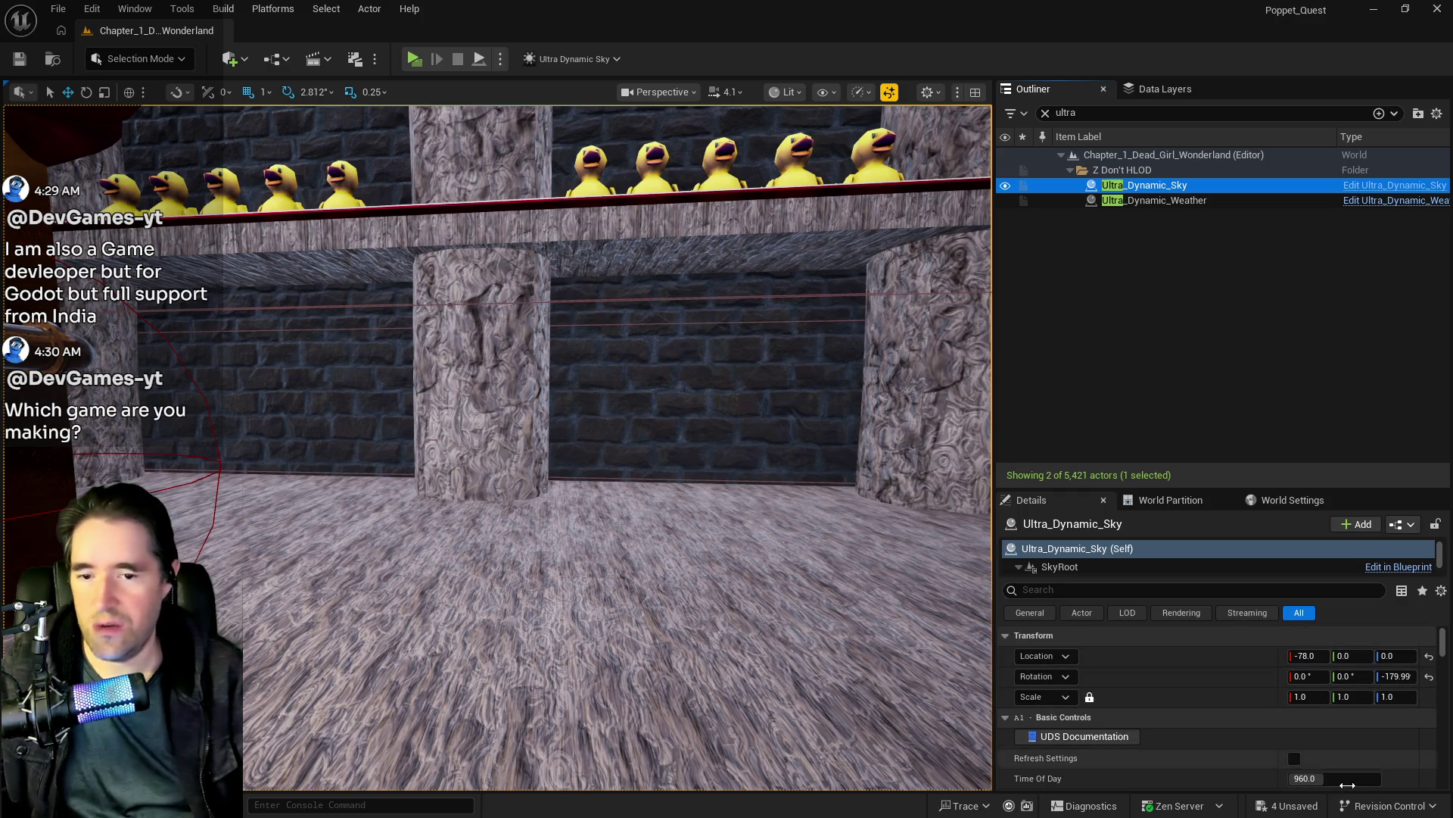
{"action": "left_click_drag", "start_coordinate": [1332, 778], "coordinate": [1424, 778]}
{"action": "key", "text": "f"}
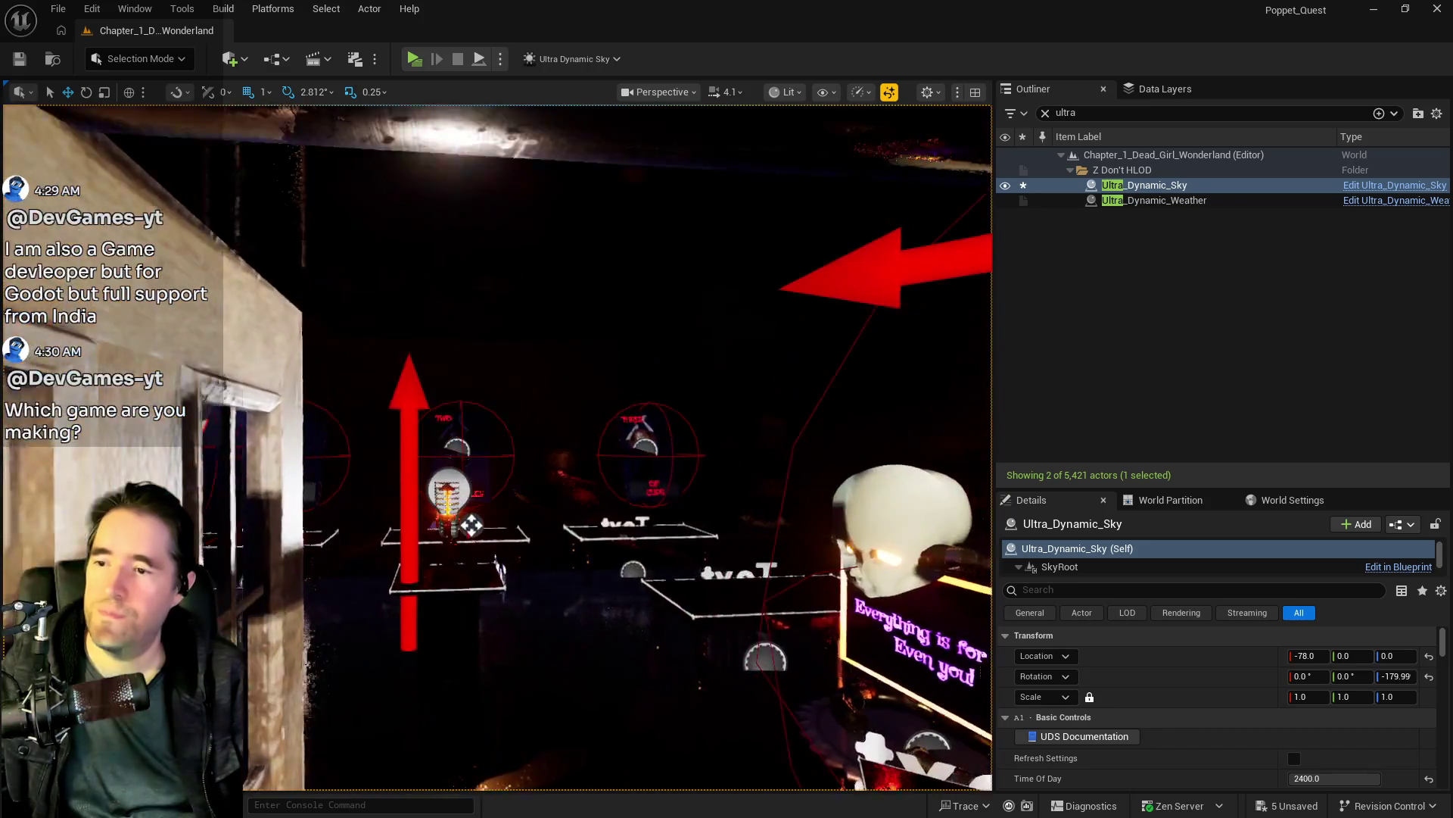
{"action": "mouse_move", "coordinate": [497, 447]}
{"action": "left_mouse_down"}
{"action": "mouse_move", "coordinate": [576, 442]}
{"action": "mouse_move", "coordinate": [470, 455]}
{"action": "left_mouse_up"}
Step: Select the floating Tarot_Card11 and set its rotation yaw to 90
{"action": "left_click", "coordinate": [413, 356]}
{"action": "scroll", "coordinate": [1396, 664], "scroll_direction": "down", "scroll_amount": 10}
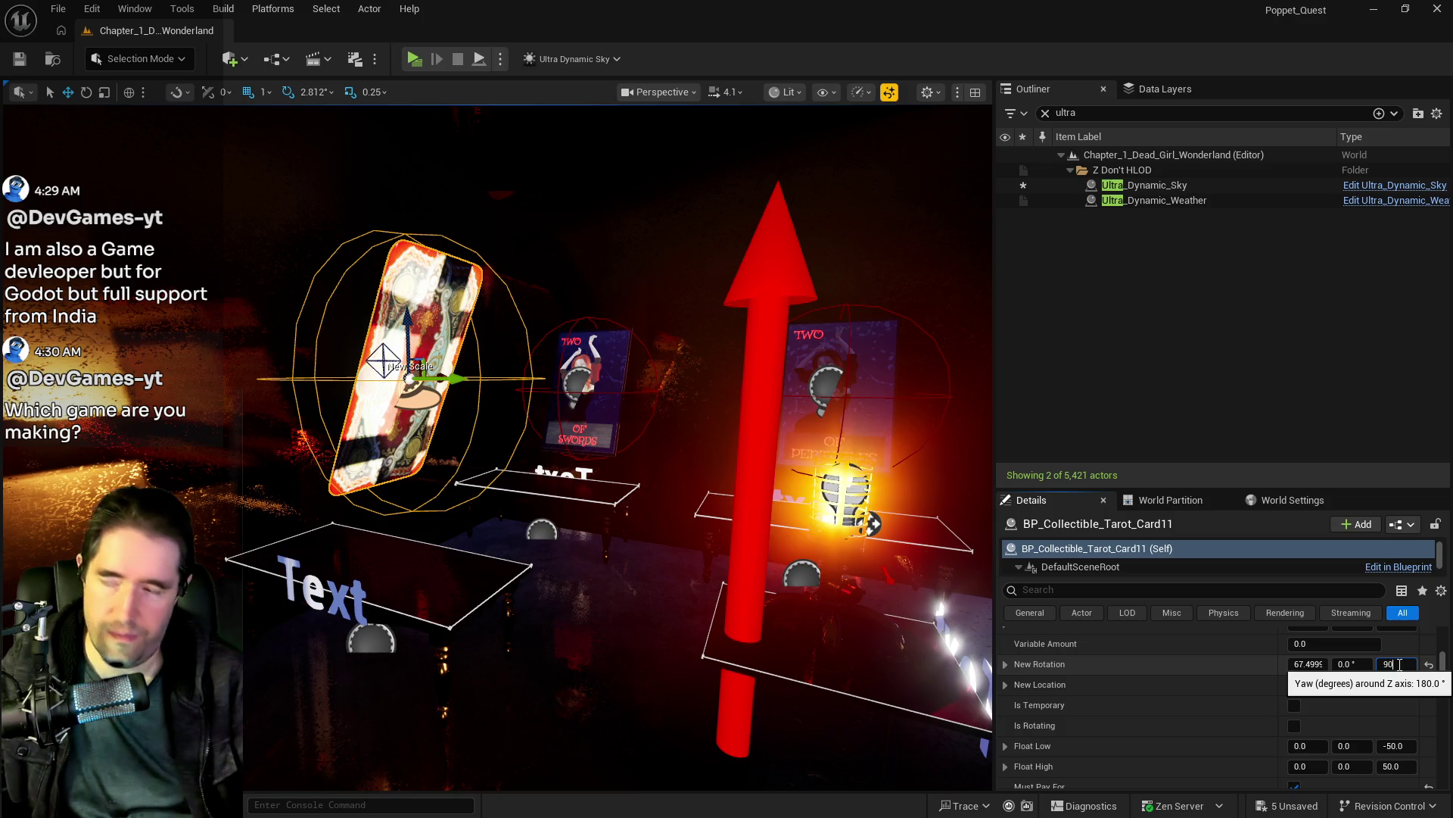
{"action": "key", "text": "Return"}
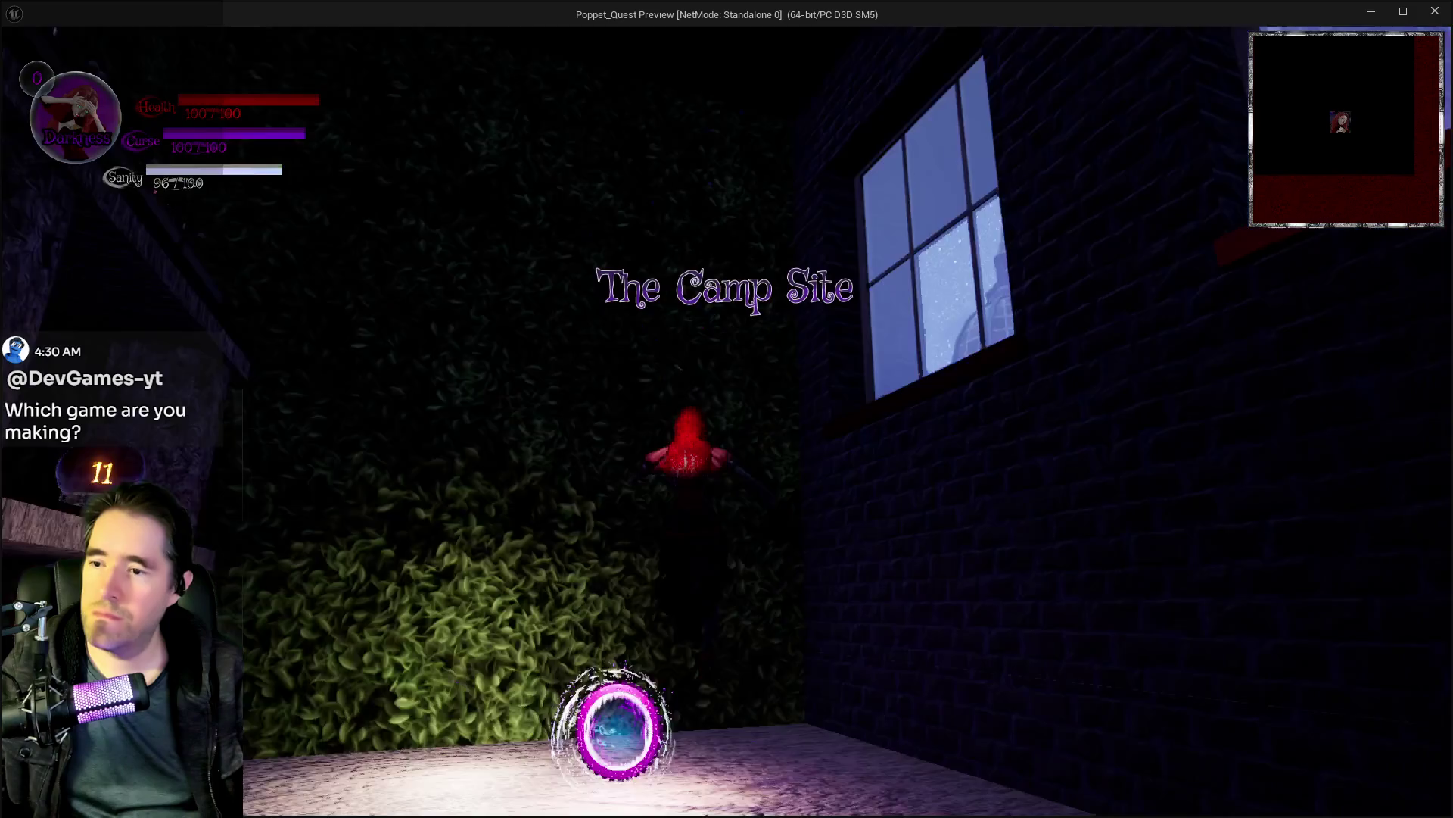
Step: Toggle the card screen, then run across the courtyard past the Safari Room door toward Anniezon's shop
{"action": "key", "text": "Tab"}
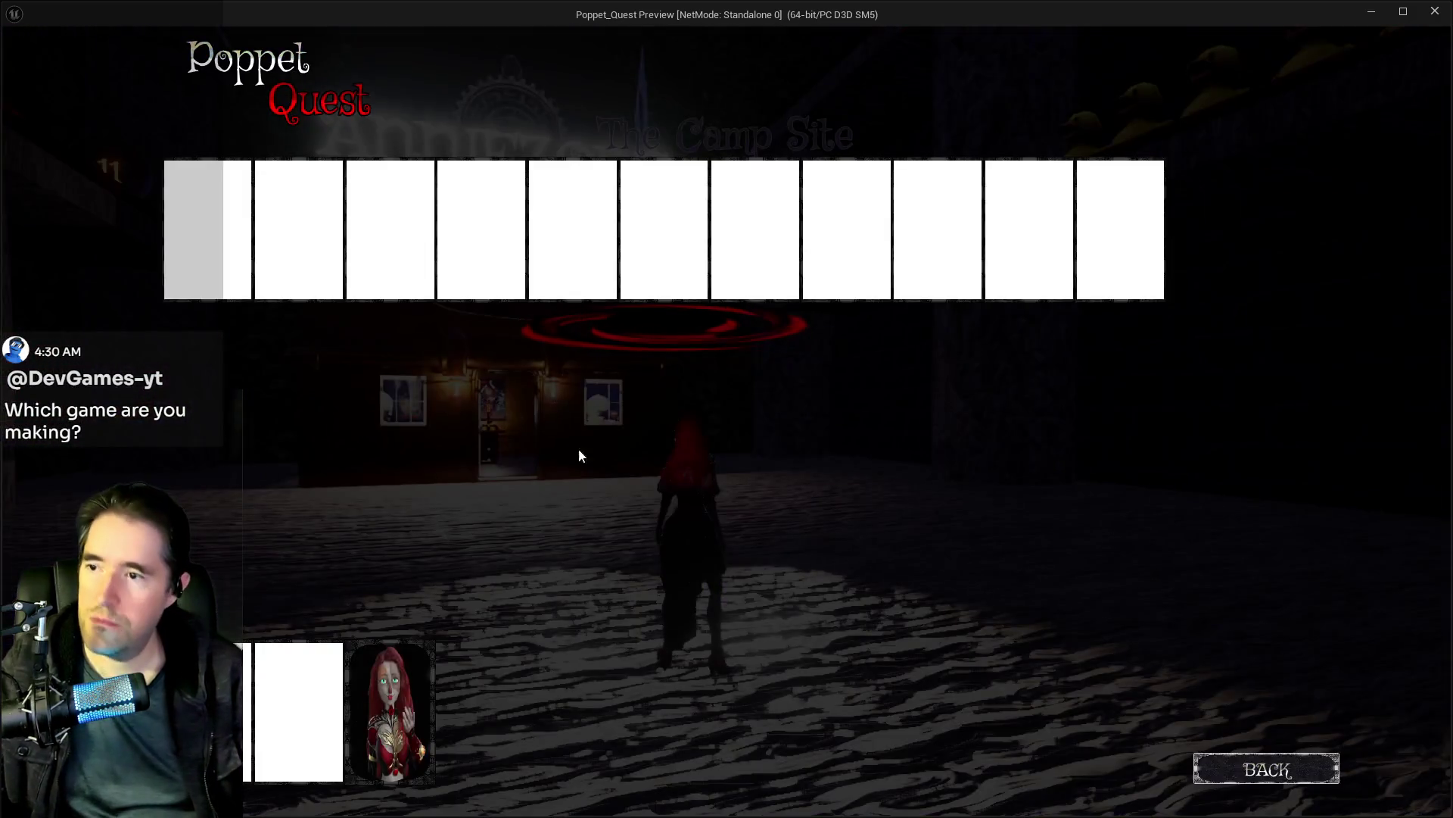
{"action": "key", "text": "Tab"}
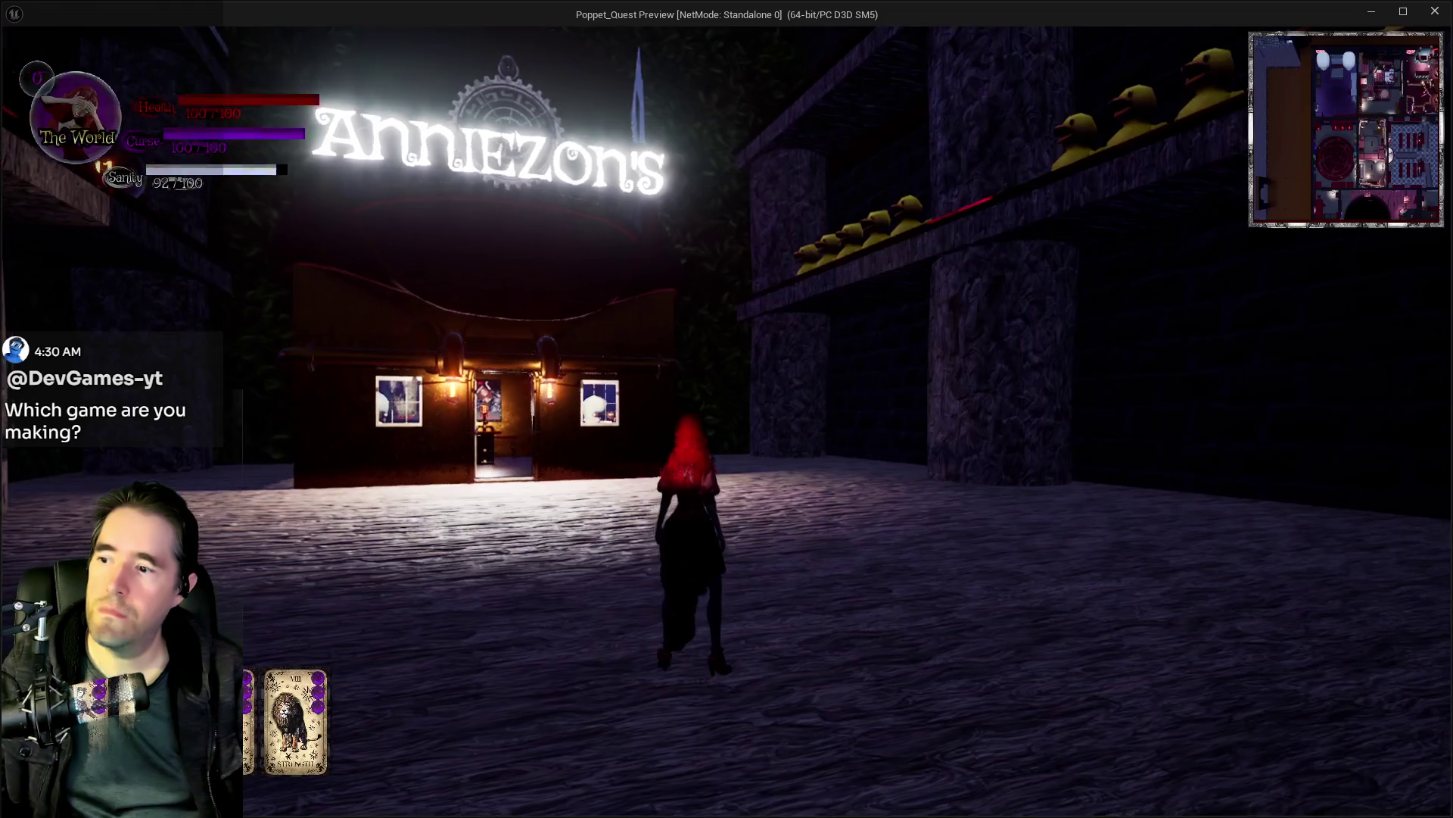
{"action": "key", "text": "w"}
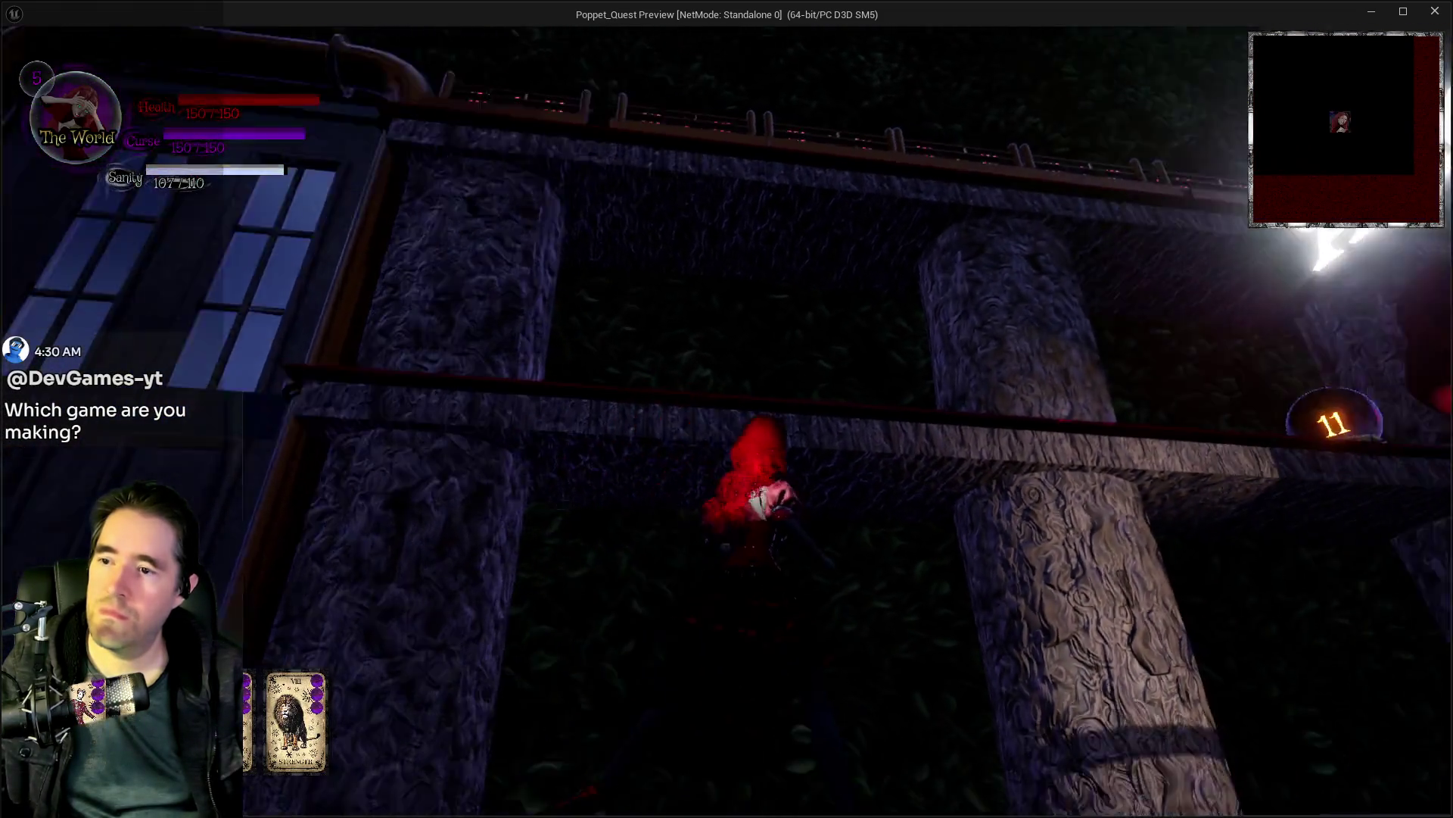
{"action": "key", "text": "a"}
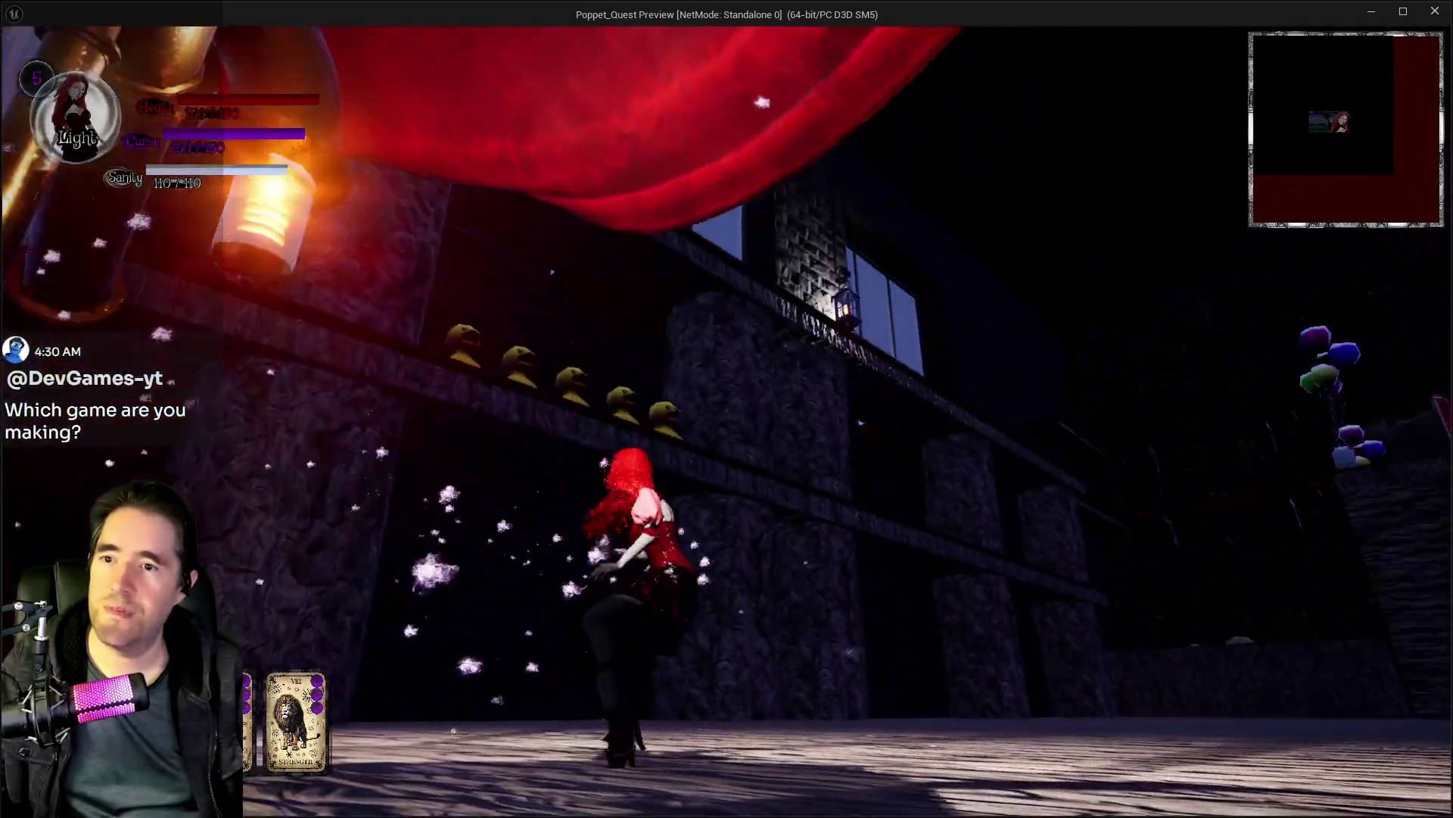
{"action": "key", "text": "w"}
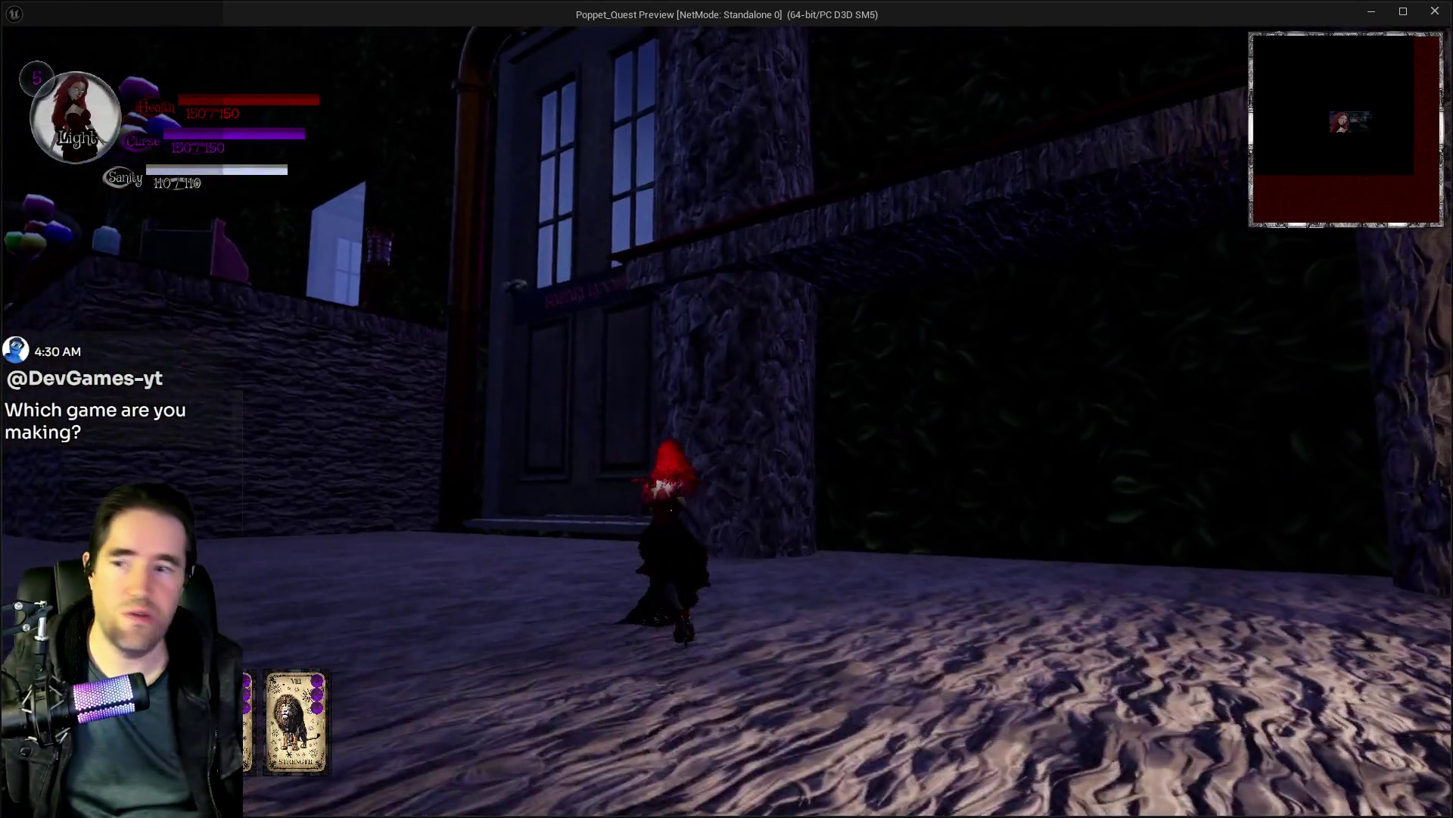
{"action": "key", "text": "a"}
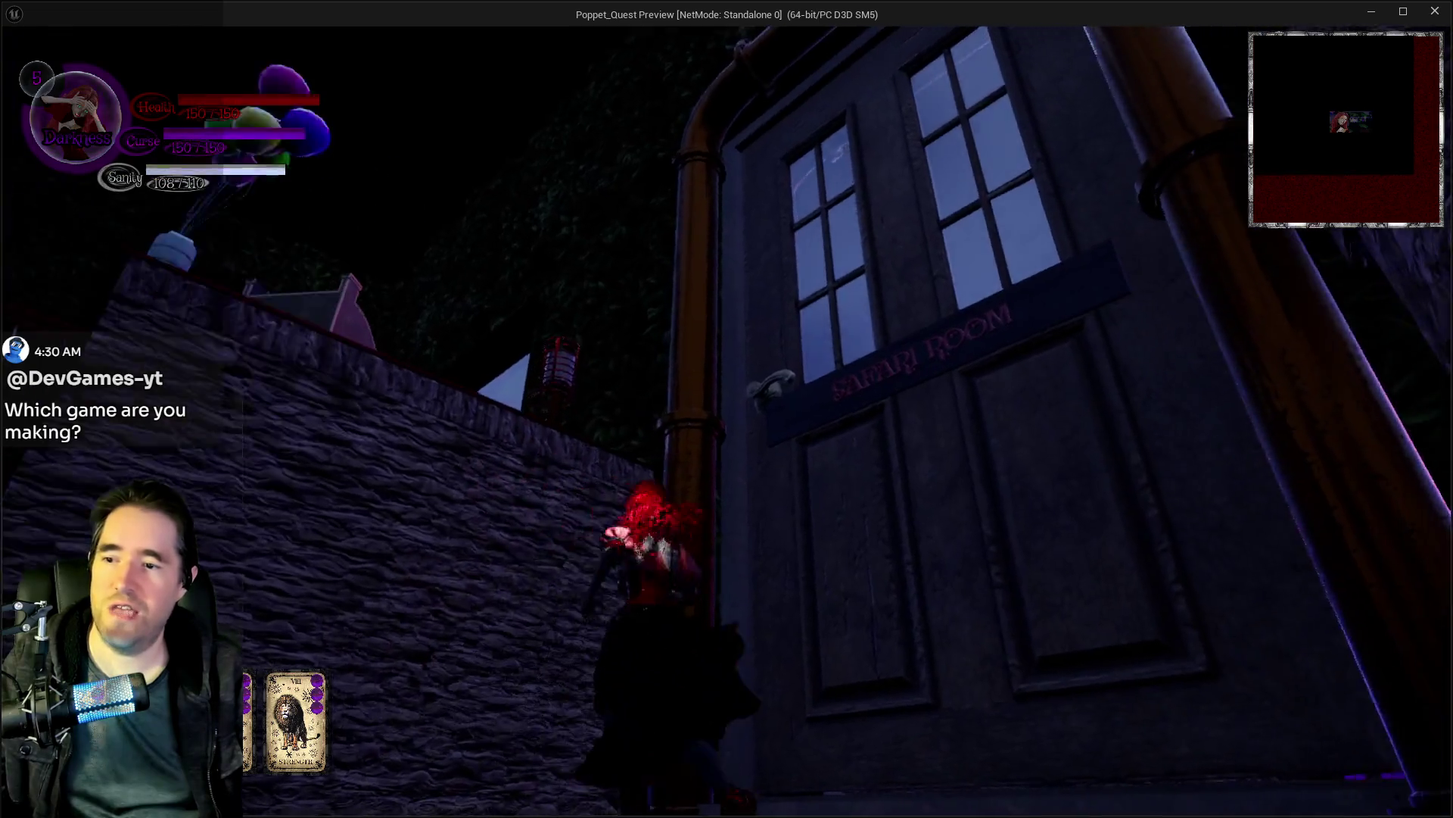
{"action": "key", "text": "s"}
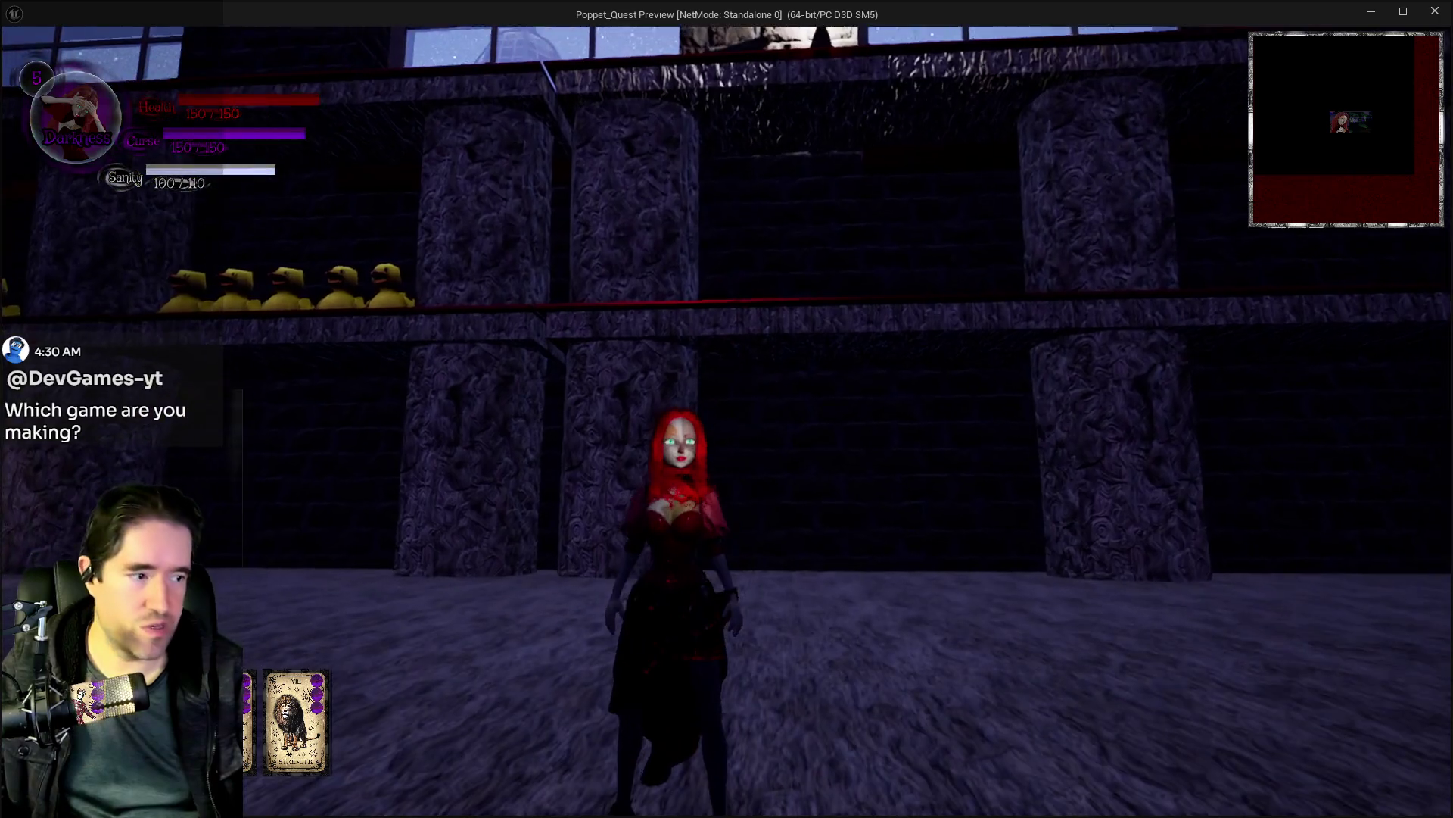
{"action": "key", "text": "a"}
{"action": "key", "text": "s"}
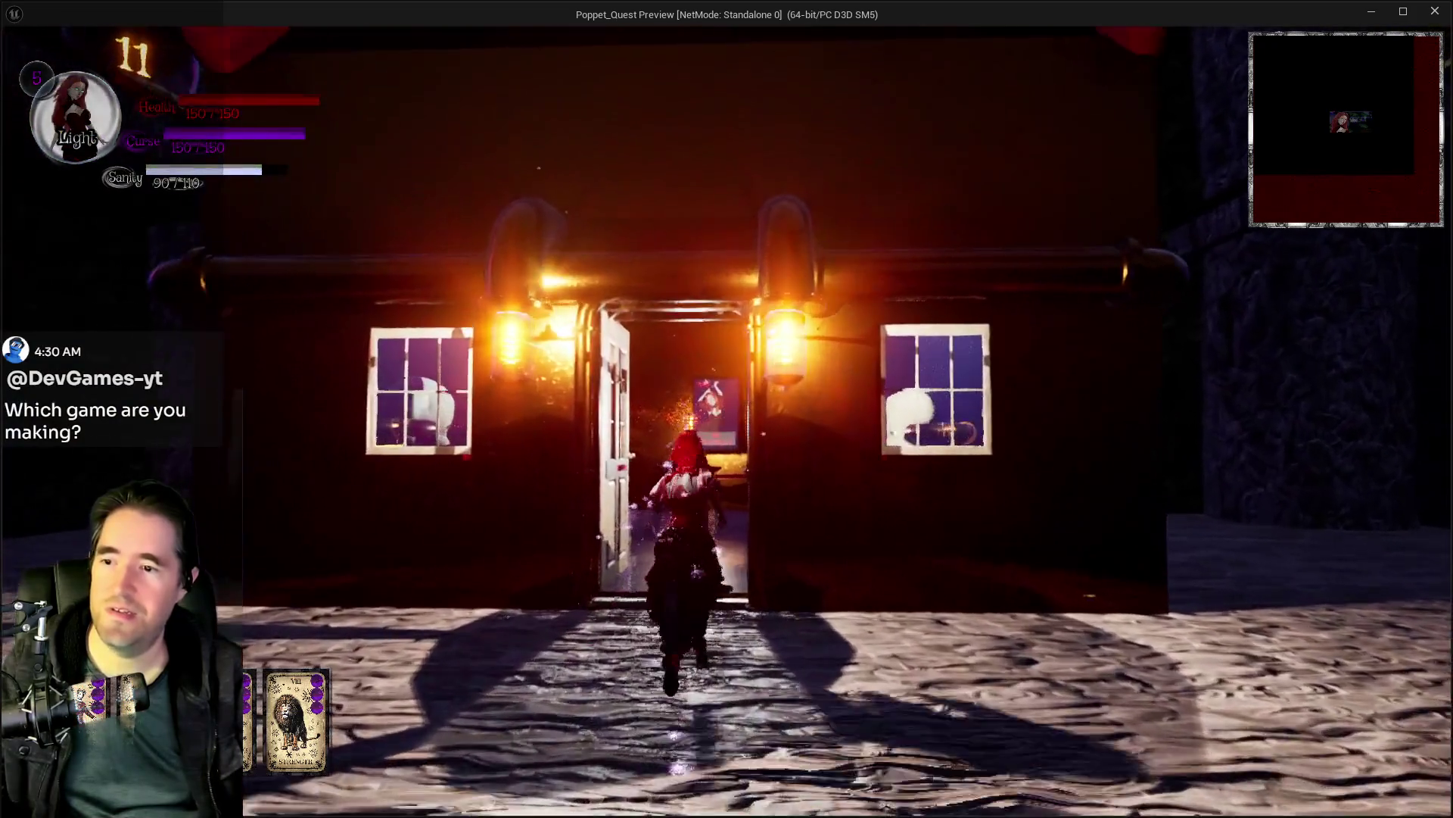
{"action": "key", "text": "w"}
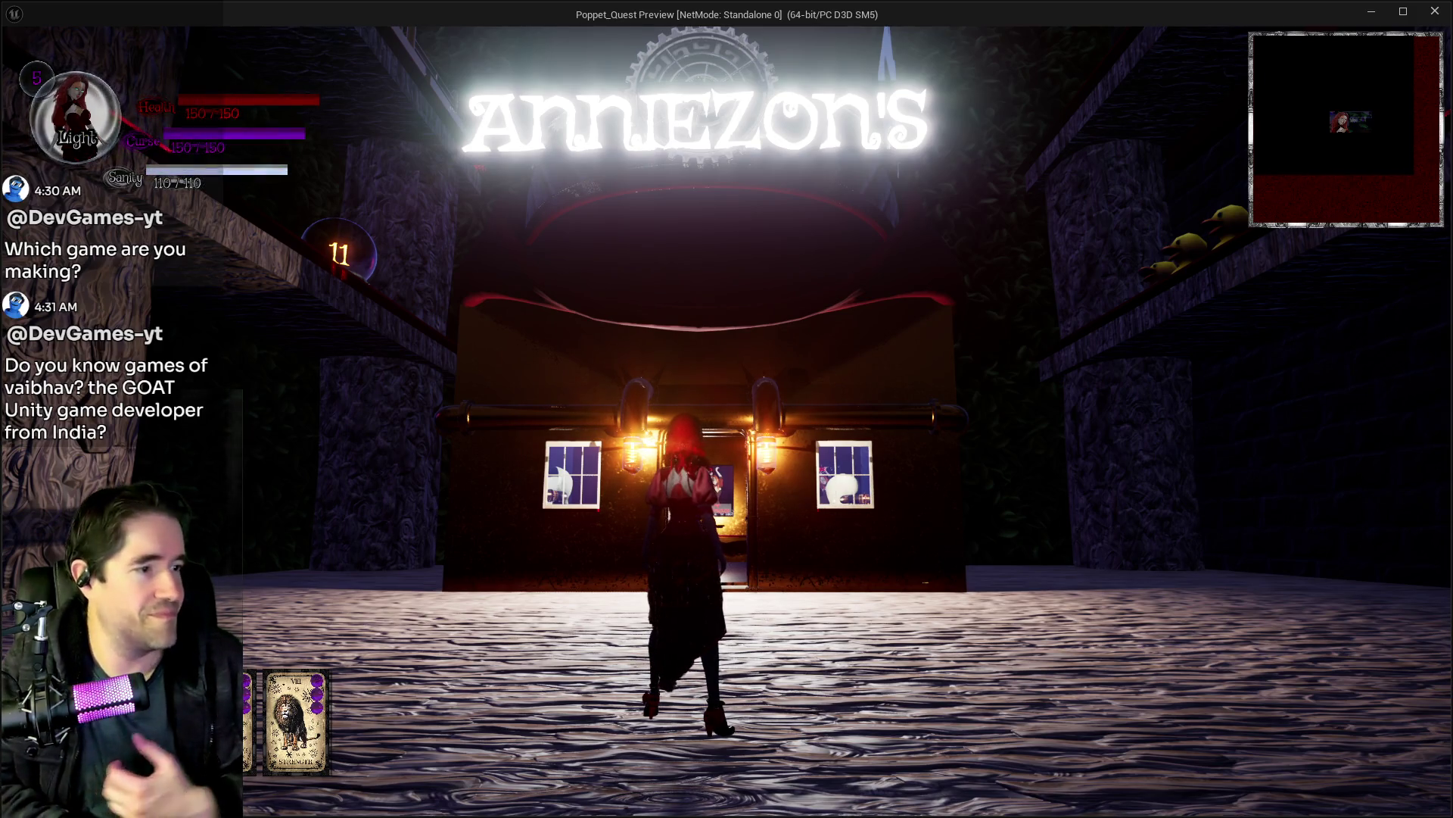
Step: Walk into Anniezon's shop up to the Three of Cups poster, then switch back to the editor
{"action": "key", "text": "w"}
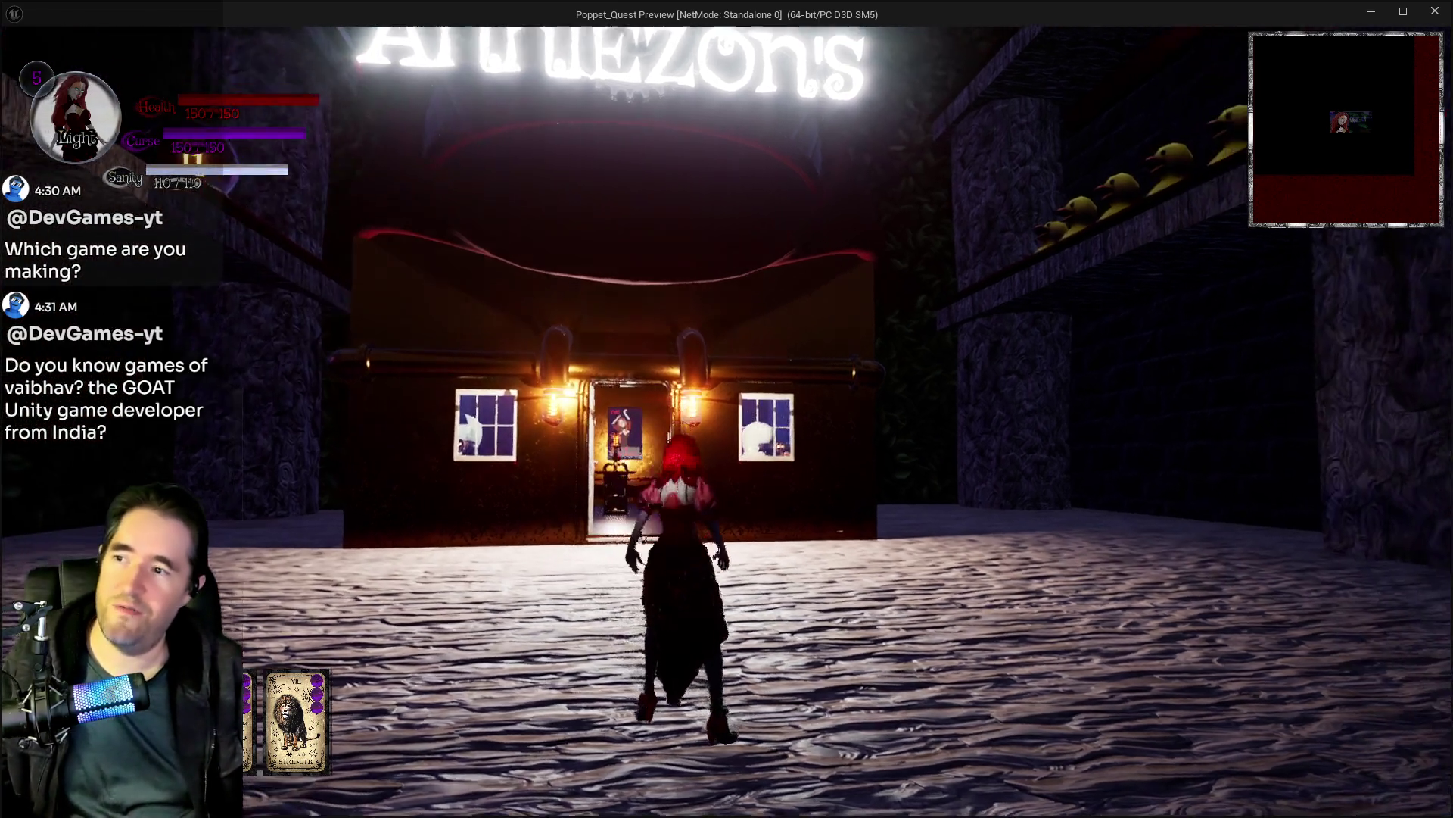
{"action": "key", "text": "w"}
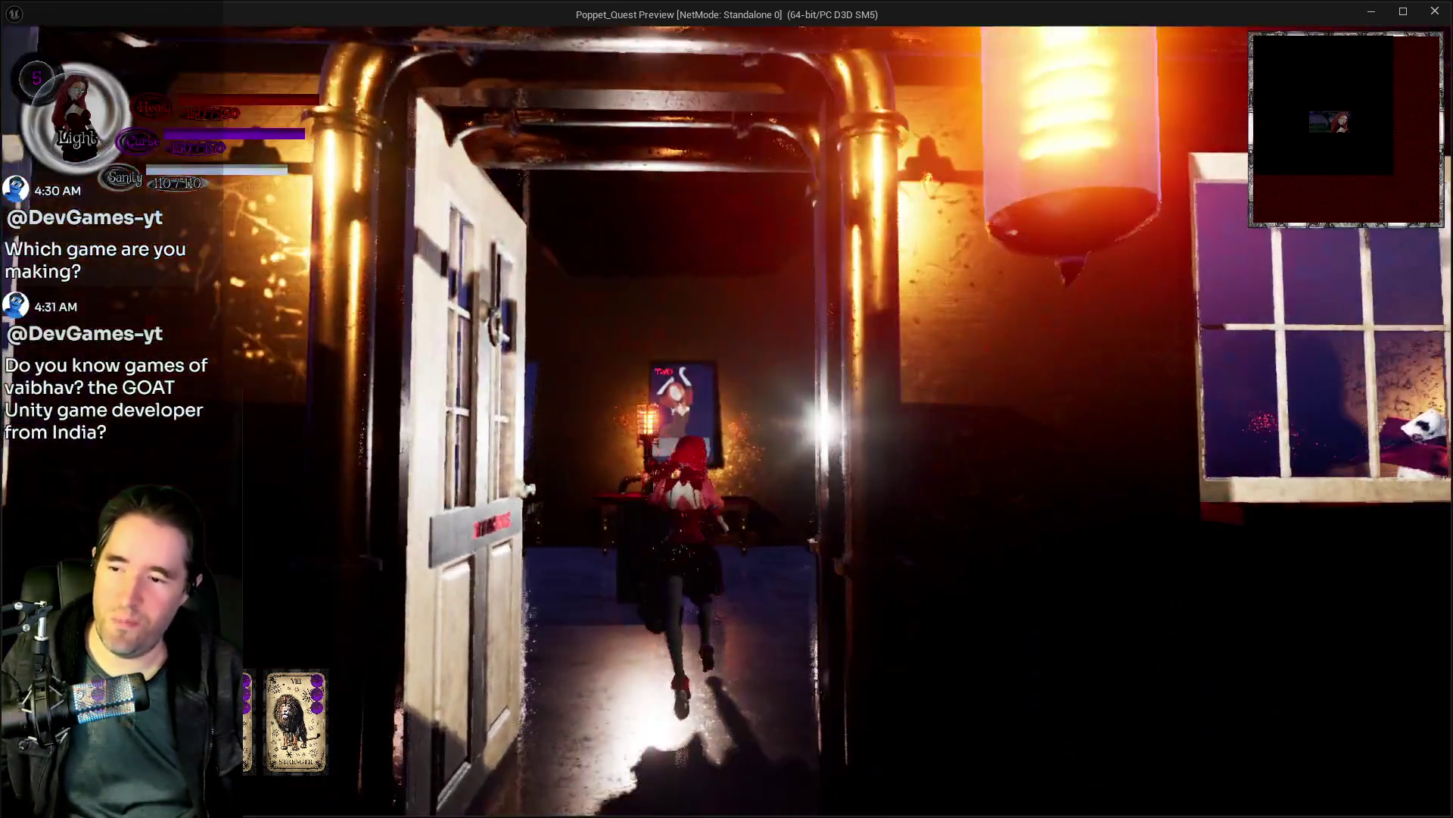
{"action": "key", "text": "w"}
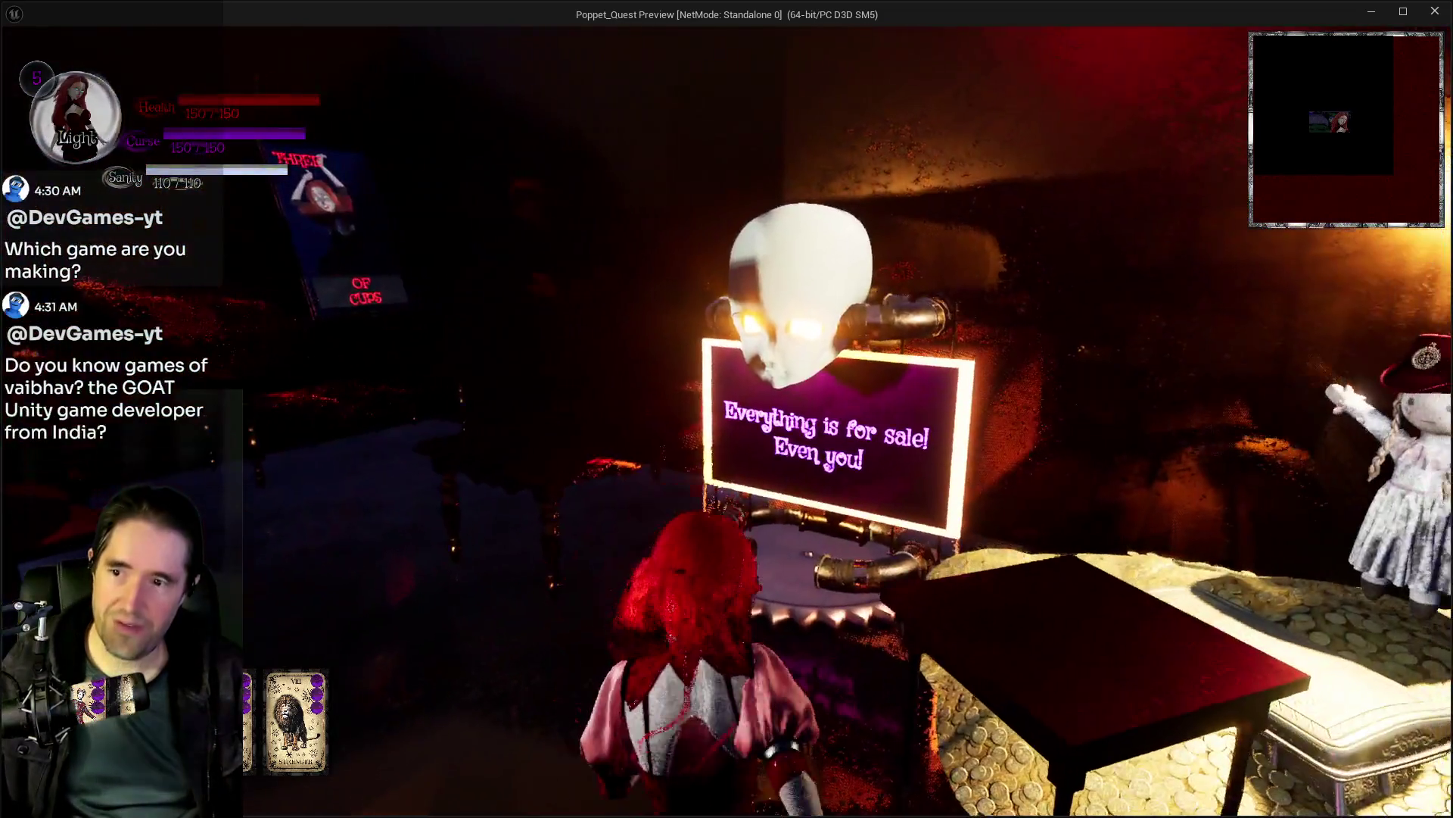
{"action": "key", "text": "w"}
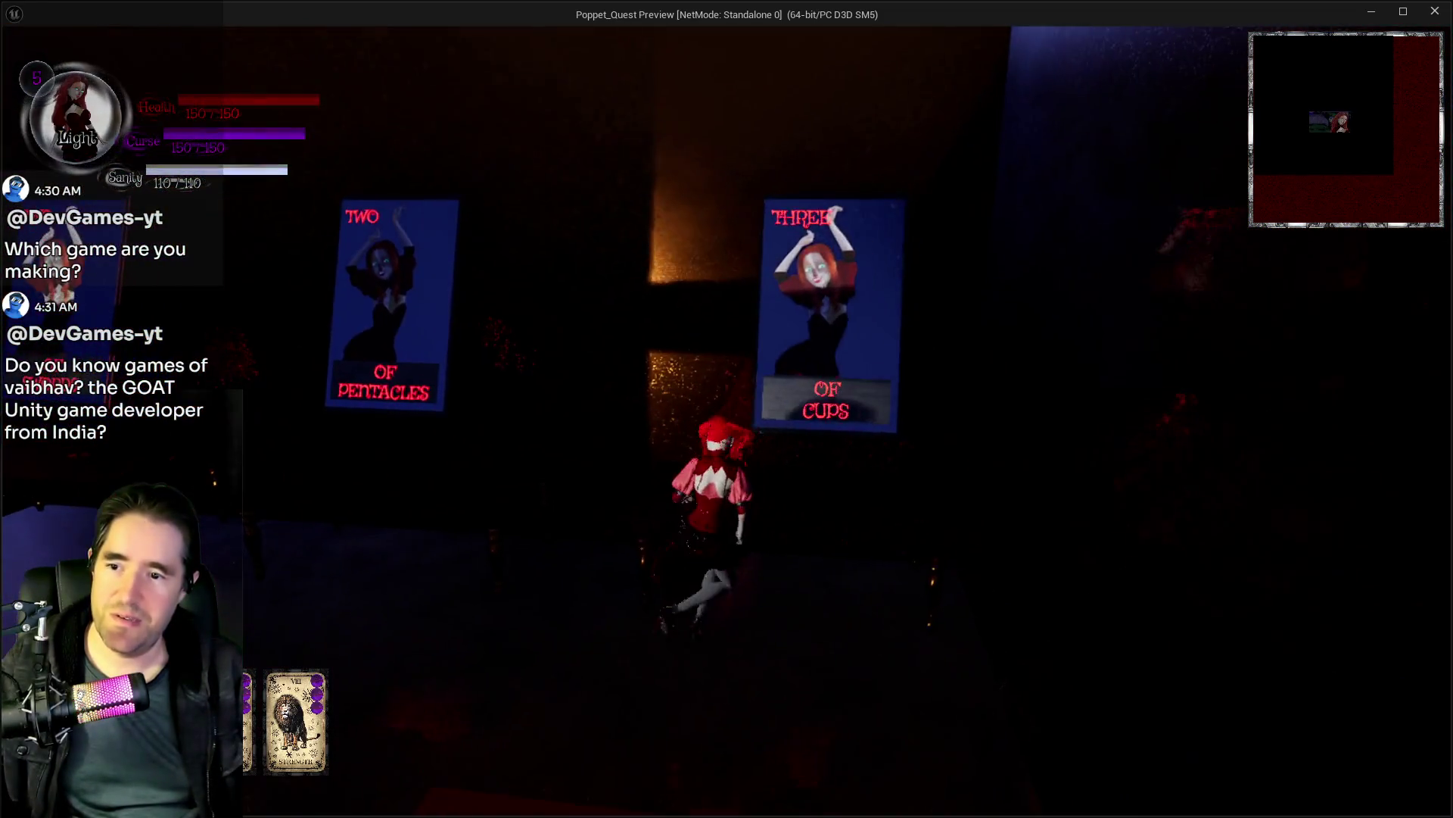
{"action": "key", "text": "w"}
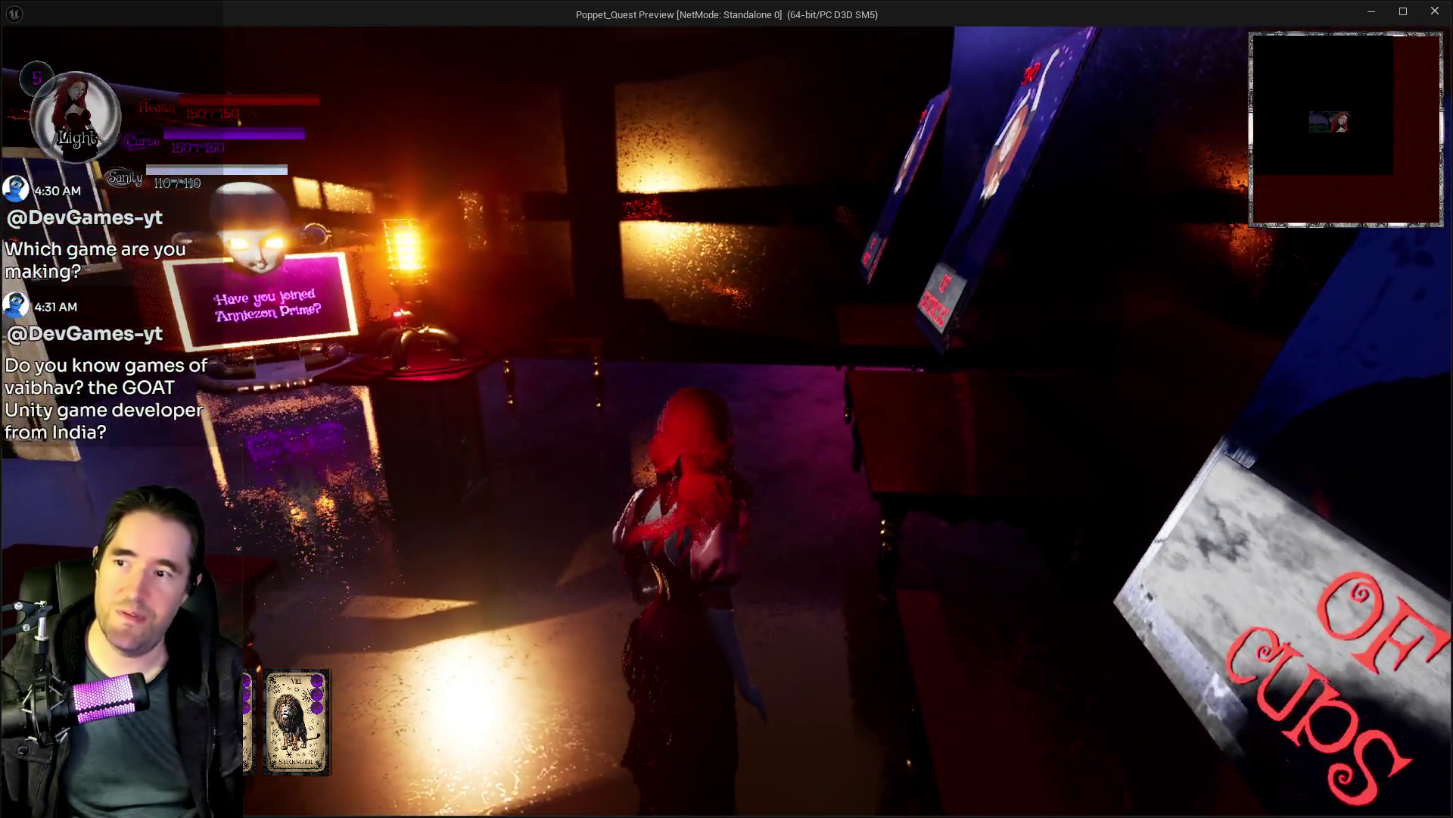
{"action": "key", "text": "w"}
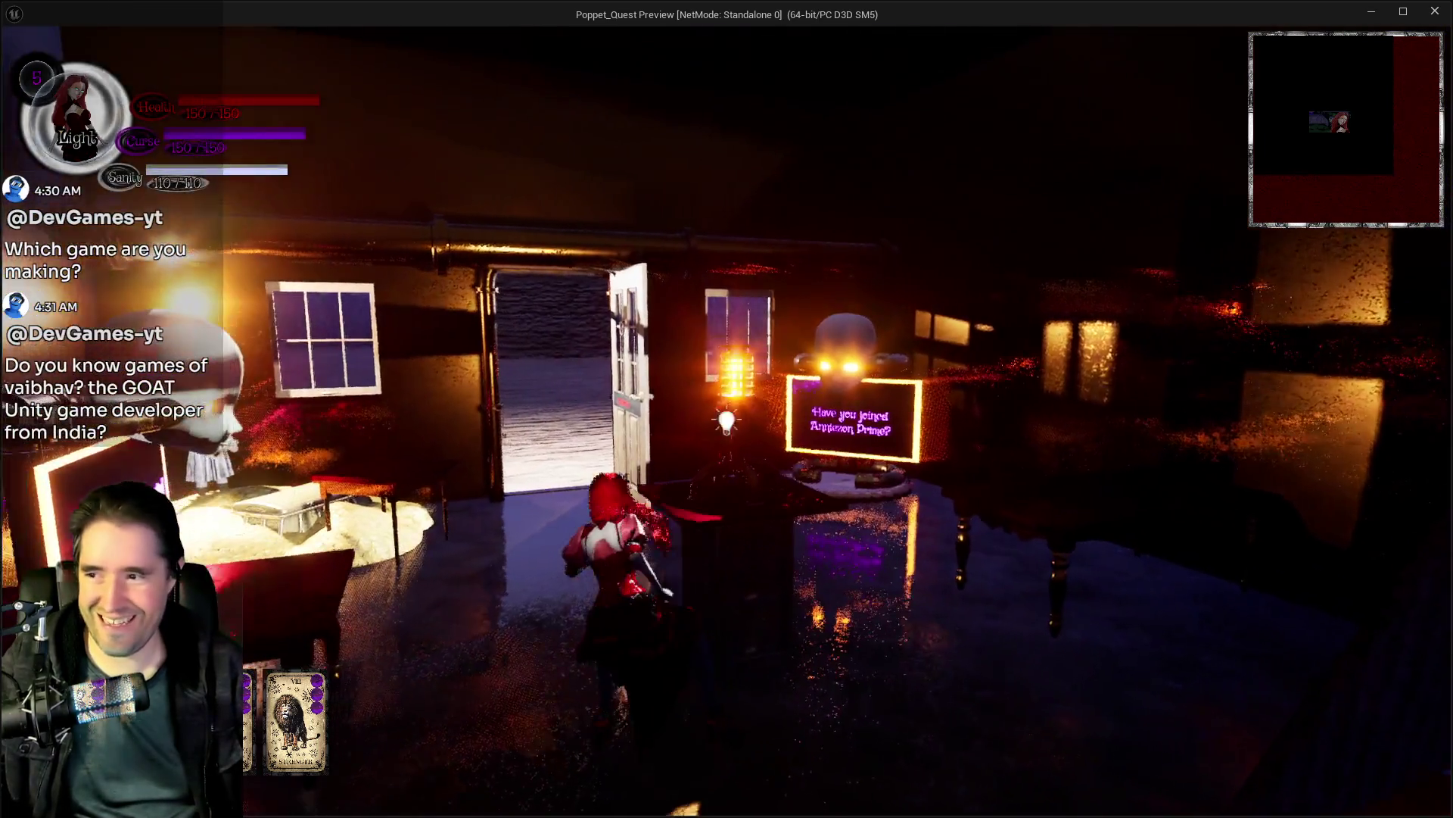
{"action": "key", "text": "w"}
{"action": "key", "text": "w"}
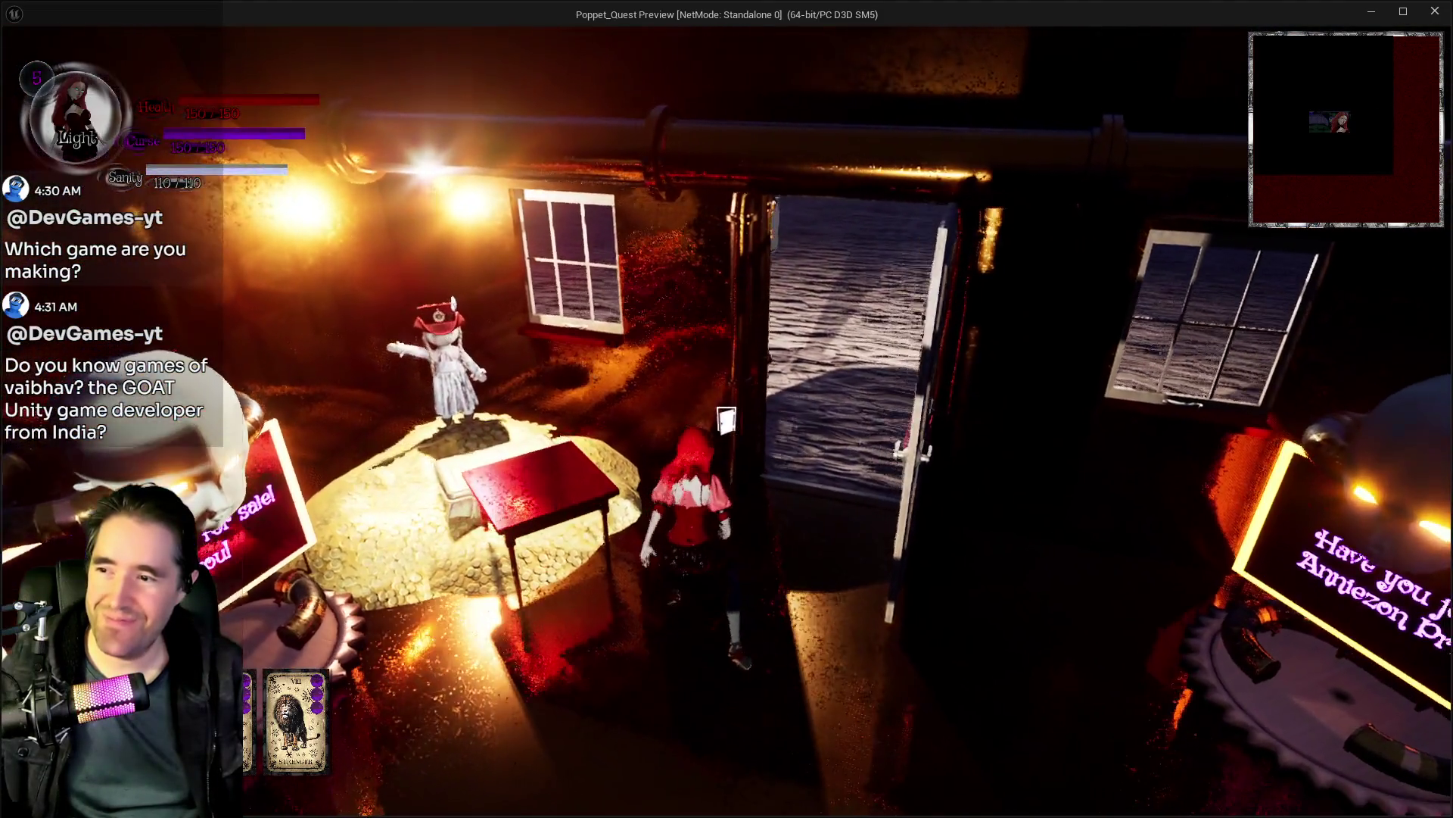
{"action": "key", "text": "w"}
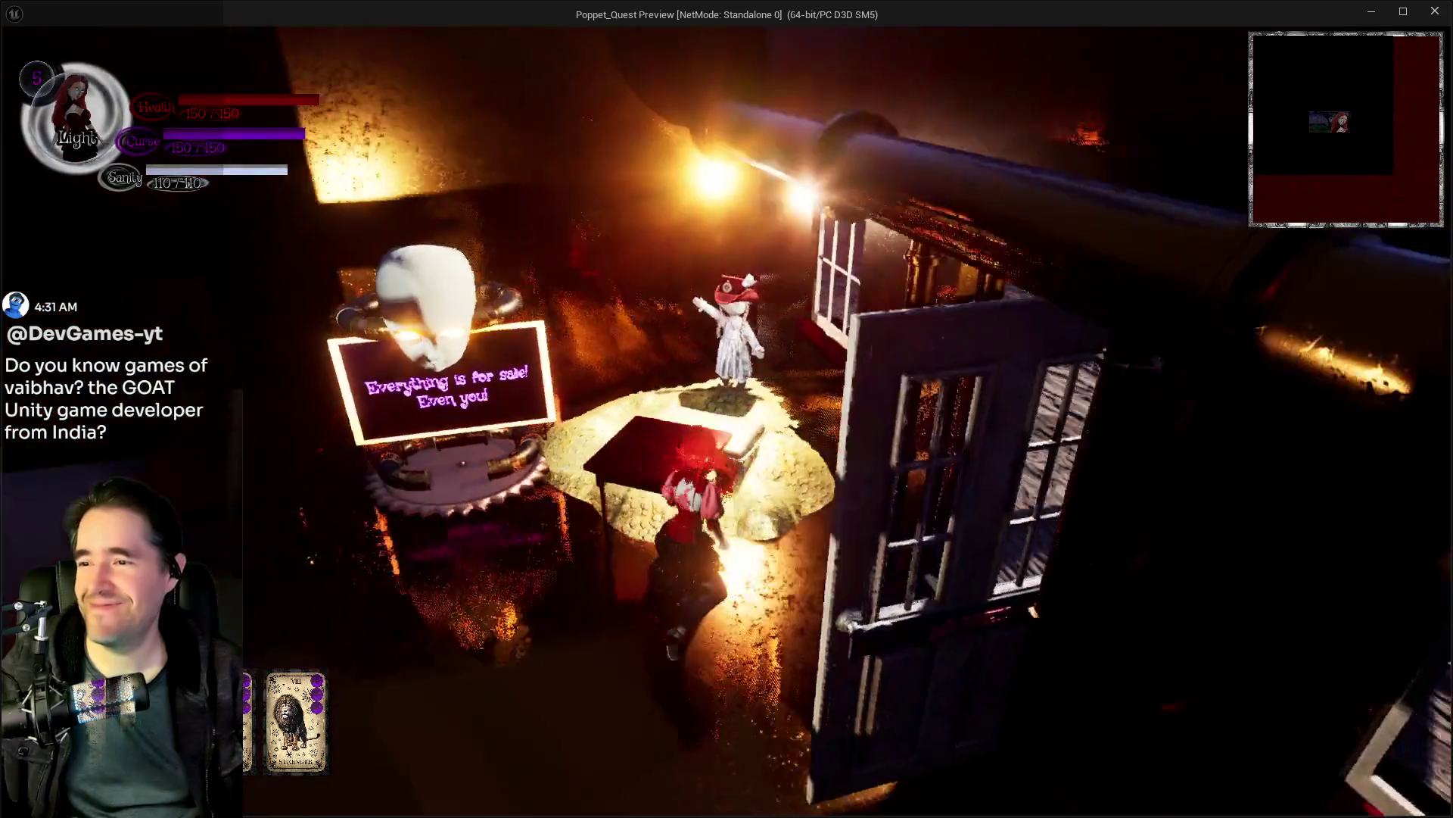
{"action": "key", "text": "alt+Tab"}
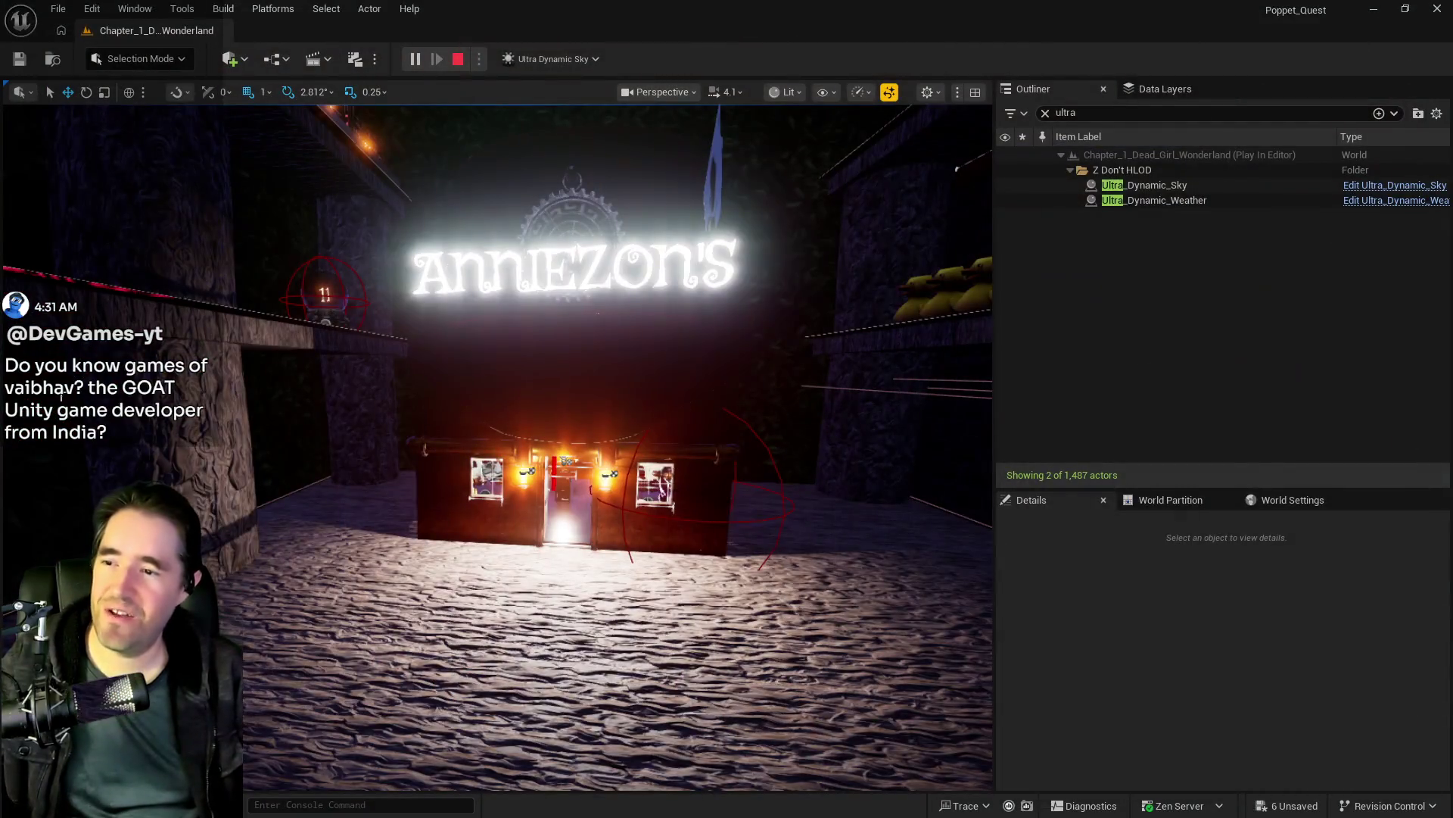
Step: Stop the session and shift BP_Anniezon_Chapter_1 to a slightly different spot on the coin pile
{"action": "key", "text": "Escape"}
{"action": "key", "text": "w"}
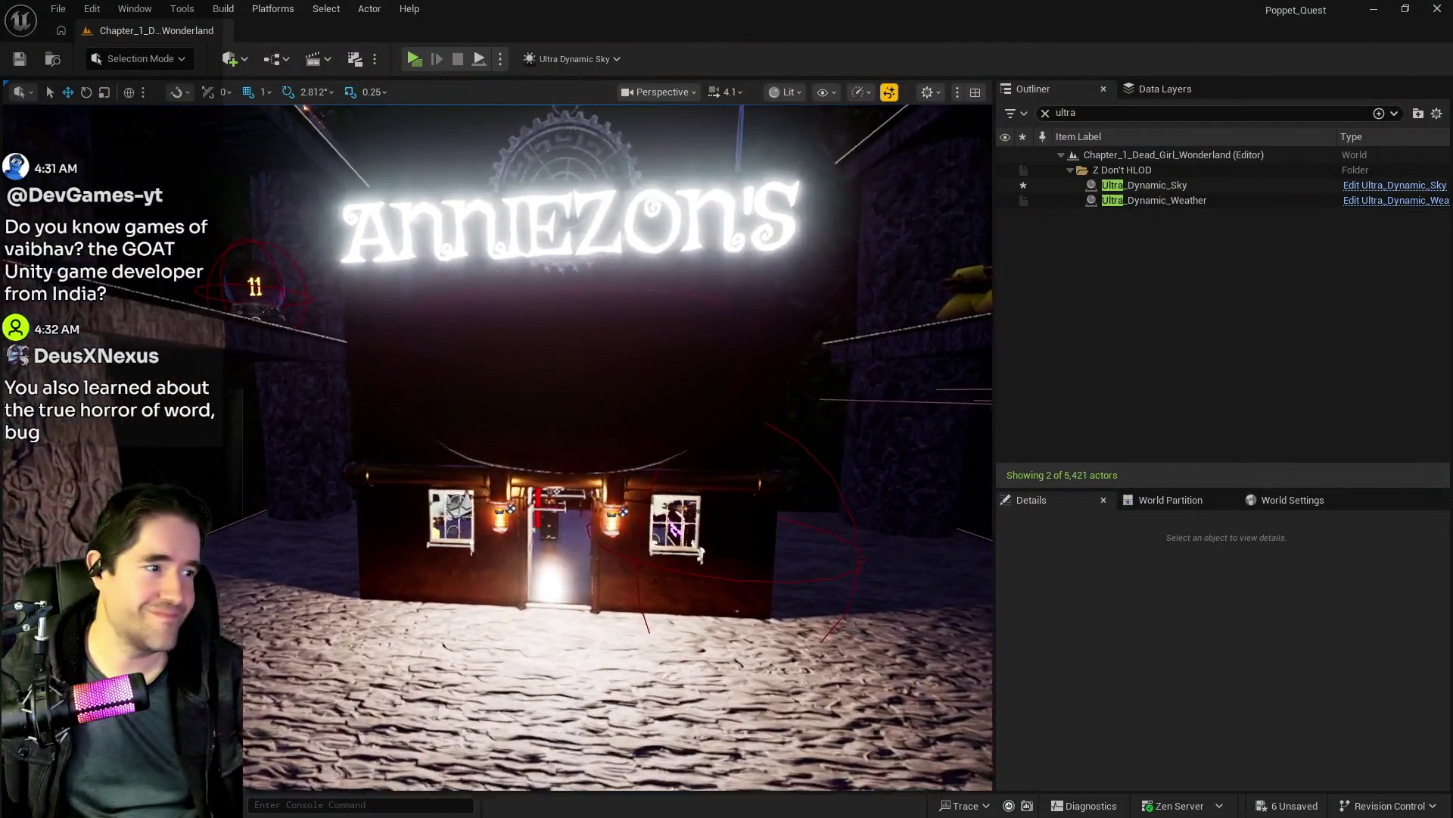
{"action": "key", "text": "s"}
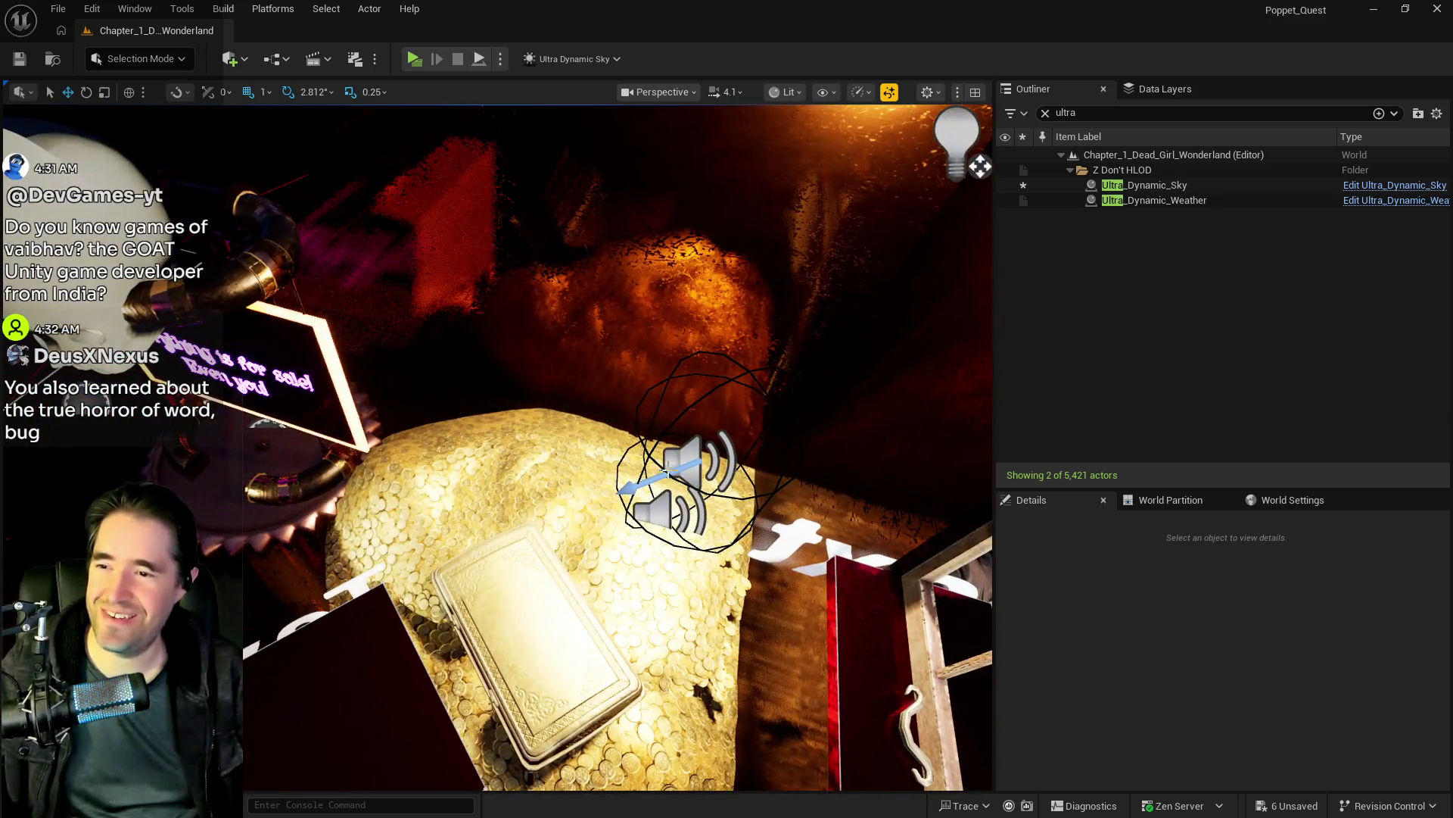
{"action": "left_click", "coordinate": [687, 476]}
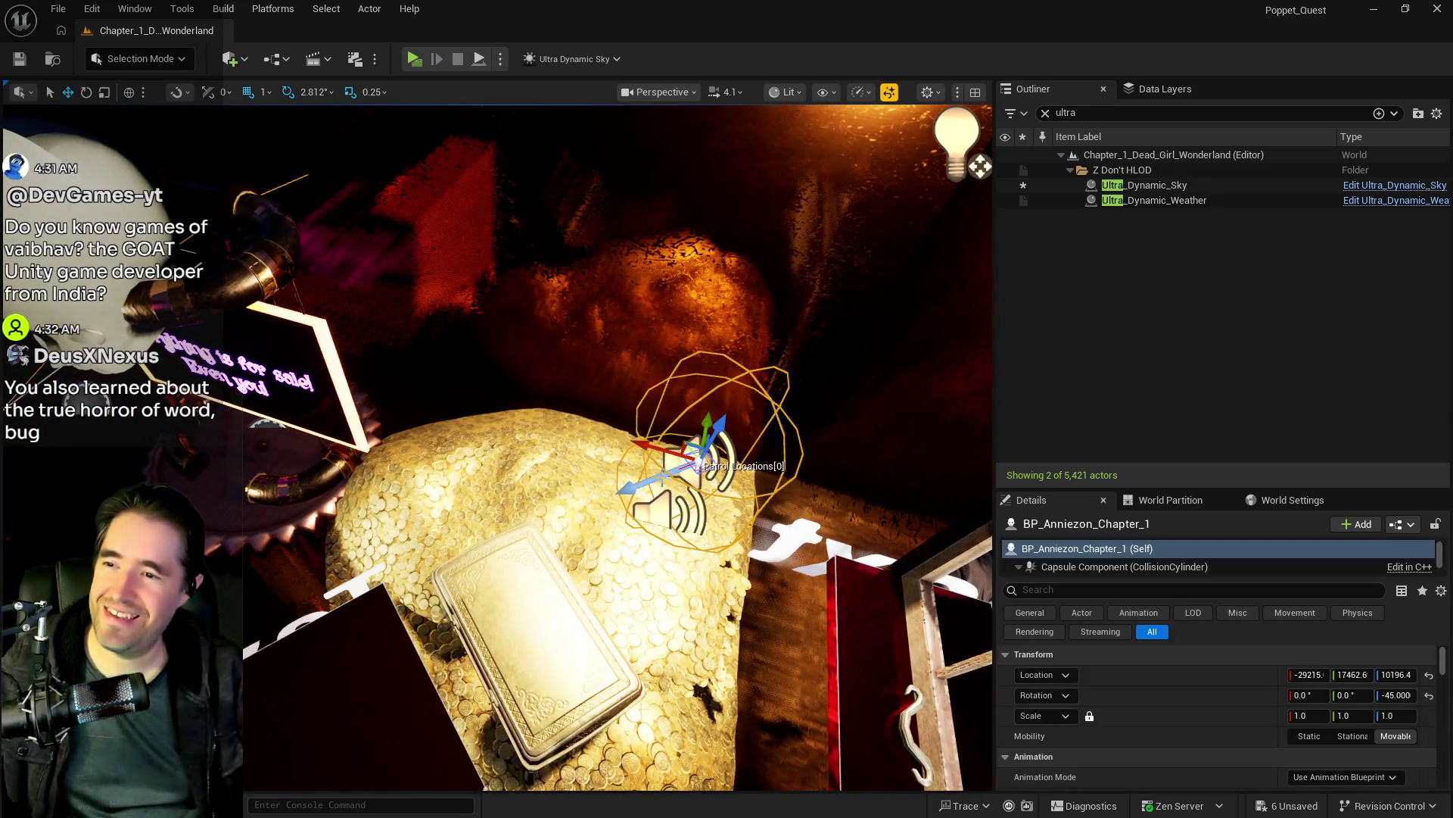
{"action": "mouse_move", "coordinate": [693, 453]}
{"action": "left_mouse_down"}
{"action": "mouse_move", "coordinate": [568, 409]}
{"action": "mouse_move", "coordinate": [559, 521]}
{"action": "left_mouse_up"}
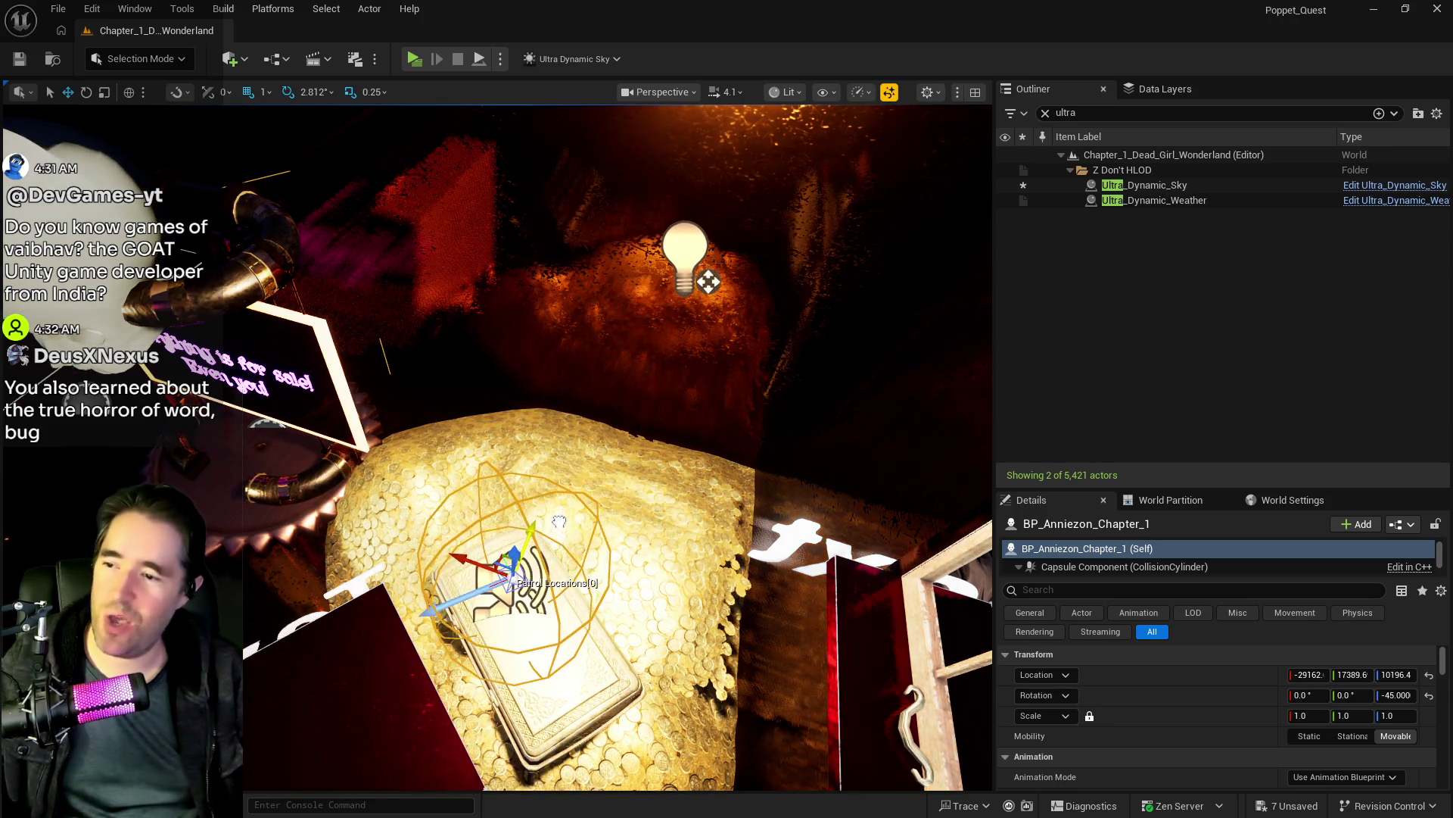
{"action": "mouse_move", "coordinate": [451, 558]}
{"action": "left_mouse_down"}
{"action": "mouse_move", "coordinate": [573, 551]}
{"action": "mouse_move", "coordinate": [579, 512]}
{"action": "left_mouse_up"}
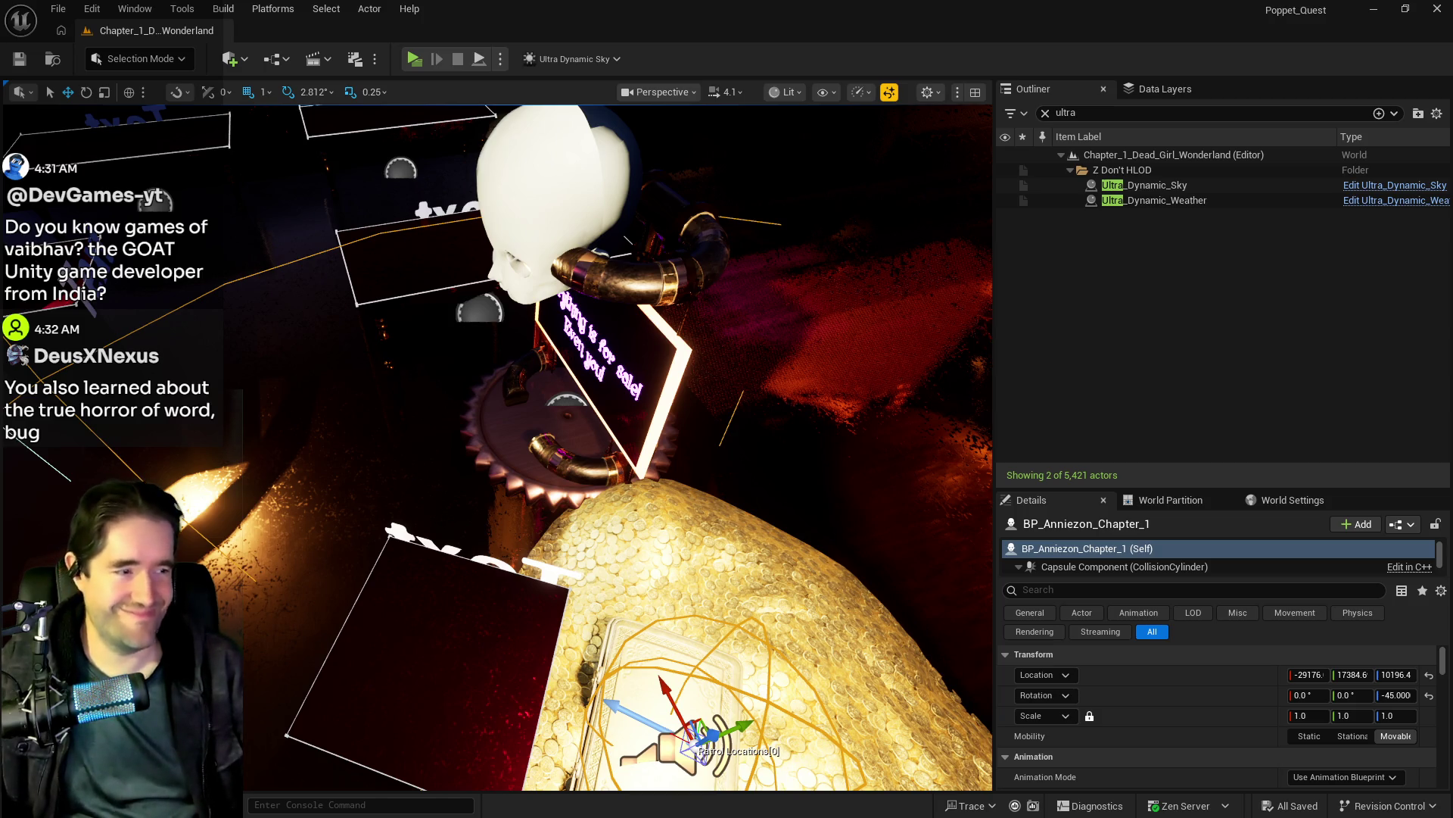
Step: Fly the viewport out toward the house and launch a new play session
{"action": "left_click_drag", "start_coordinate": [657, 558], "coordinate": [657, 559]}
{"action": "left_click_drag", "start_coordinate": [501, 309], "coordinate": [501, 309]}
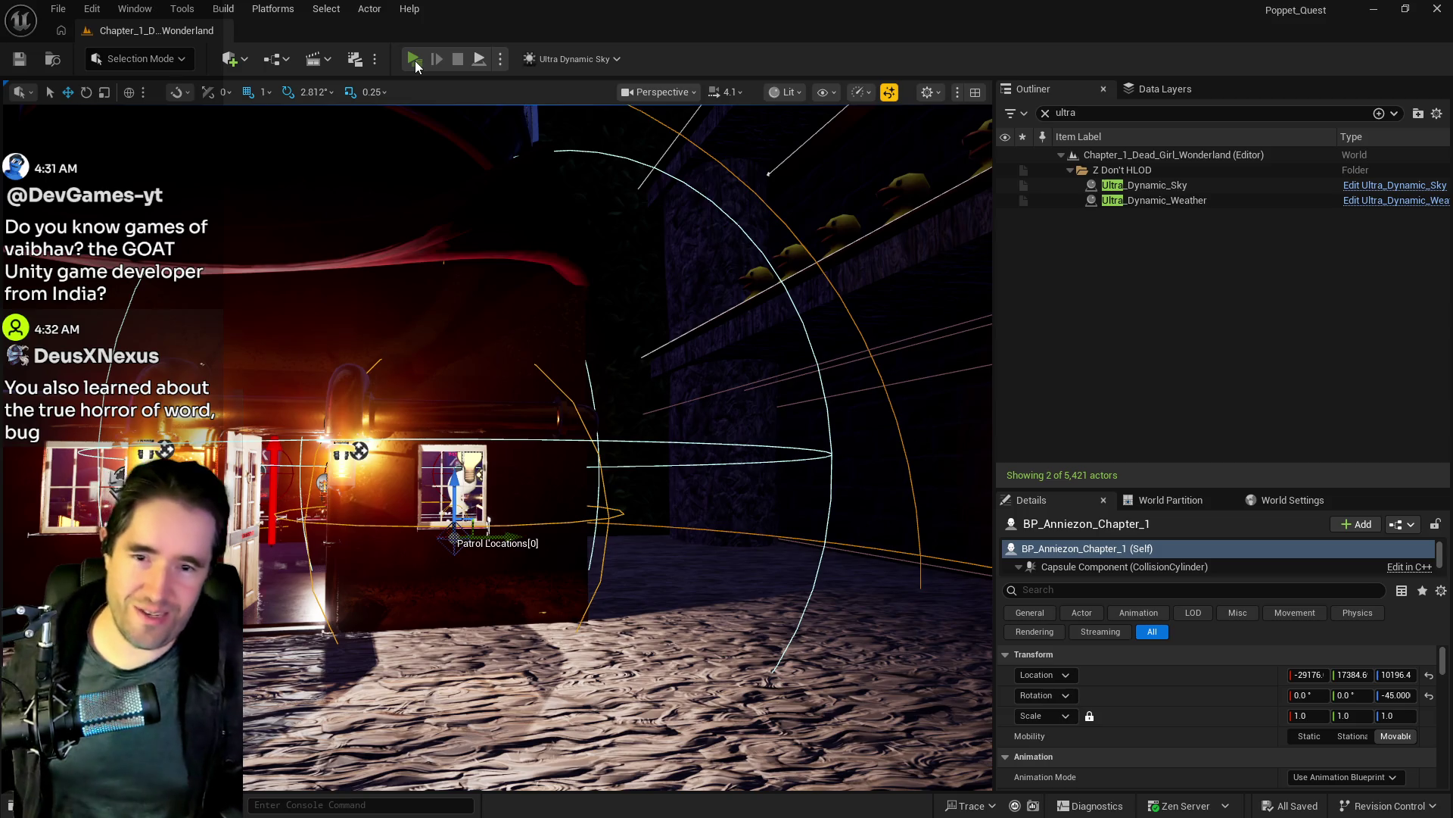
{"action": "left_click", "coordinate": [414, 60]}
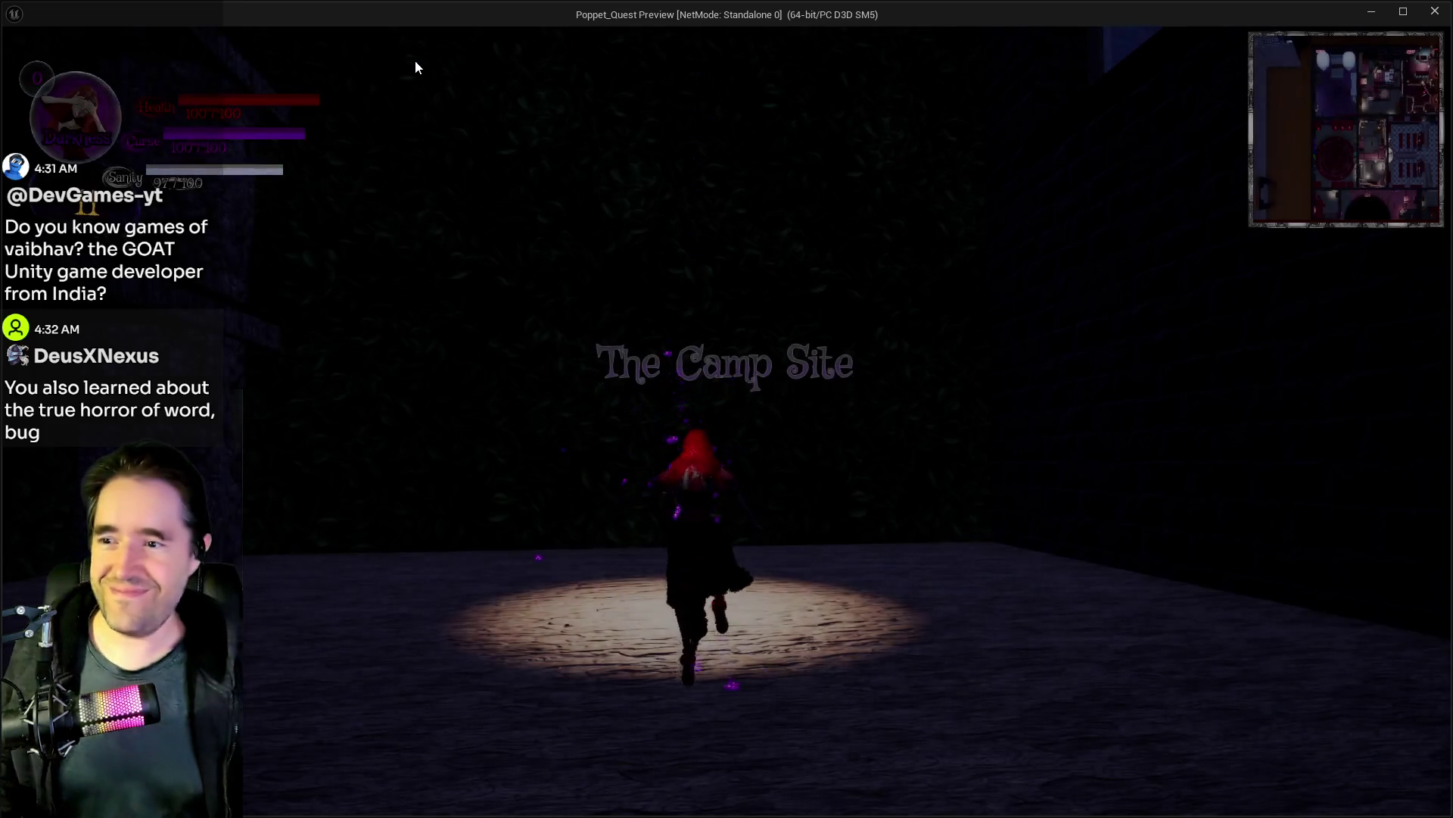
Step: Walk into the shop by the red table and decline the Two of Pentacles offer
{"action": "key", "text": "w"}
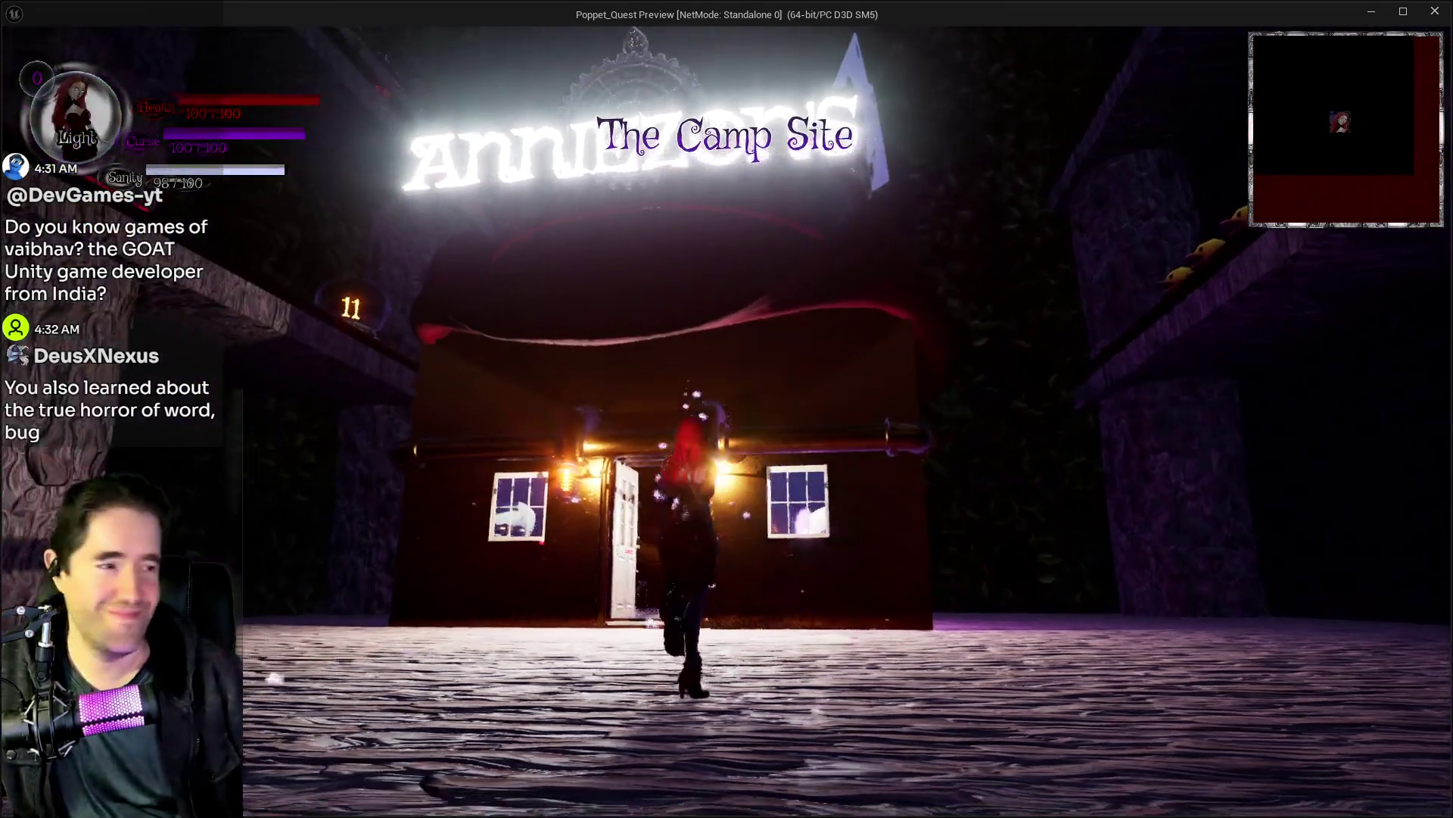
{"action": "key", "text": "w"}
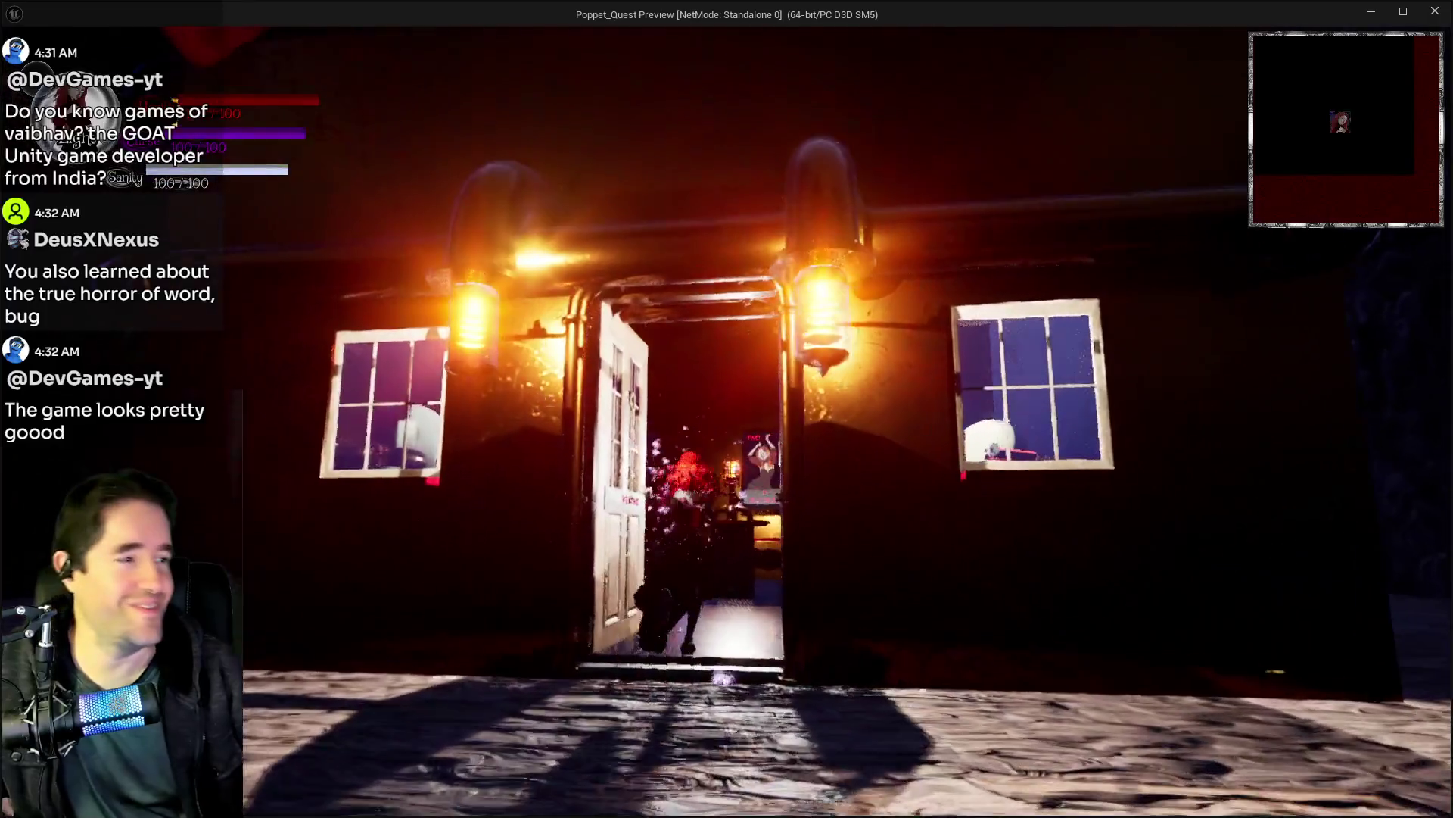
{"action": "key", "text": "w"}
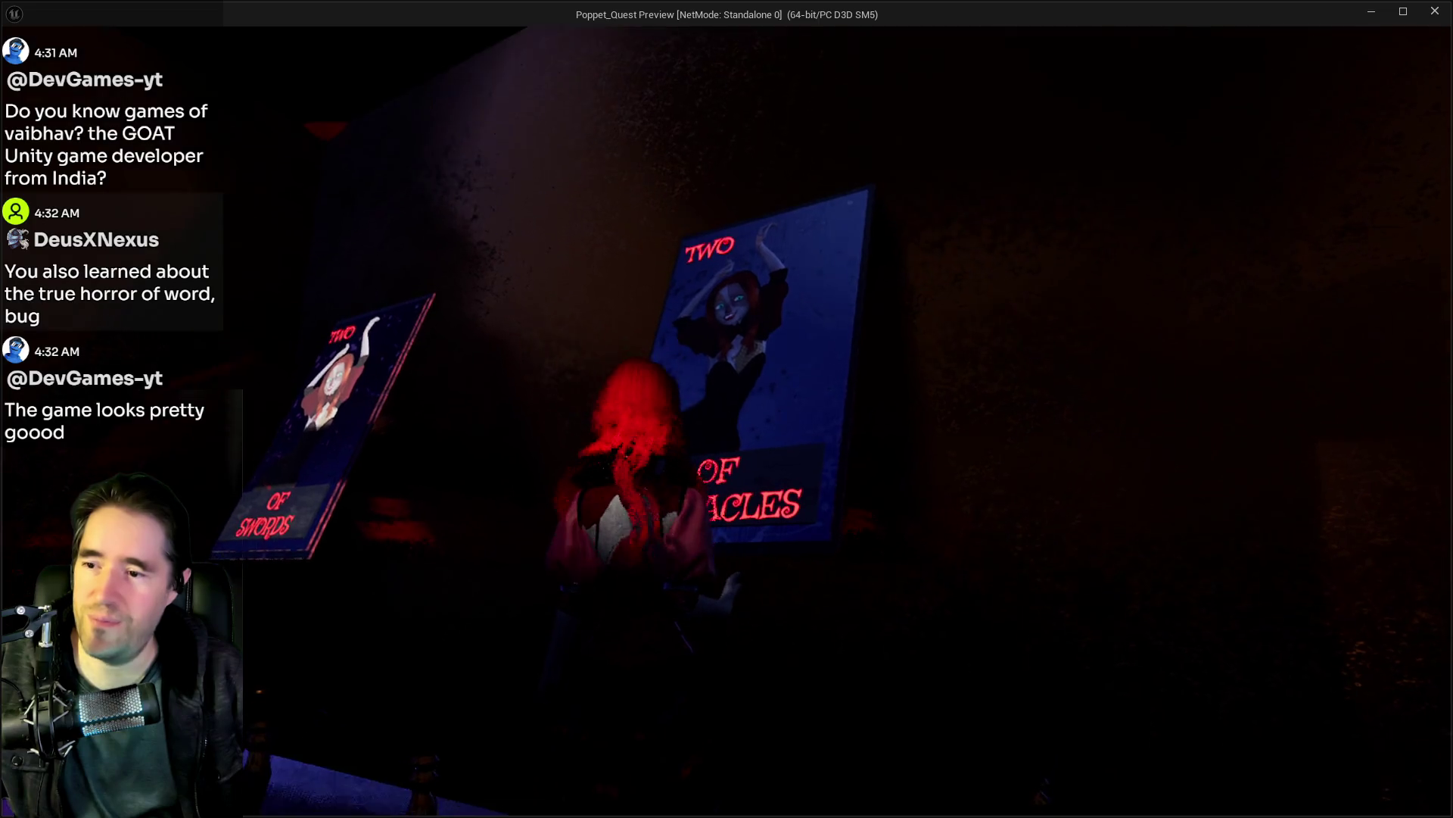
{"action": "key", "text": "e"}
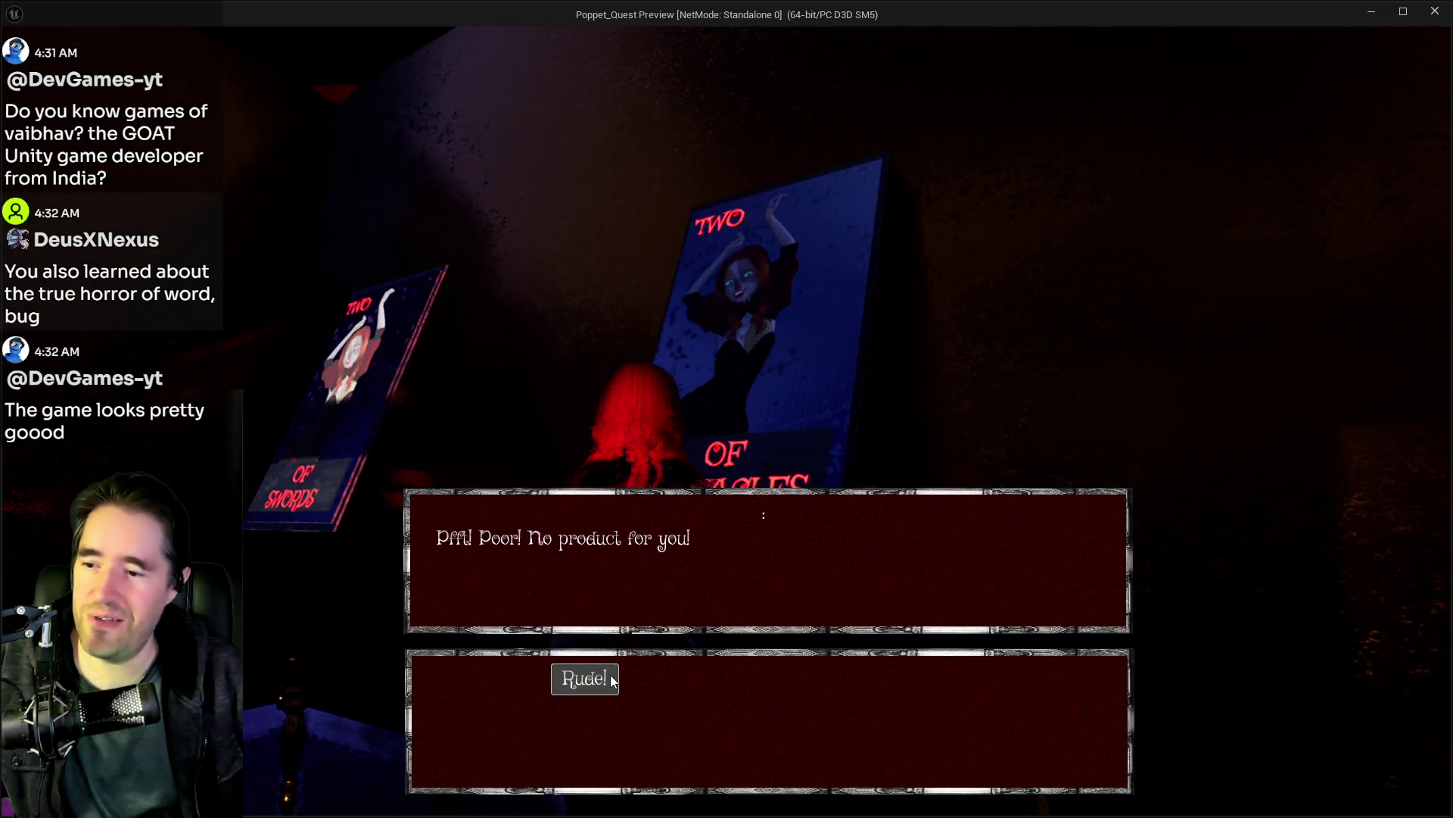
{"action": "left_click", "coordinate": [584, 679]}
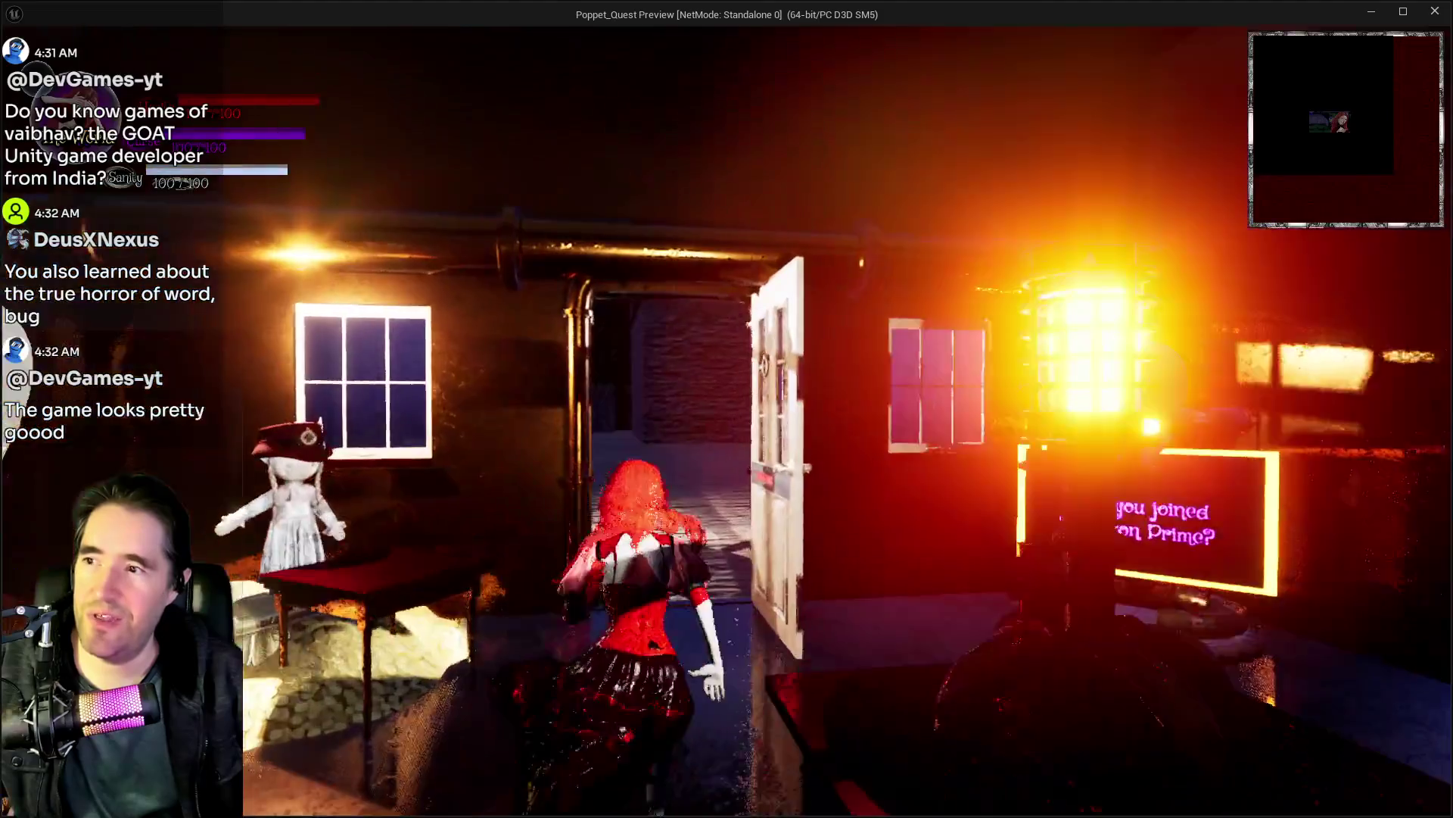
Step: Run out into the courtyard, check the card collection, and explore the pillar passage and stone alcove
{"action": "key", "text": "w"}
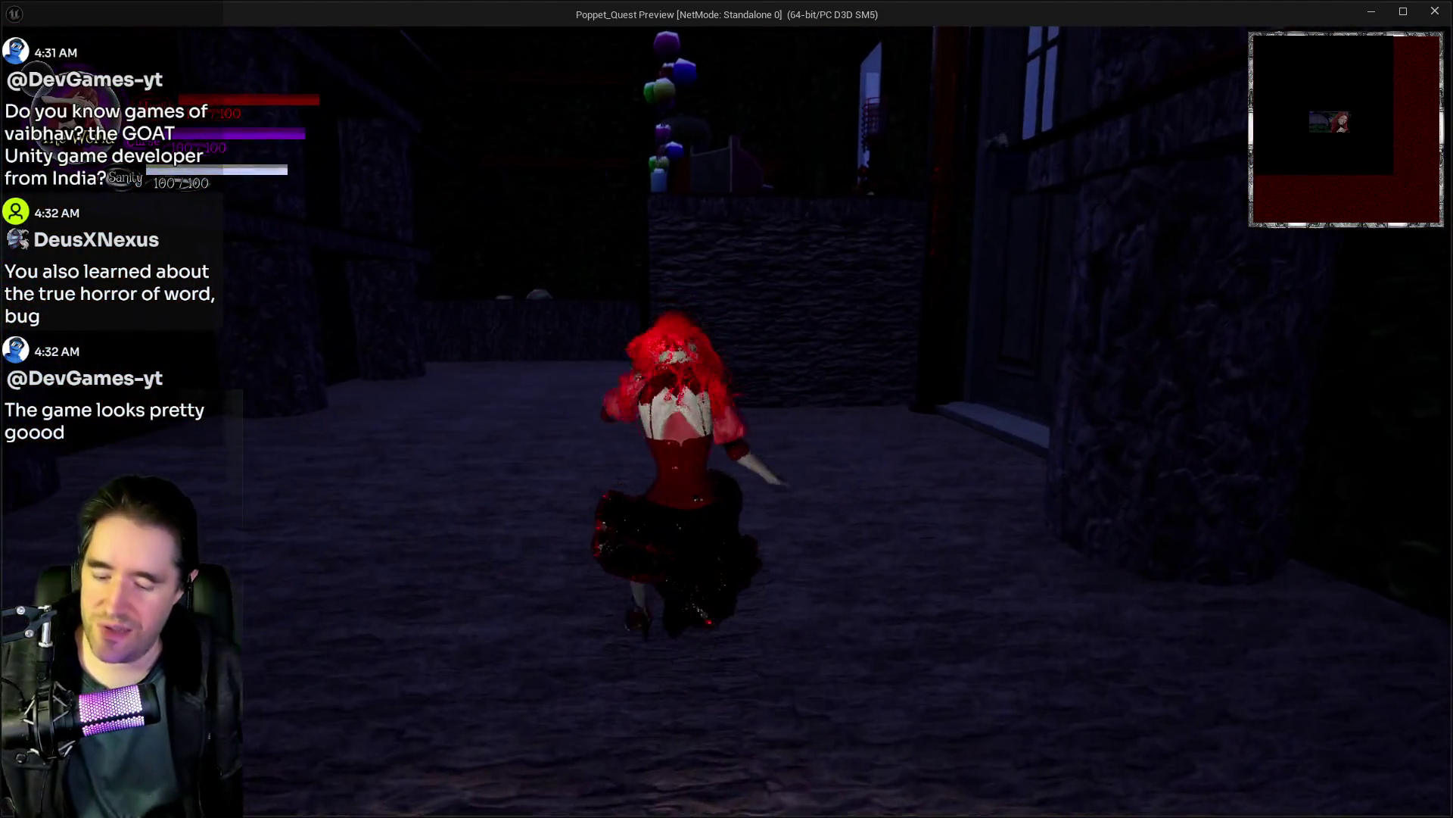
{"action": "key", "text": "s"}
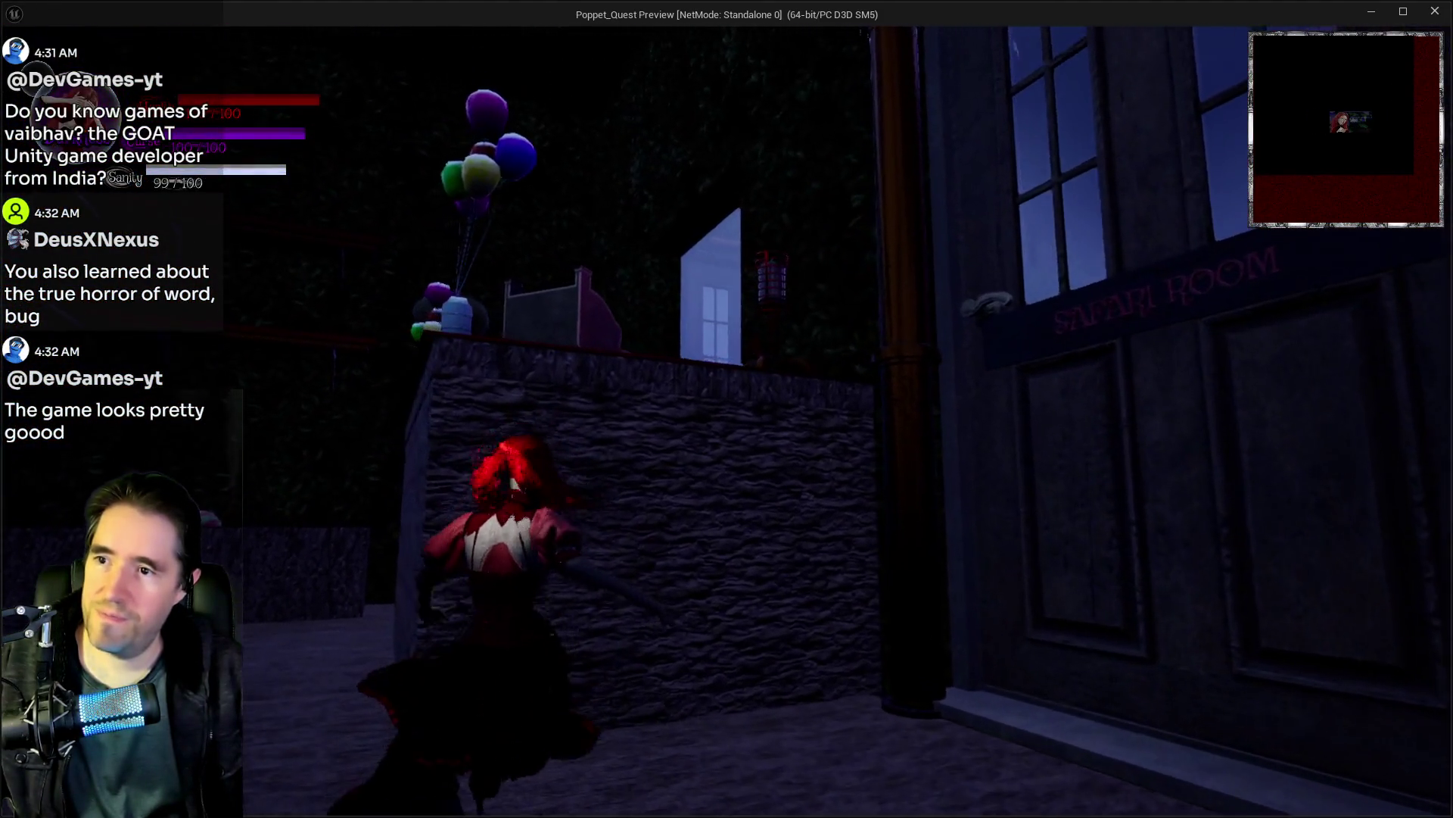
{"action": "key", "text": "Tab"}
{"action": "key", "text": "Tab"}
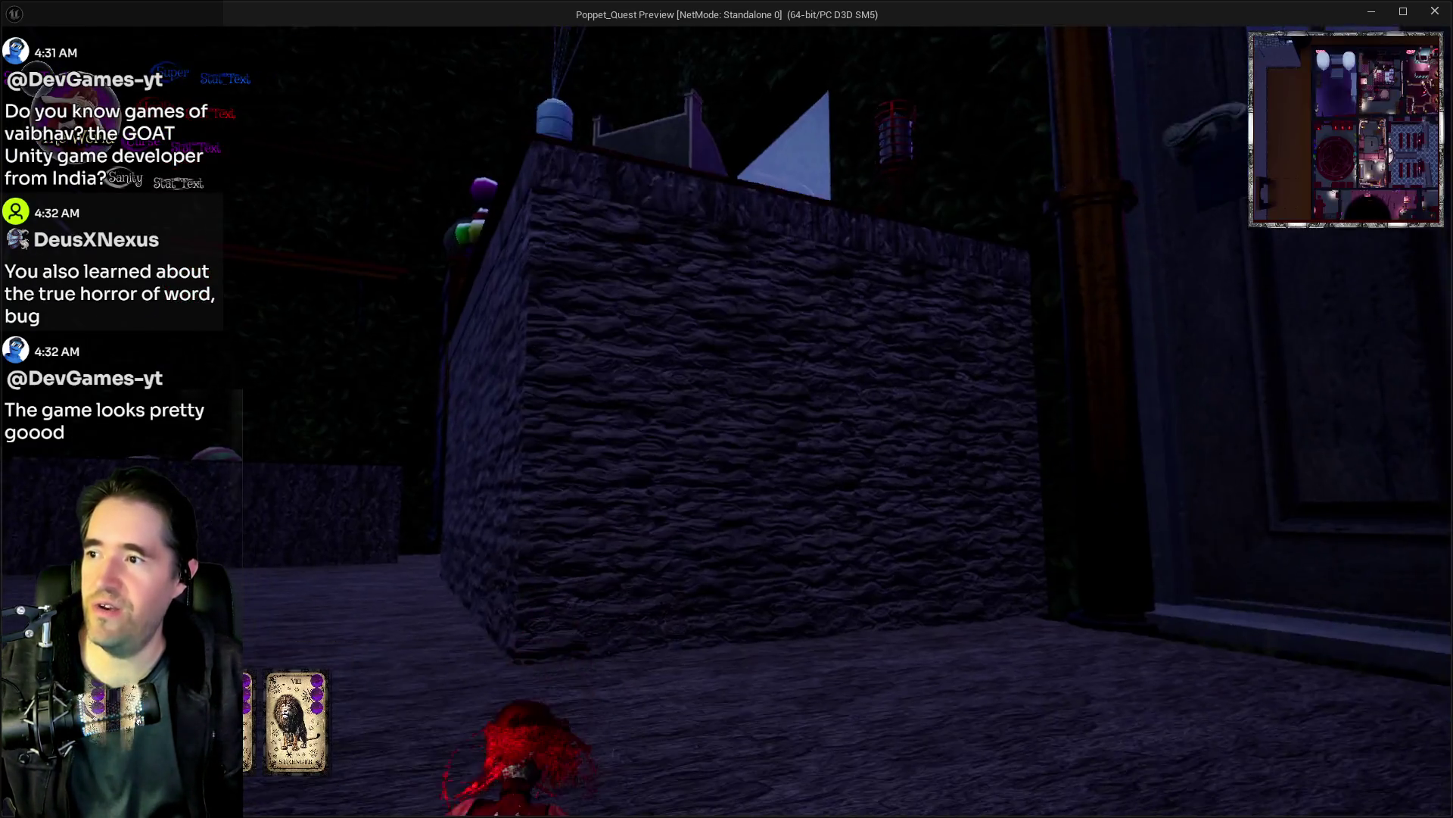
{"action": "key", "text": "w"}
{"action": "key", "text": "a"}
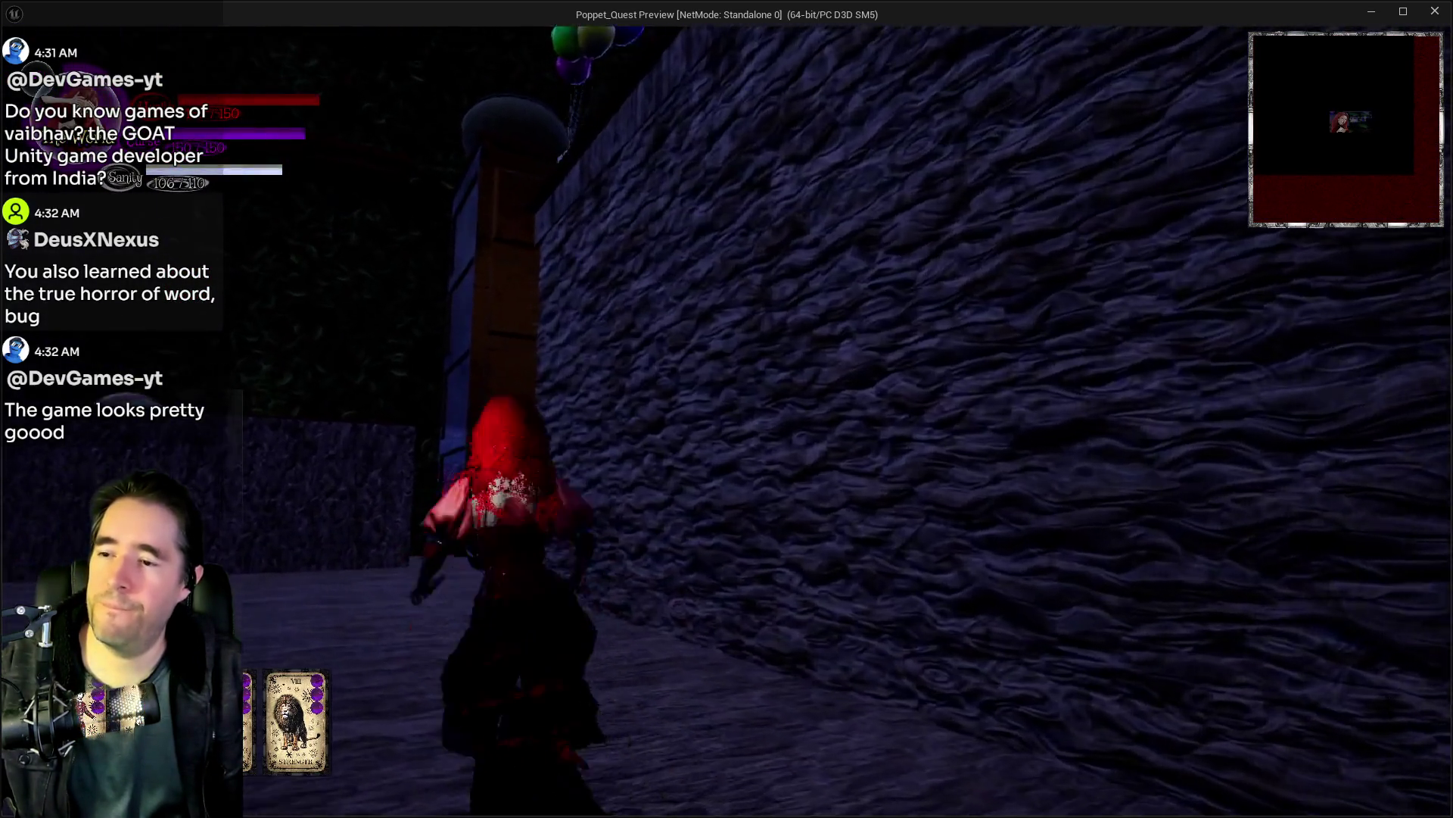
{"action": "key", "text": "w"}
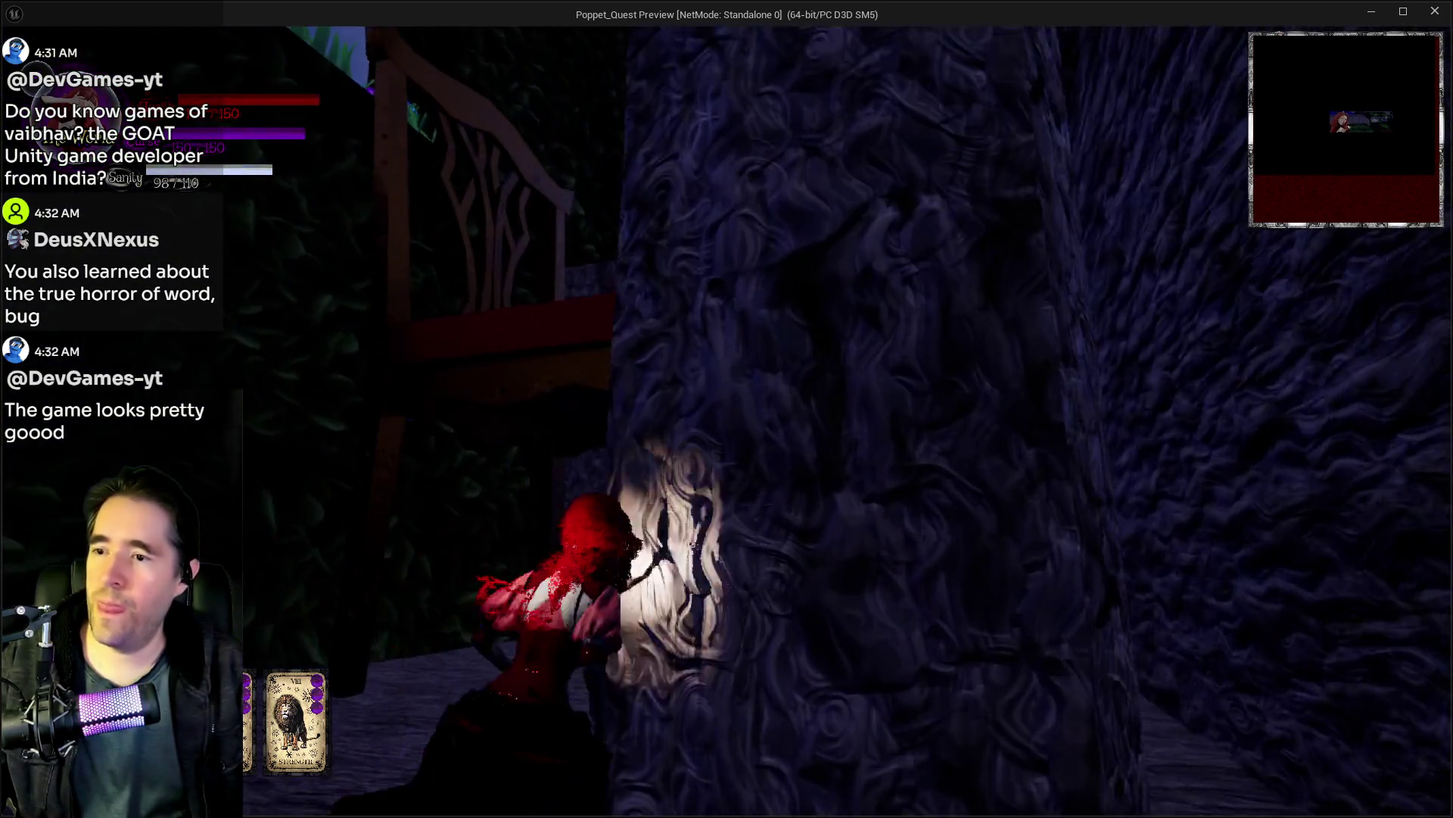
{"action": "key", "text": "s"}
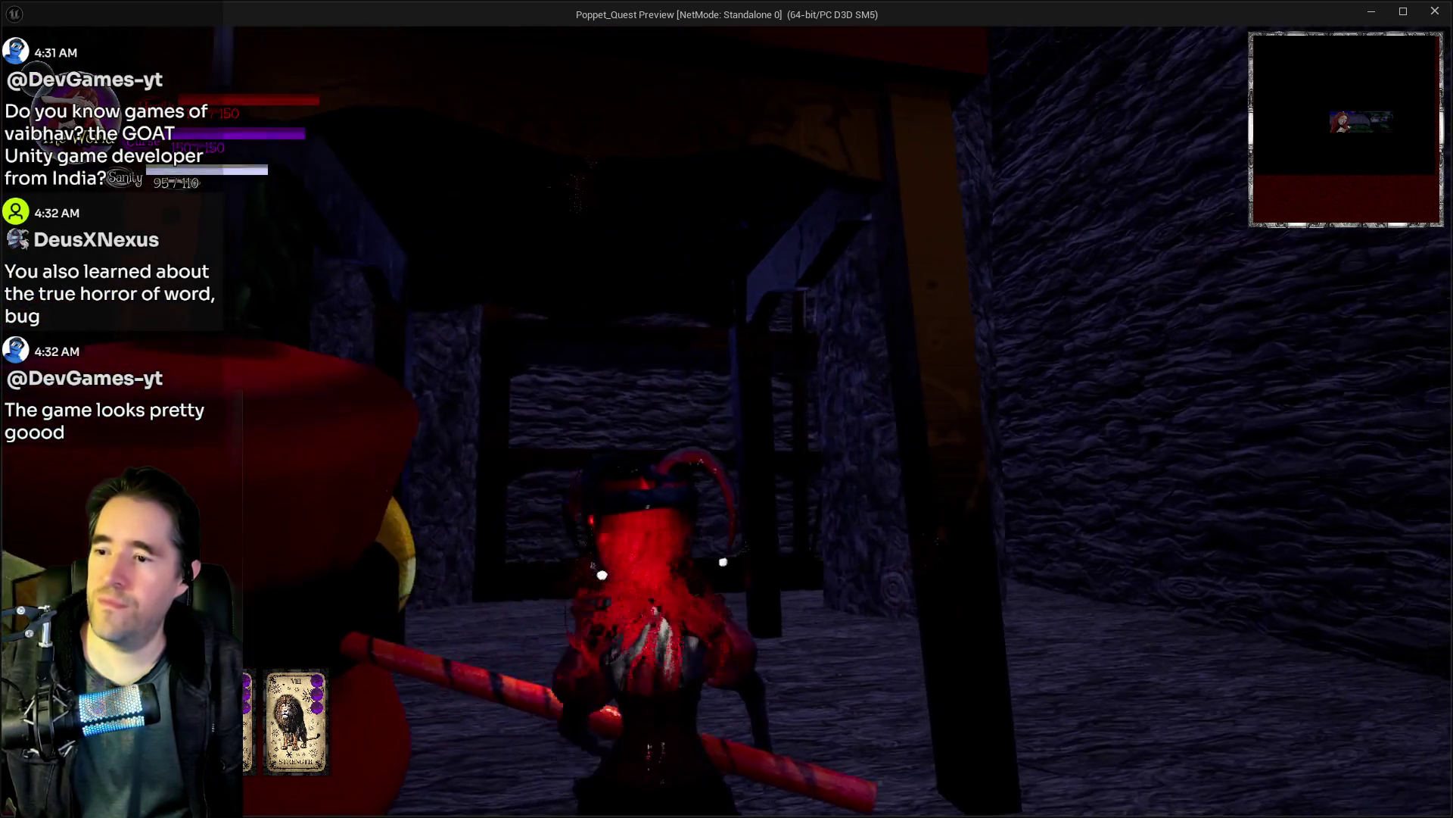
{"action": "key", "text": "w"}
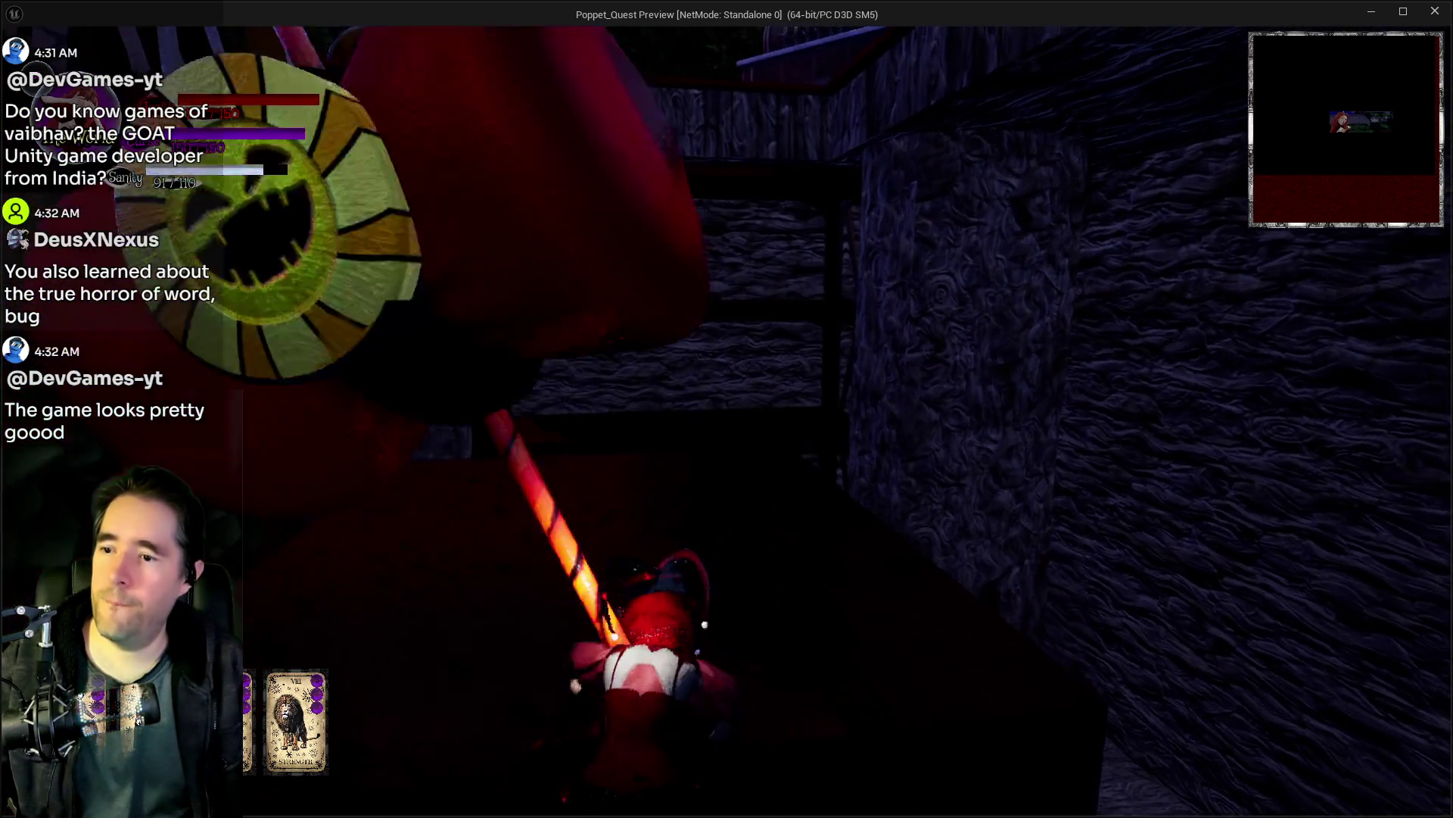
{"action": "key", "text": "s"}
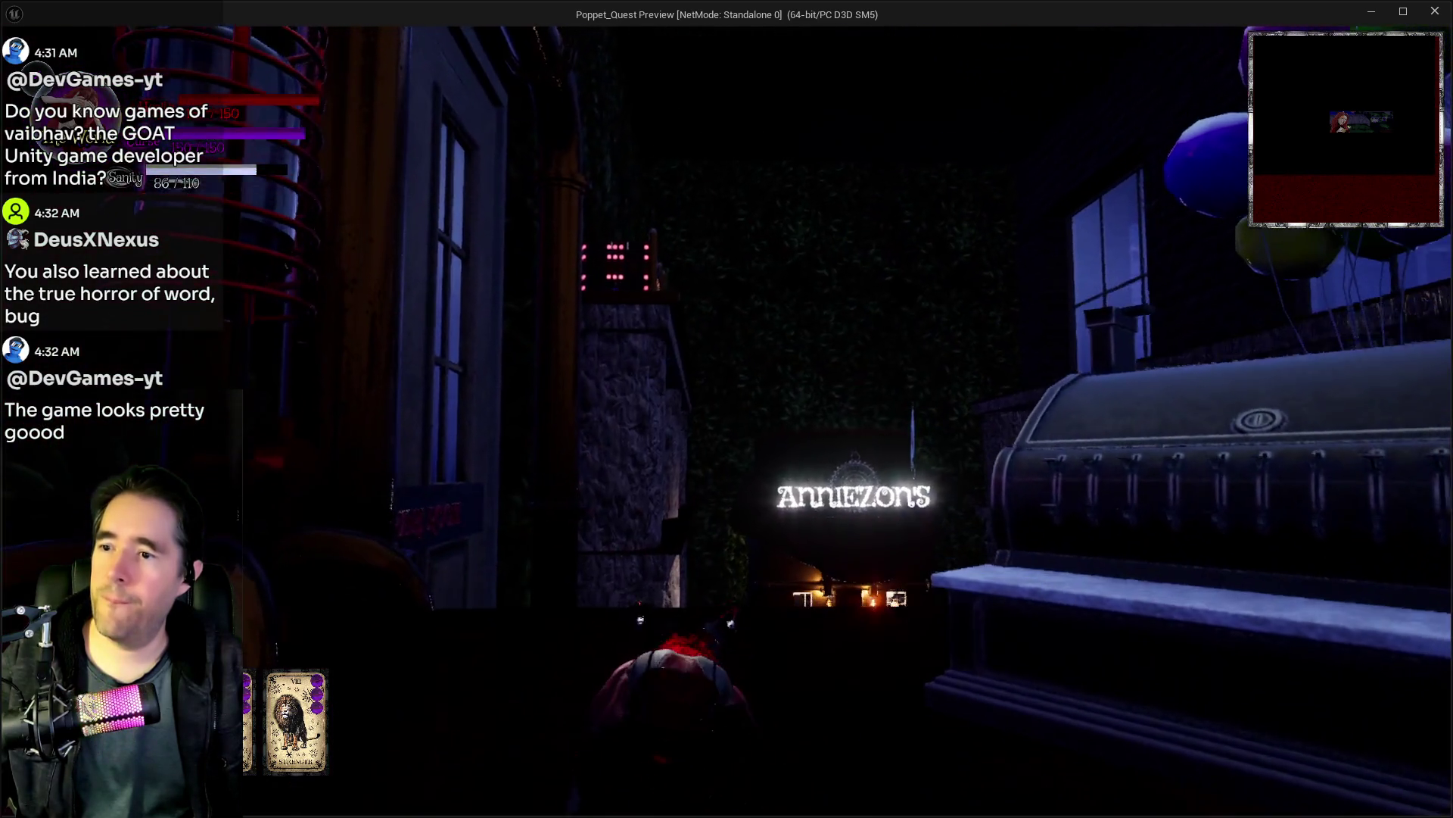
Step: Strike the cash register with the staff, climb over it, and run back from the counter
{"action": "left_click", "coordinate": [727, 408]}
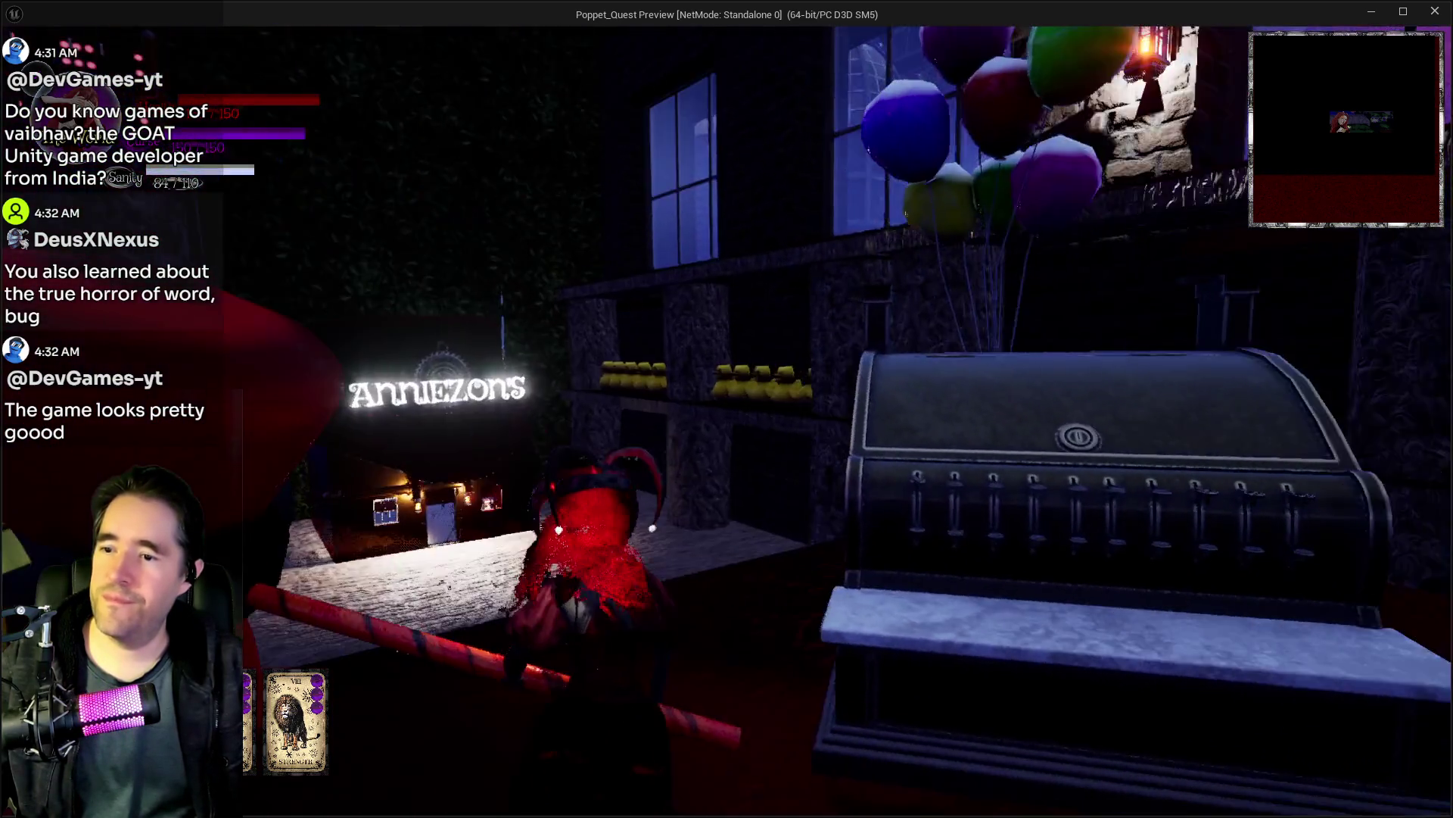
{"action": "key", "text": "w"}
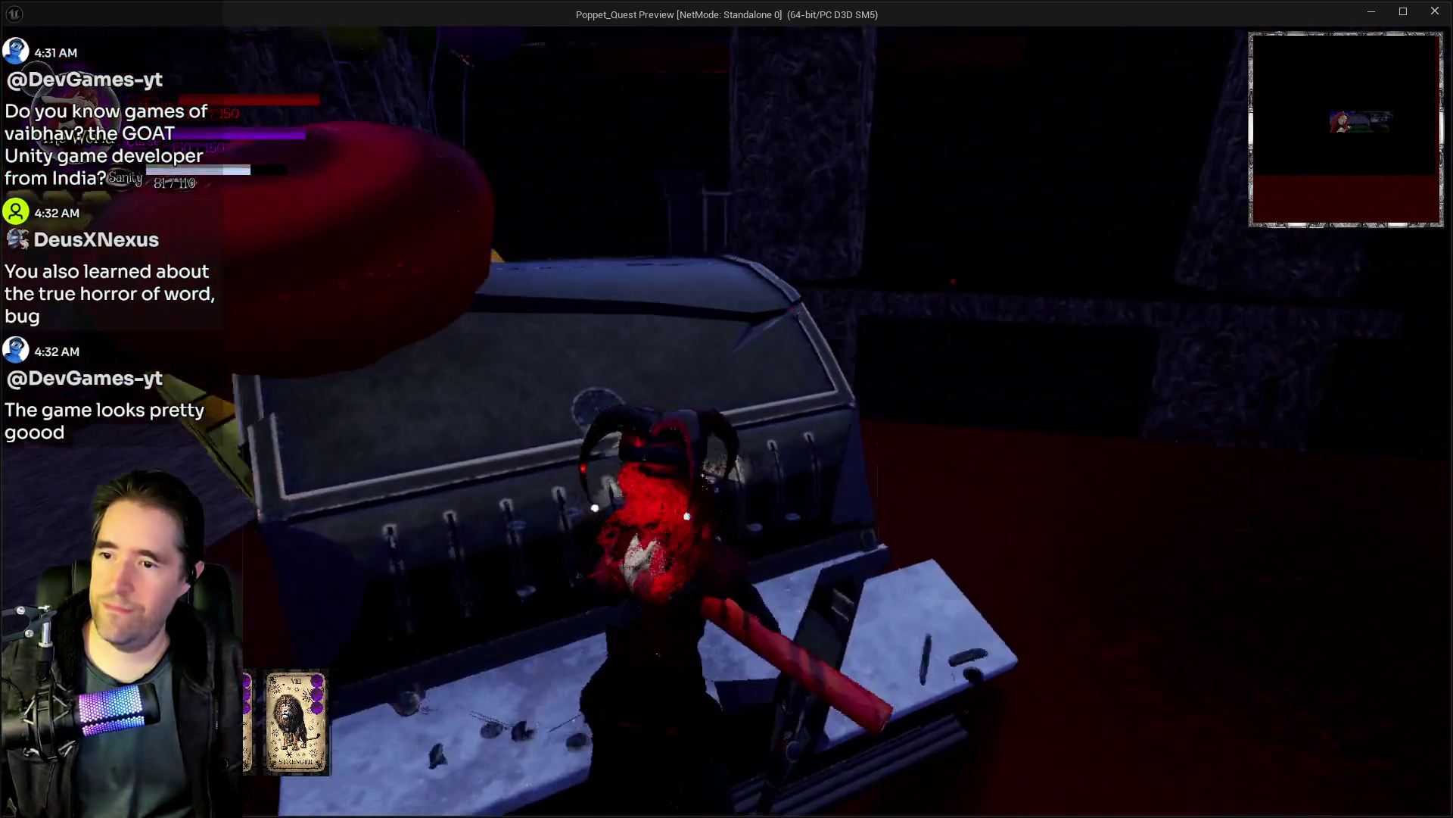
{"action": "key", "text": "s"}
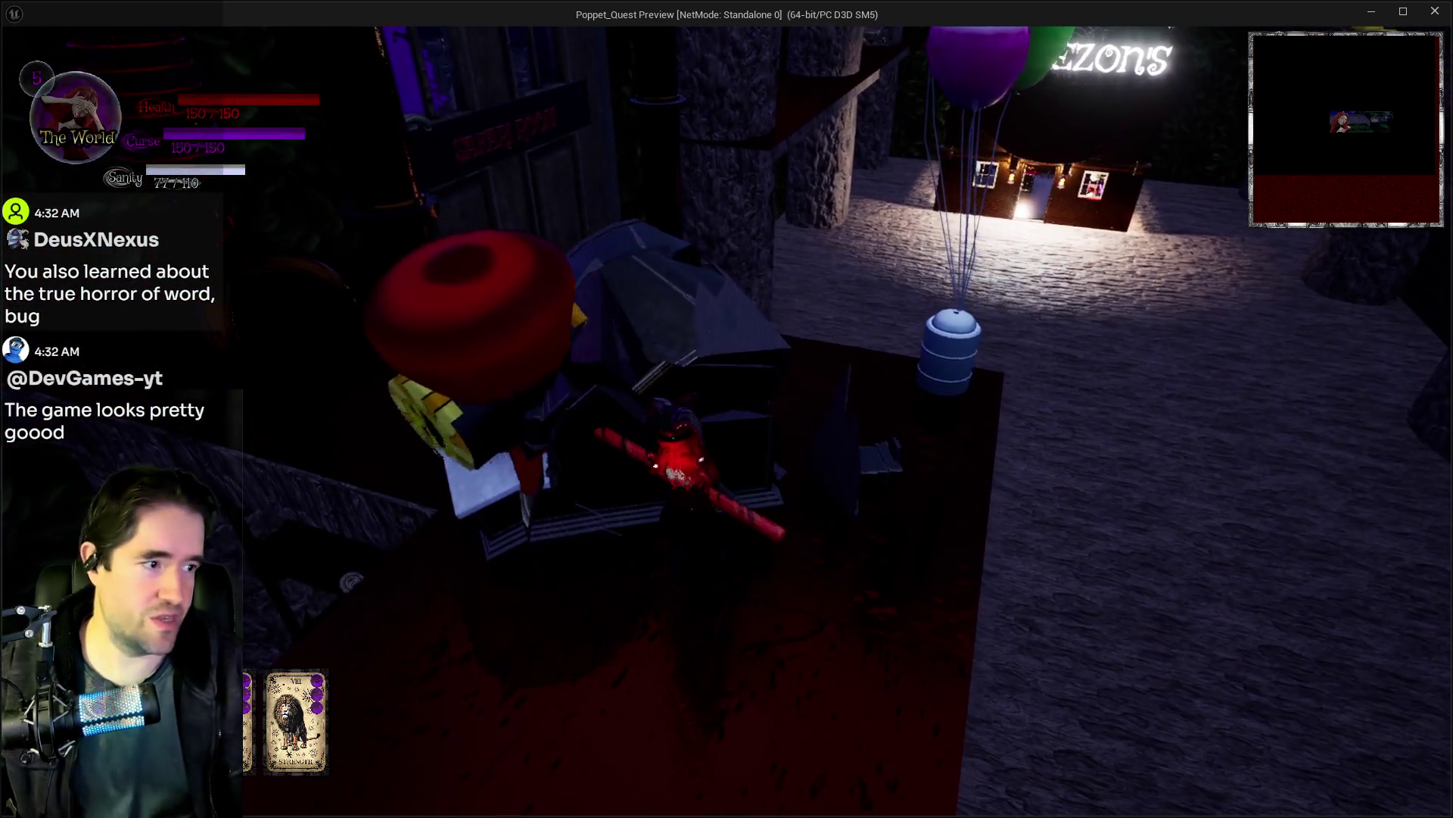
{"action": "key", "text": "w"}
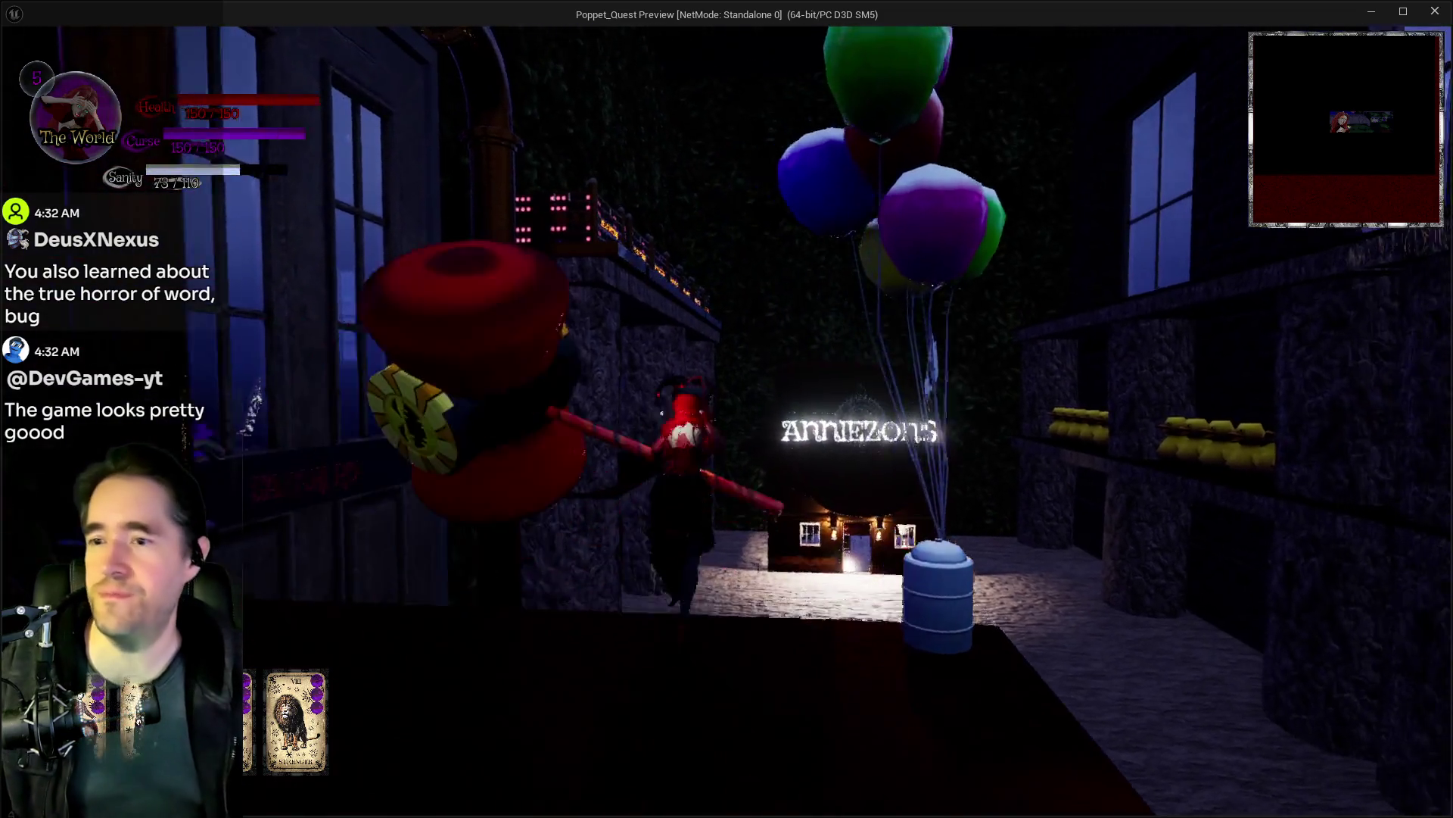
{"action": "key", "text": "s"}
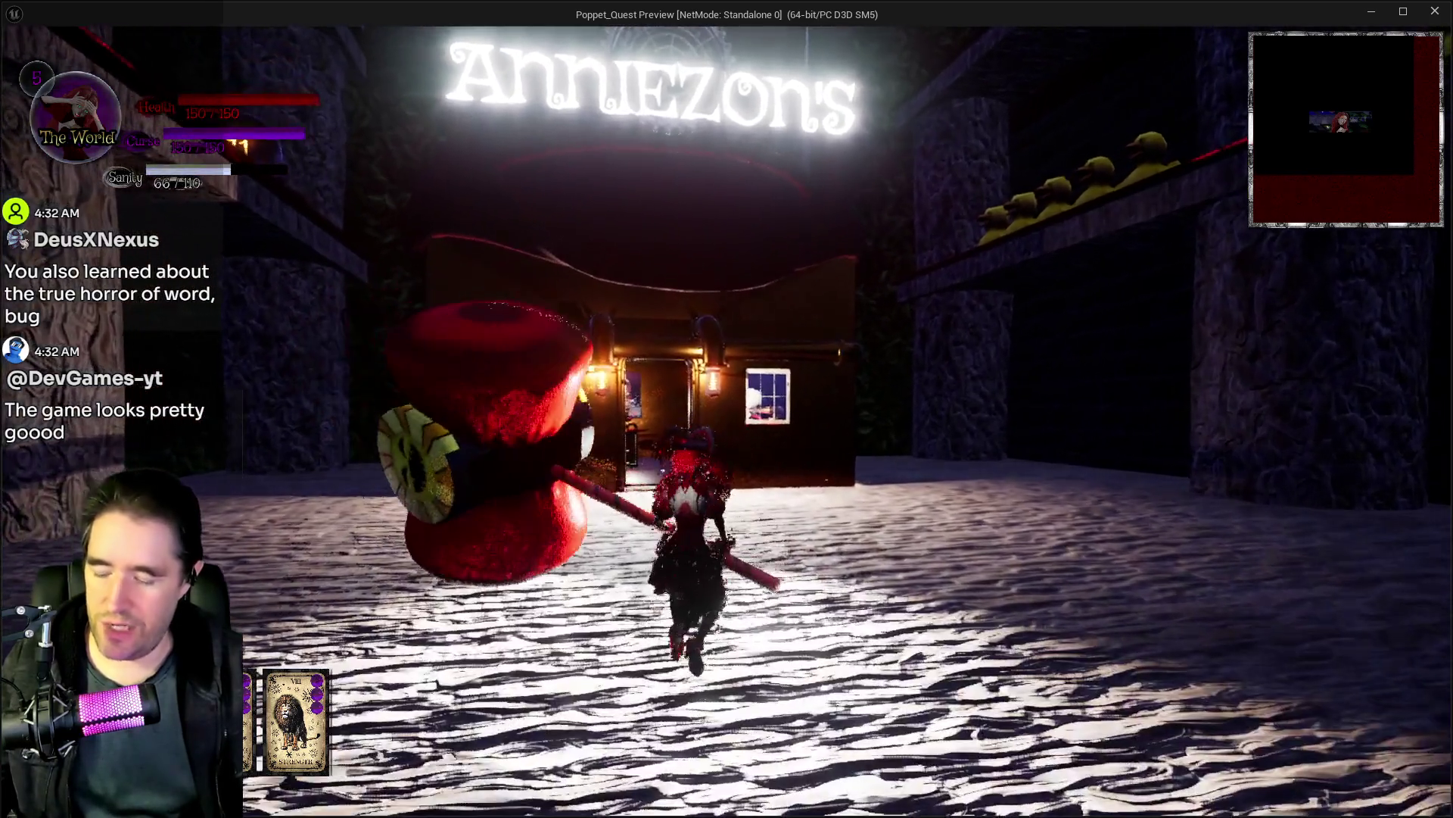
Step: Resume the game and walk into Anniezon's shop to view the tarot posters
{"action": "key", "text": "Escape"}
{"action": "left_click", "coordinate": [780, 278]}
{"action": "key", "text": "w"}
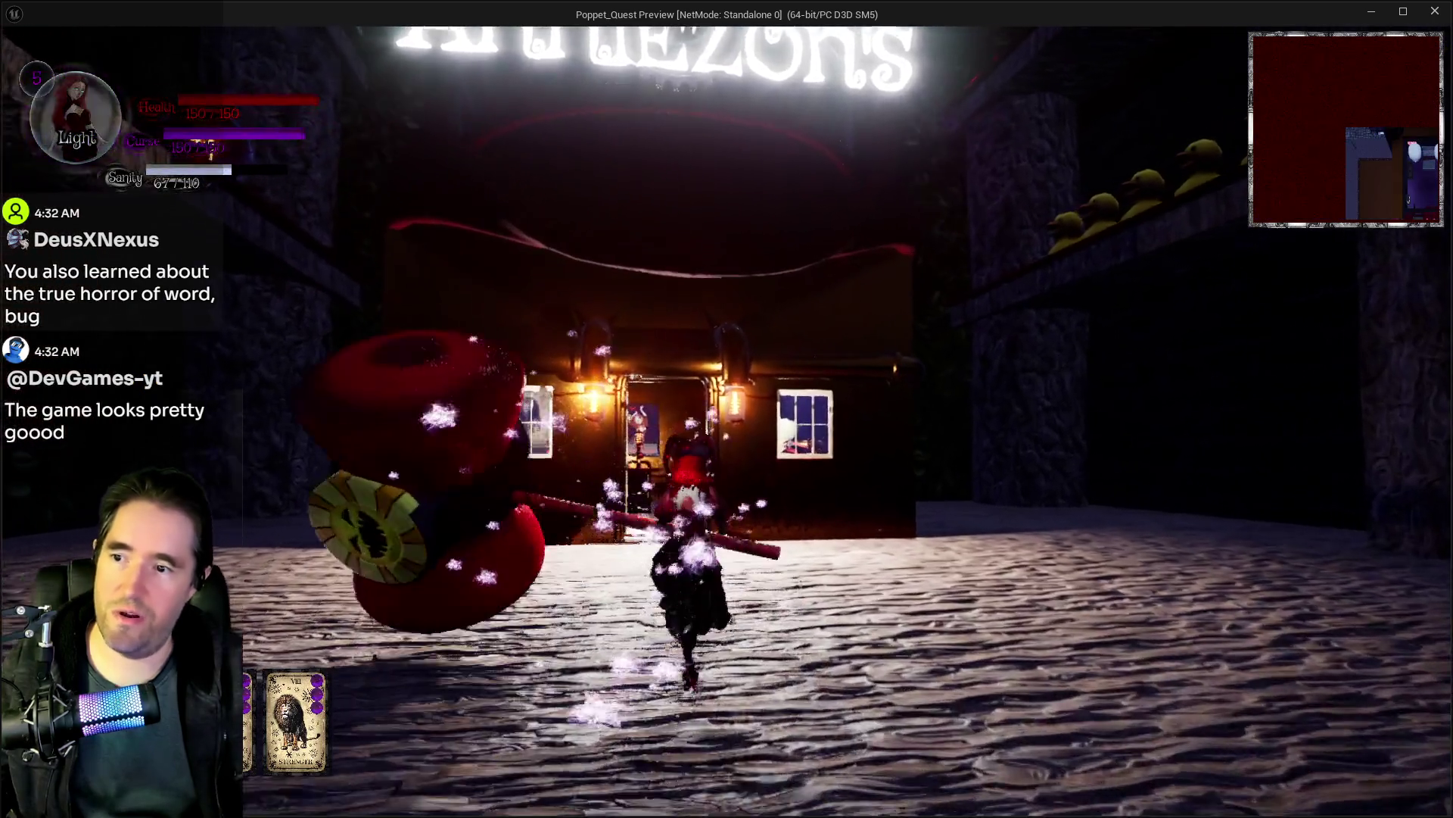
{"action": "key", "text": "w"}
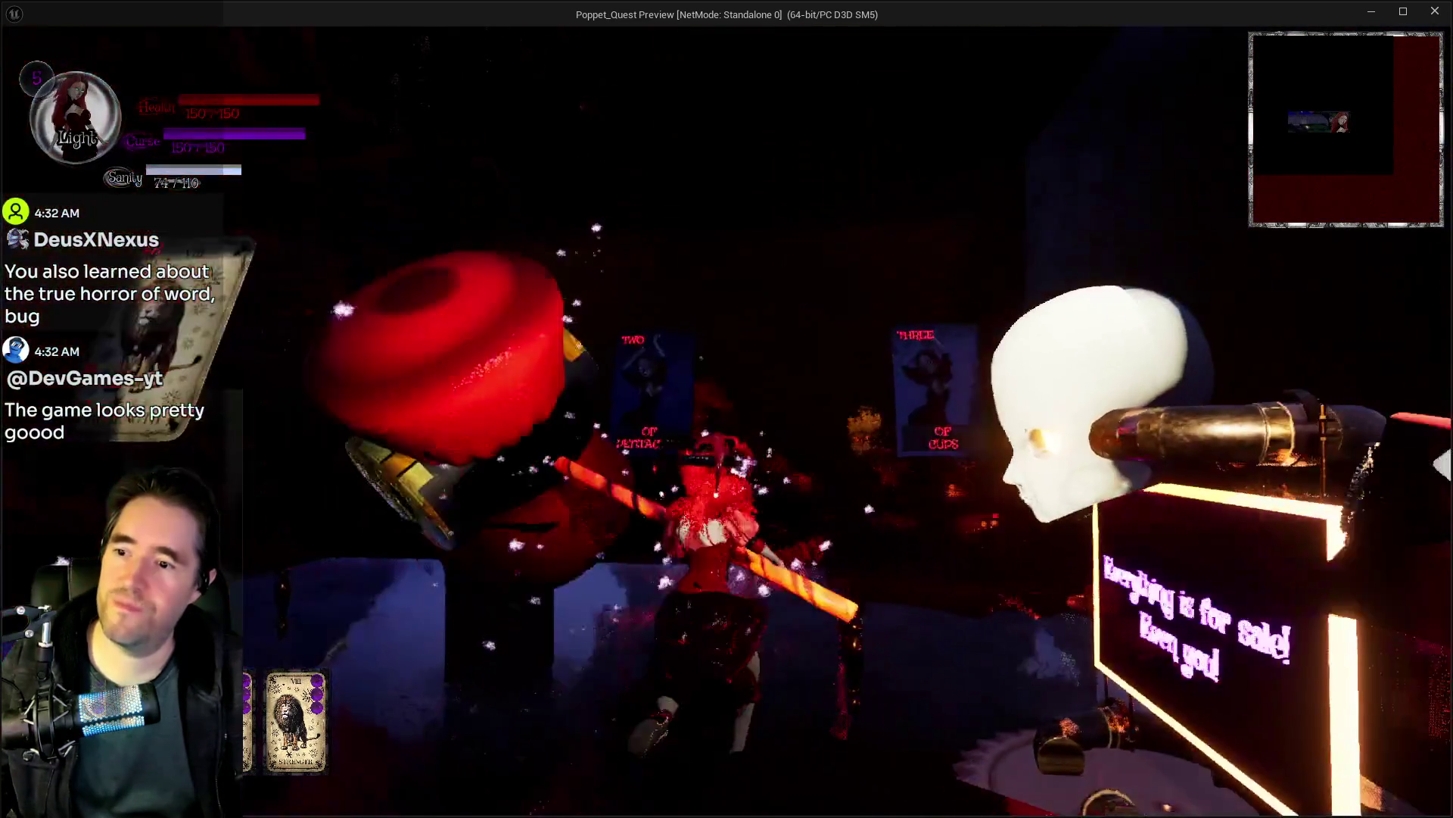
{"action": "key", "text": "w"}
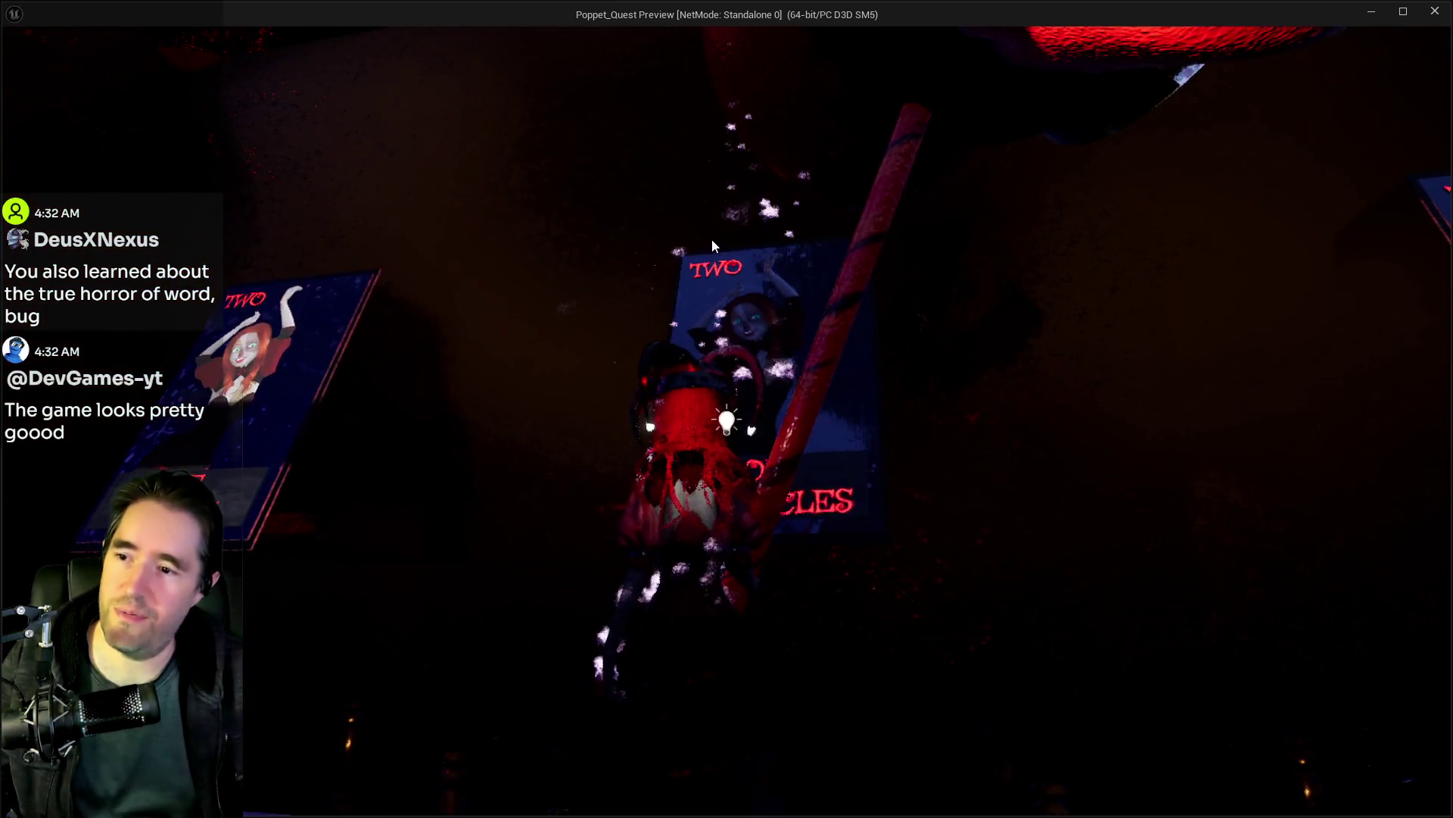
{"action": "left_click", "coordinate": [598, 678]}
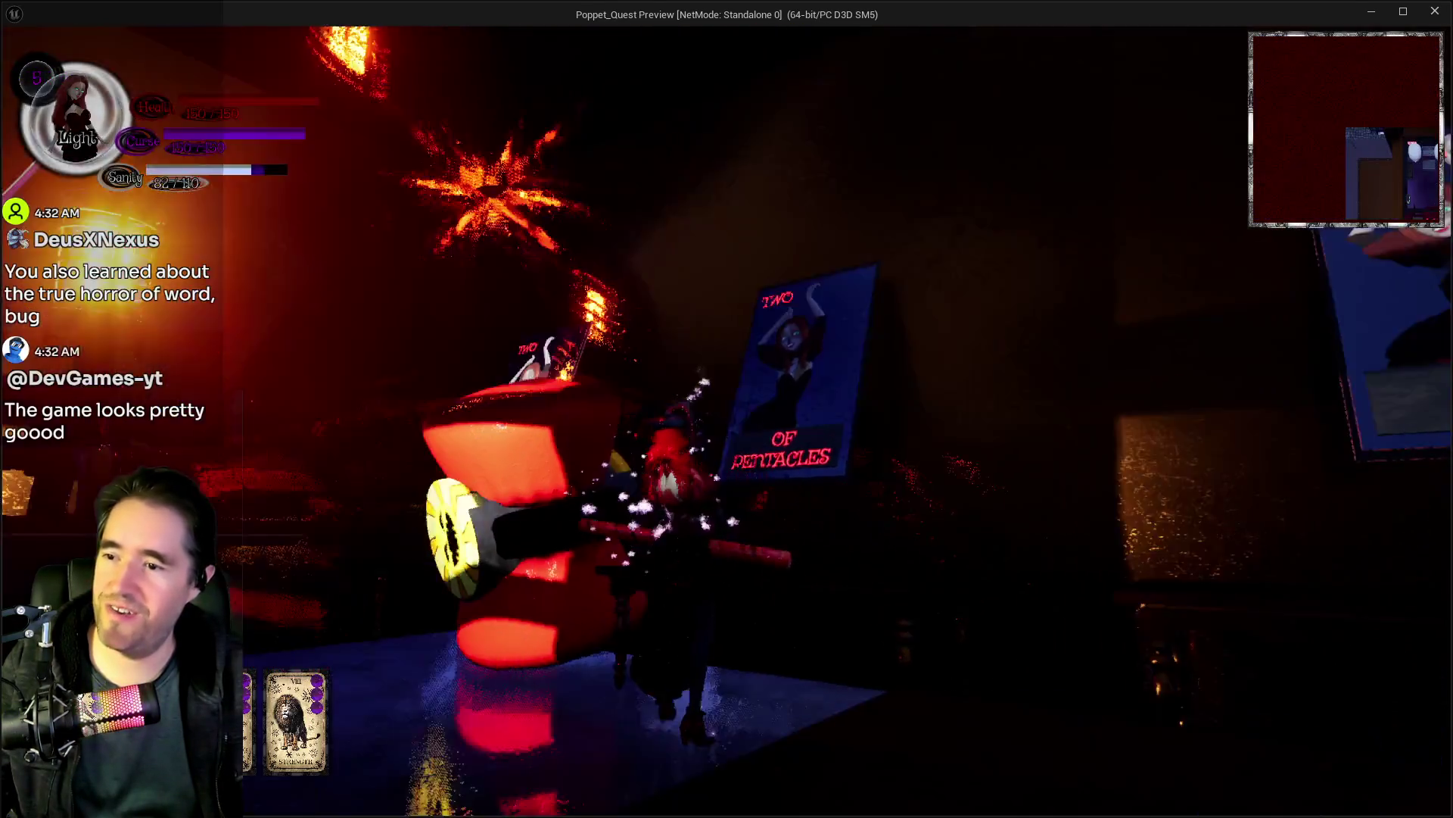
Step: Leave the shop and run across the street and out into the courtyard
{"action": "key", "text": "s"}
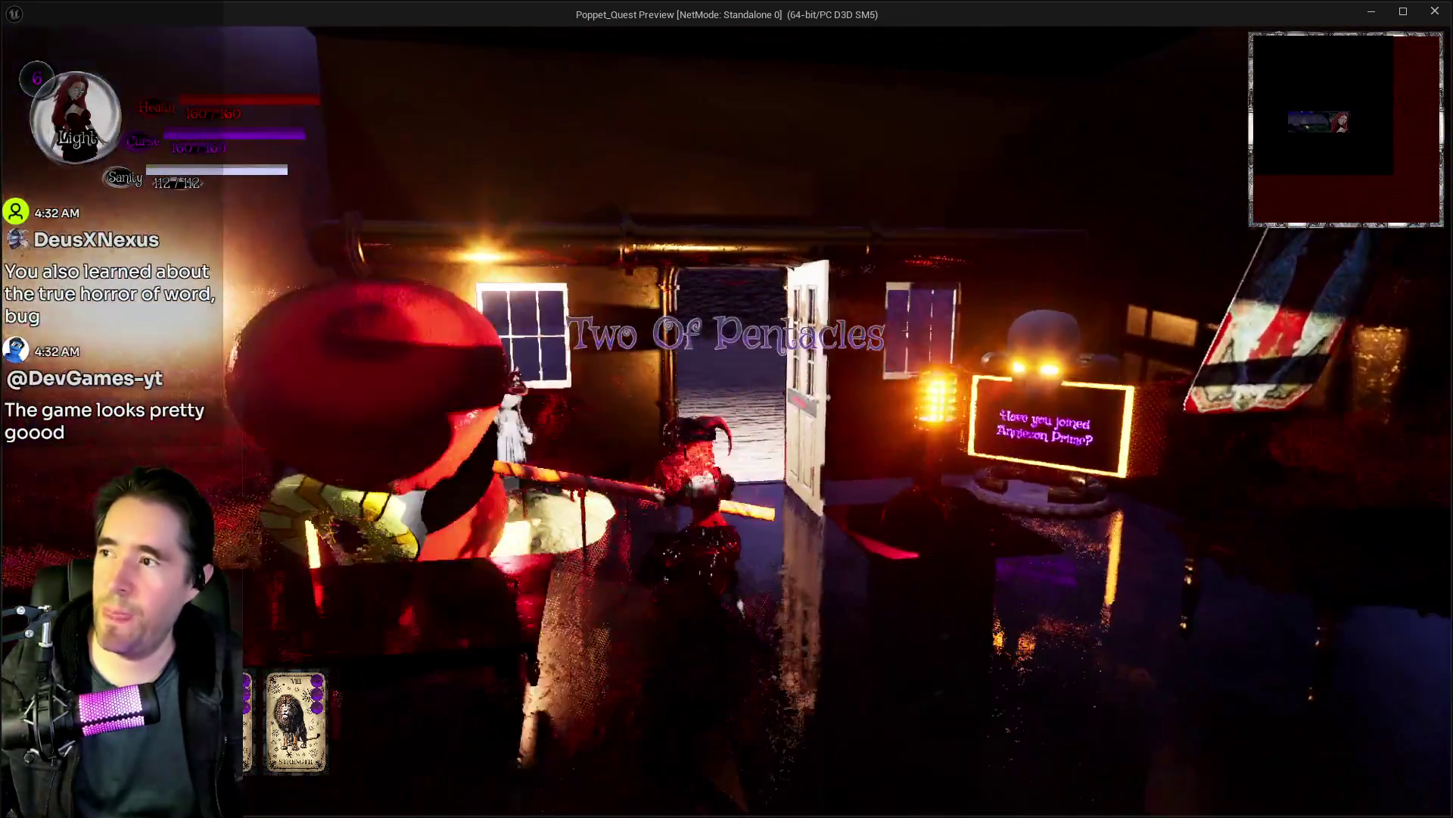
{"action": "key", "text": "s"}
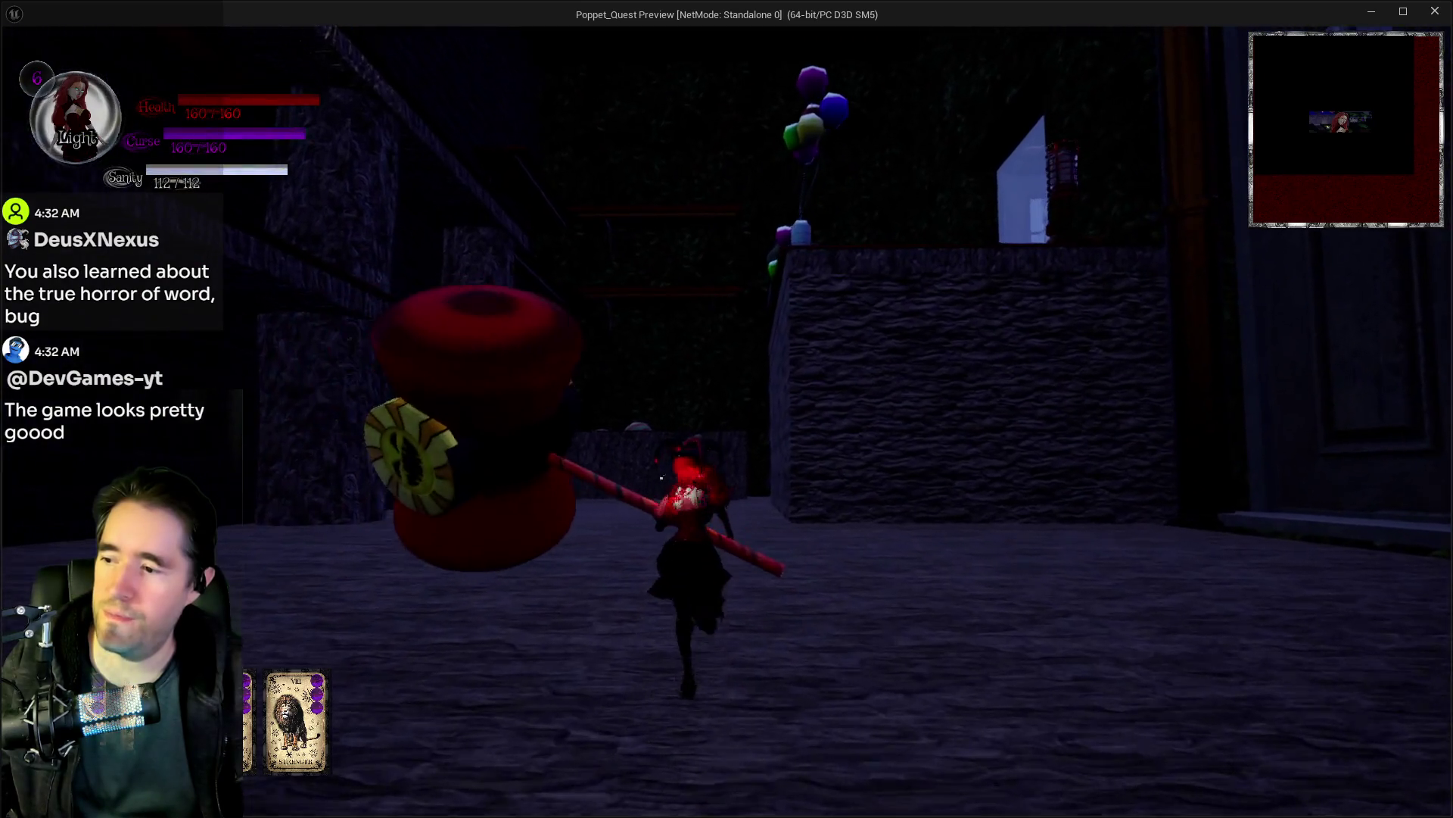
{"action": "key", "text": "d"}
{"action": "key", "text": "w"}
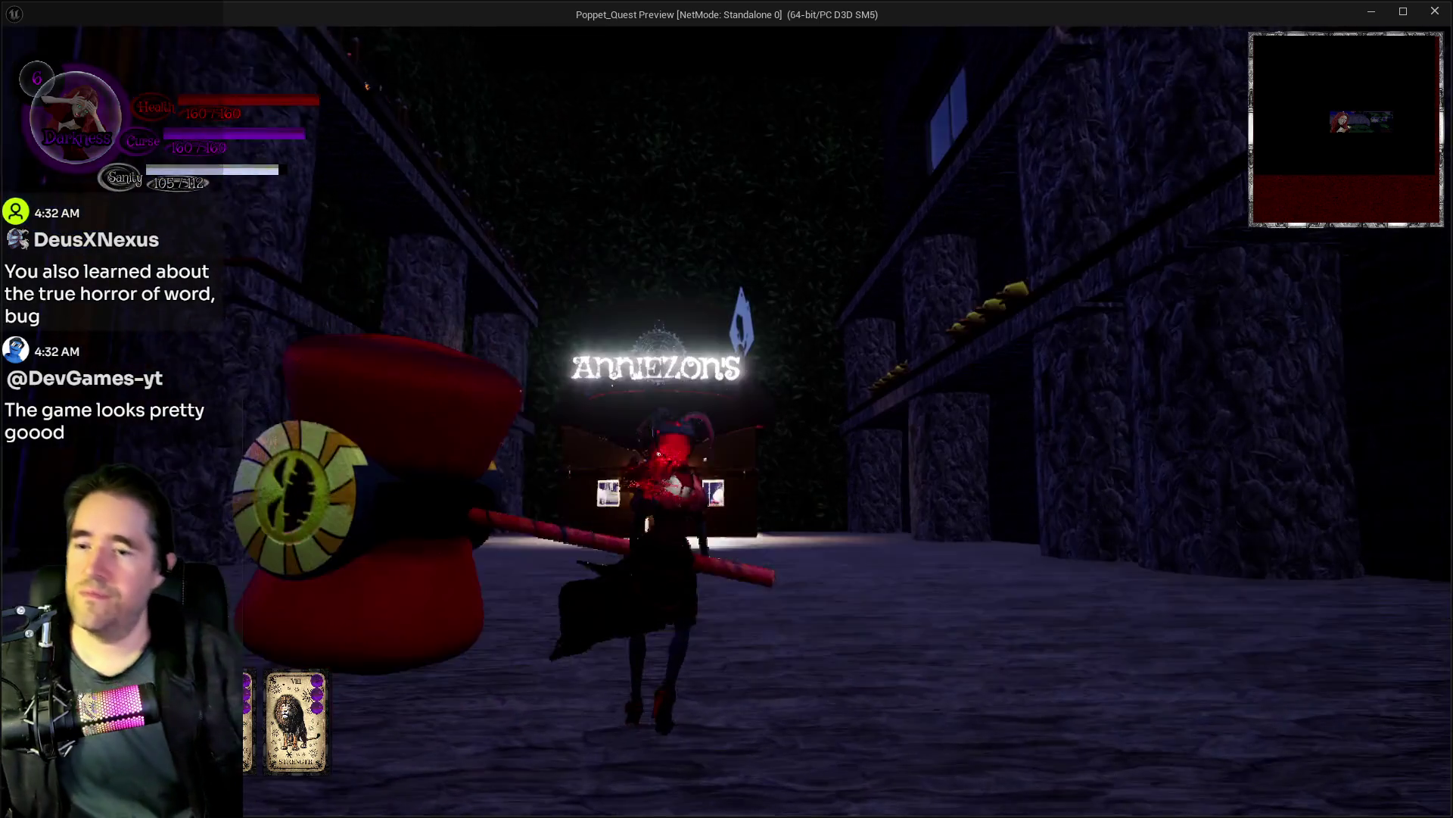
{"action": "key", "text": "s"}
{"action": "key", "text": "a"}
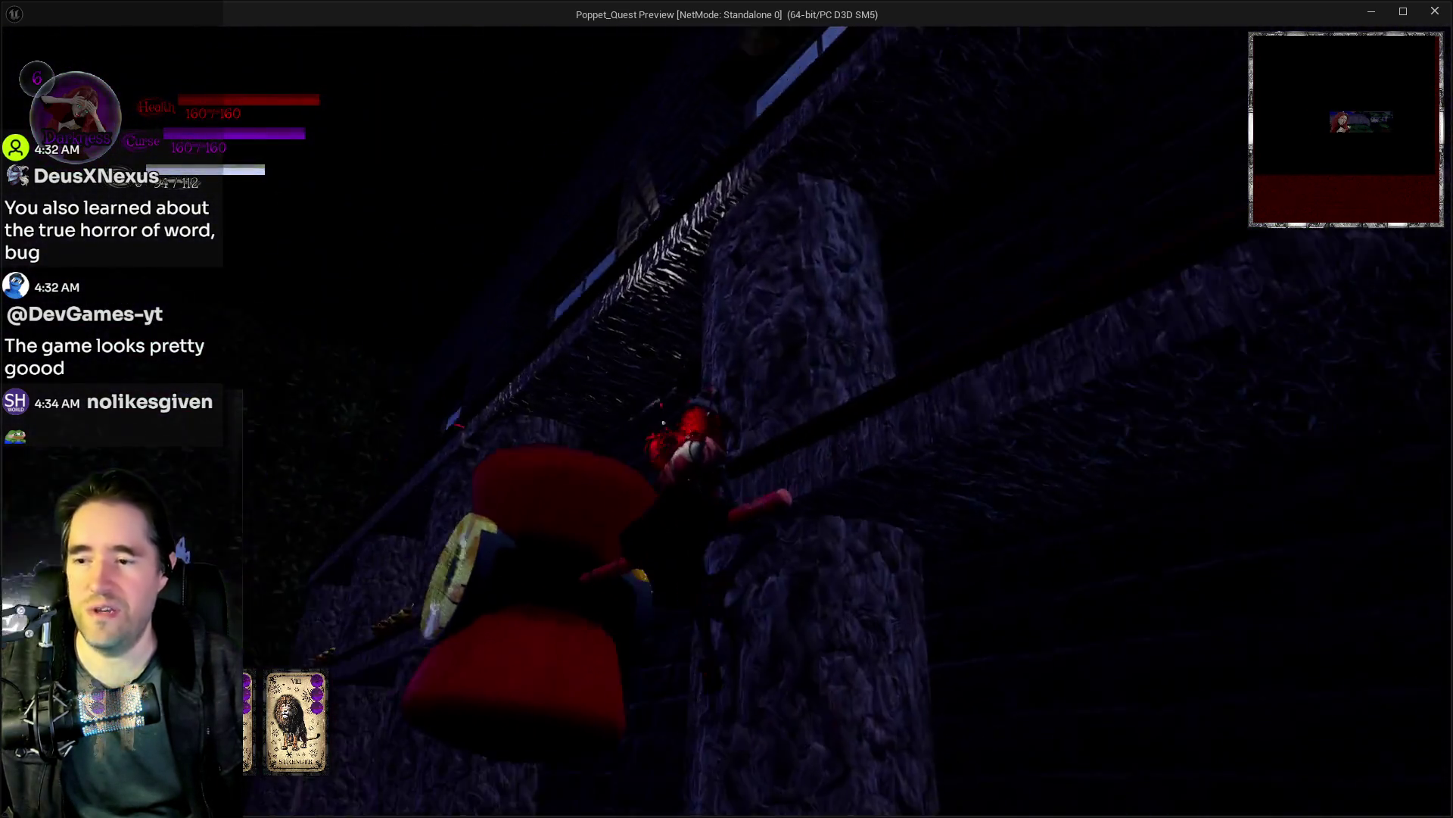
Step: Run back to Anniezon's door, back off so the ANNIEZON'S sign shows, and return to the editor
{"action": "key", "text": "w"}
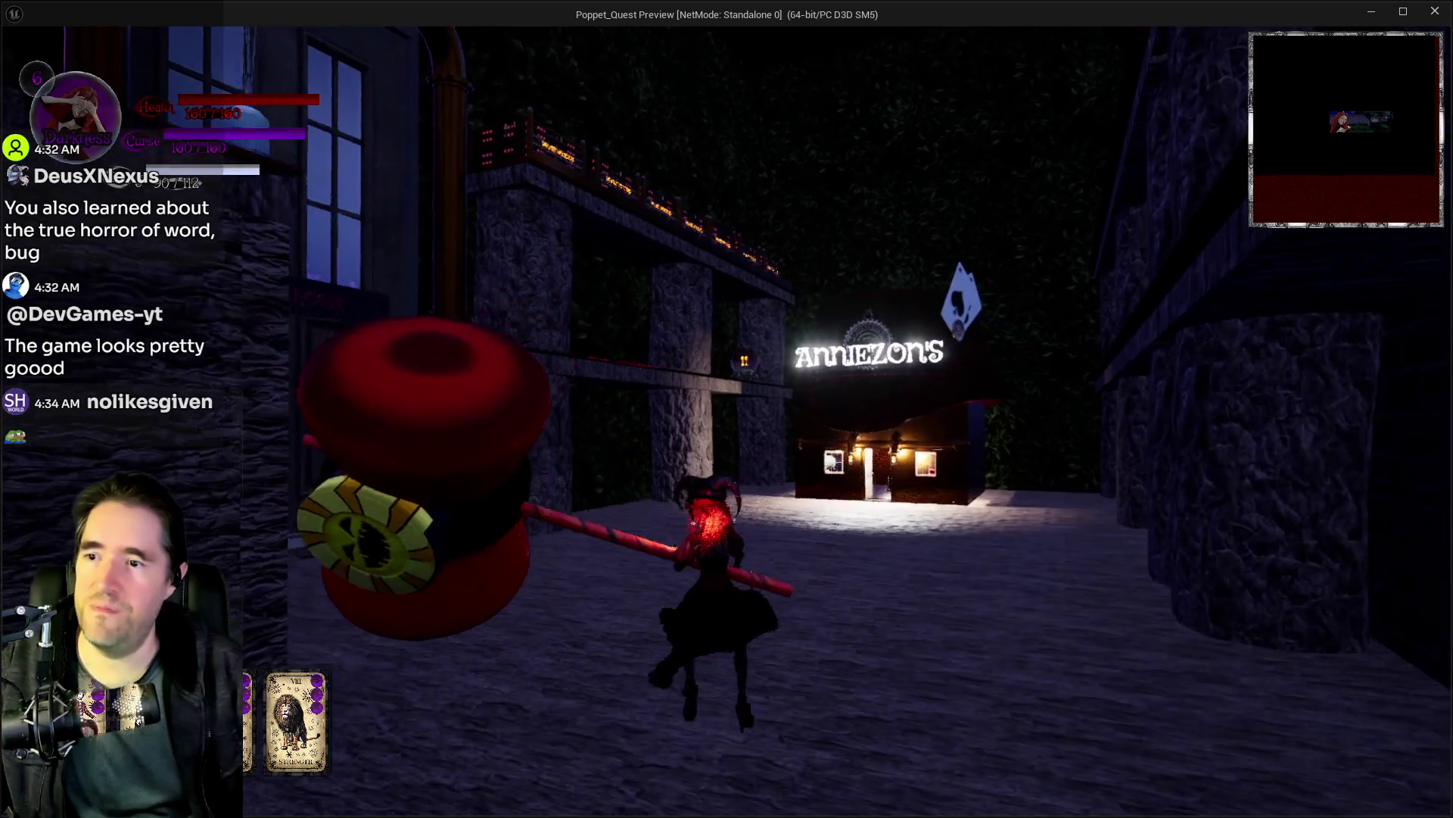
{"action": "key", "text": "w"}
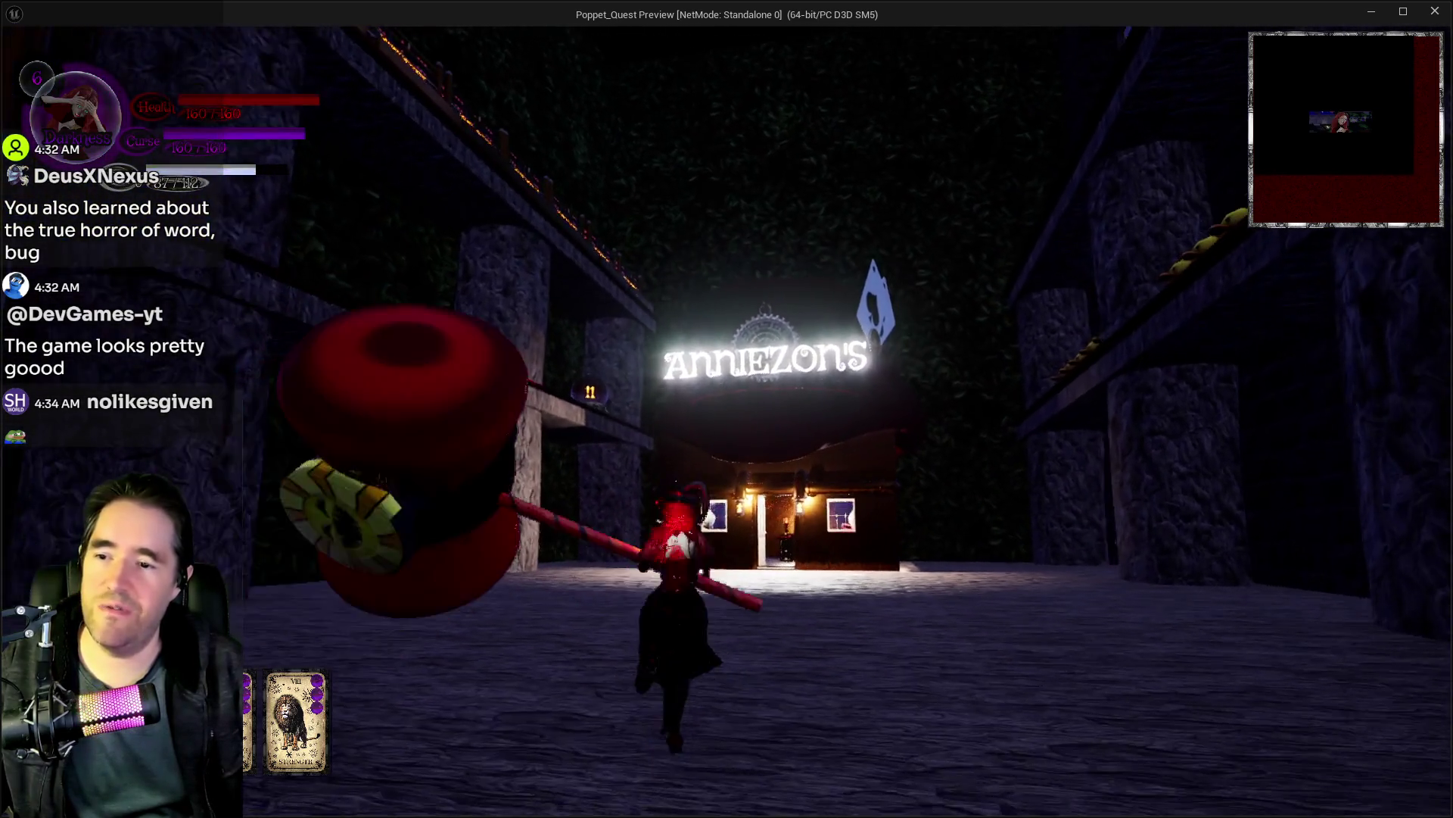
{"action": "key", "text": "space"}
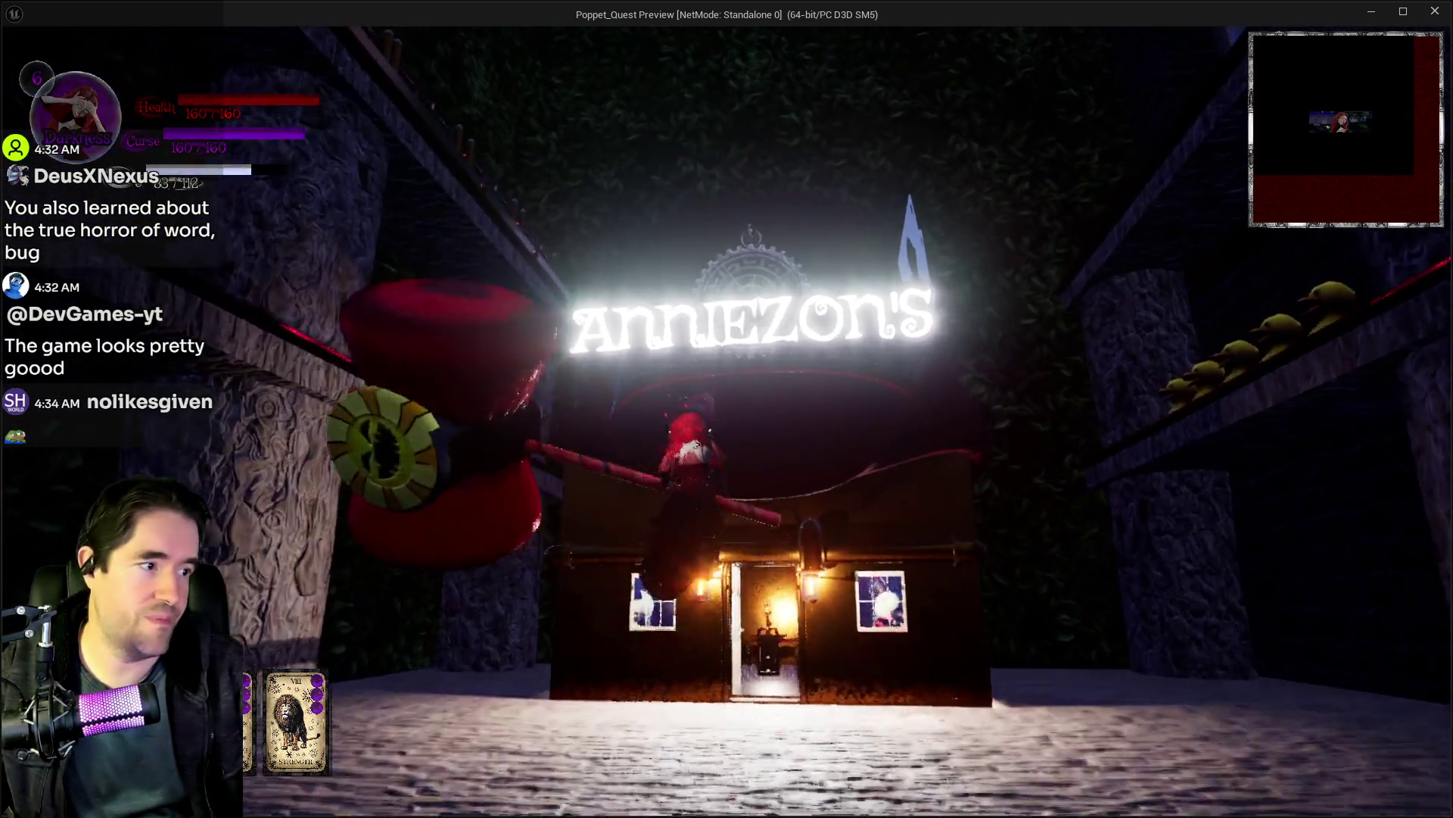
{"action": "key", "text": "w"}
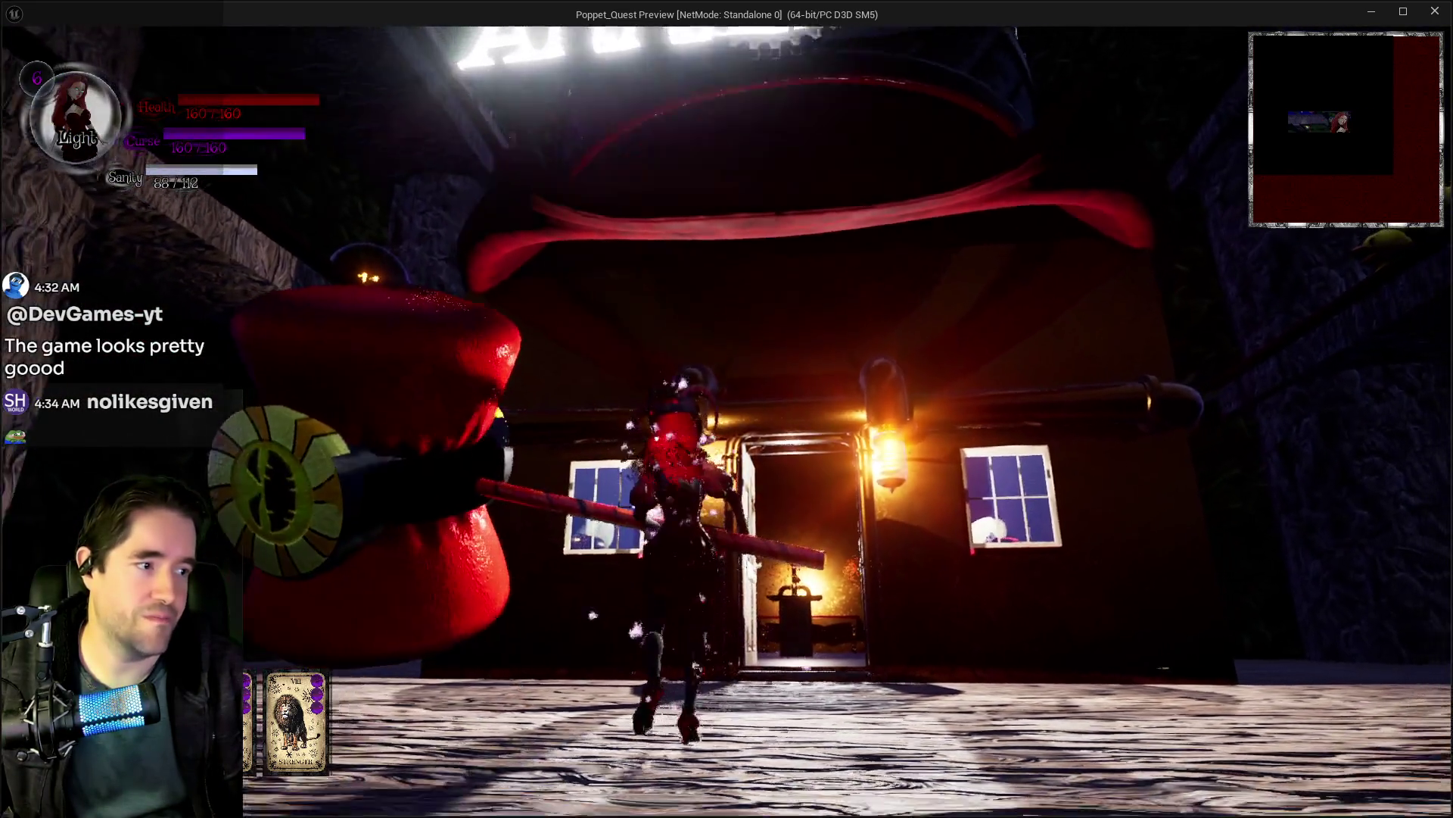
{"action": "key", "text": "s"}
{"action": "key", "text": "alt+Tab"}
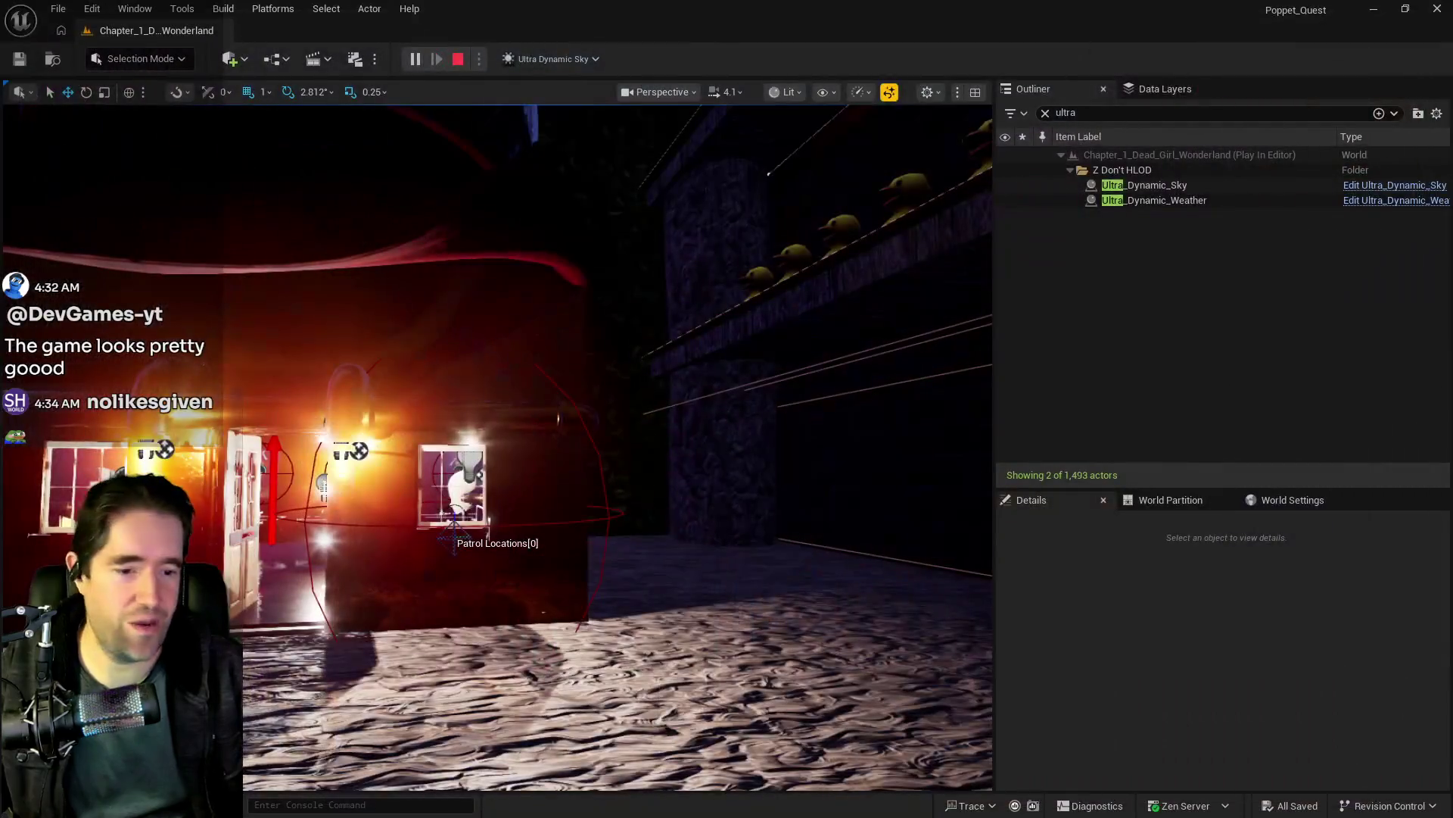
Step: Stop the session, fly past the purple trees into the dark windowed room, and show Data Layers
{"action": "key", "text": "Escape"}
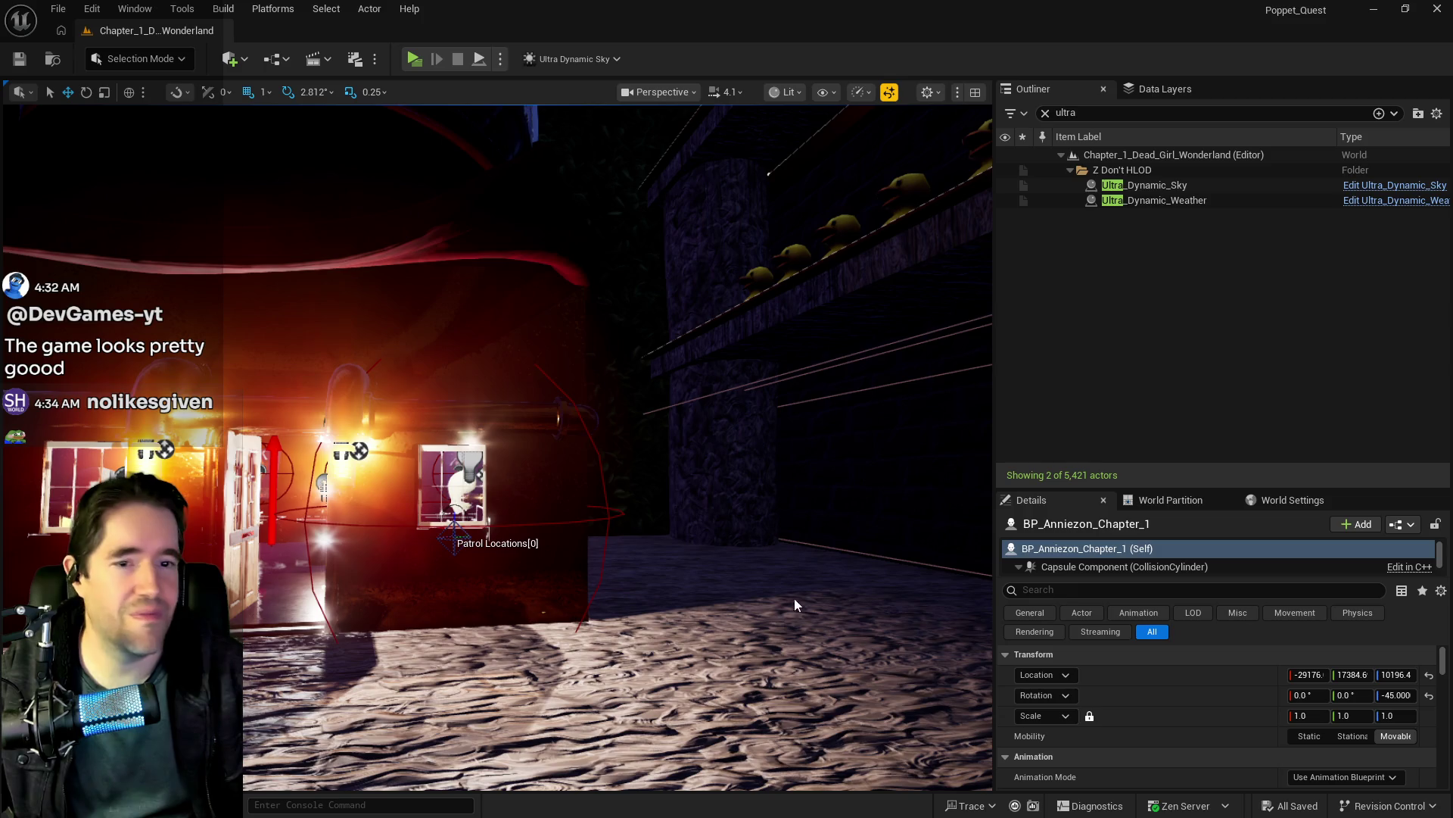
{"action": "left_click_drag", "start_coordinate": [421, 599], "coordinate": [421, 599]}
{"action": "left_click_drag", "start_coordinate": [590, 571], "coordinate": [590, 571]}
{"action": "left_click", "coordinate": [1162, 89]}
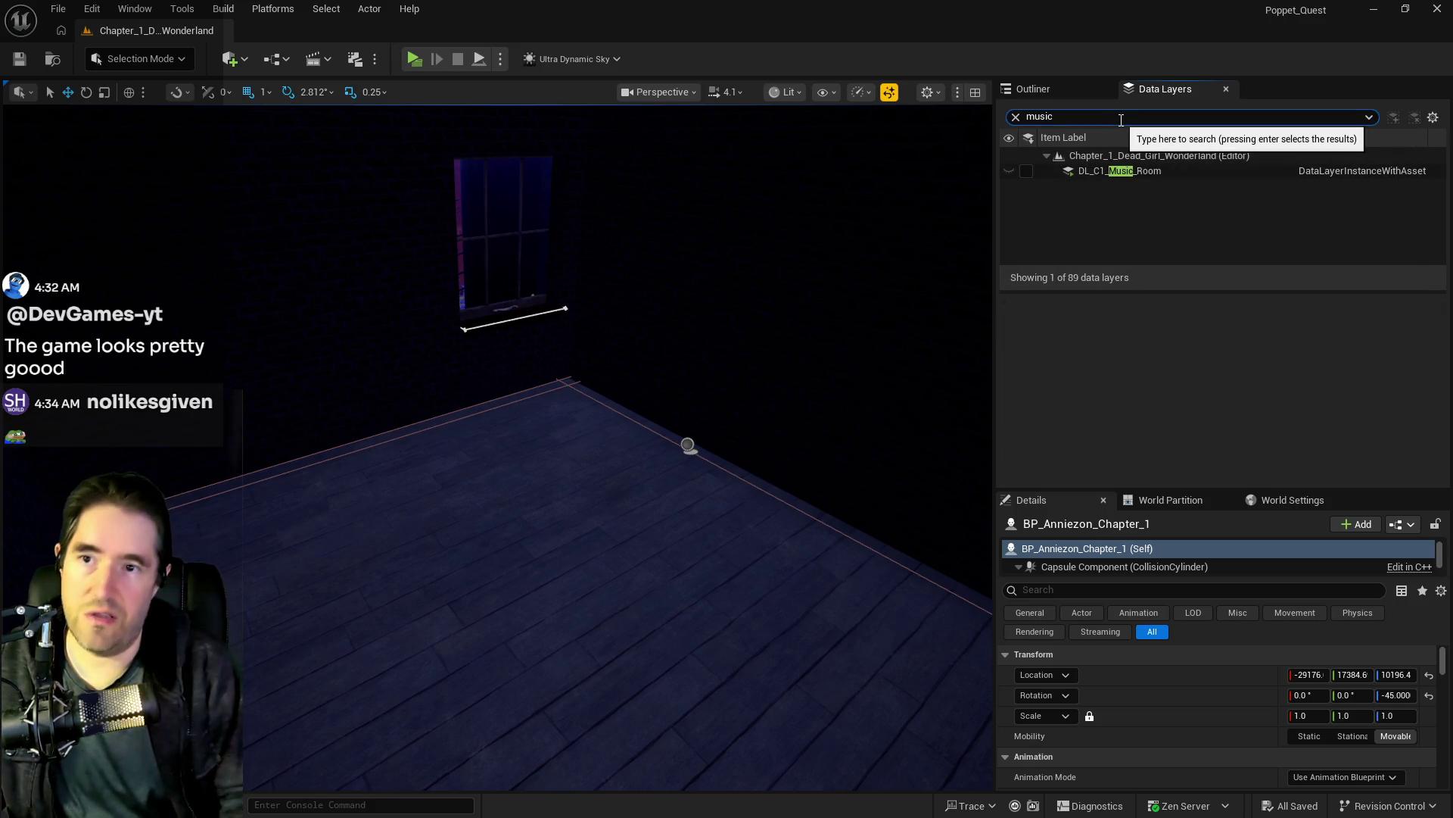
Step: Make DL_C1_Music_Room visible and frame the plush head and a second object near the cabinet
{"action": "left_click", "coordinate": [1028, 171]}
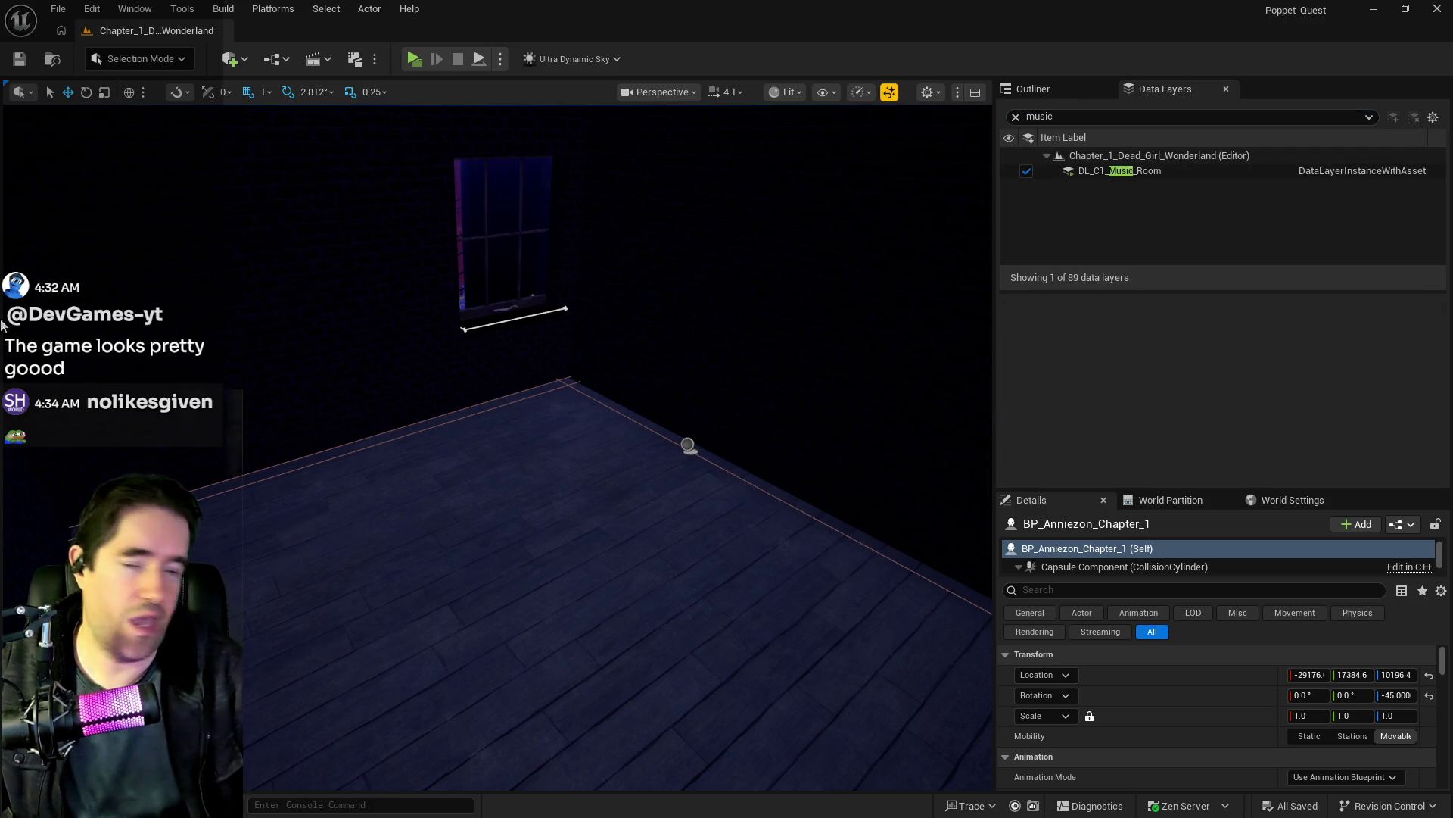
{"action": "left_click_drag", "start_coordinate": [680, 421], "coordinate": [454, 386]}
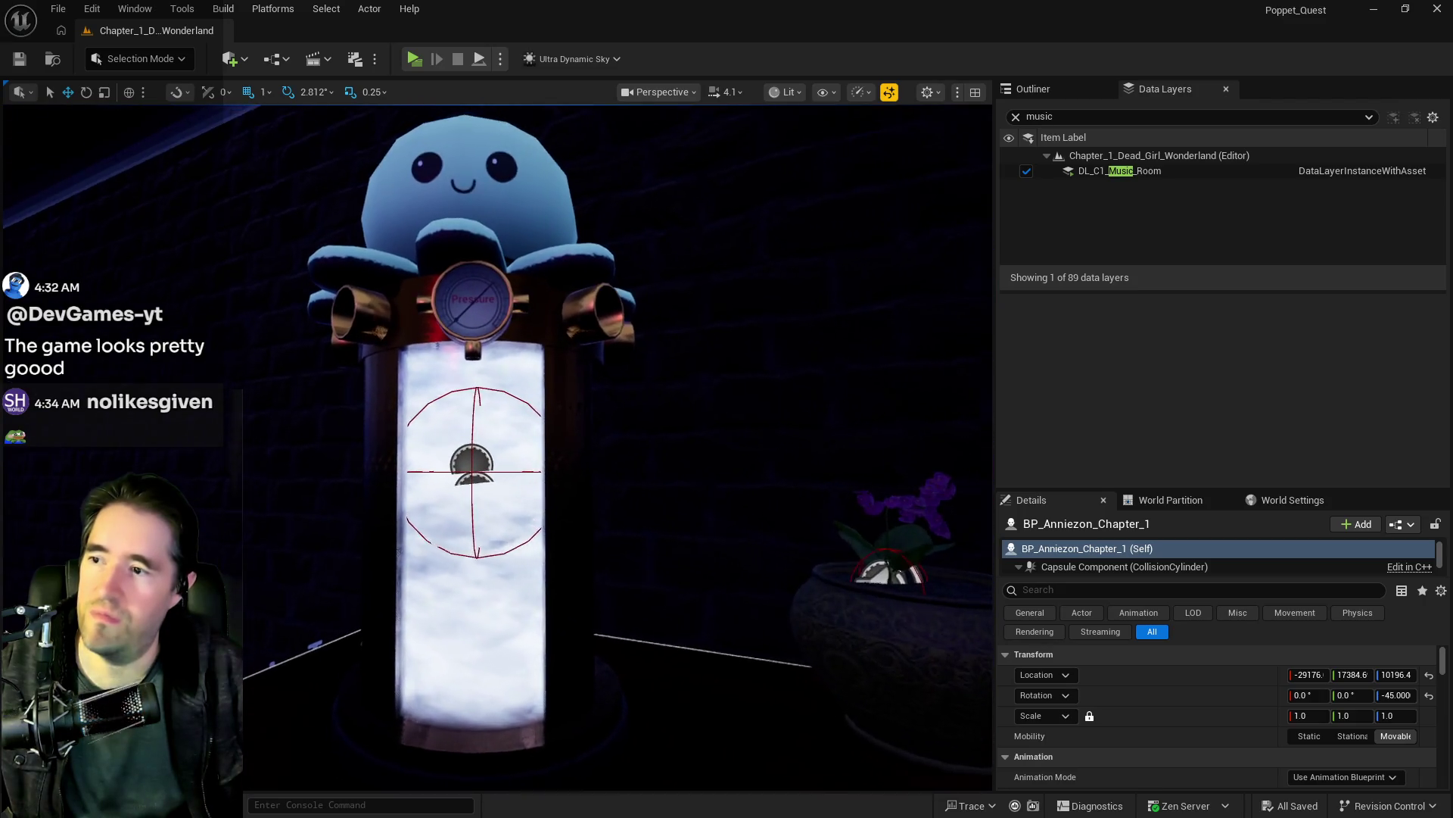
{"action": "left_click", "coordinate": [613, 255]}
{"action": "left_click_drag", "start_coordinate": [515, 259], "coordinate": [523, 242]}
{"action": "left_click_drag", "start_coordinate": [575, 325], "coordinate": [621, 333]}
{"action": "left_click", "coordinate": [401, 356], "text": "ctrl"}
{"action": "key", "text": "f"}
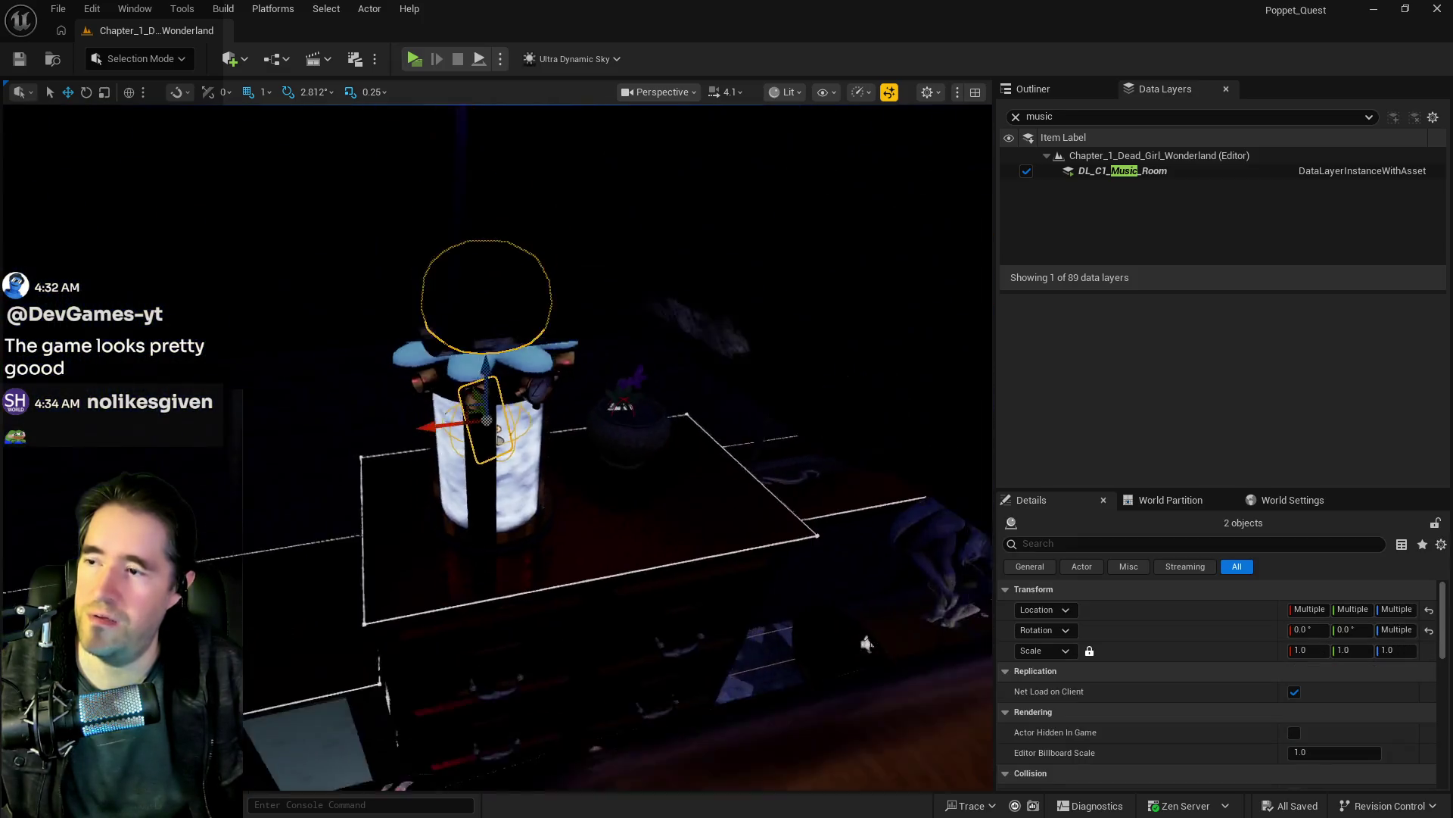
{"action": "left_click_drag", "start_coordinate": [462, 520], "coordinate": [469, 505]}
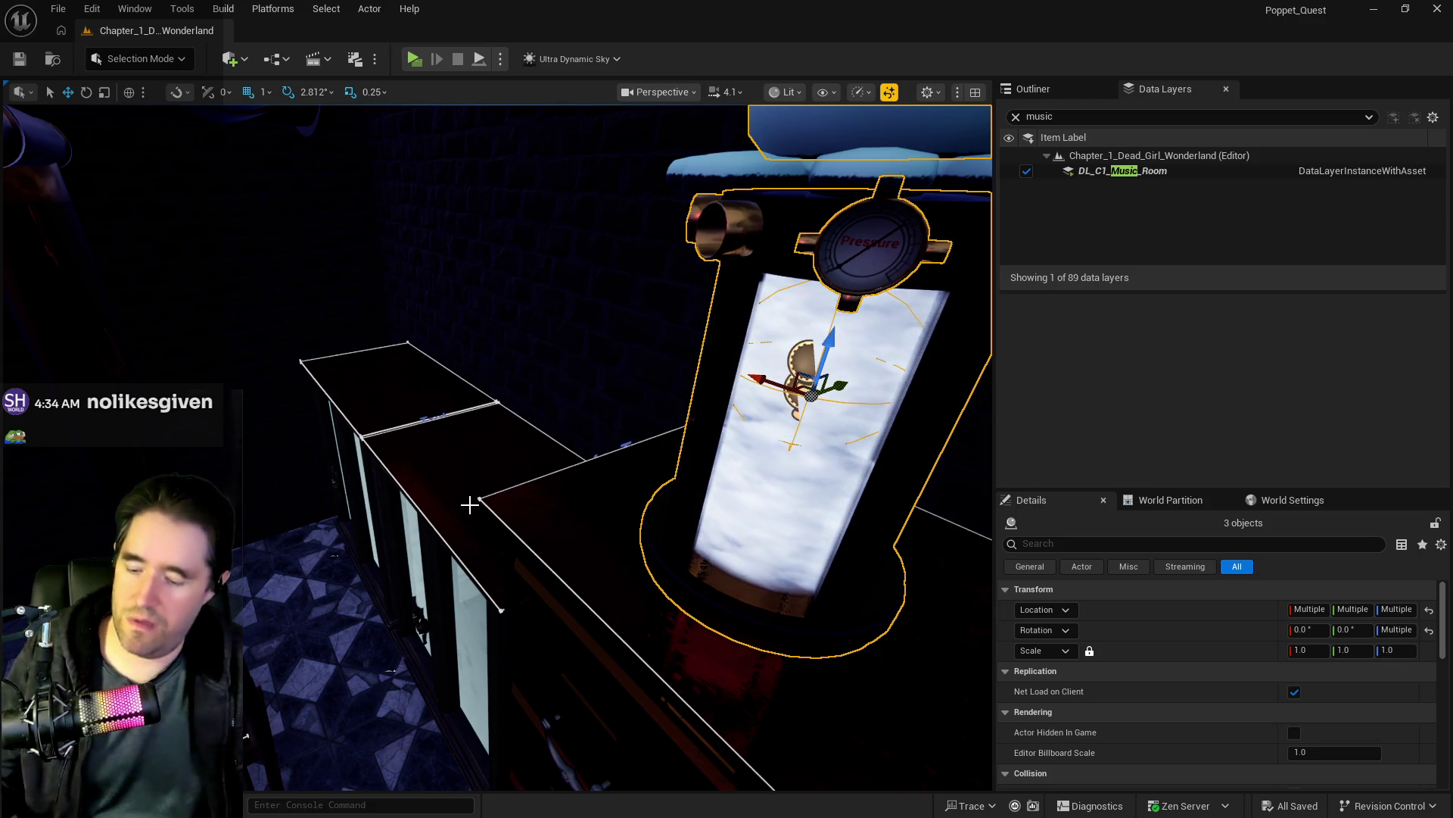
{"action": "mouse_move", "coordinate": [624, 531]}
{"action": "left_mouse_down"}
{"action": "mouse_move", "coordinate": [639, 536]}
{"action": "mouse_move", "coordinate": [637, 587]}
{"action": "left_mouse_up"}
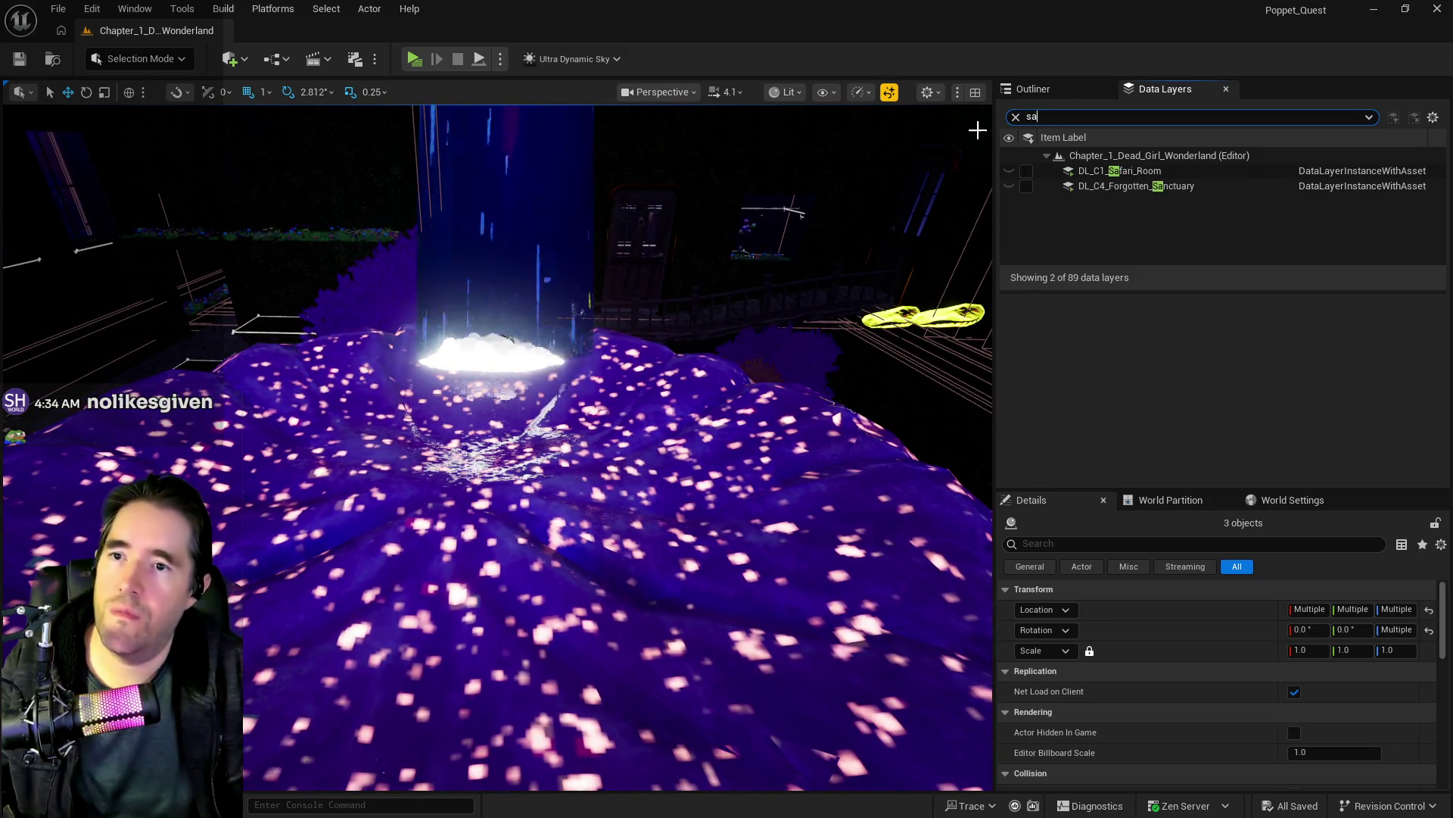
Step: Filter the data layers to 'safar' and load DL_C1_Safari_Room
{"action": "key", "text": "BackSpace"}
{"action": "key", "text": "BackSpace"}
{"action": "type", "text": "far"}
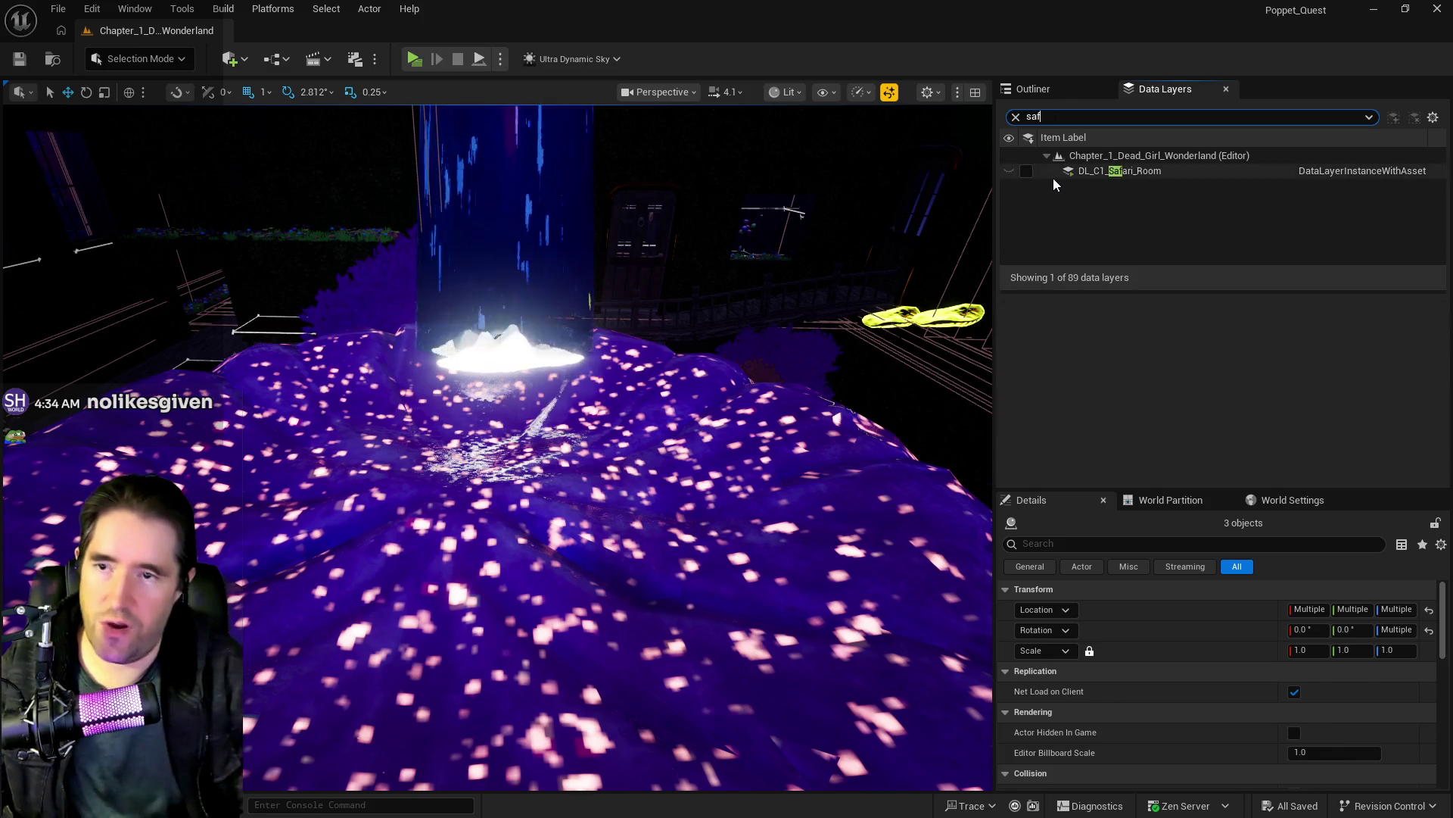
{"action": "left_click", "coordinate": [1026, 171]}
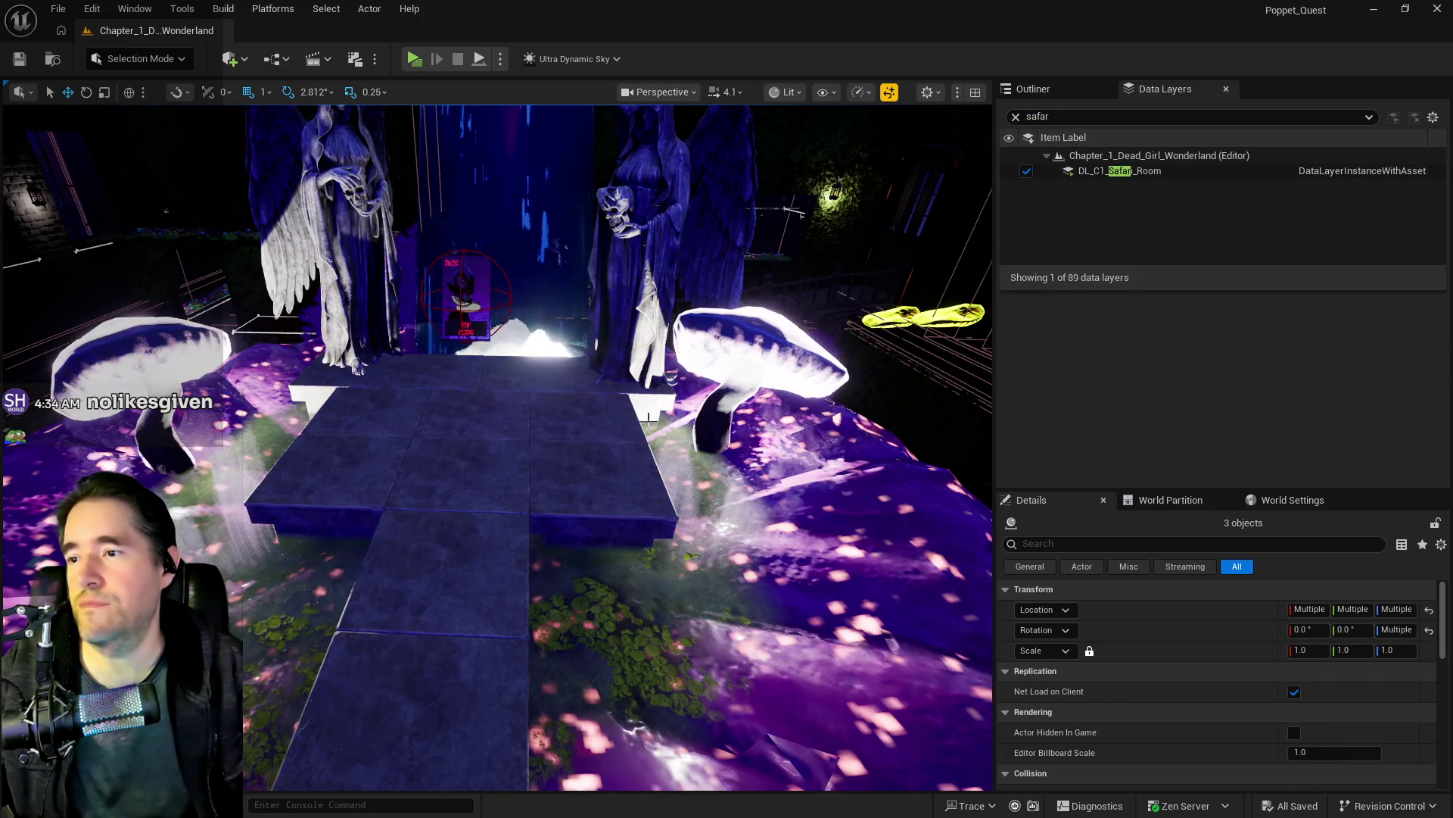
{"action": "mouse_move", "coordinate": [648, 430]}
{"action": "left_mouse_down"}
{"action": "mouse_move", "coordinate": [606, 429]}
{"action": "mouse_move", "coordinate": [530, 383]}
{"action": "mouse_move", "coordinate": [573, 348]}
{"action": "left_mouse_up"}
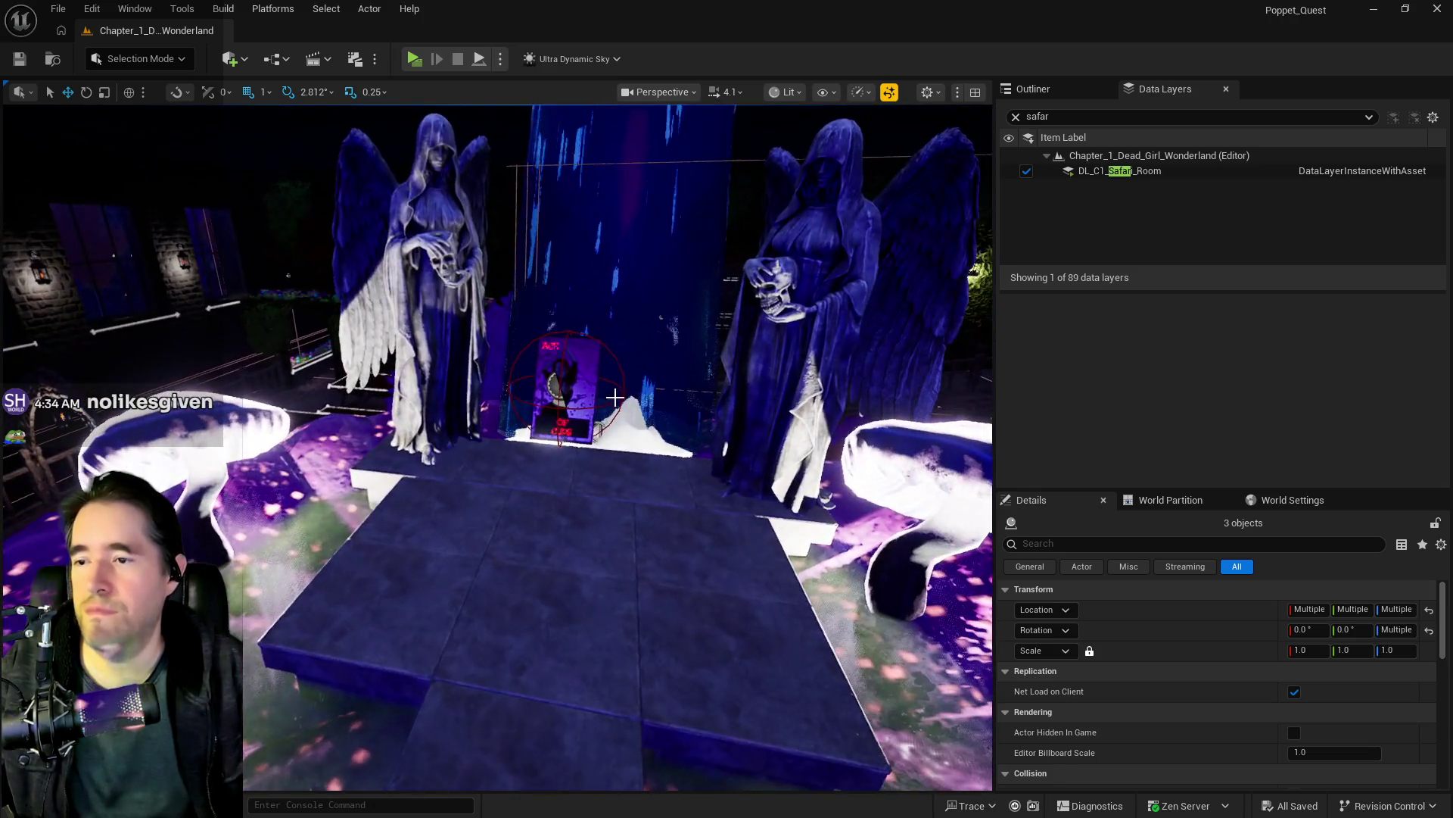
Step: Paste the ghost capsule onto the empty stand with Paste Here and frame its ghost head
{"action": "left_click", "coordinate": [571, 397]}
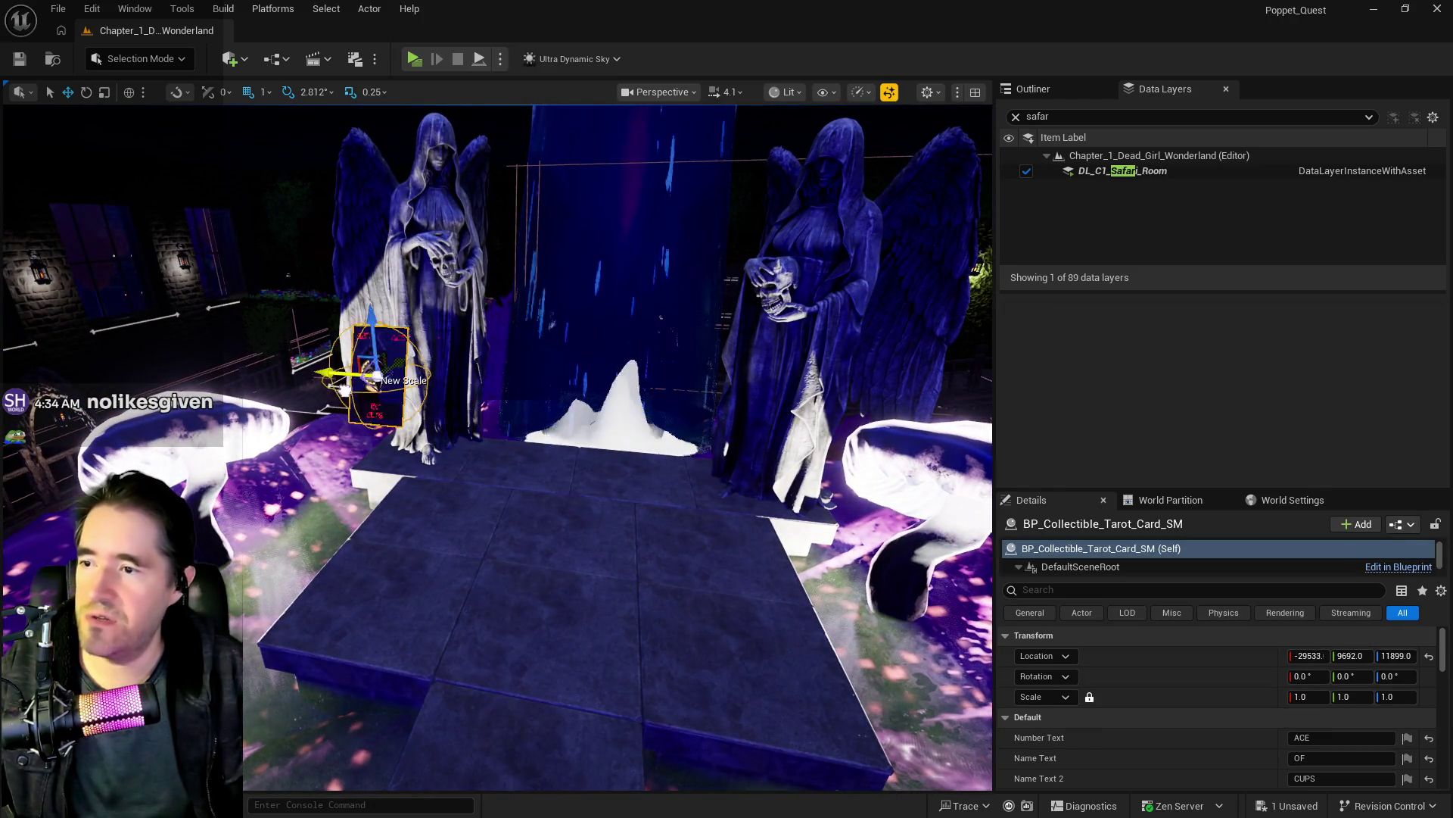
{"action": "right_click", "coordinate": [588, 481]}
{"action": "mouse_move", "coordinate": [839, 540]}
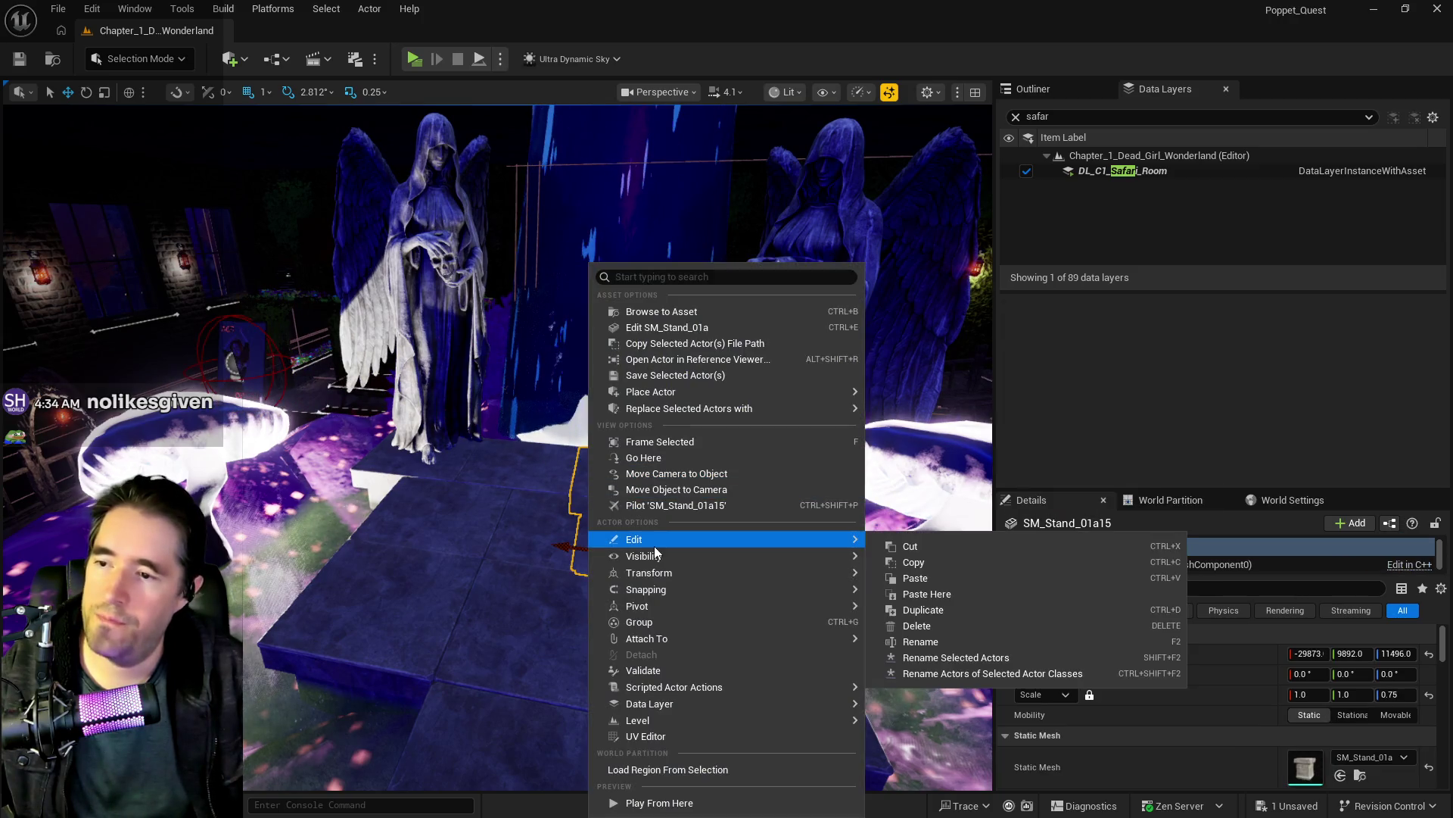
{"action": "left_click", "coordinate": [947, 592]}
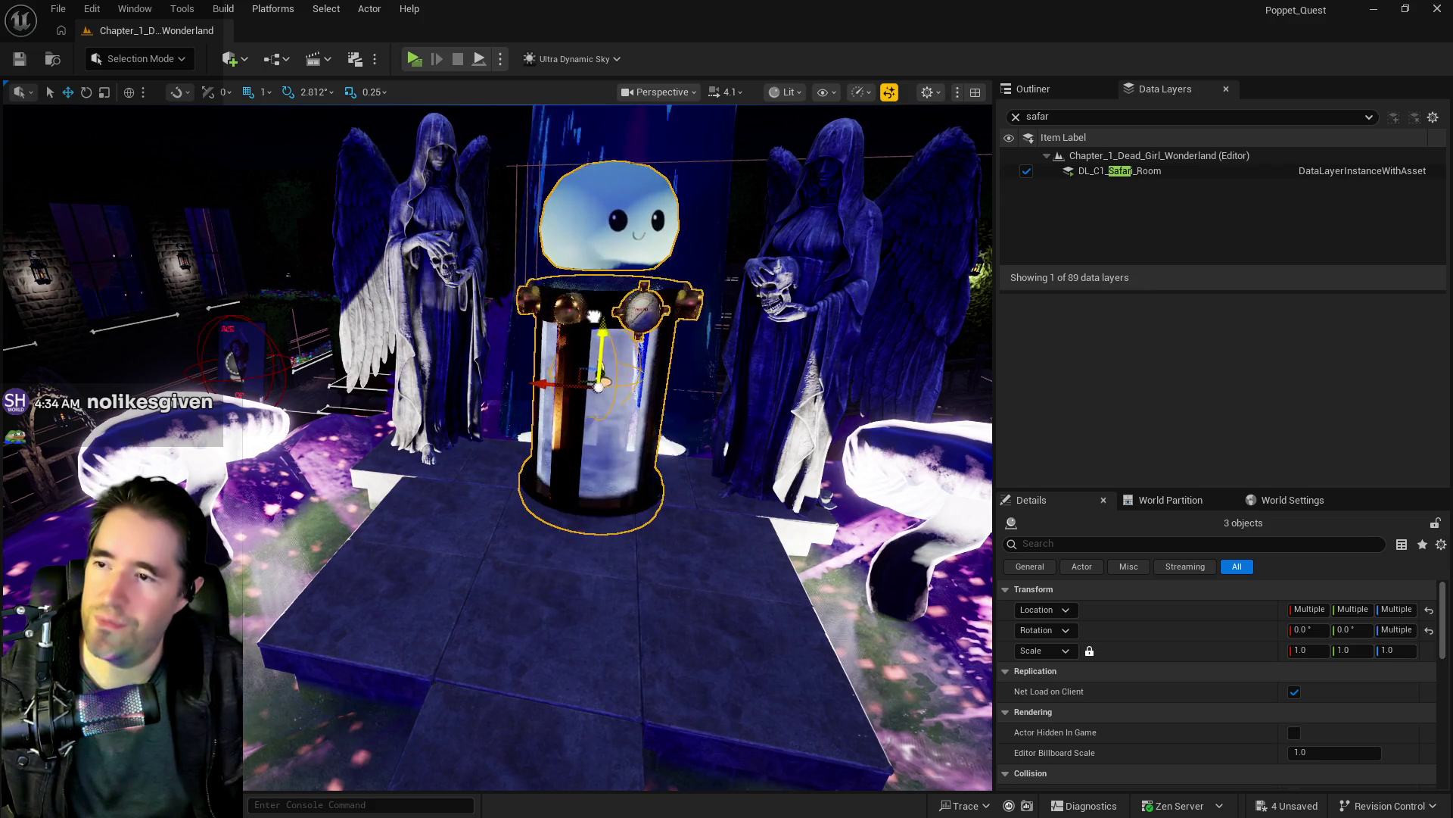
{"action": "key", "text": "f"}
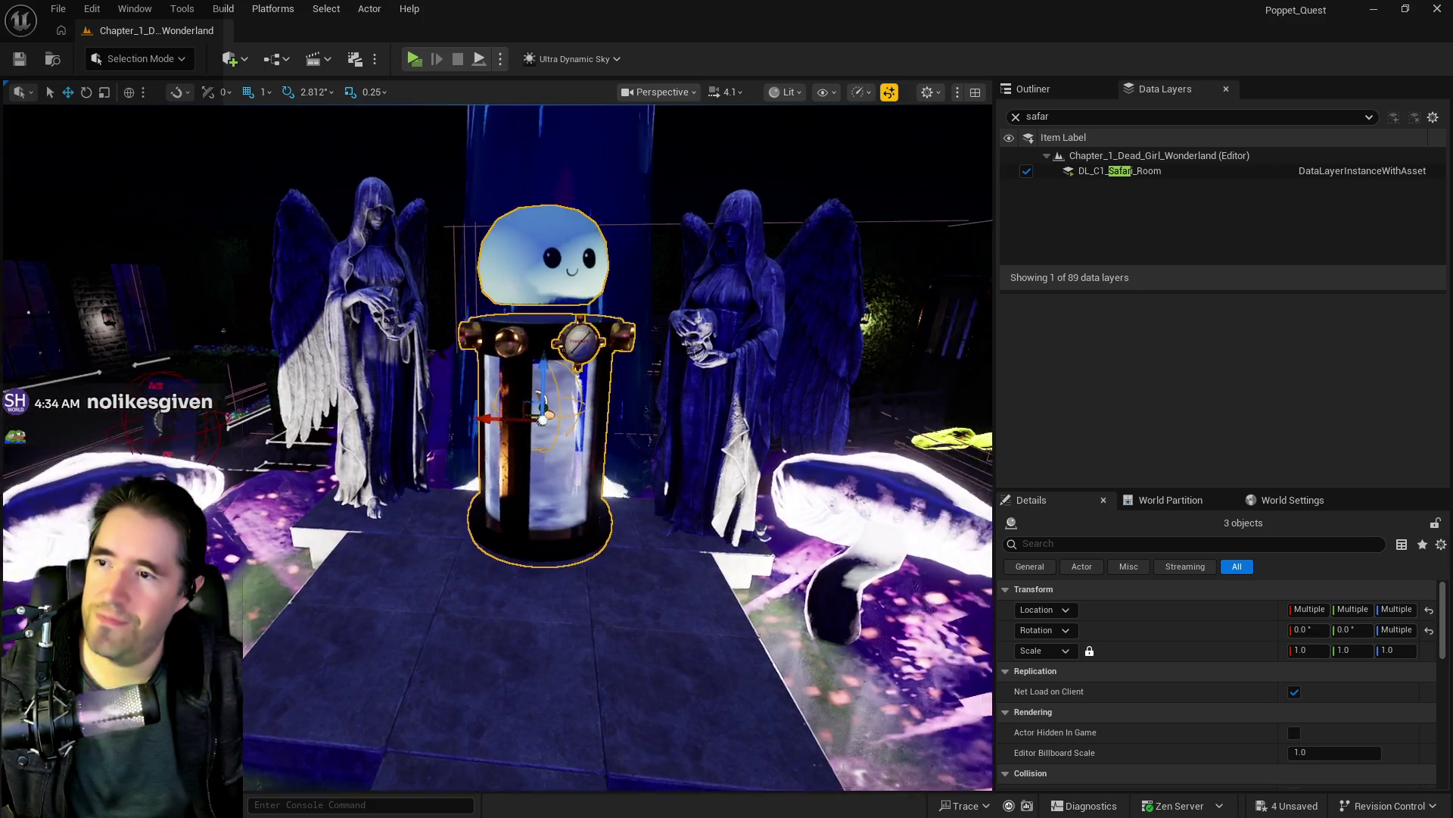
{"action": "scroll", "coordinate": [499, 467], "scroll_direction": "down", "scroll_amount": 3}
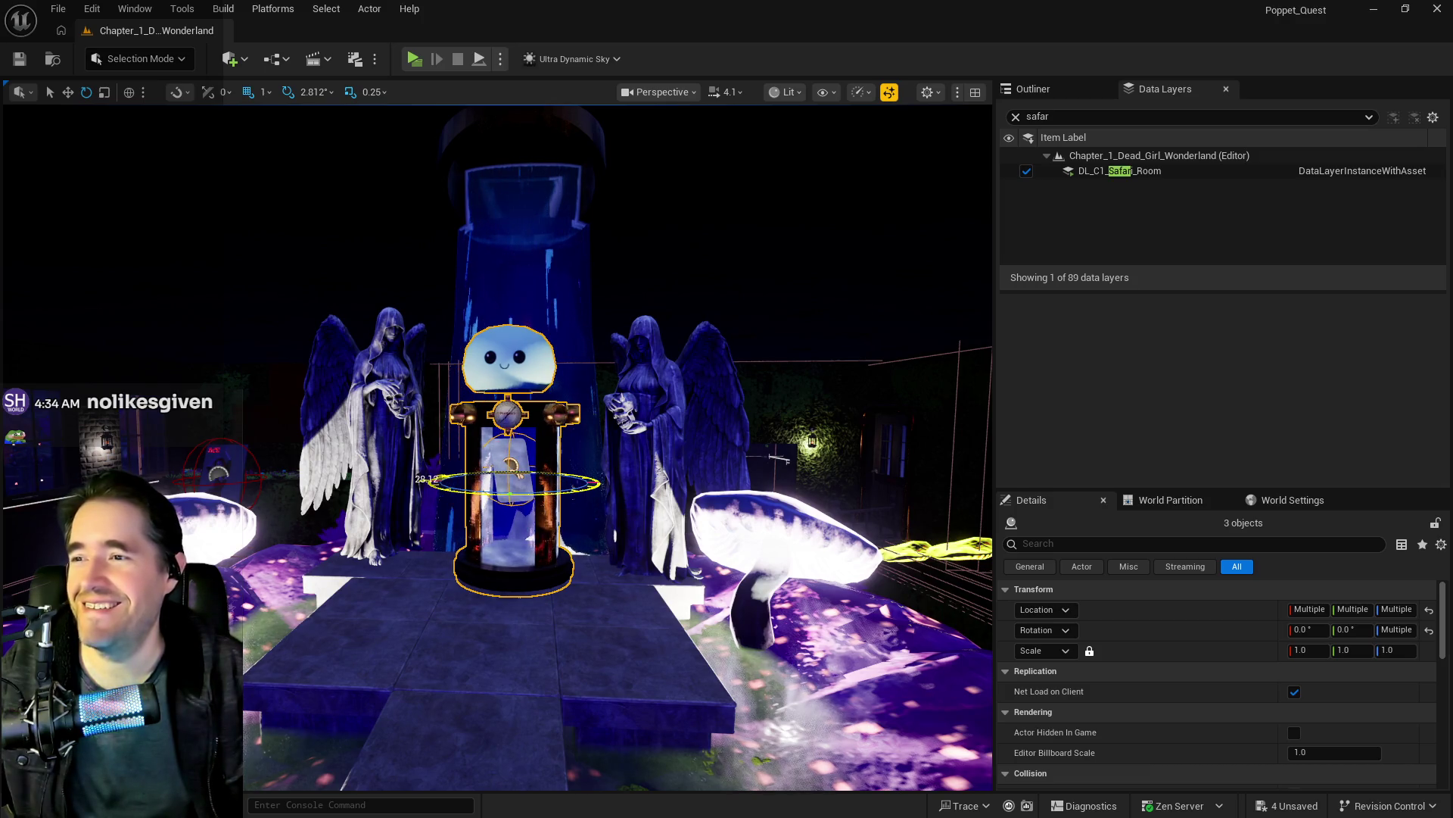
{"action": "key", "text": "f"}
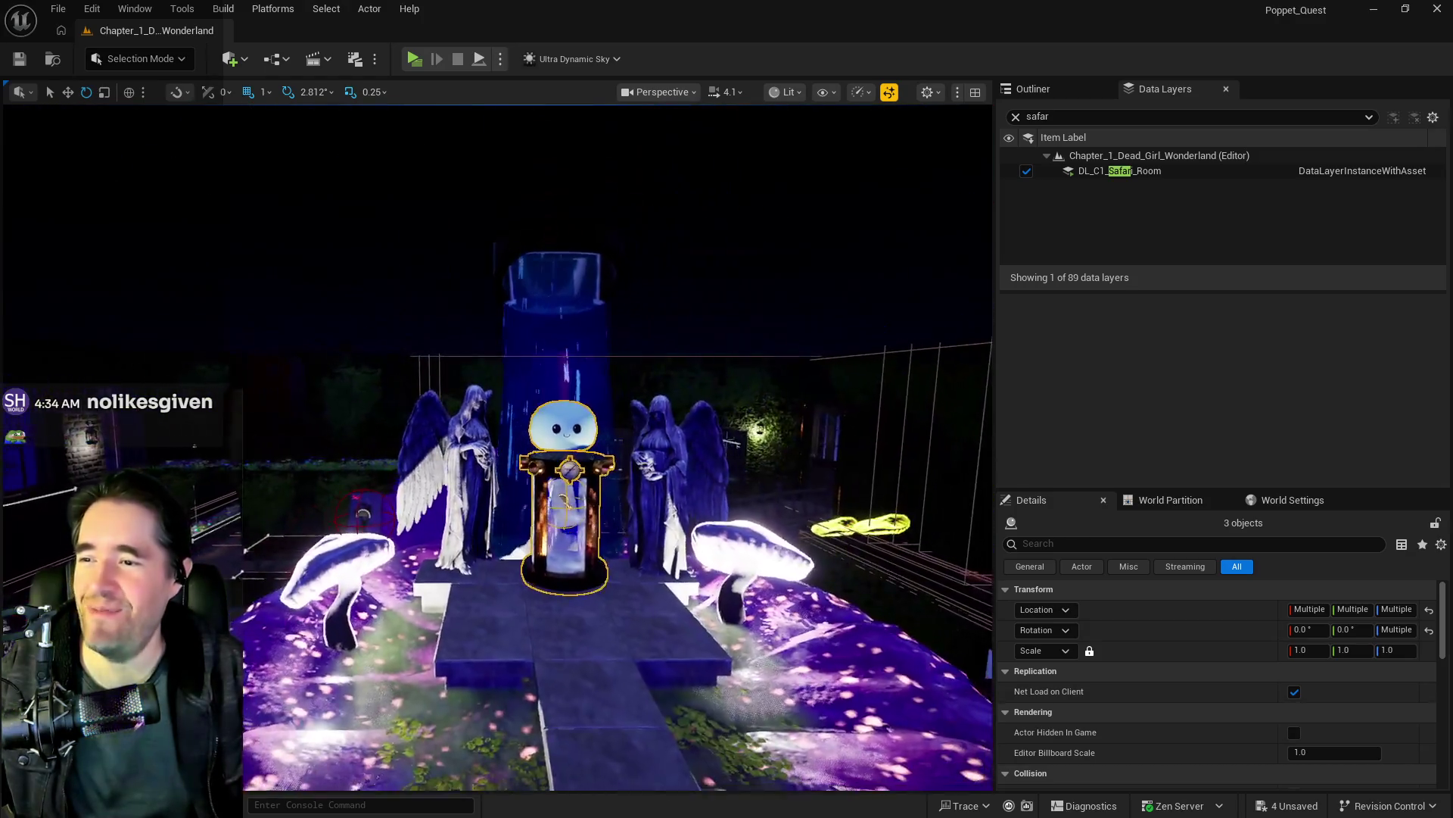
{"action": "scroll", "coordinate": [498, 447], "scroll_direction": "up", "scroll_amount": 5}
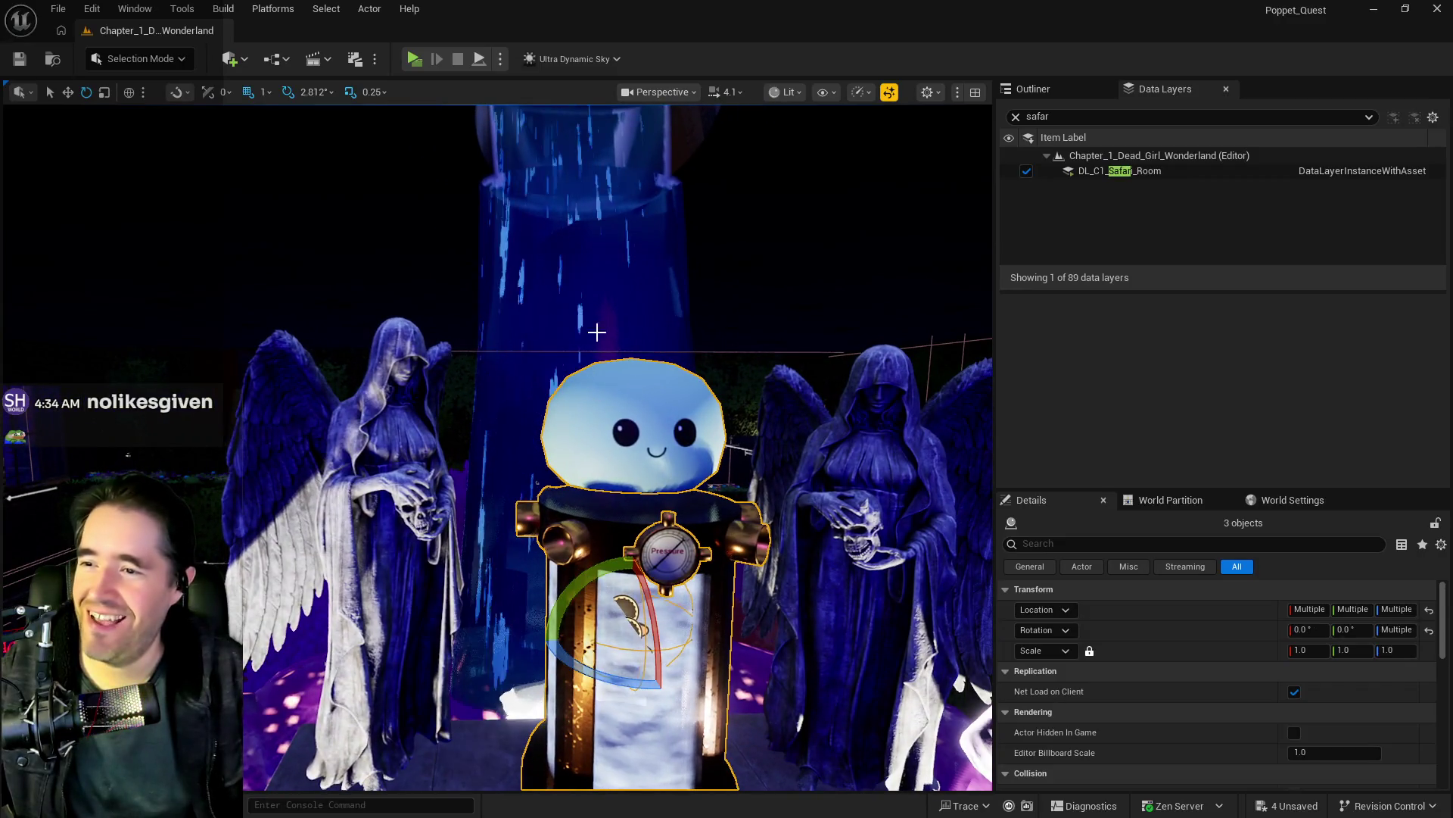
{"action": "left_click", "coordinate": [602, 401]}
{"action": "key", "text": "f"}
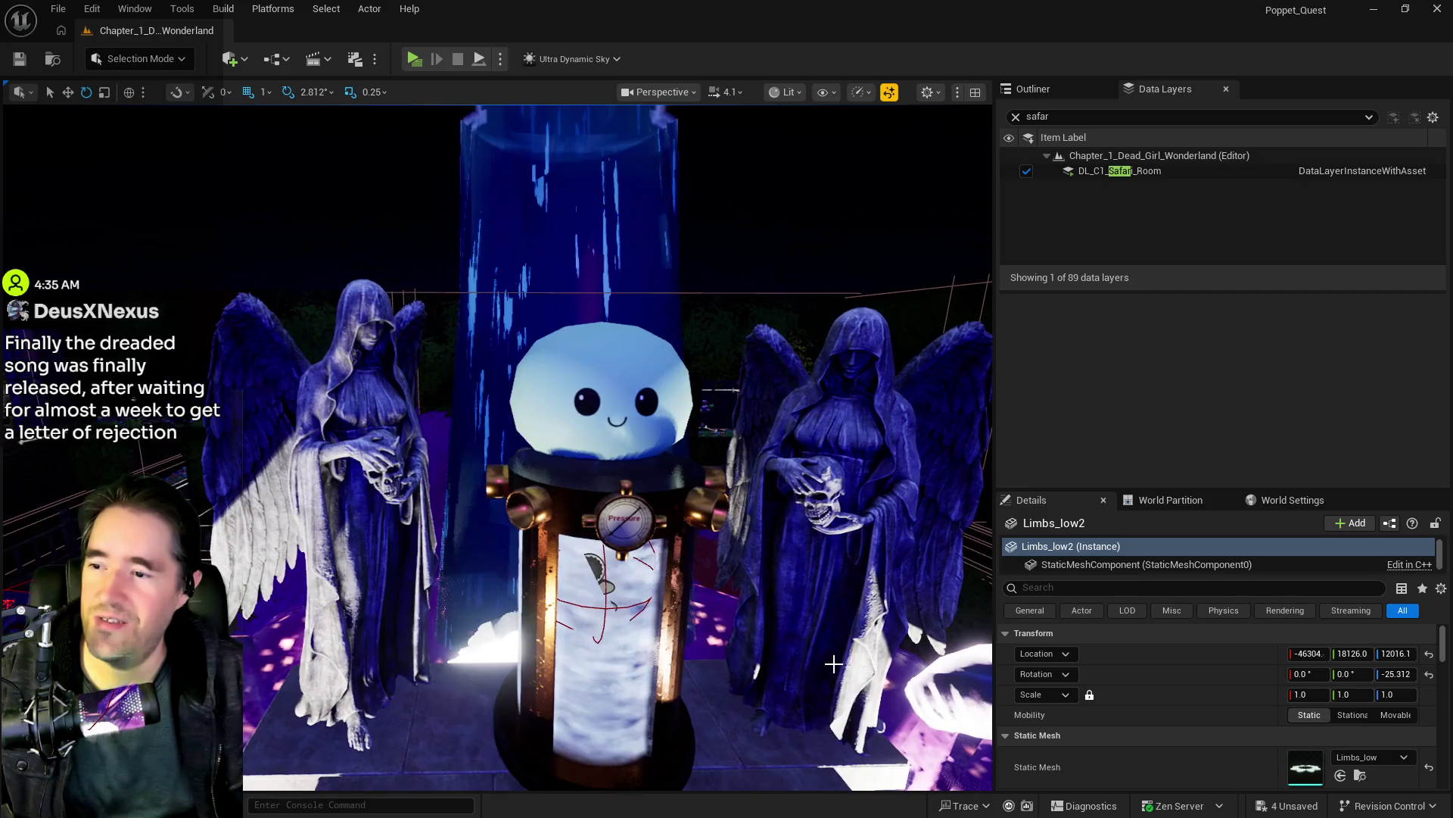
Step: Paste Limbs_low3 onto the capsule vat and nudge it along Y from 9789.0 to 9838.0
{"action": "right_click", "coordinate": [618, 246]}
{"action": "mouse_move", "coordinate": [710, 541]}
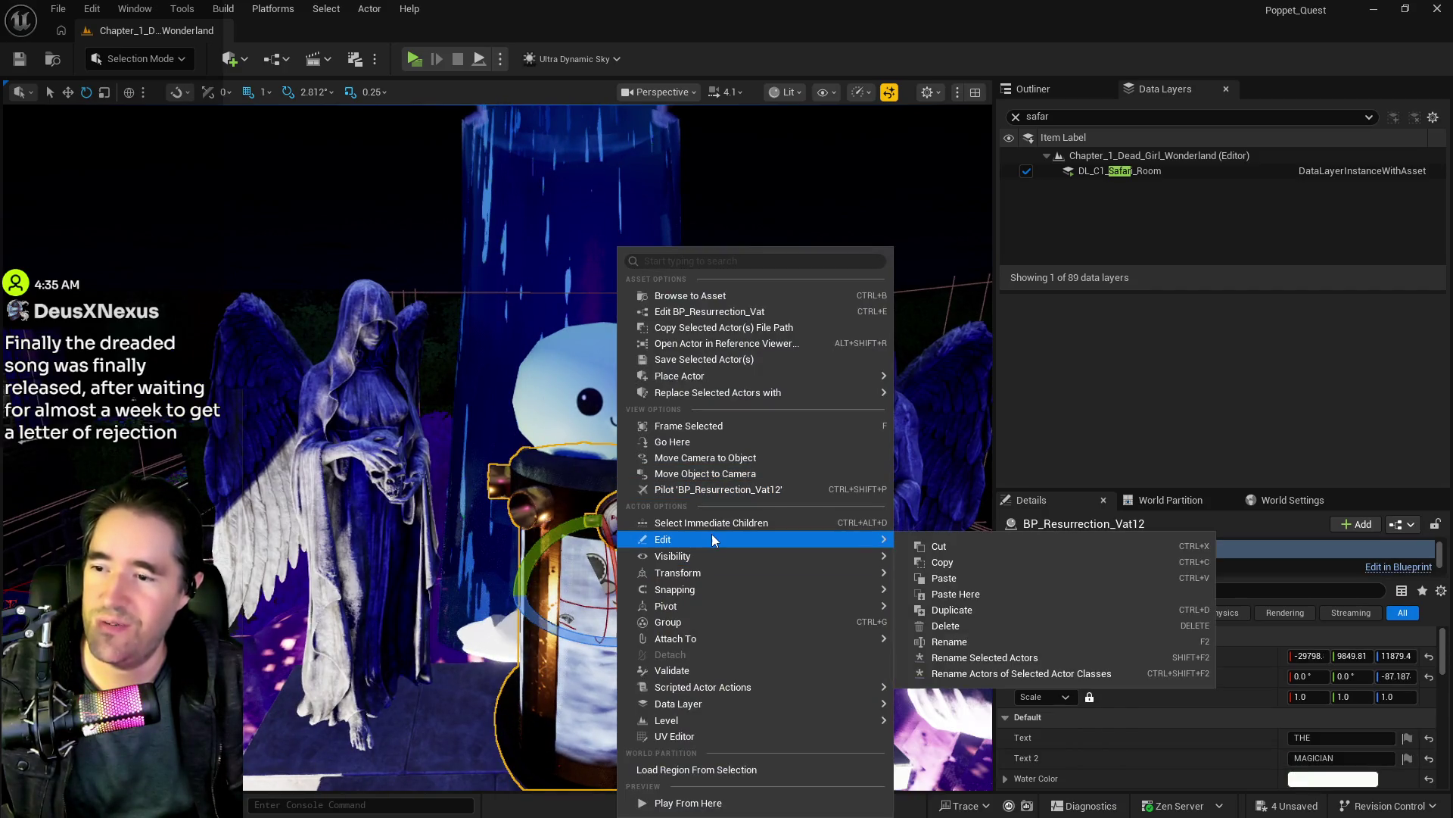
{"action": "left_click", "coordinate": [936, 595]}
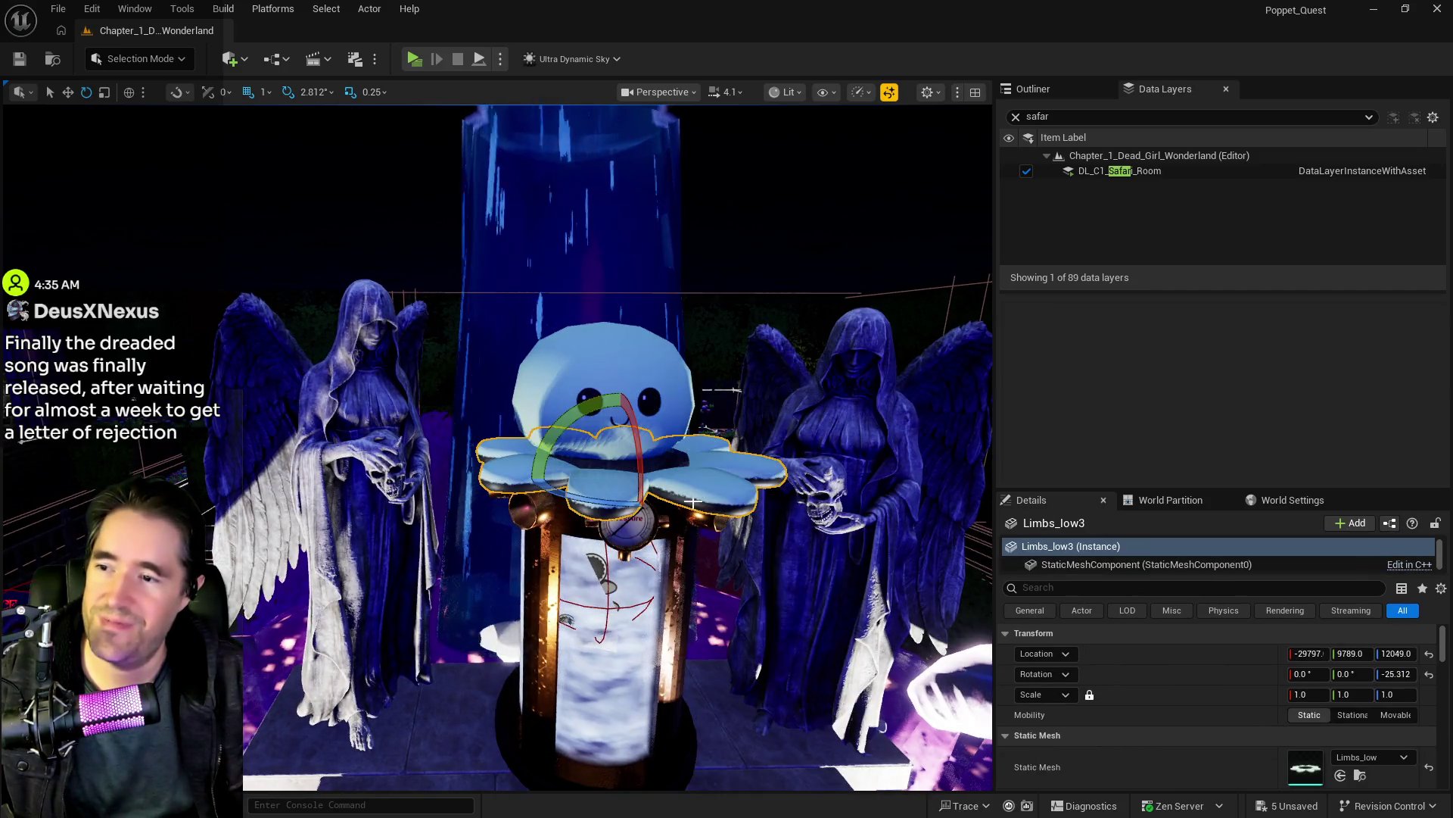
{"action": "key", "text": "r"}
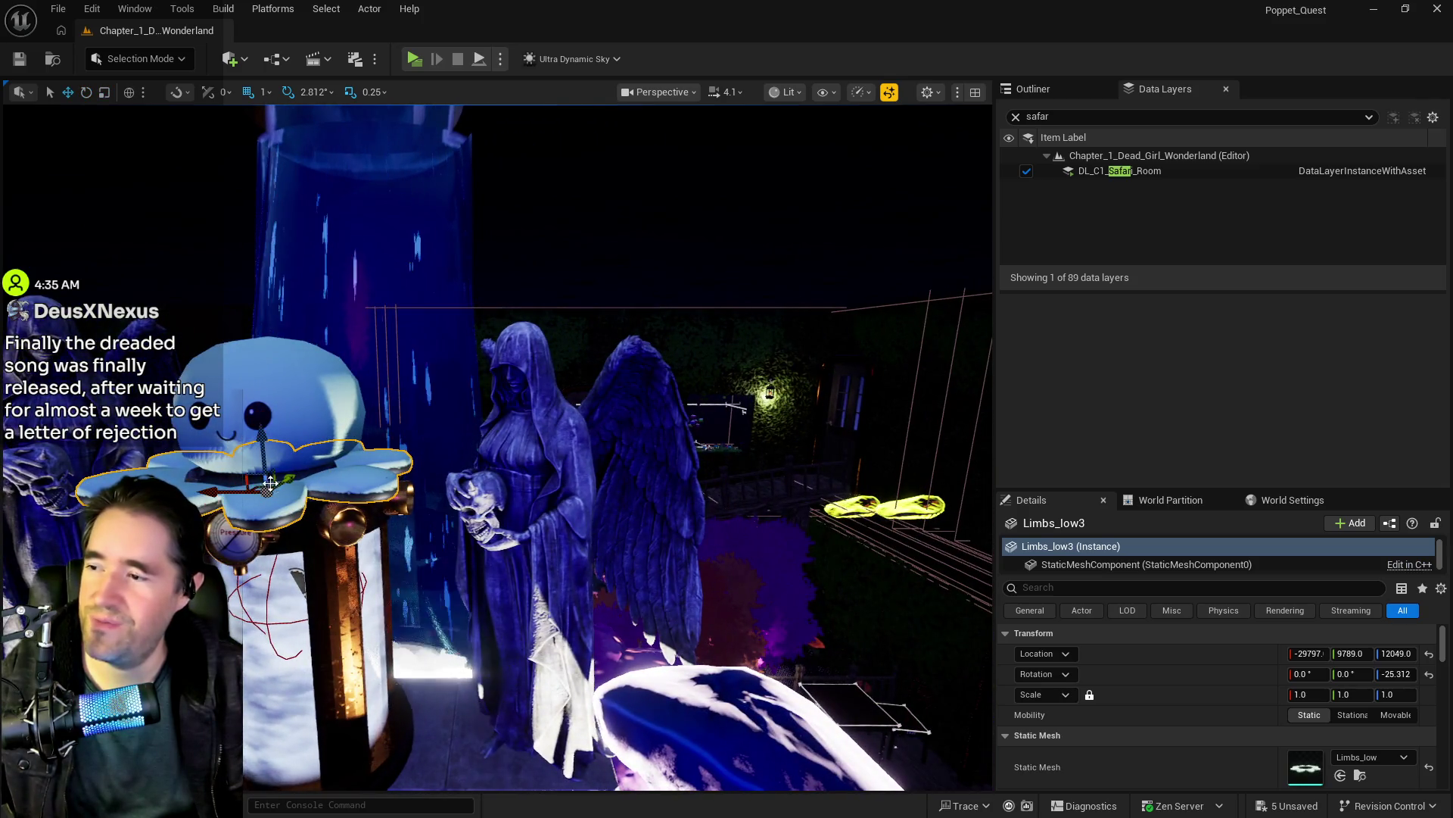
{"action": "left_click_drag", "start_coordinate": [238, 488], "coordinate": [224, 493]}
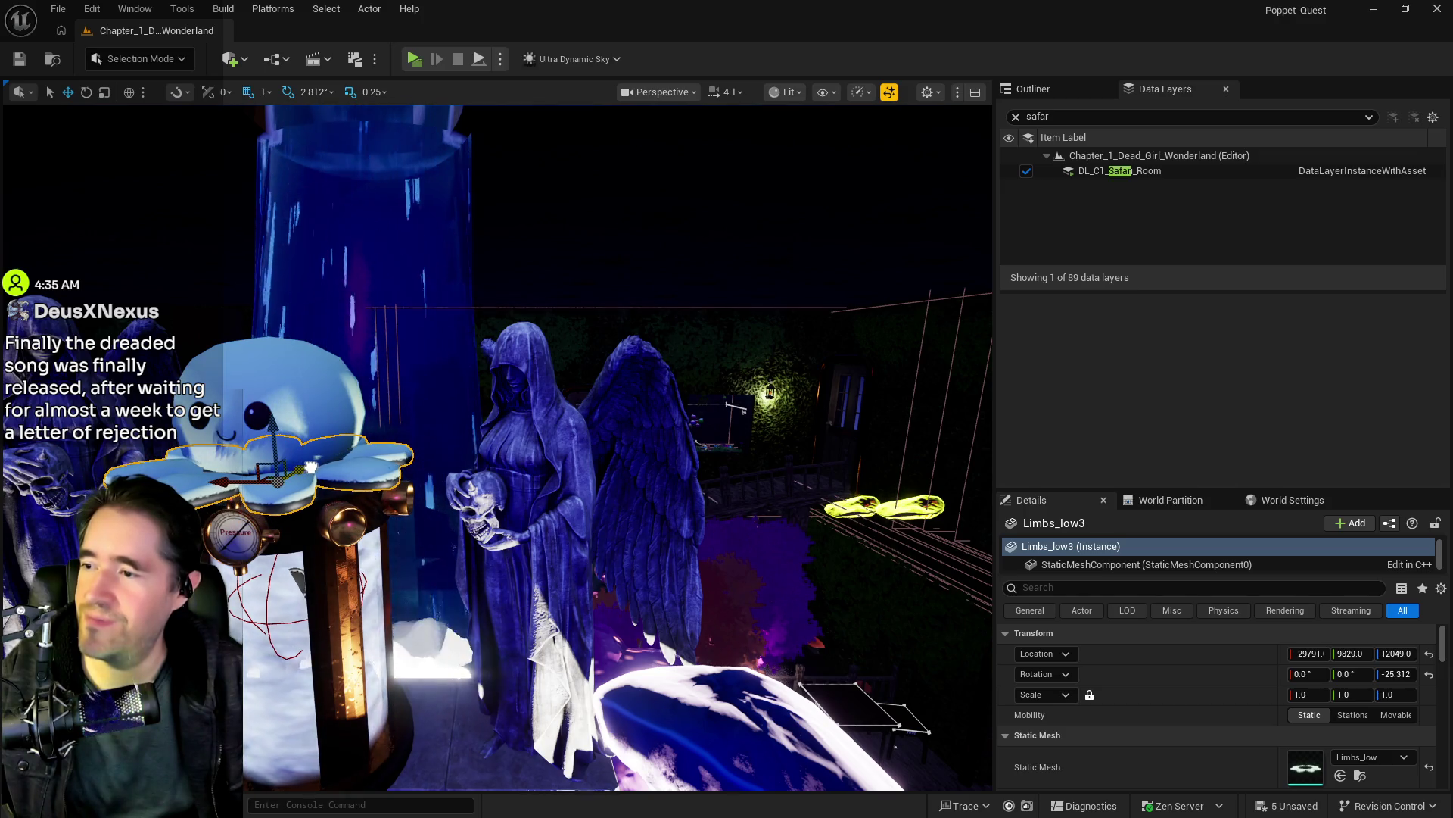
{"action": "left_click_drag", "start_coordinate": [314, 464], "coordinate": [289, 615]}
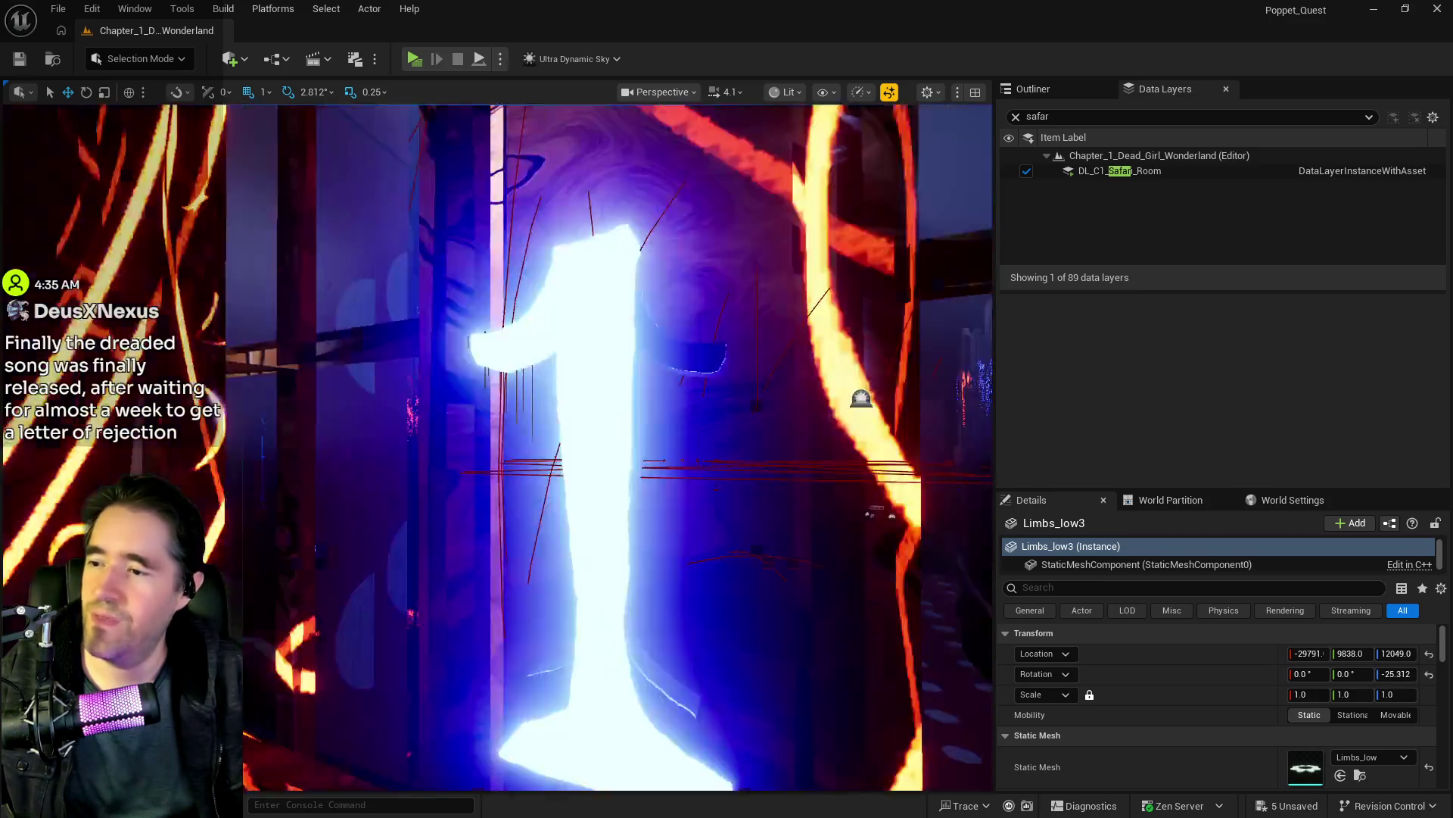
{"action": "key", "text": "w"}
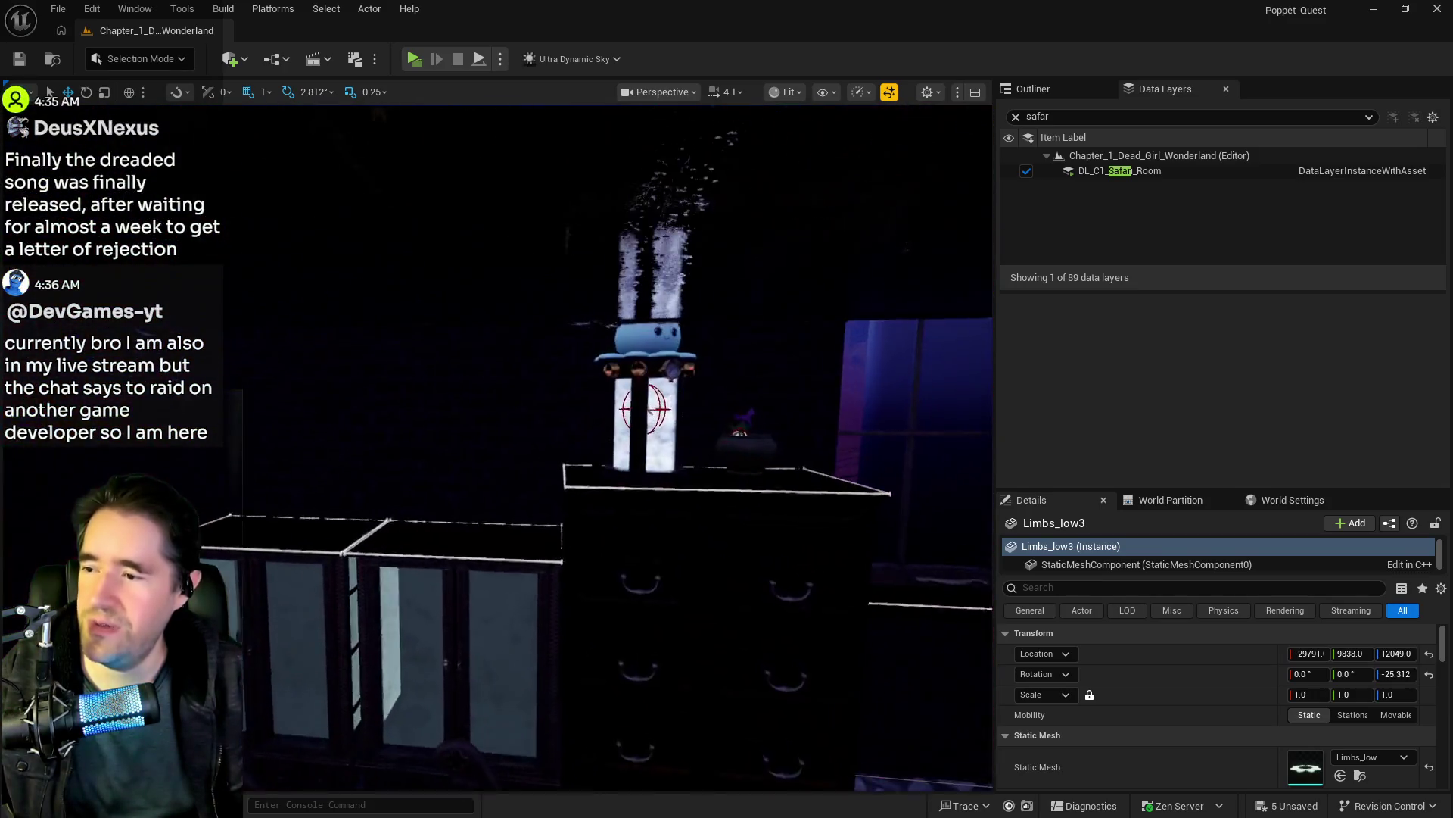
{"action": "key", "text": "a"}
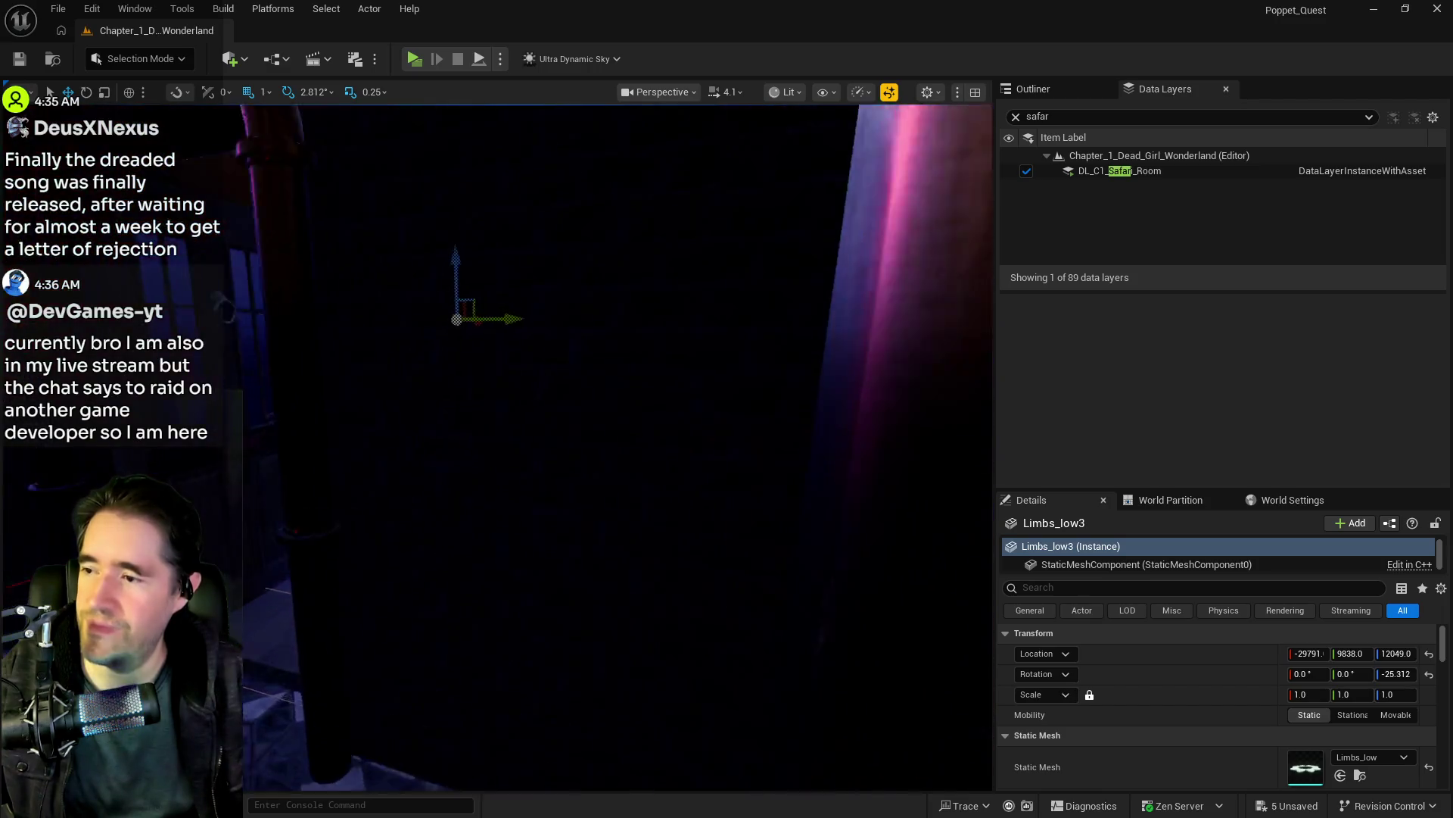
{"action": "key", "text": "s"}
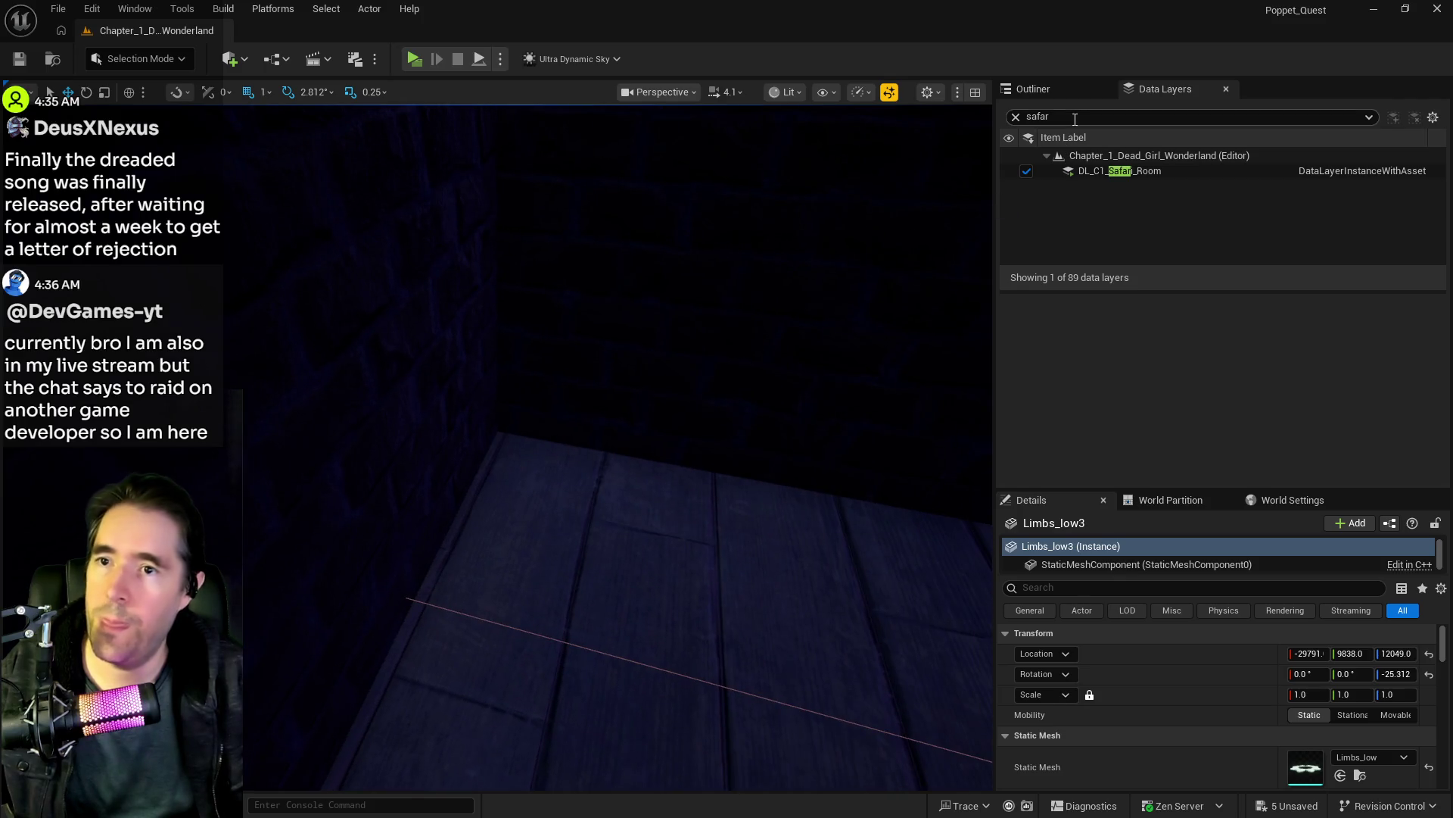
Step: Filter data layers by 'lib', load DL_C1_Library, and select its Capsule Control button
{"action": "type", "text": "lib"}
{"action": "left_click", "coordinate": [1028, 171]}
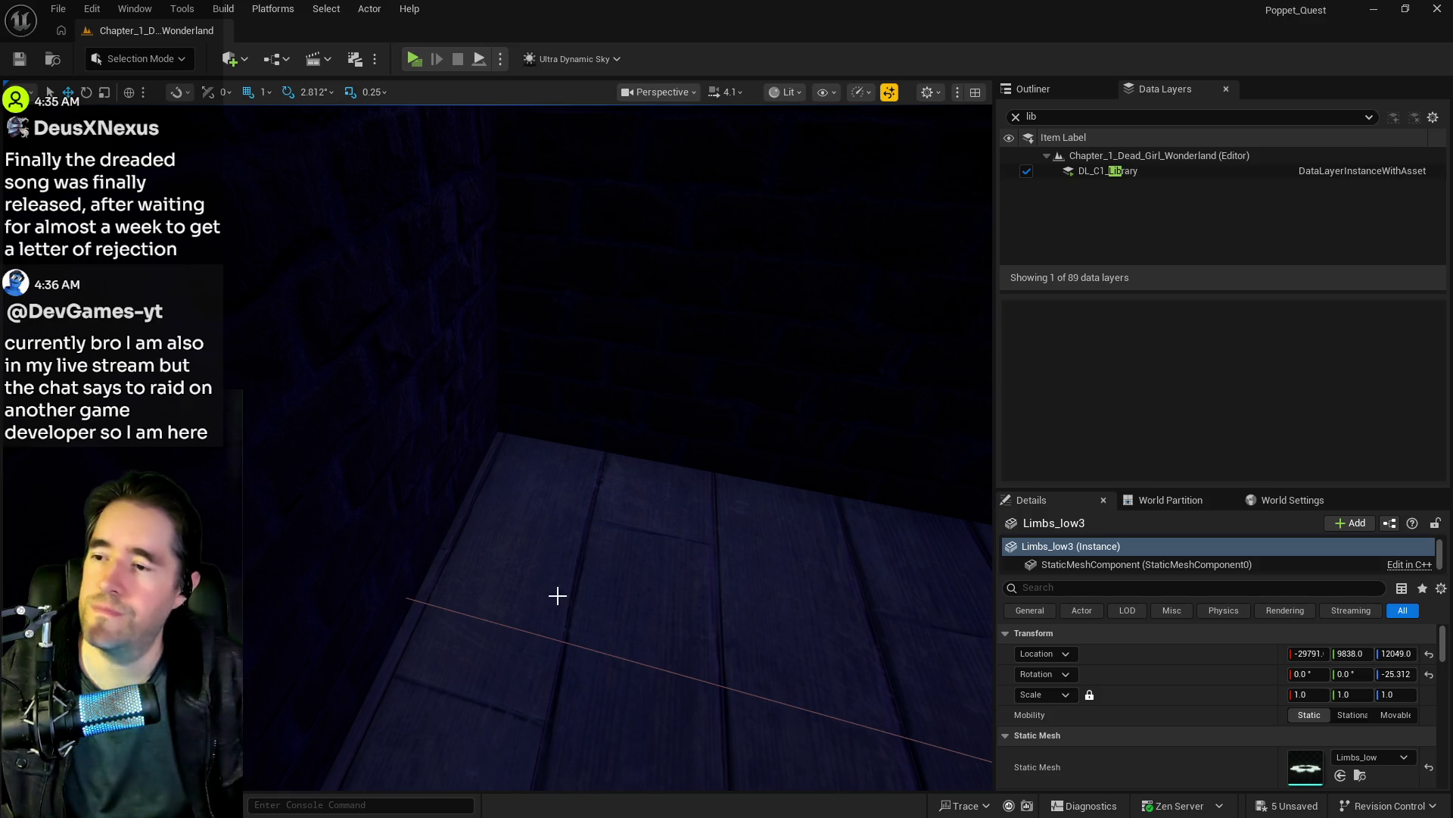
{"action": "left_click", "coordinate": [554, 511]}
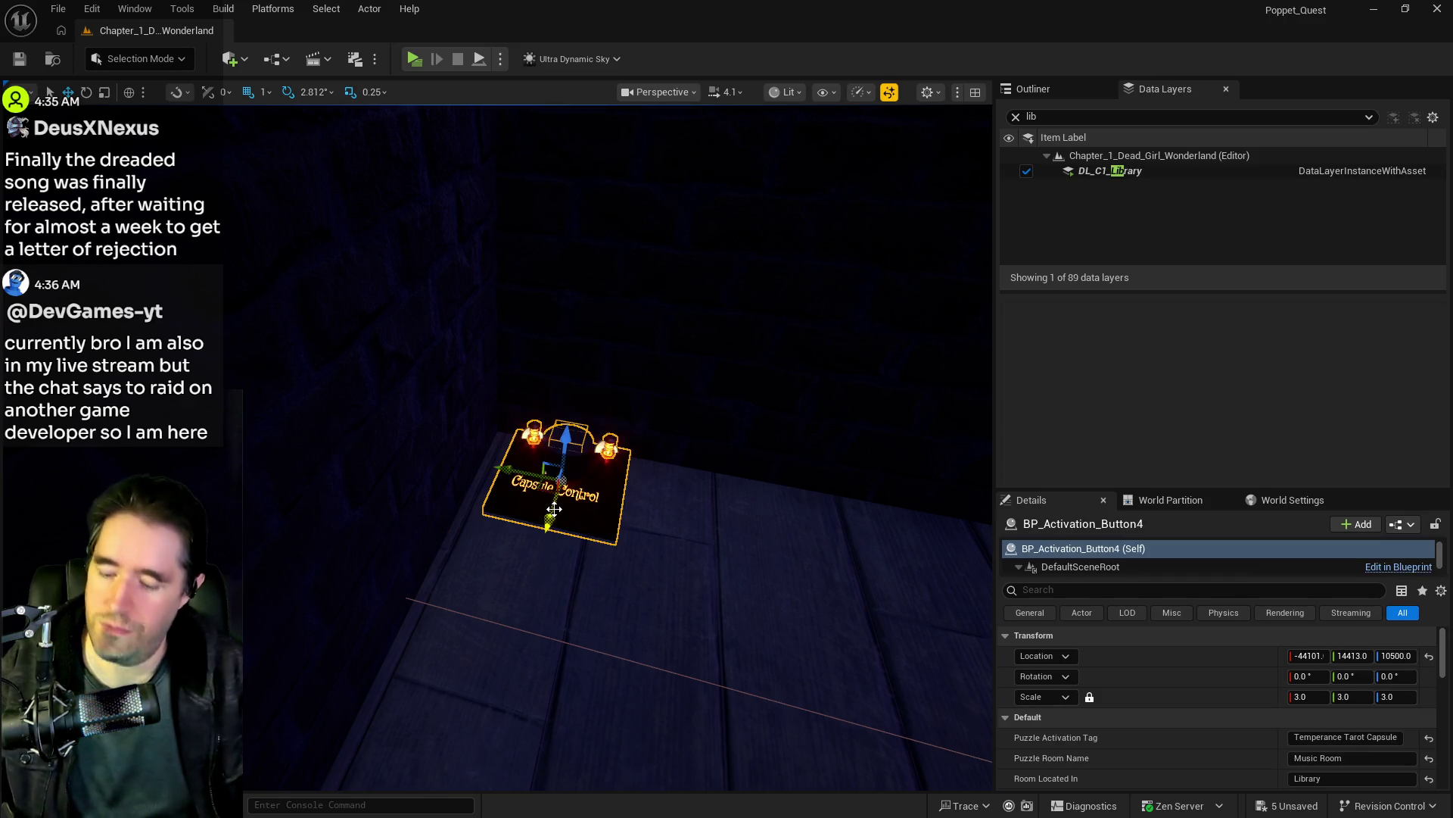
{"action": "key", "text": "f"}
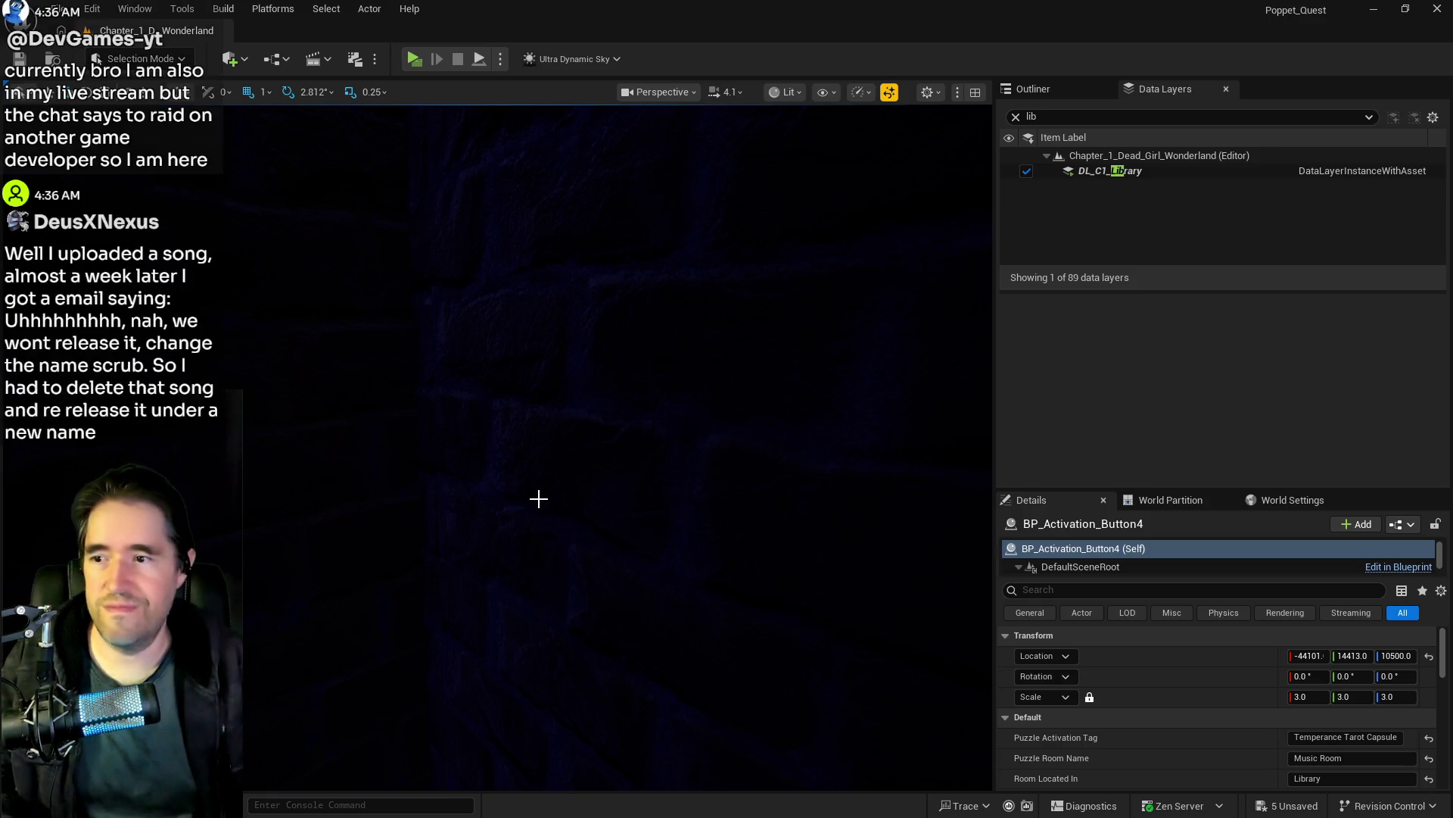
Step: Fly back past the magic-circle wall to the Safari Room stand and bring up its actions
{"action": "mouse_move", "coordinate": [539, 493]}
{"action": "left_mouse_down"}
{"action": "mouse_move", "coordinate": [458, 484]}
{"action": "mouse_move", "coordinate": [477, 491]}
{"action": "left_mouse_up"}
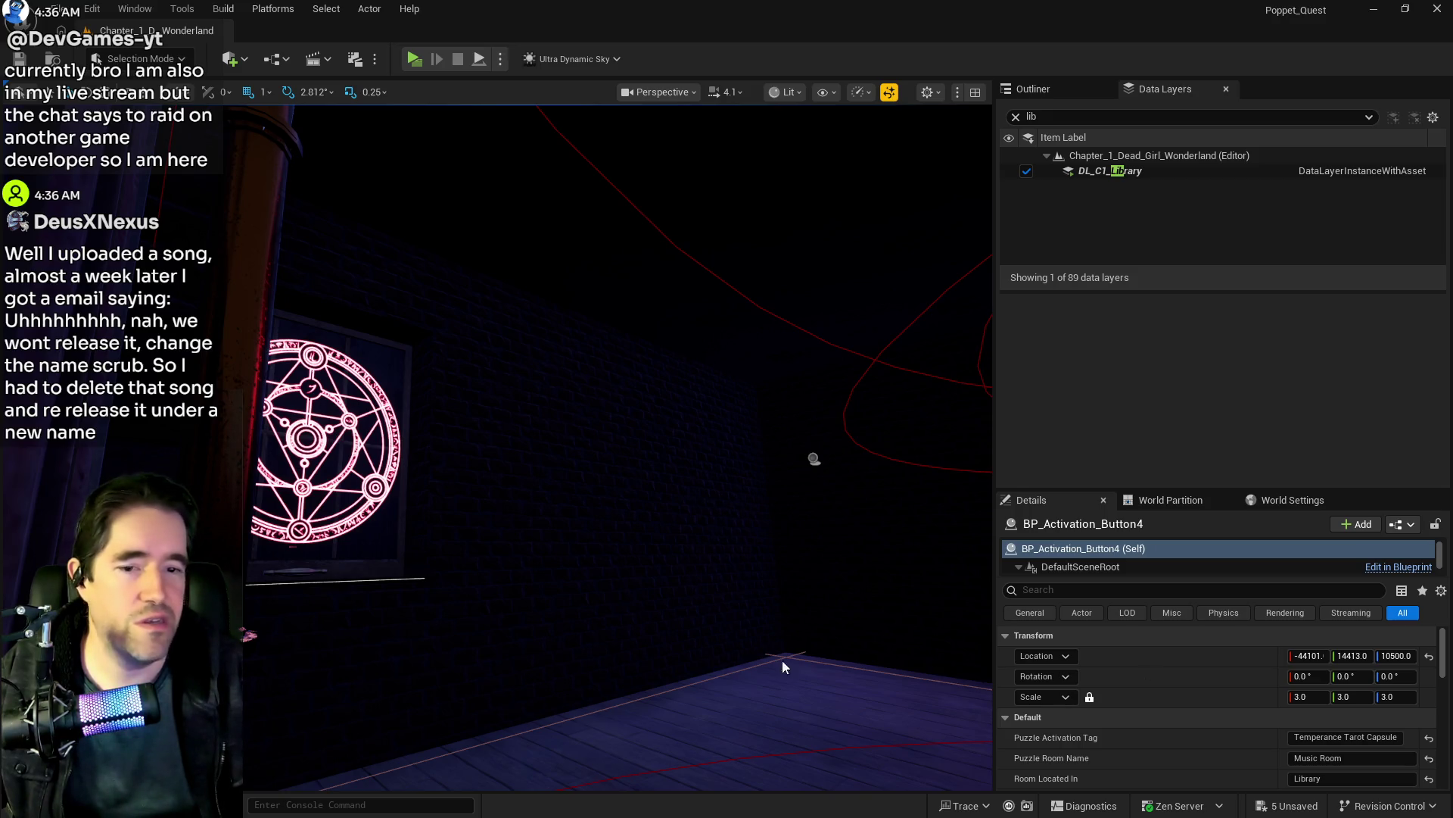
{"action": "left_click_drag", "start_coordinate": [477, 490], "coordinate": [650, 624]}
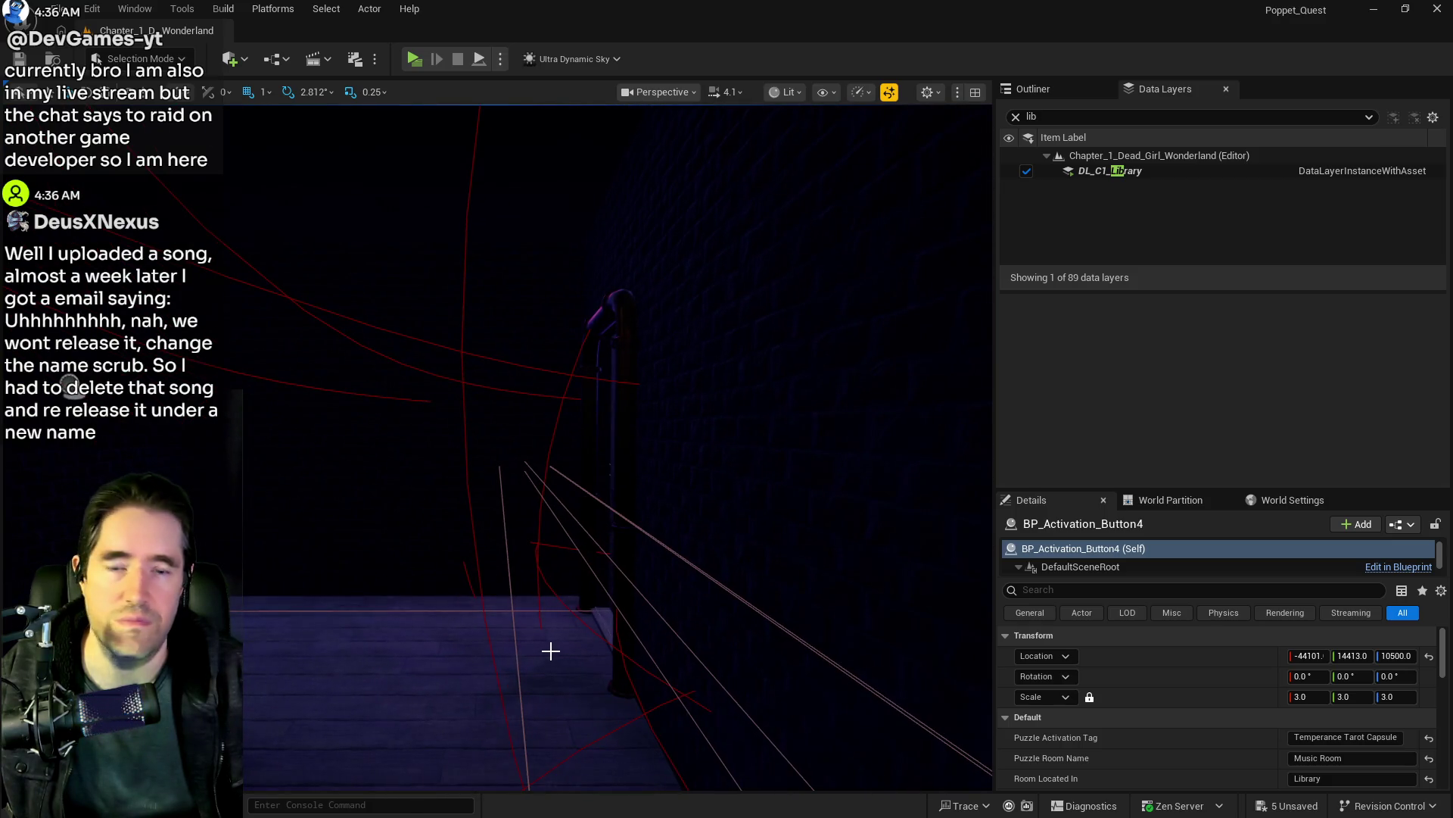
{"action": "mouse_move", "coordinate": [550, 651]}
{"action": "left_mouse_down"}
{"action": "mouse_move", "coordinate": [363, 469]}
{"action": "mouse_move", "coordinate": [554, 636]}
{"action": "left_mouse_up"}
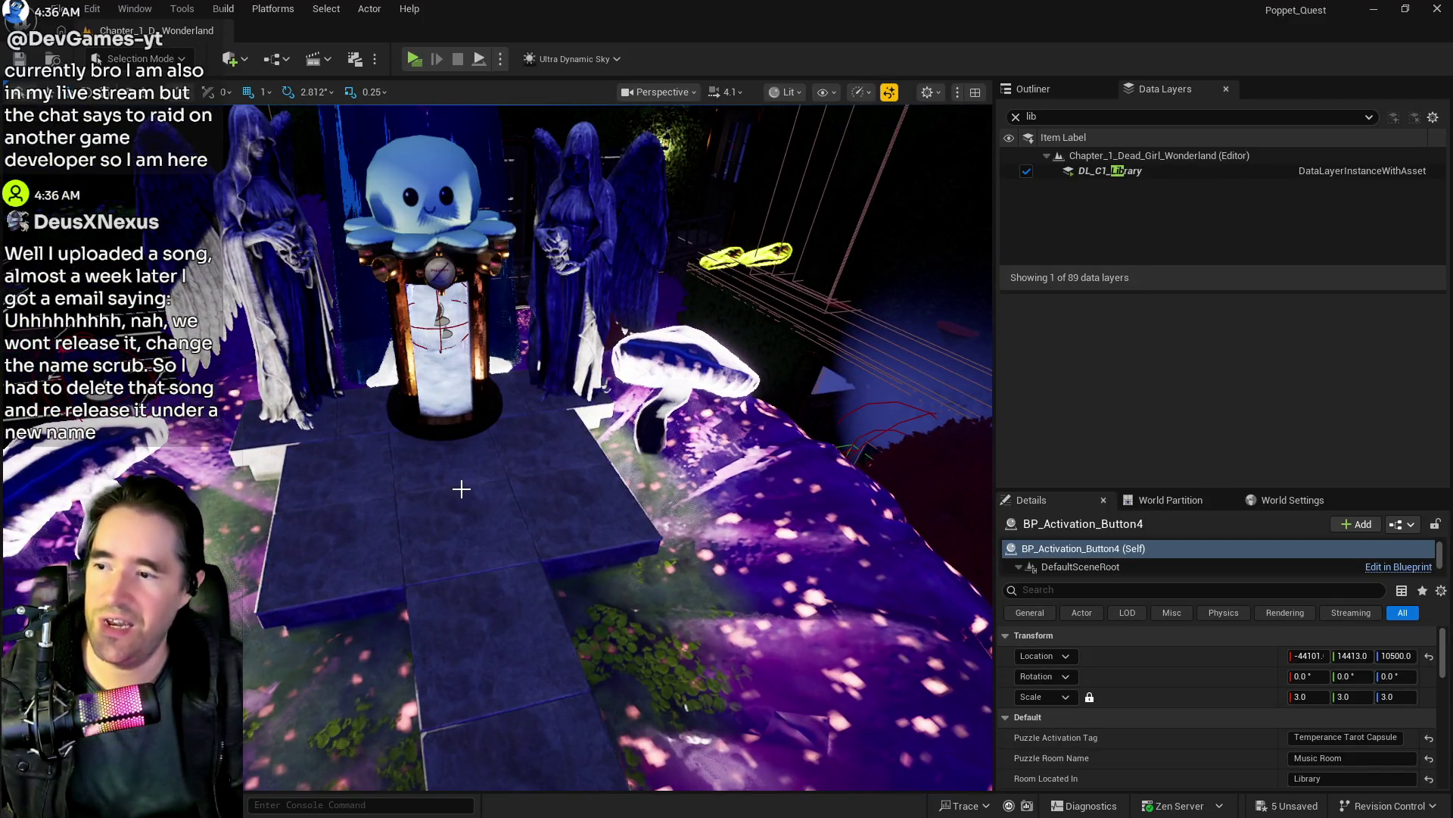
{"action": "right_click", "coordinate": [461, 489]}
Step: Paste the Capsule Control button at the stand and rotate it to -90 degrees
{"action": "mouse_move", "coordinate": [527, 541]}
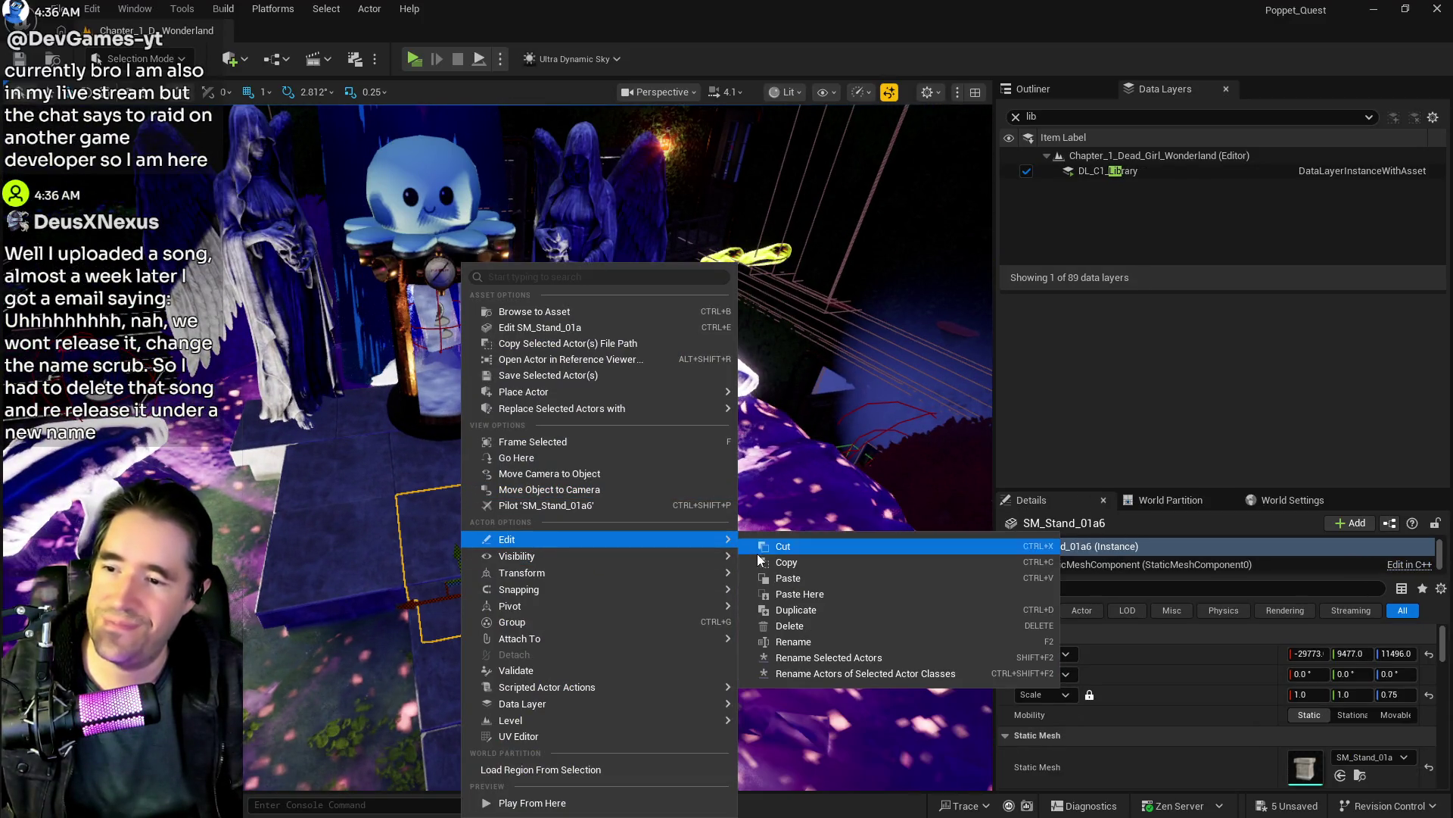
{"action": "left_click", "coordinate": [791, 594]}
{"action": "key", "text": "e"}
{"action": "left_click_drag", "start_coordinate": [469, 551], "coordinate": [482, 556]}
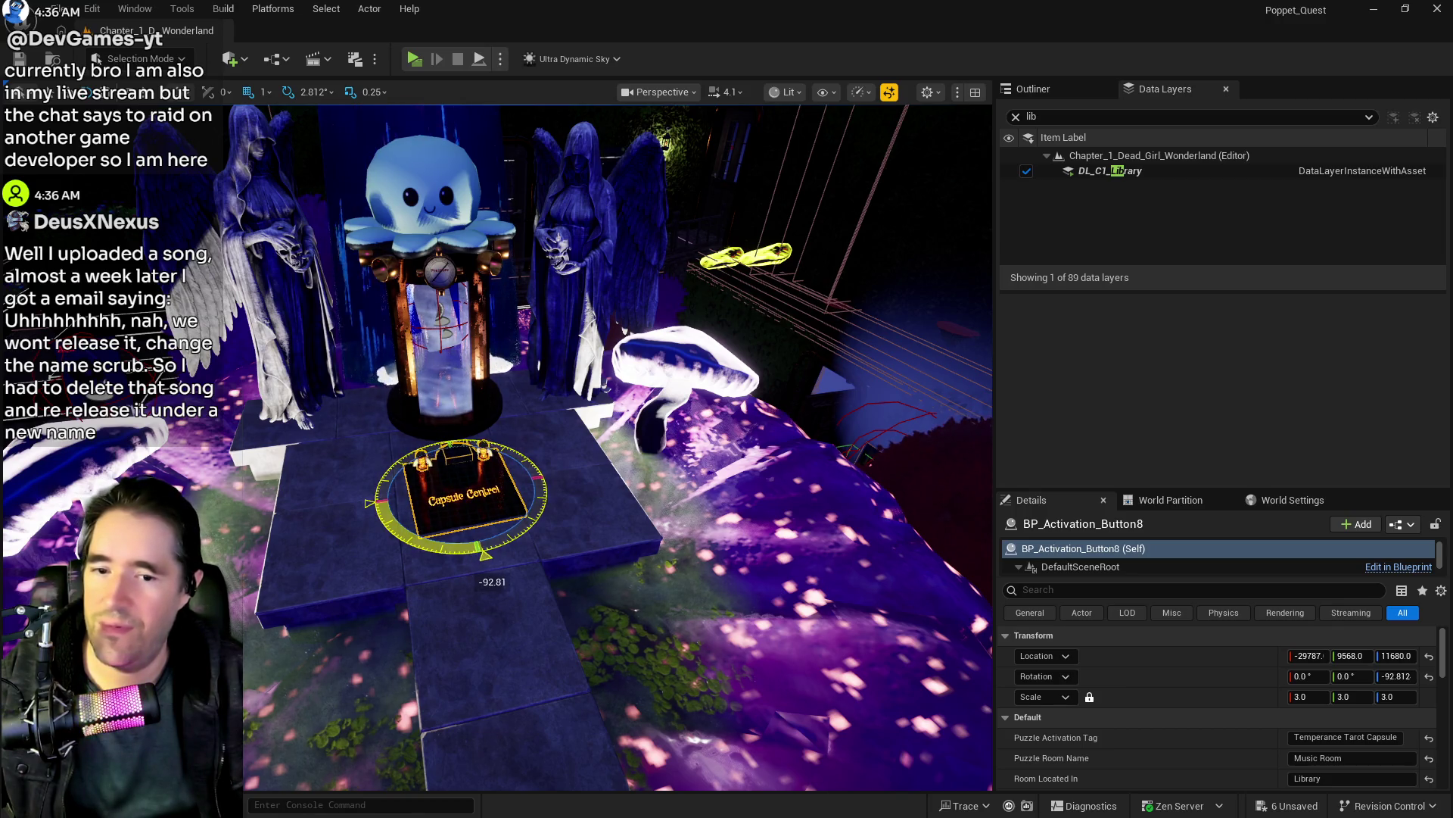
{"action": "left_click_drag", "start_coordinate": [712, 579], "coordinate": [711, 578]}
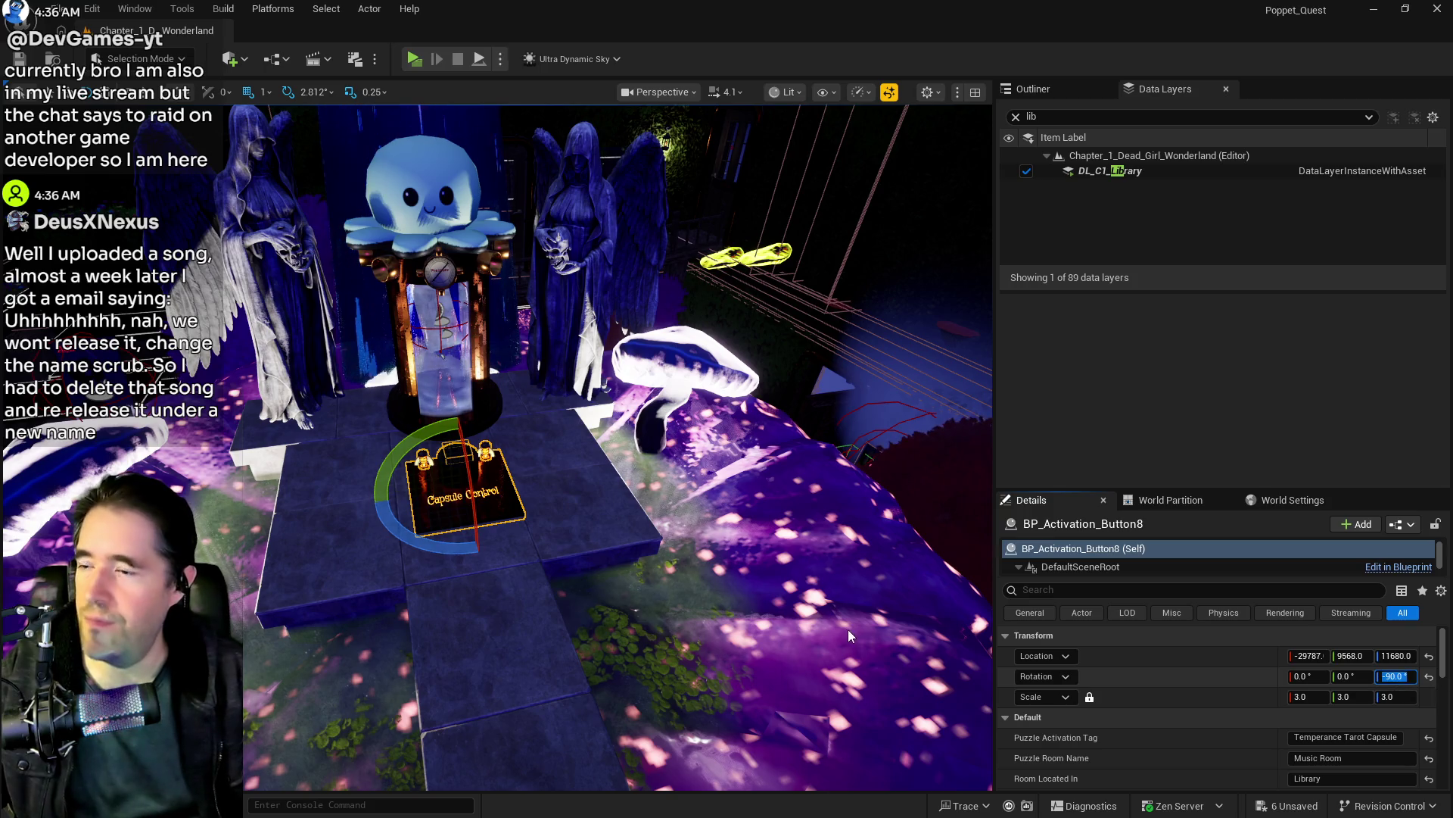
Step: Select the XIV tarot card and set its yaw to 180
{"action": "scroll", "coordinate": [547, 496], "scroll_direction": "up", "scroll_amount": 5}
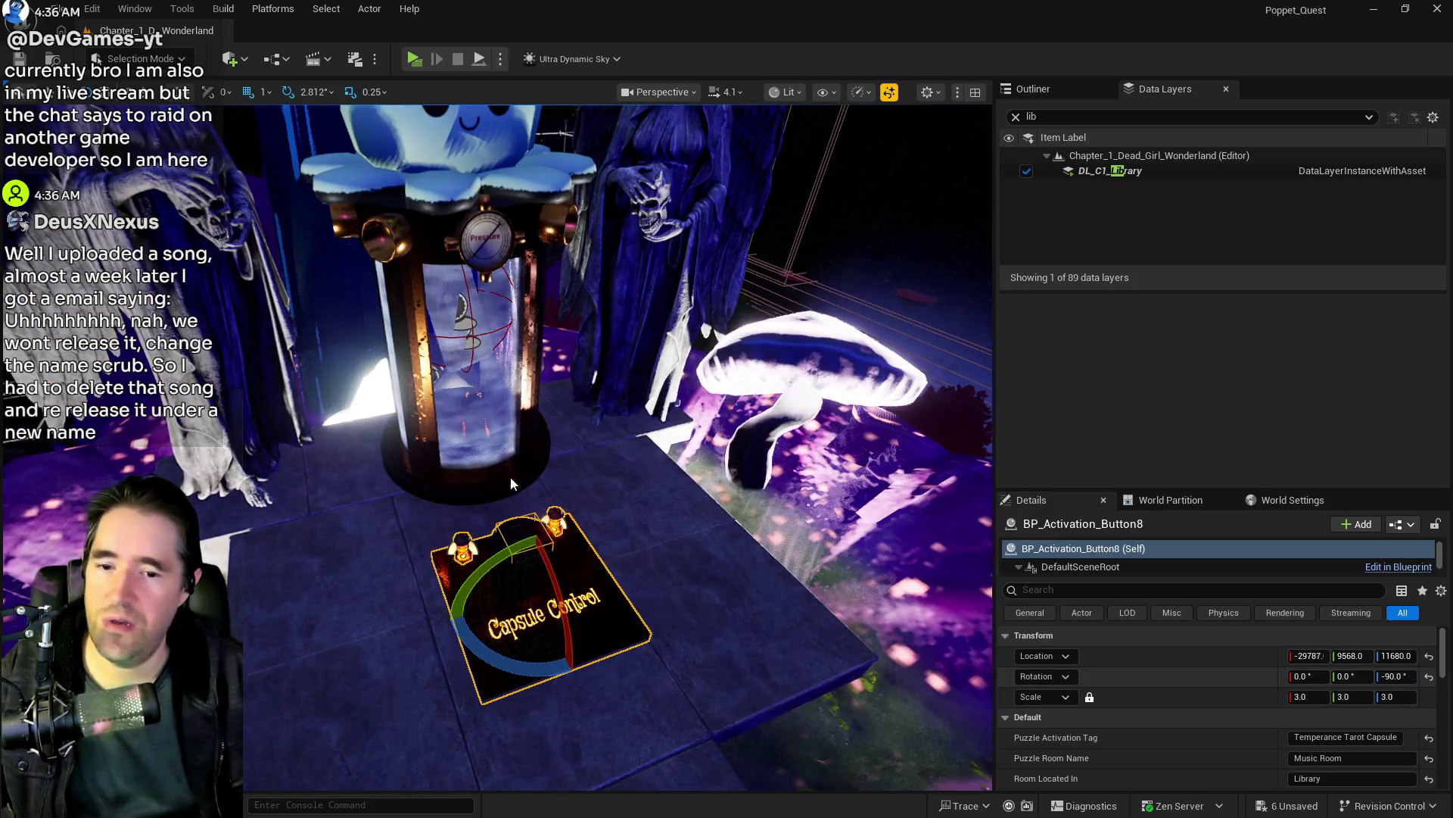
{"action": "mouse_move", "coordinate": [547, 491]}
{"action": "left_mouse_down"}
{"action": "mouse_move", "coordinate": [530, 523]}
{"action": "mouse_move", "coordinate": [470, 488]}
{"action": "left_mouse_up"}
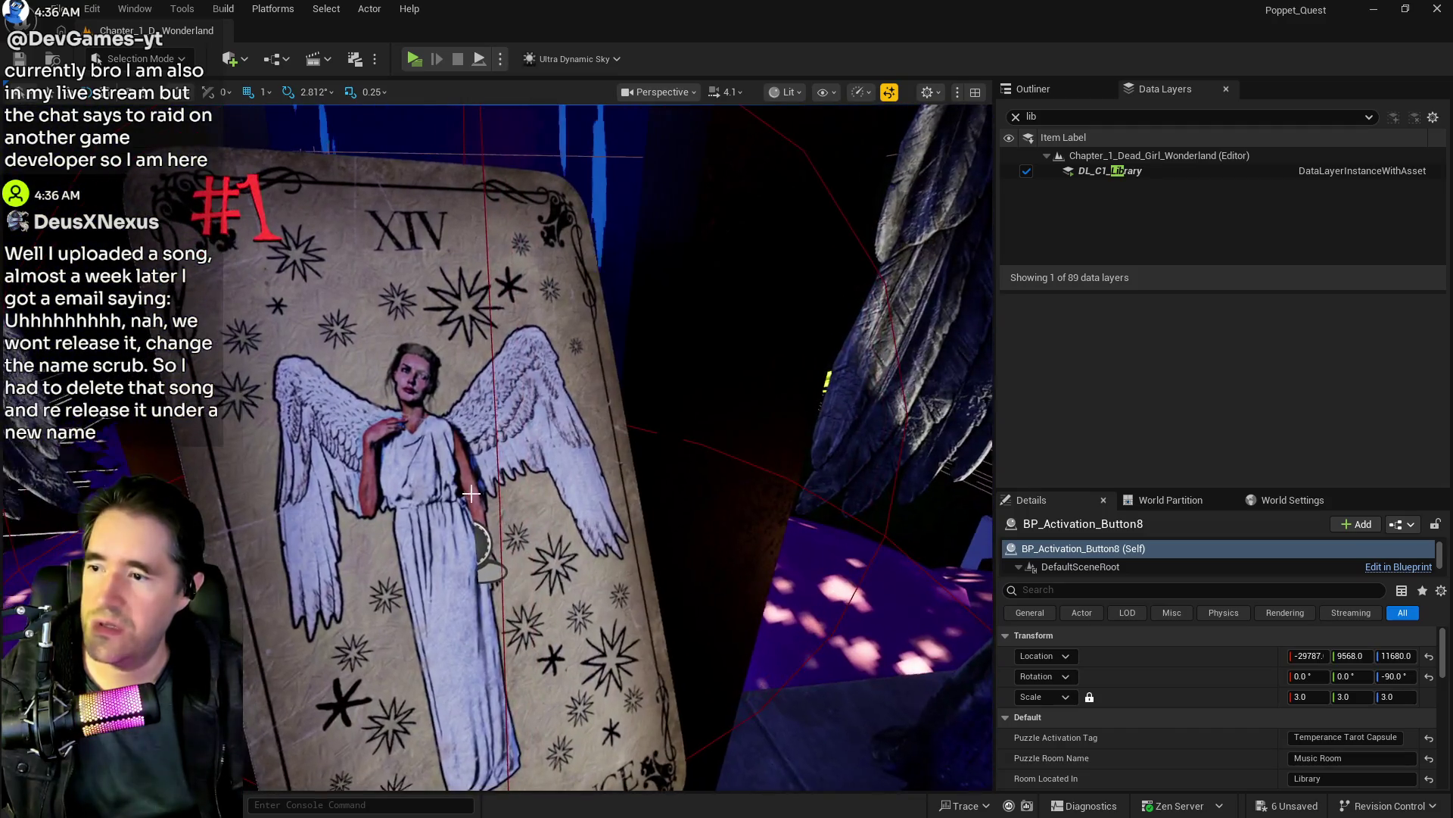
{"action": "left_click", "coordinate": [471, 488]}
{"action": "scroll", "coordinate": [1274, 716], "scroll_direction": "down", "scroll_amount": 3}
{"action": "scroll", "coordinate": [1273, 716], "scroll_direction": "down", "scroll_amount": 1}
{"action": "left_click", "coordinate": [1401, 714]}
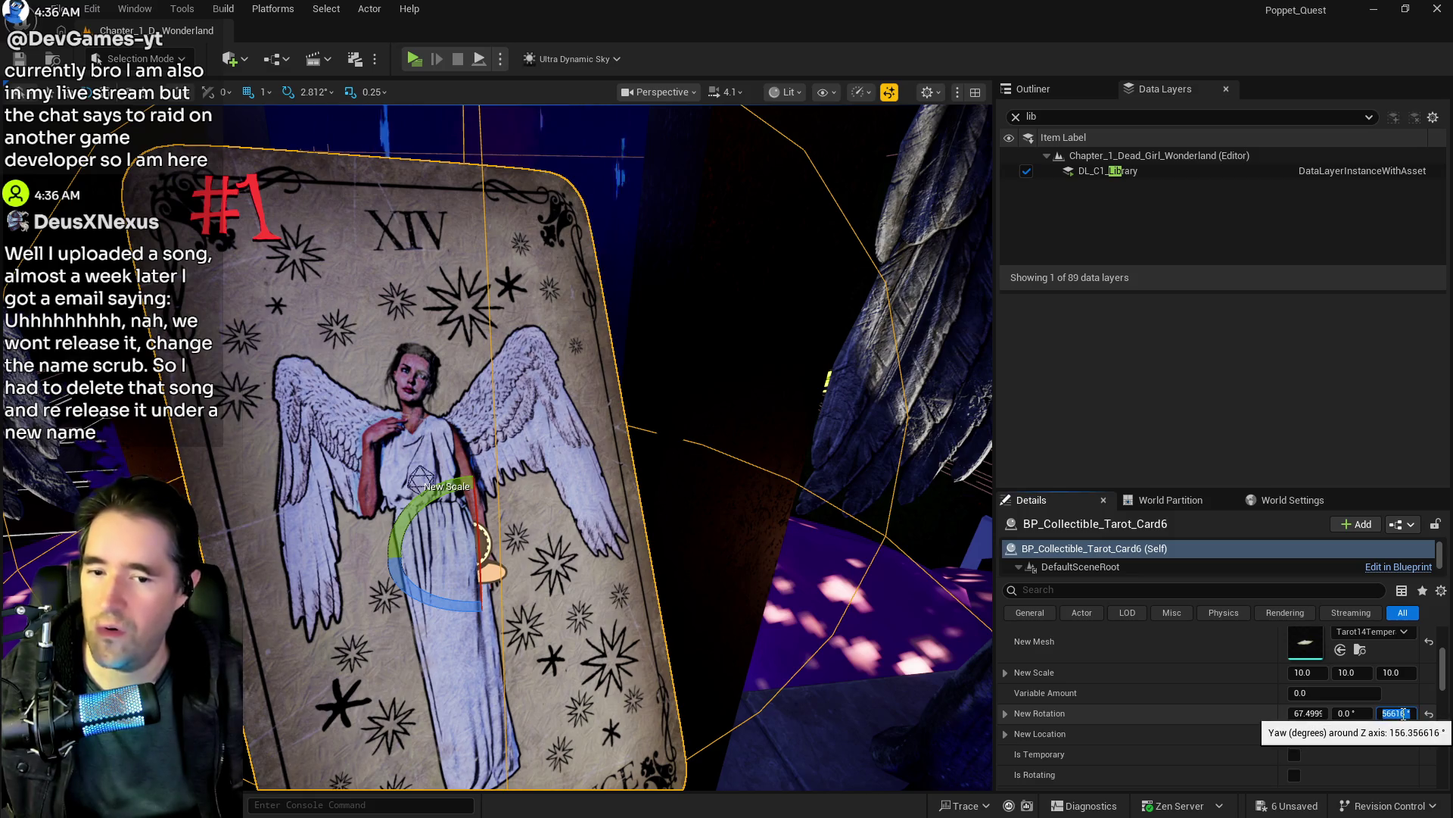
{"action": "type", "text": "180"}
{"action": "key", "text": "Return"}
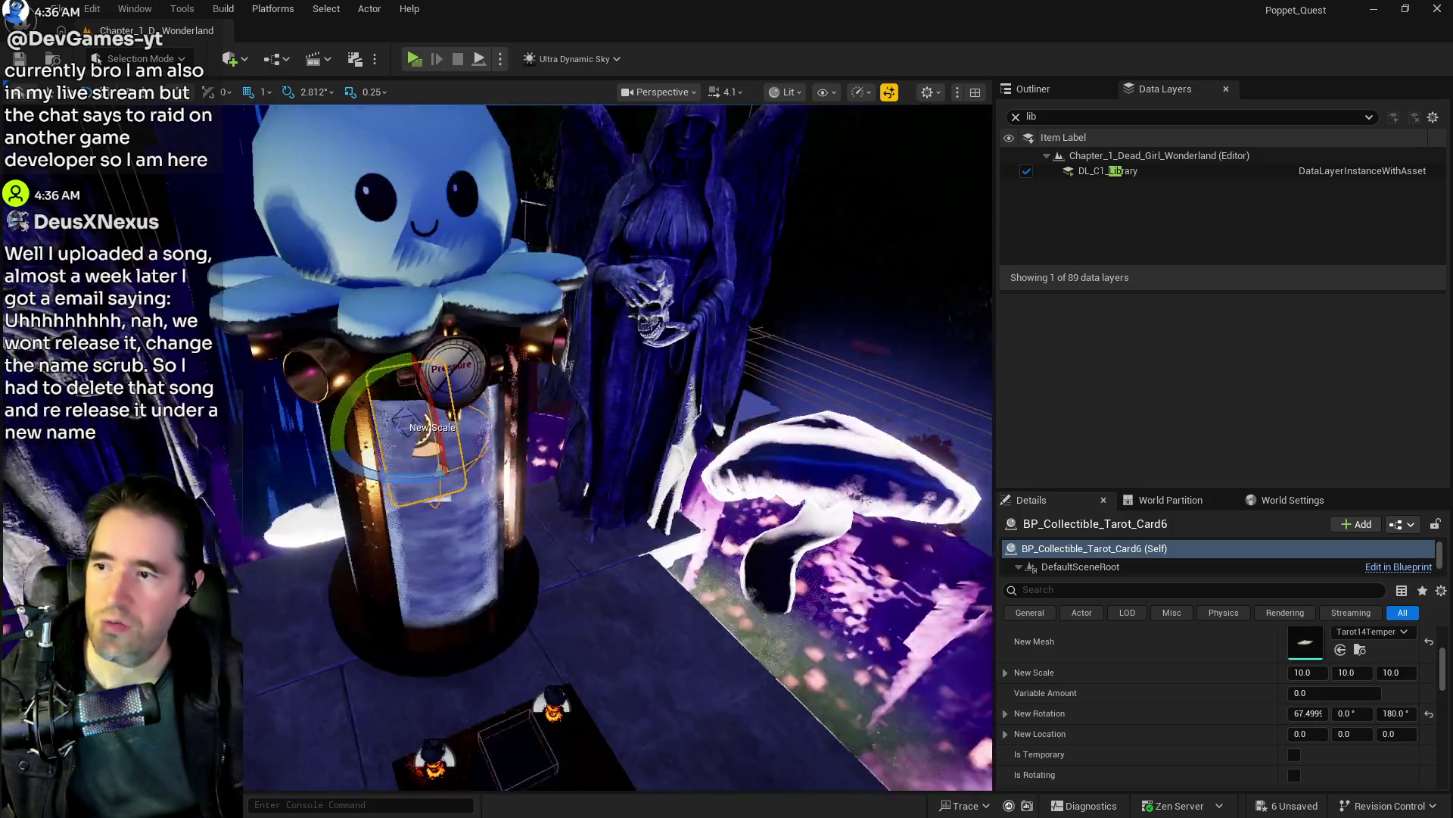
Step: Set BP_Activation_Button8's Room Located In and Puzzle Room Name to Safari Room
{"action": "left_click_drag", "start_coordinate": [481, 493], "coordinate": [482, 493]}
{"action": "left_click", "coordinate": [481, 493]}
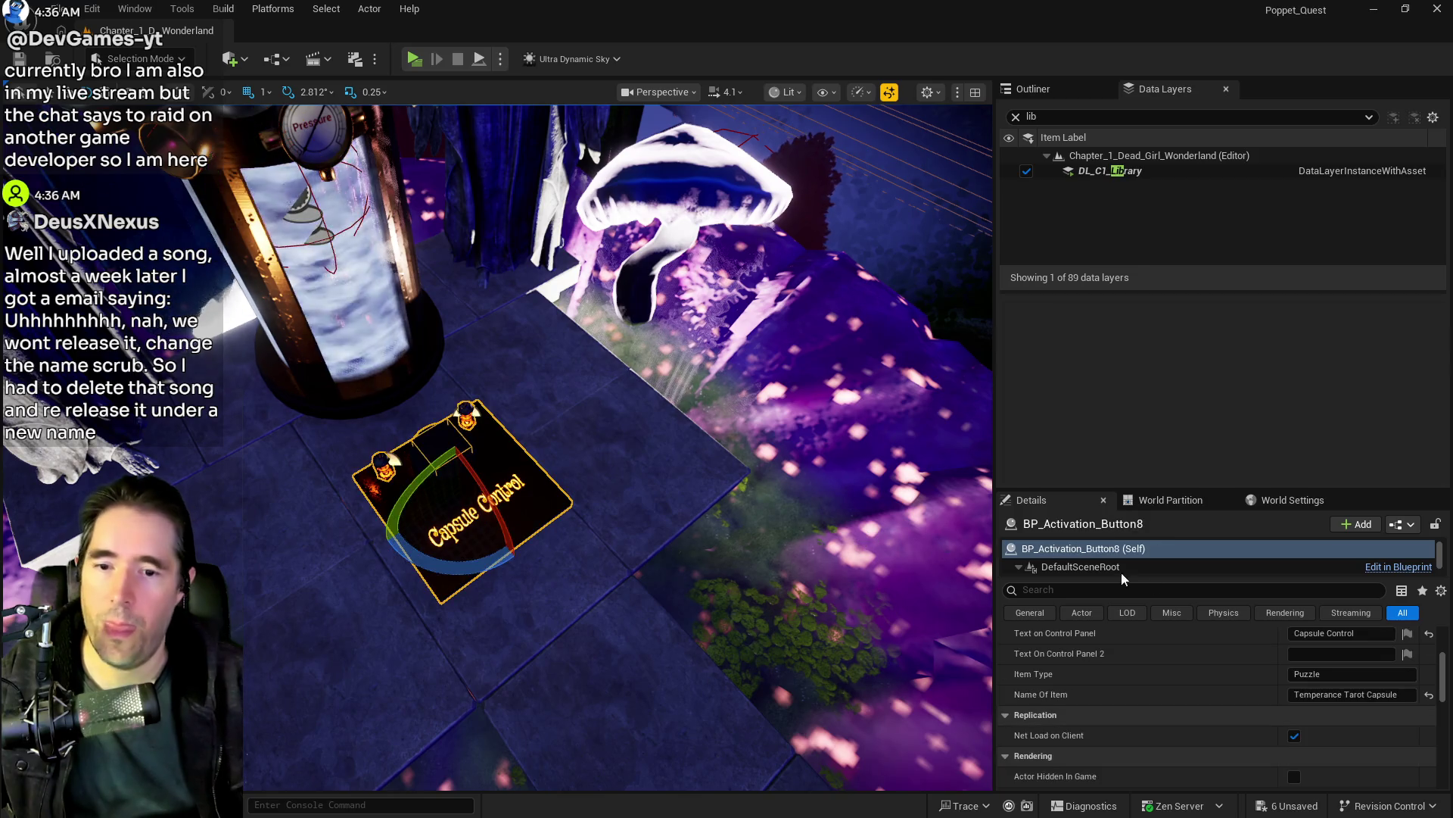
{"action": "scroll", "coordinate": [1302, 697], "scroll_direction": "up", "scroll_amount": 3}
{"action": "left_click", "coordinate": [1341, 709]}
{"action": "type", "text": "Safari "}
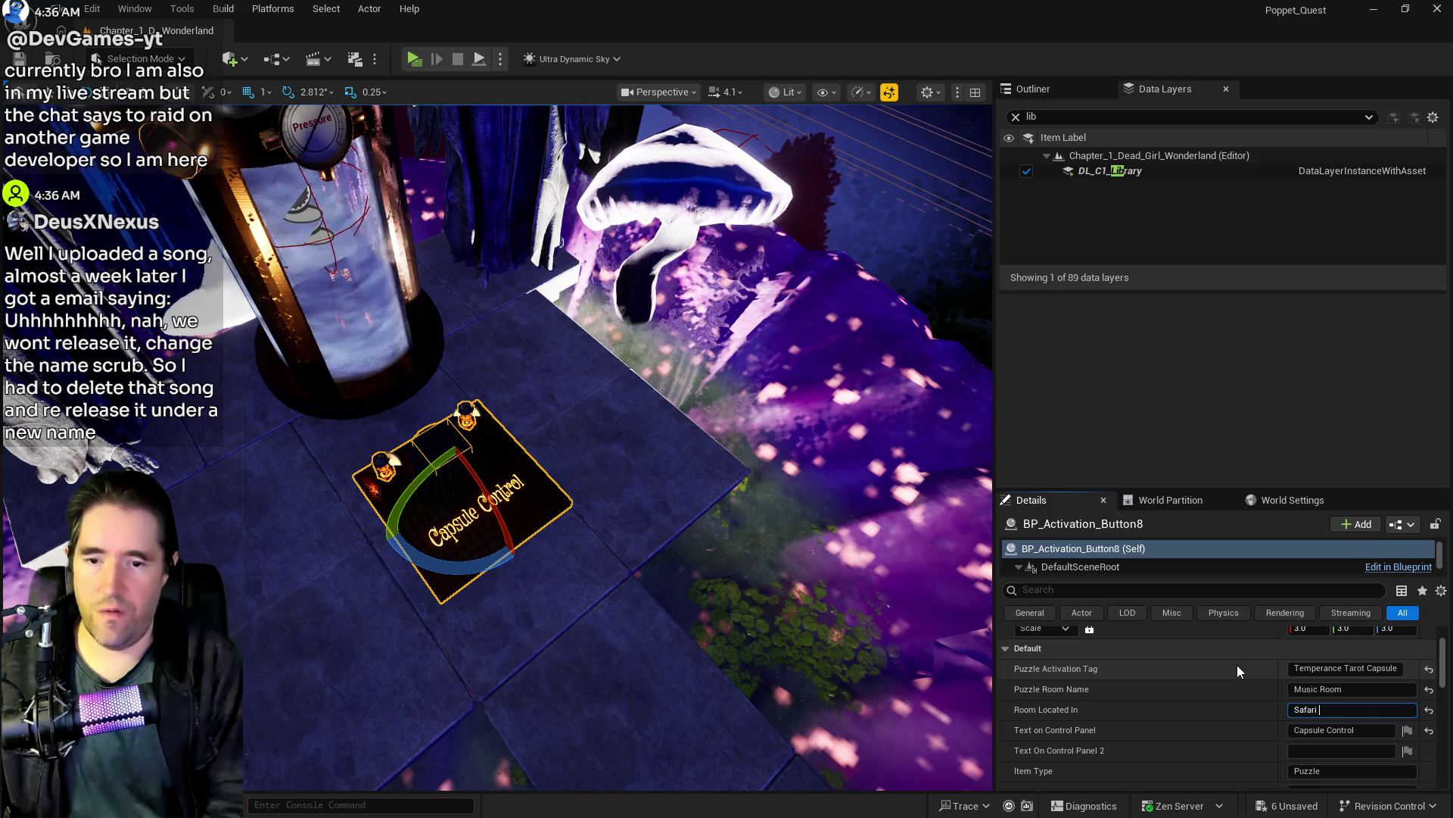
{"action": "type", "text": "Room"}
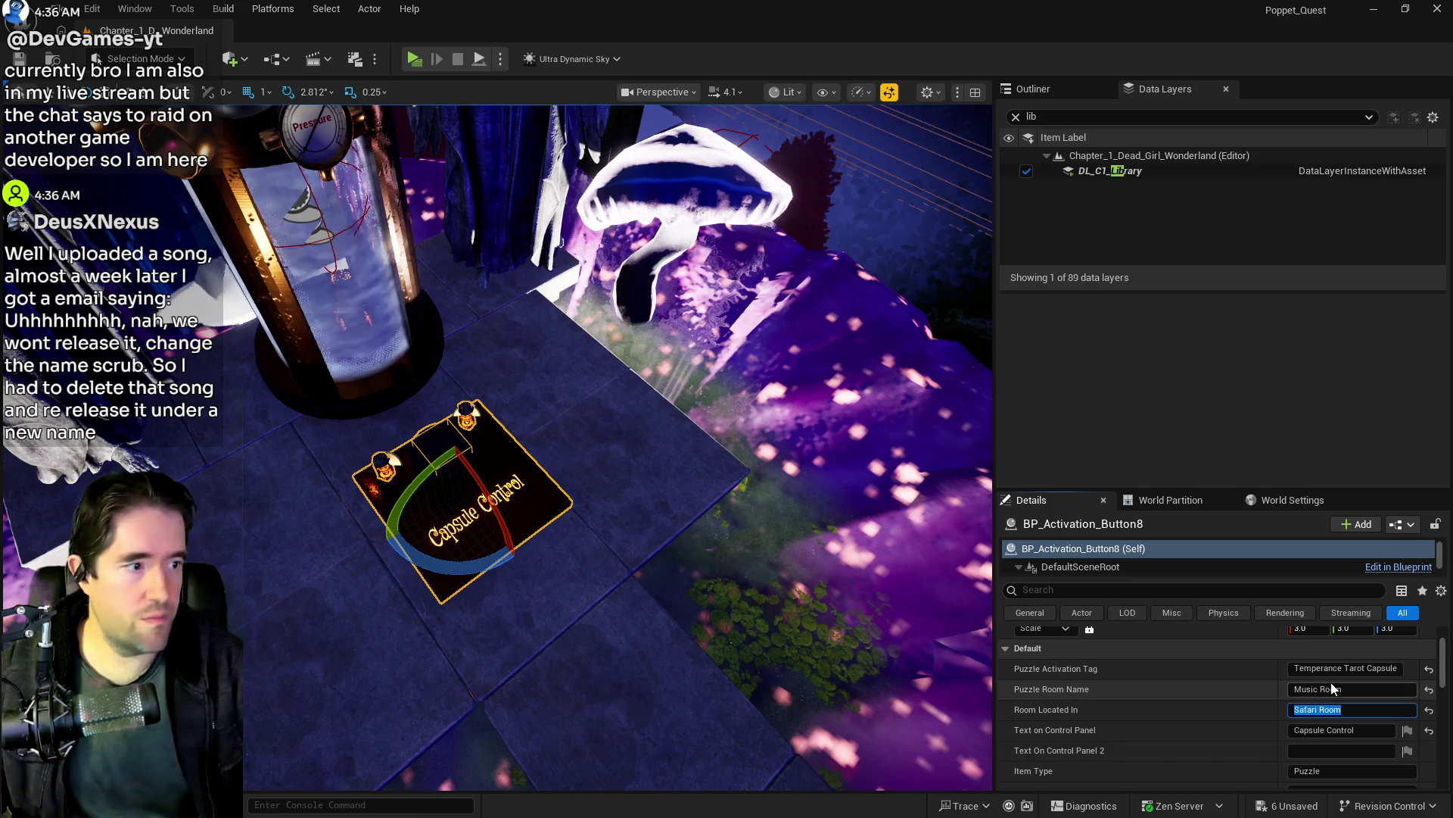
{"action": "key", "text": "ctrl+a"}
{"action": "type", "text": "Safari Room"}
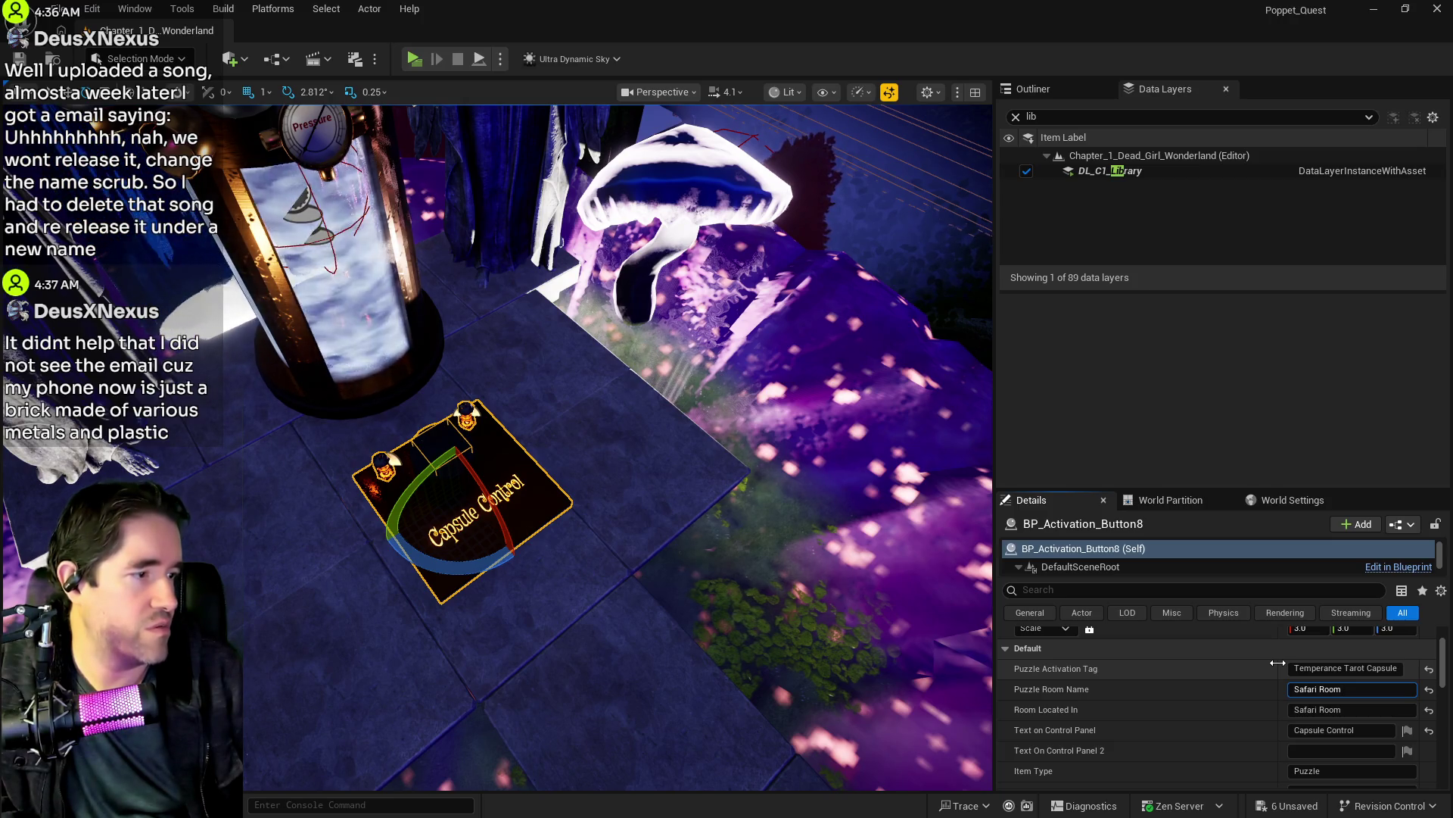
Step: Locate the Ace of Cups tarot card near the angel statue, select it and cut it
{"action": "left_click_drag", "start_coordinate": [606, 454], "coordinate": [606, 227]}
{"action": "key", "text": "f"}
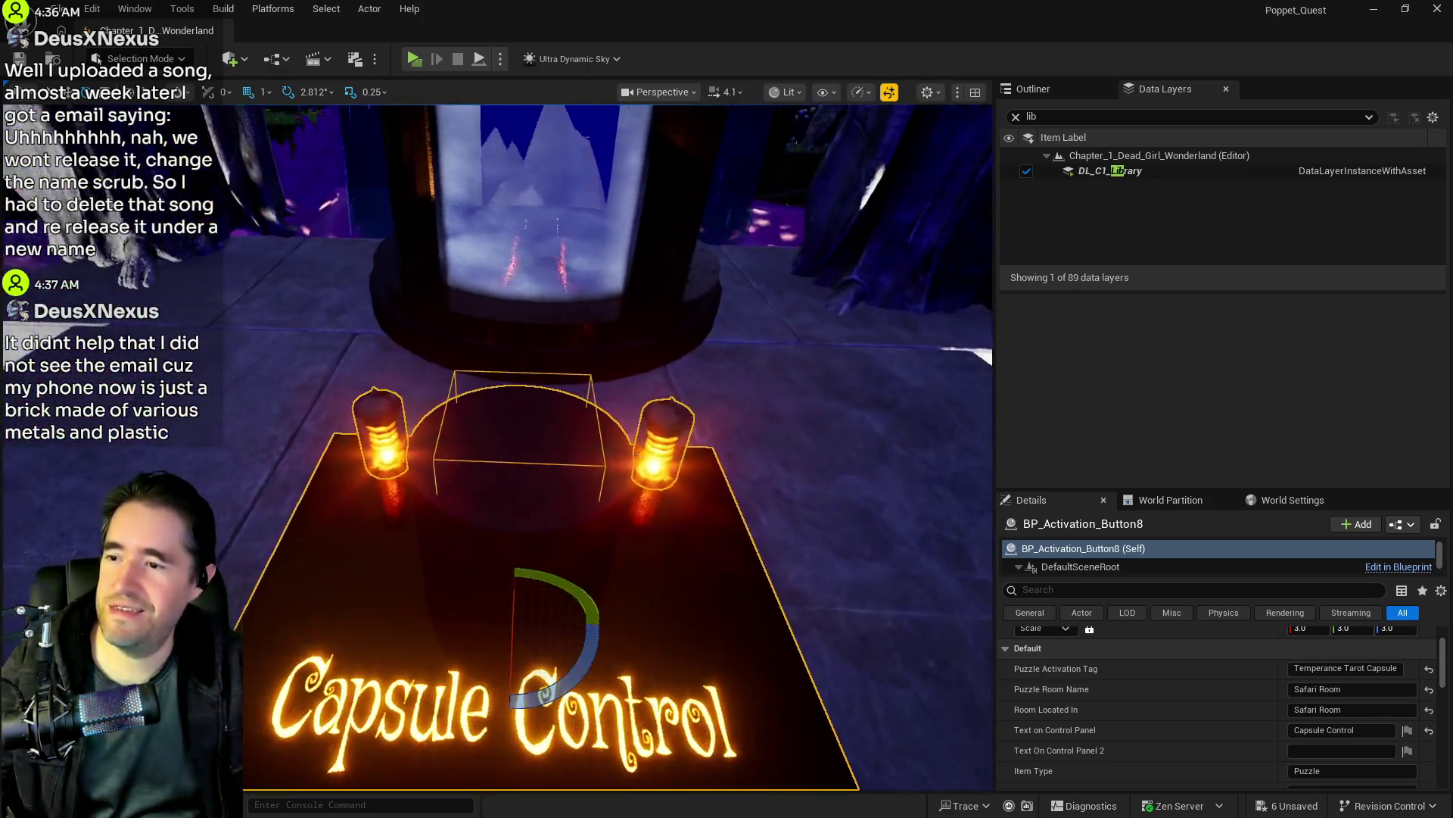
{"action": "left_click_drag", "start_coordinate": [681, 379], "coordinate": [725, 350]}
{"action": "left_click", "coordinate": [727, 348]}
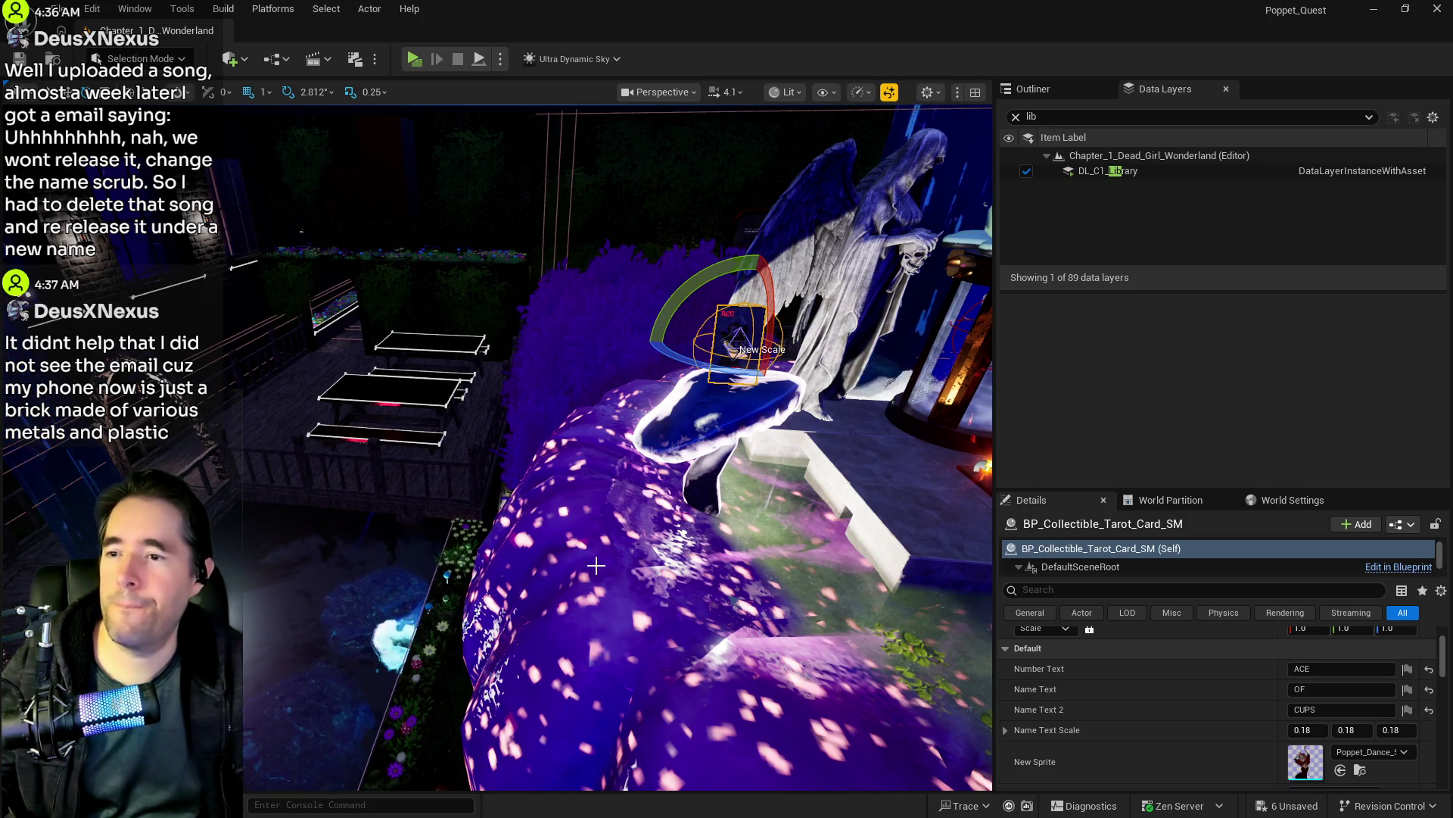
{"action": "key", "text": "Escape"}
{"action": "left_click_drag", "start_coordinate": [637, 552], "coordinate": [462, 509]}
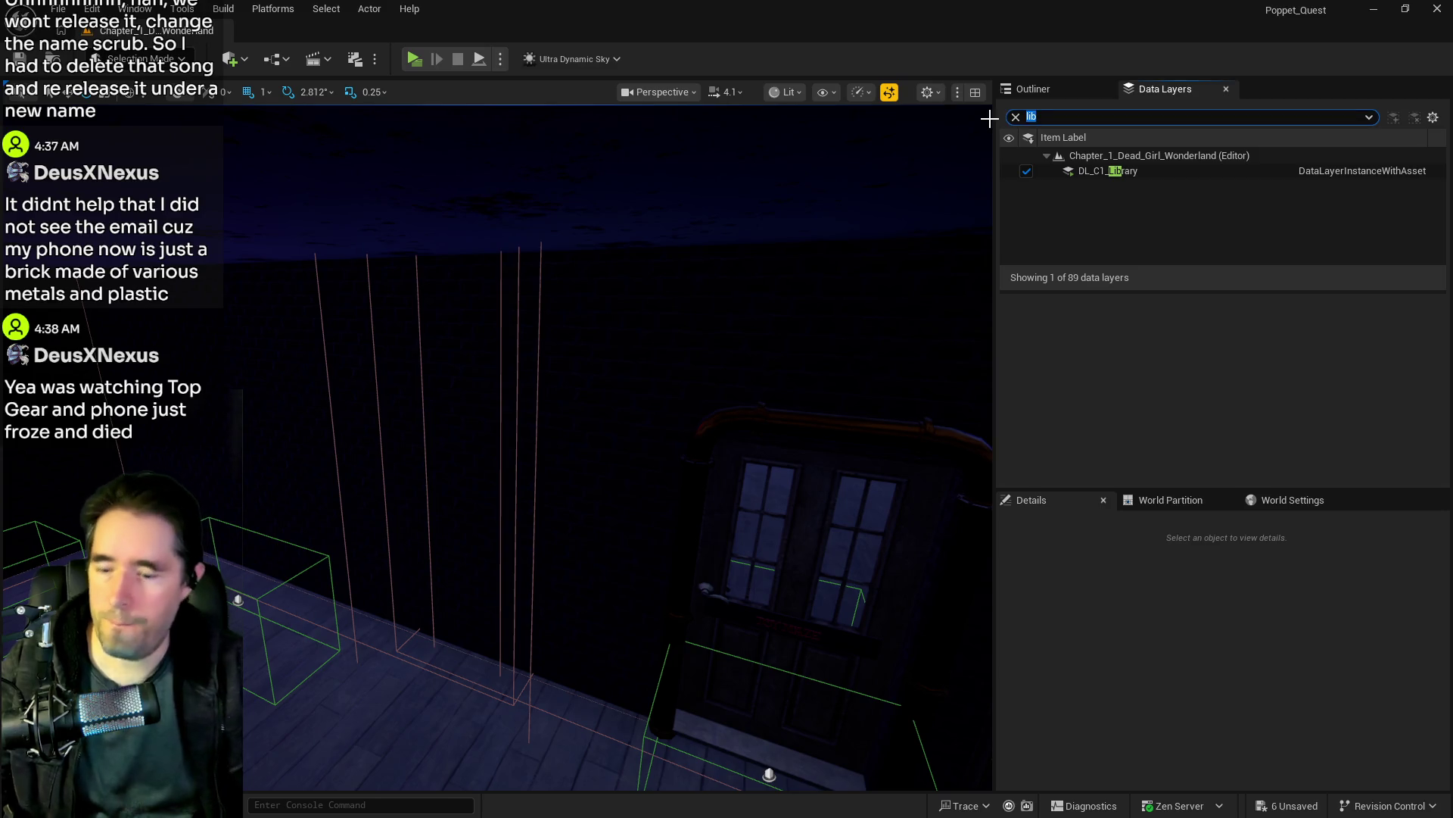
Step: Filter data layers for 'magic', jump to the Magician Room, and paste the card at the reactor
{"action": "type", "text": "magic"}
{"action": "double_click", "coordinate": [1126, 171]}
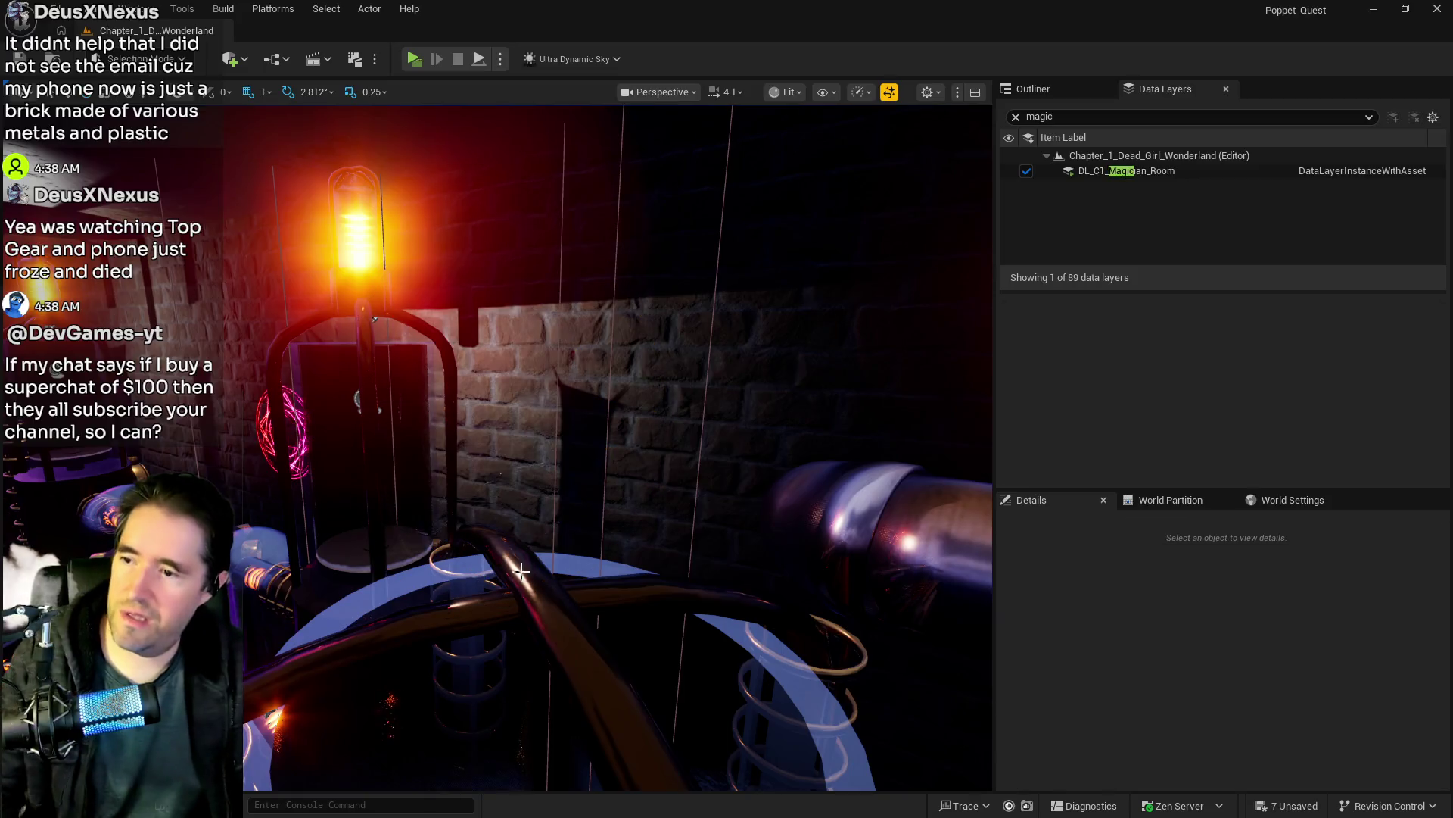
{"action": "left_click", "coordinate": [522, 569]}
{"action": "right_click", "coordinate": [530, 571]}
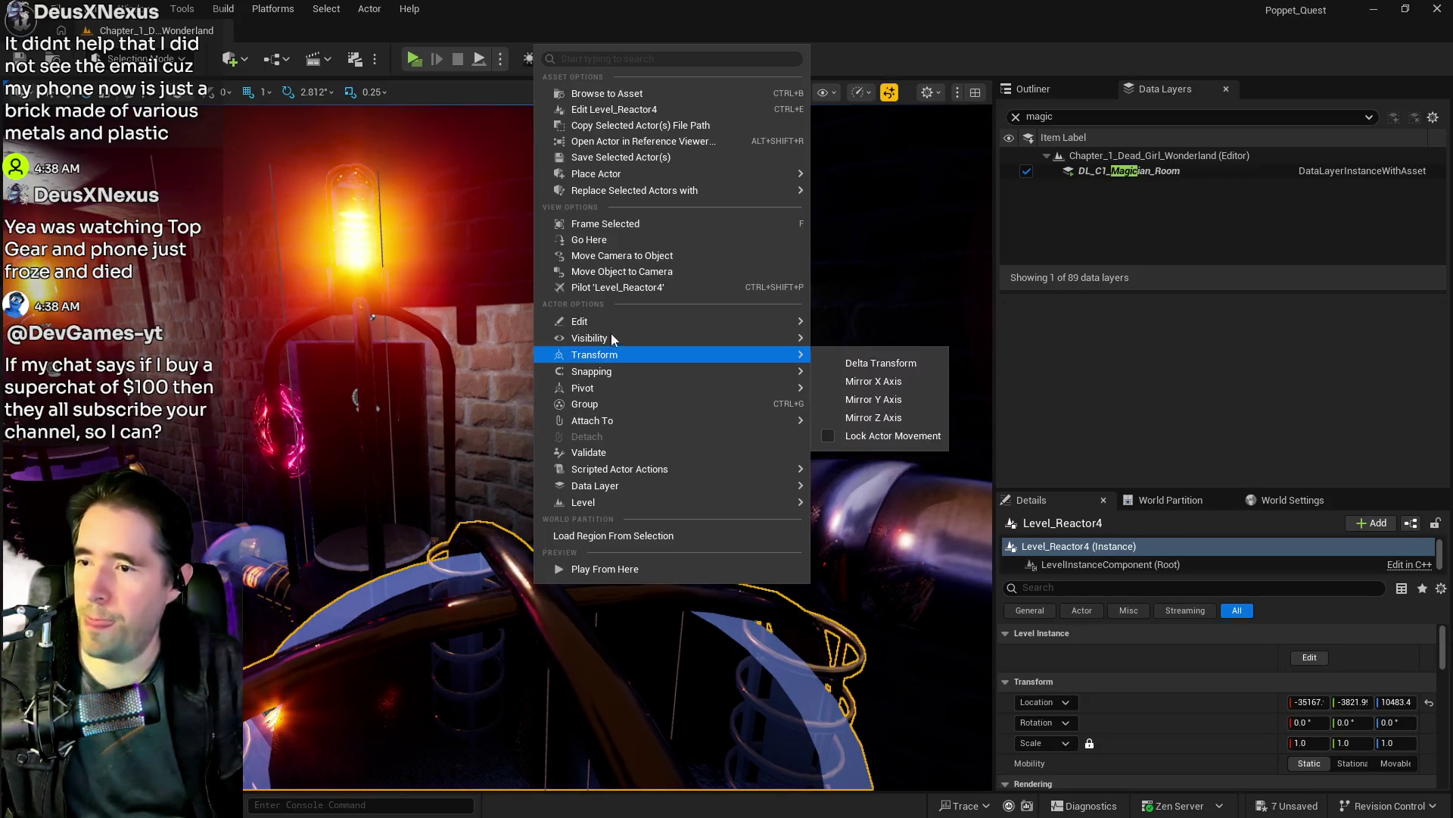
{"action": "mouse_move", "coordinate": [740, 321]}
{"action": "left_click", "coordinate": [871, 376]}
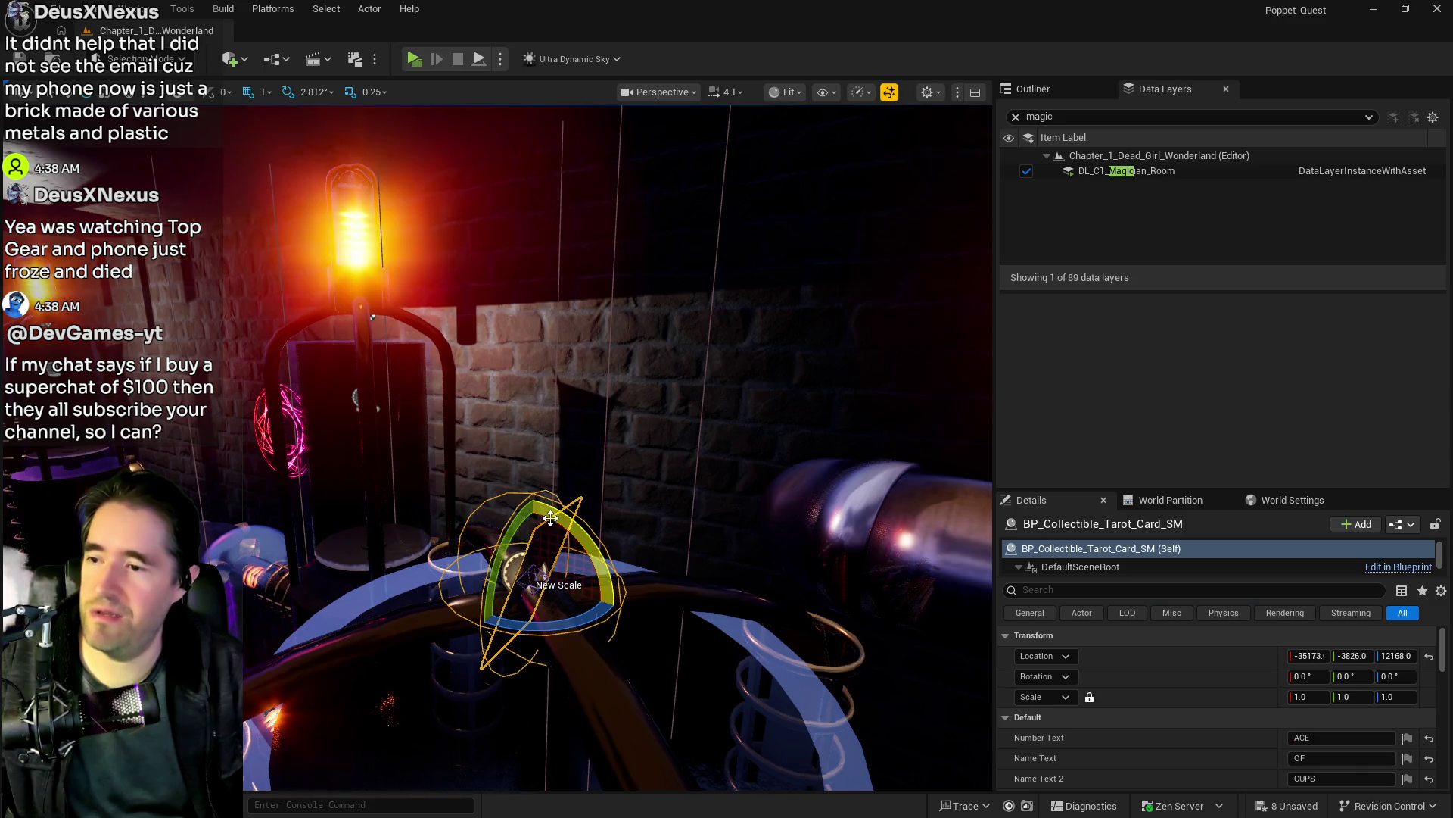
{"action": "left_click_drag", "start_coordinate": [373, 317], "coordinate": [345, 280]}
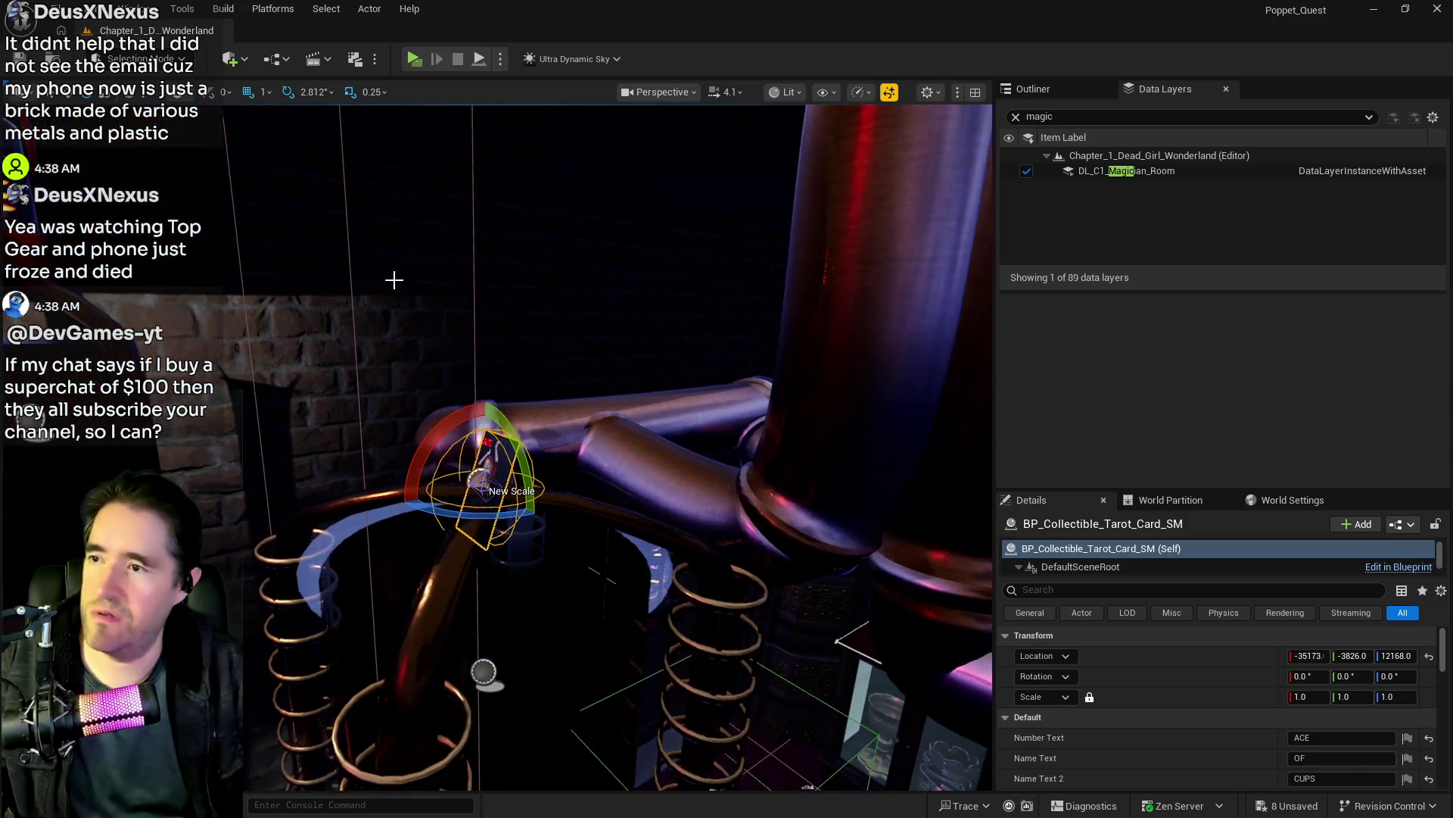
Step: Raise the card above the reactor, set its yaw to 0, and save the level
{"action": "left_click_drag", "start_coordinate": [1385, 657], "coordinate": [1407, 686]}
{"action": "scroll", "coordinate": [1407, 686], "scroll_direction": "down", "scroll_amount": 5}
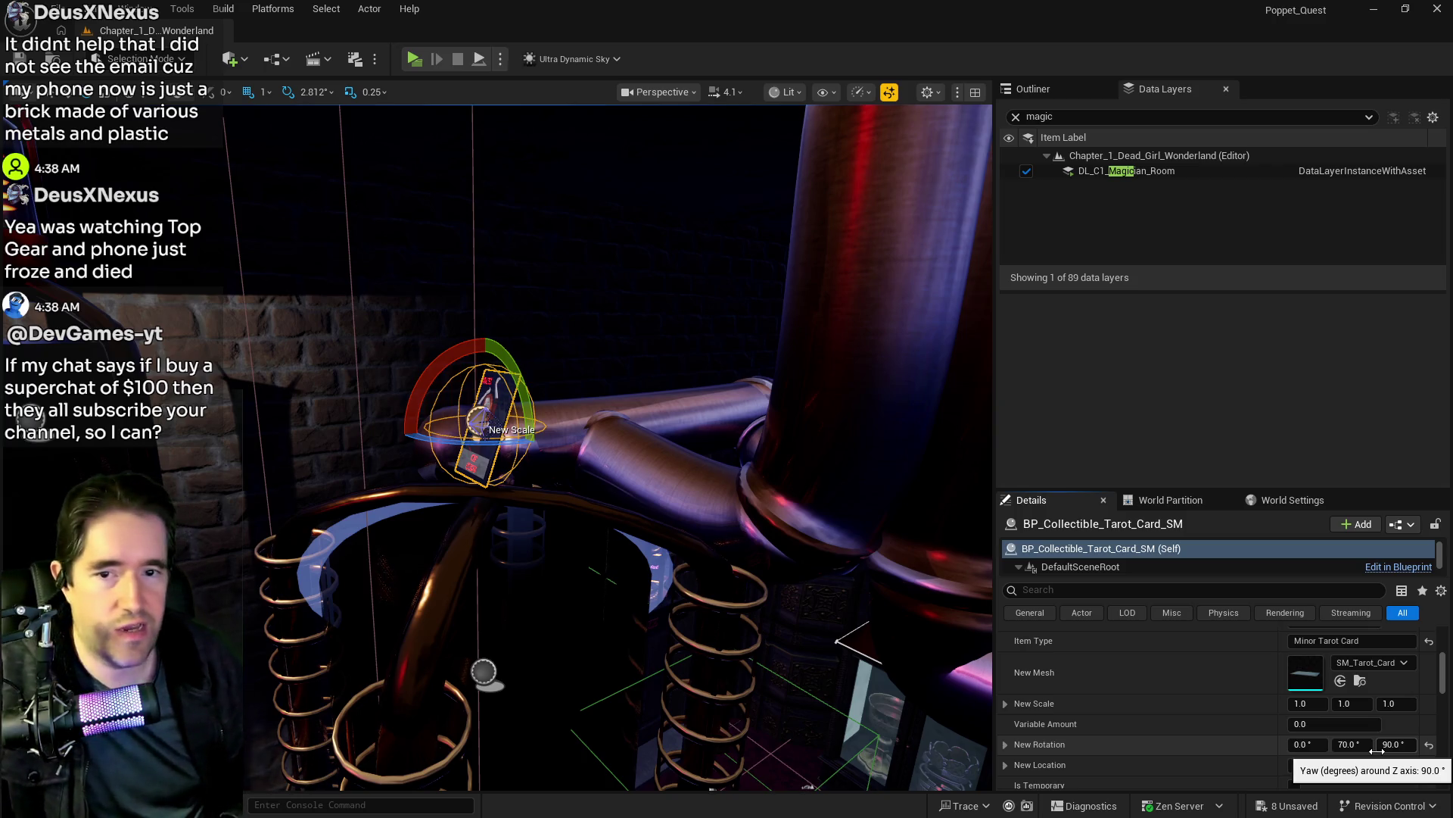
{"action": "mouse_move", "coordinate": [1389, 749]}
{"action": "left_mouse_down"}
{"action": "mouse_move", "coordinate": [1442, 750]}
{"action": "mouse_move", "coordinate": [1398, 749]}
{"action": "left_mouse_up"}
{"action": "left_click", "coordinate": [1396, 745]}
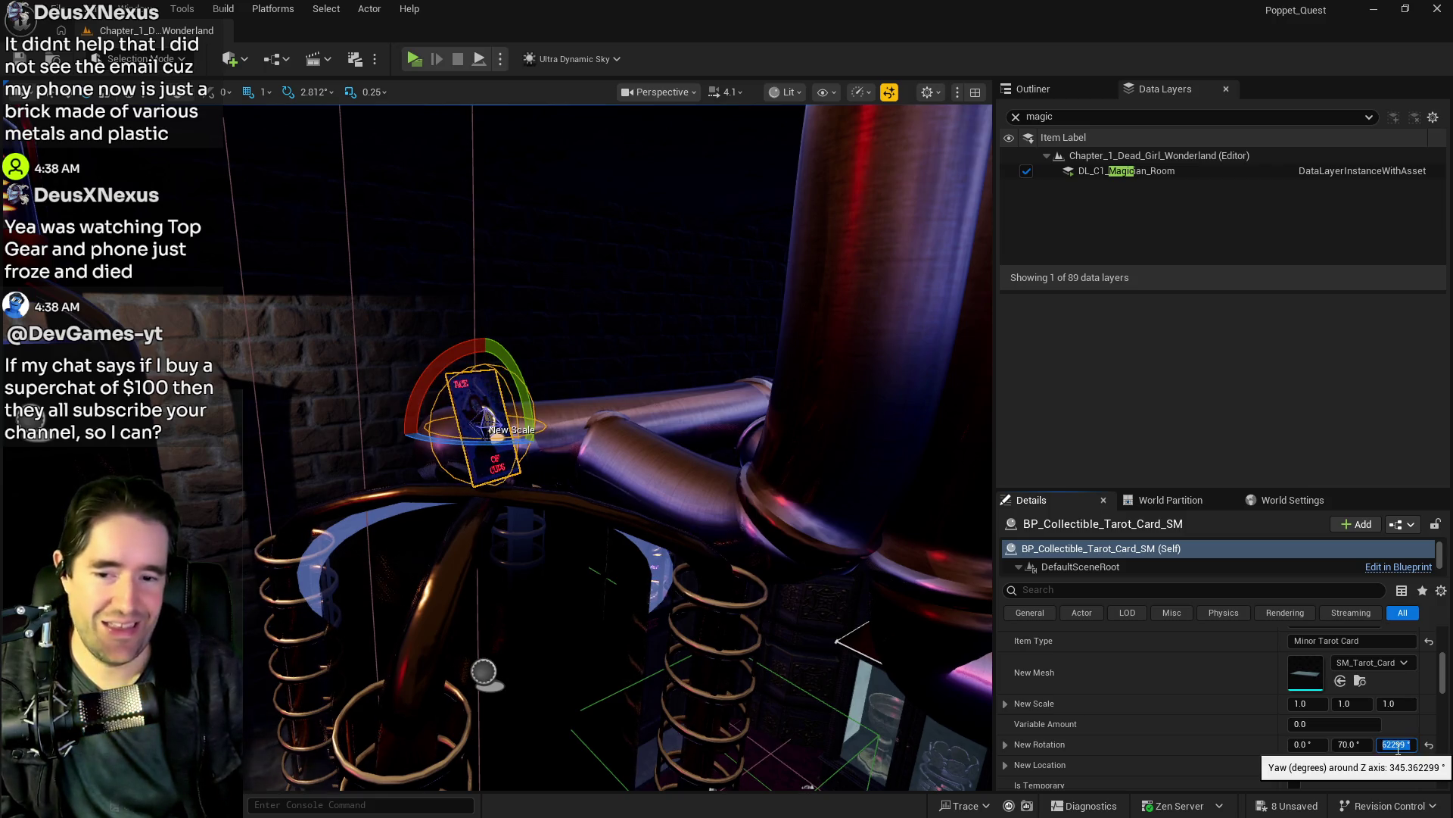
{"action": "type", "text": "0"}
{"action": "key", "text": "Return"}
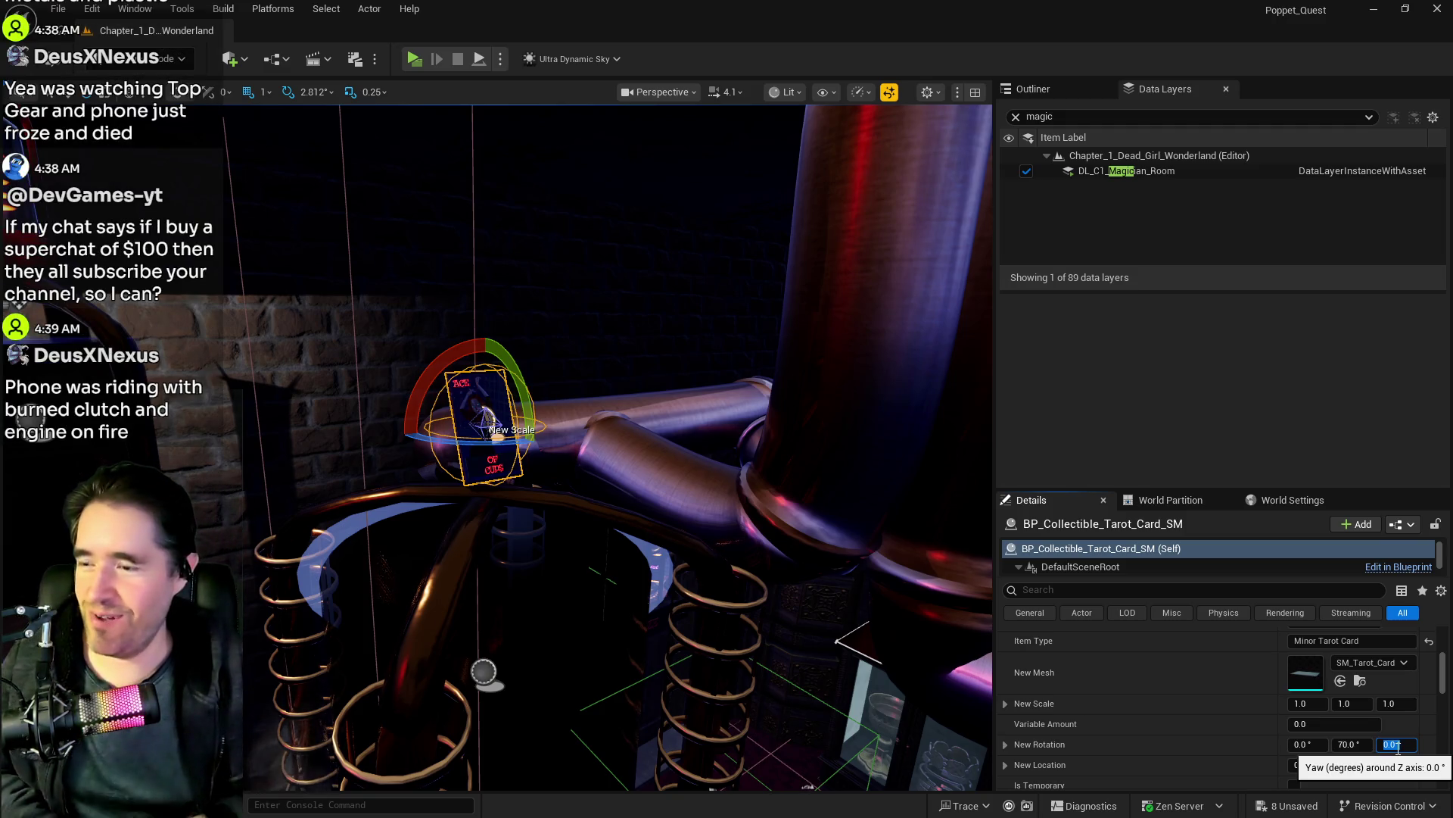
{"action": "key", "text": "w"}
{"action": "left_click_drag", "start_coordinate": [500, 450], "coordinate": [484, 394]}
{"action": "key", "text": "ctrl+s"}
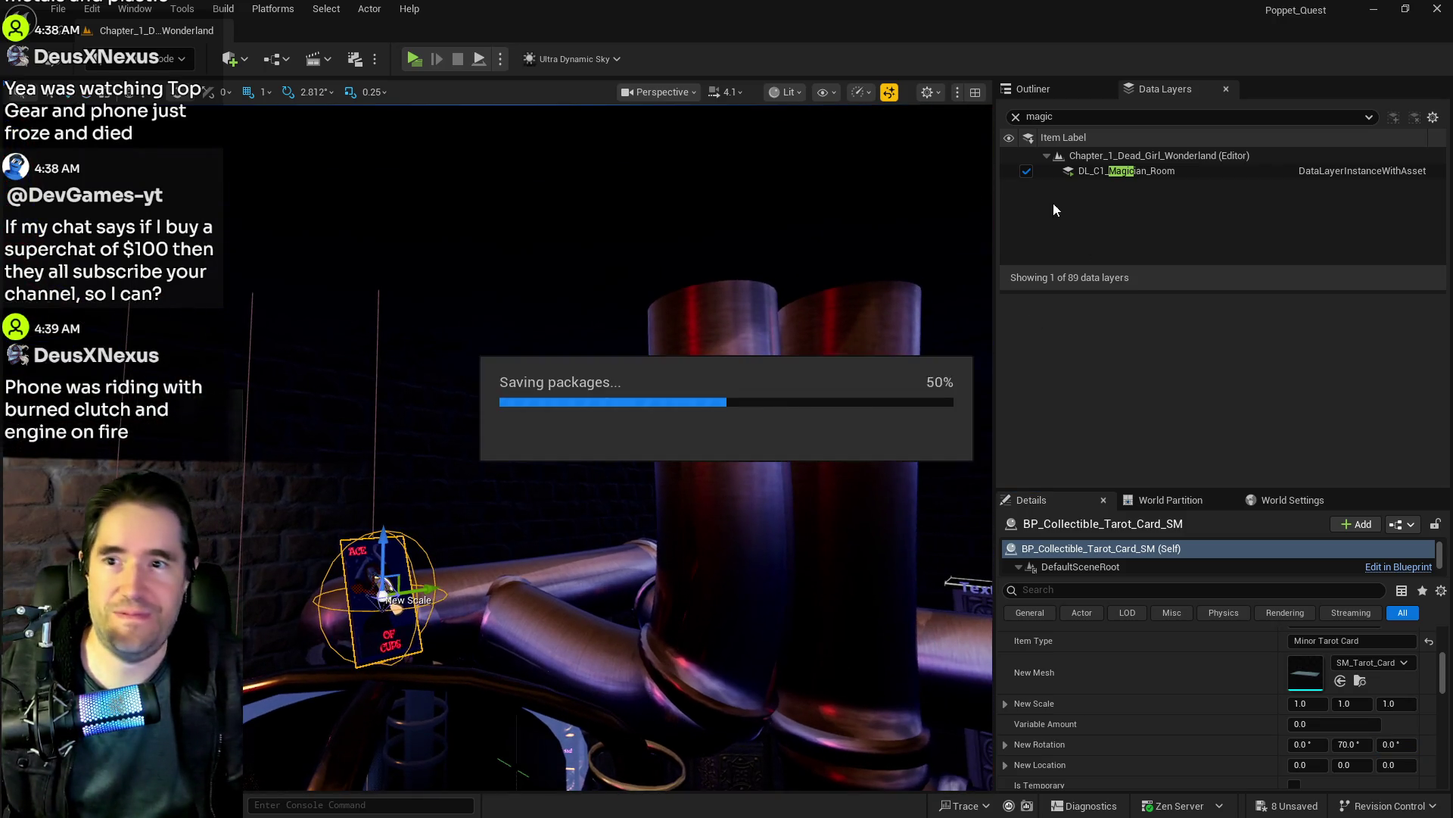
{"action": "left_click", "coordinate": [1016, 118]}
Step: Add the selected card to the DL_C1_Magician_Room data layer
{"action": "scroll", "coordinate": [1127, 216], "scroll_direction": "down", "scroll_amount": 2}
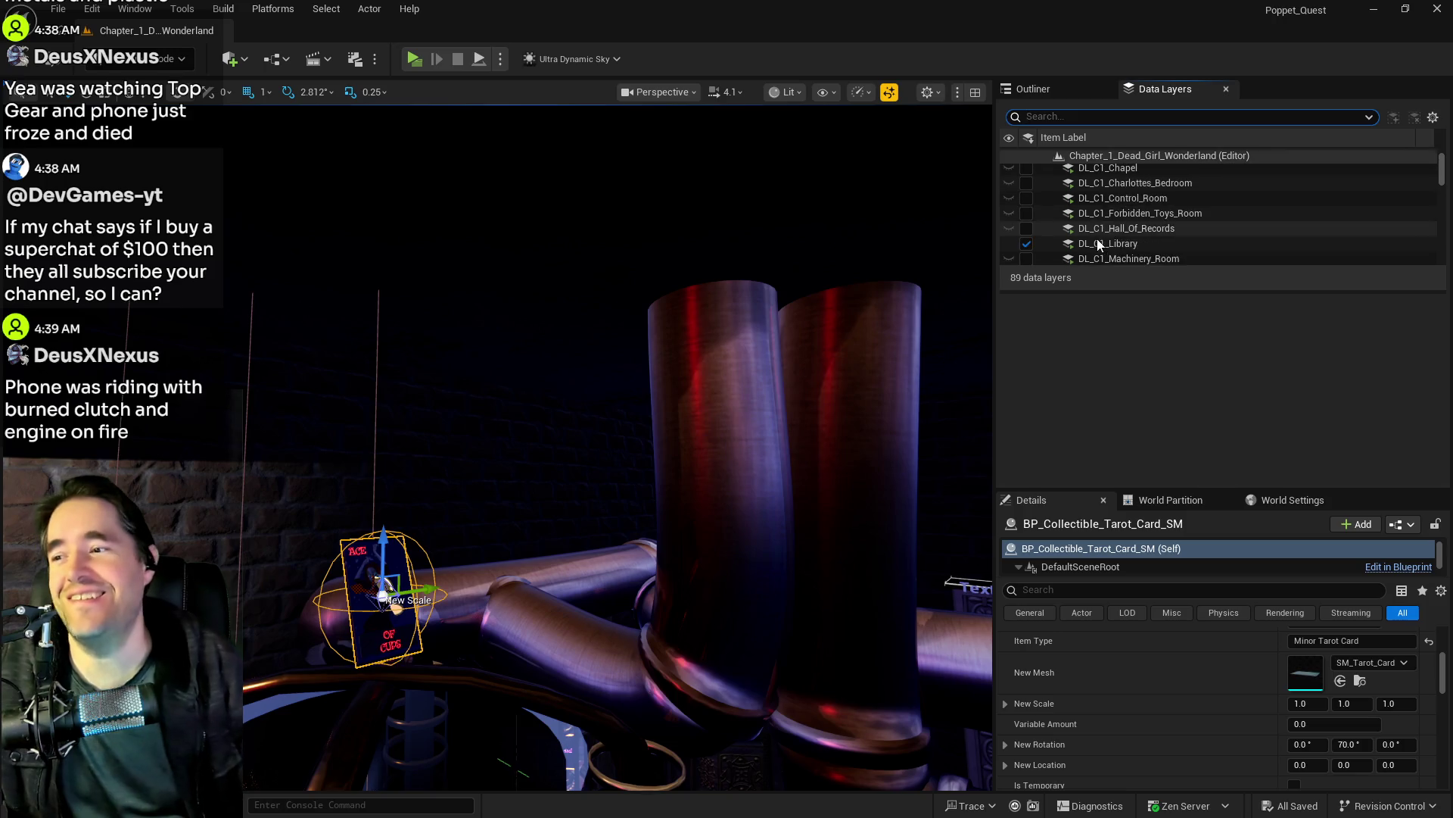
{"action": "left_click", "coordinate": [1110, 240]}
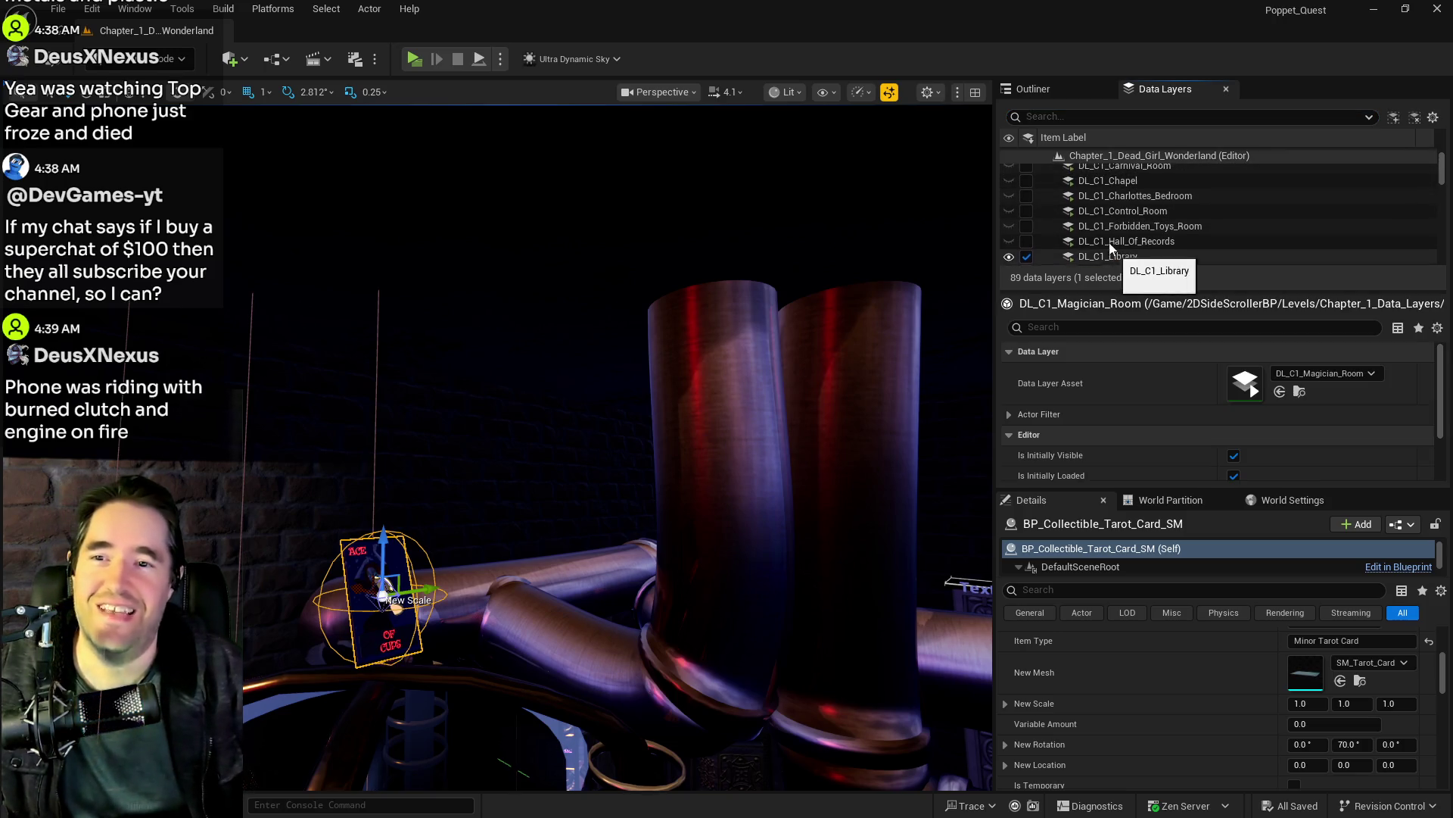
{"action": "right_click", "coordinate": [1111, 242]}
{"action": "left_click", "coordinate": [1181, 378]}
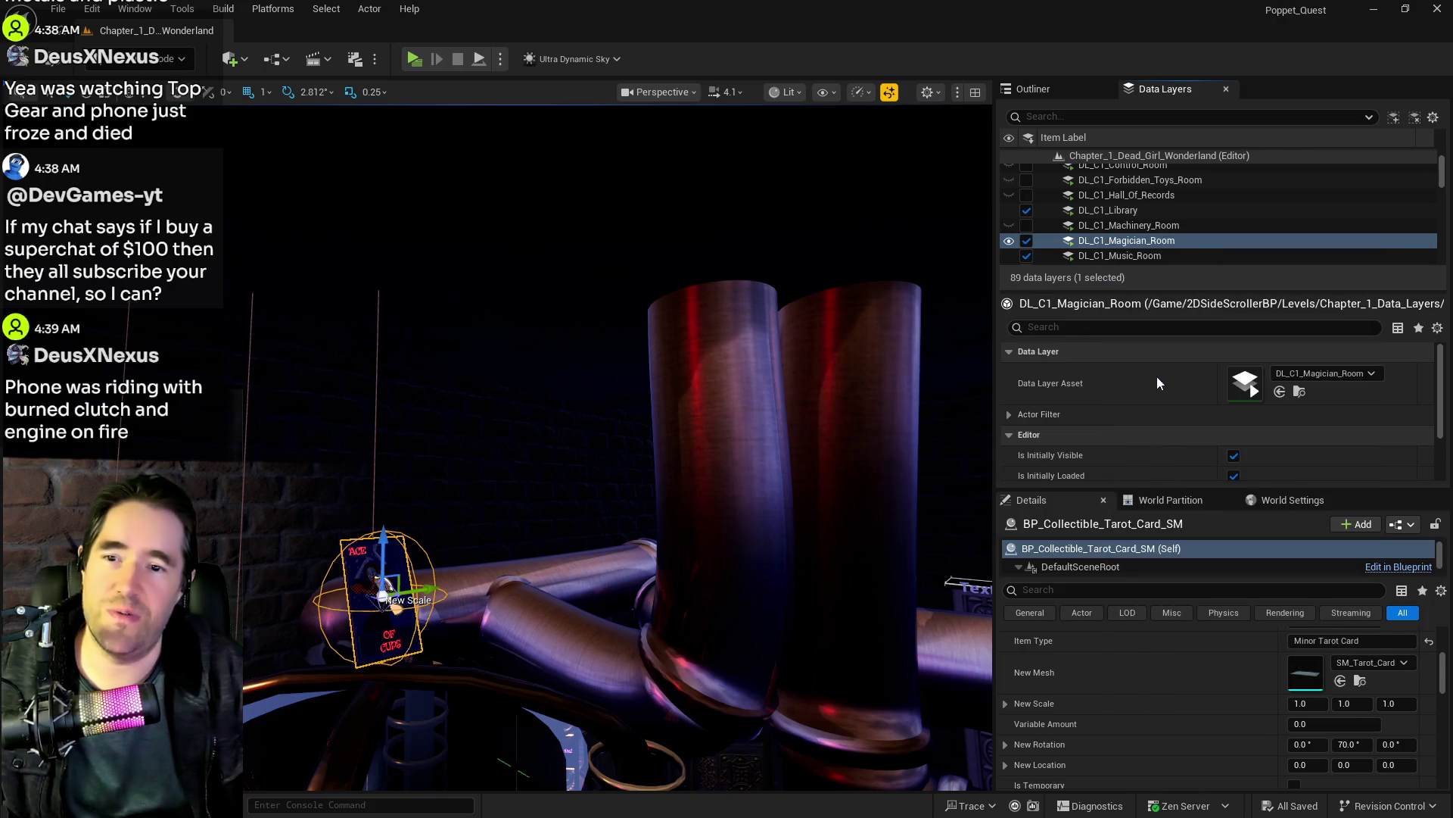
Step: Remove the card from DL_C1_Safari_Room and fly back toward the Capsule Control shrine
{"action": "scroll", "coordinate": [1111, 227], "scroll_direction": "down", "scroll_amount": 4}
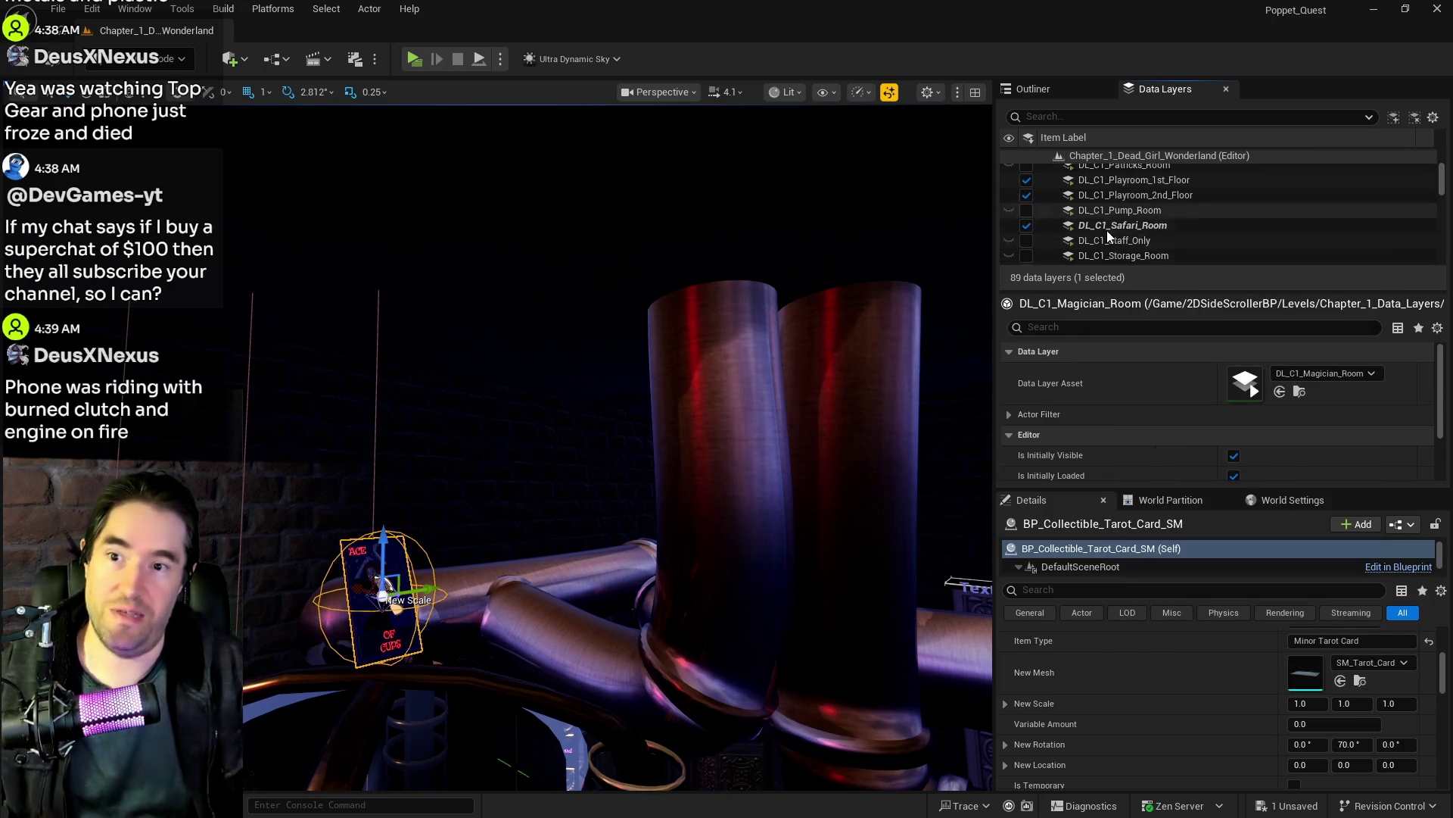
{"action": "left_click", "coordinate": [1110, 178]}
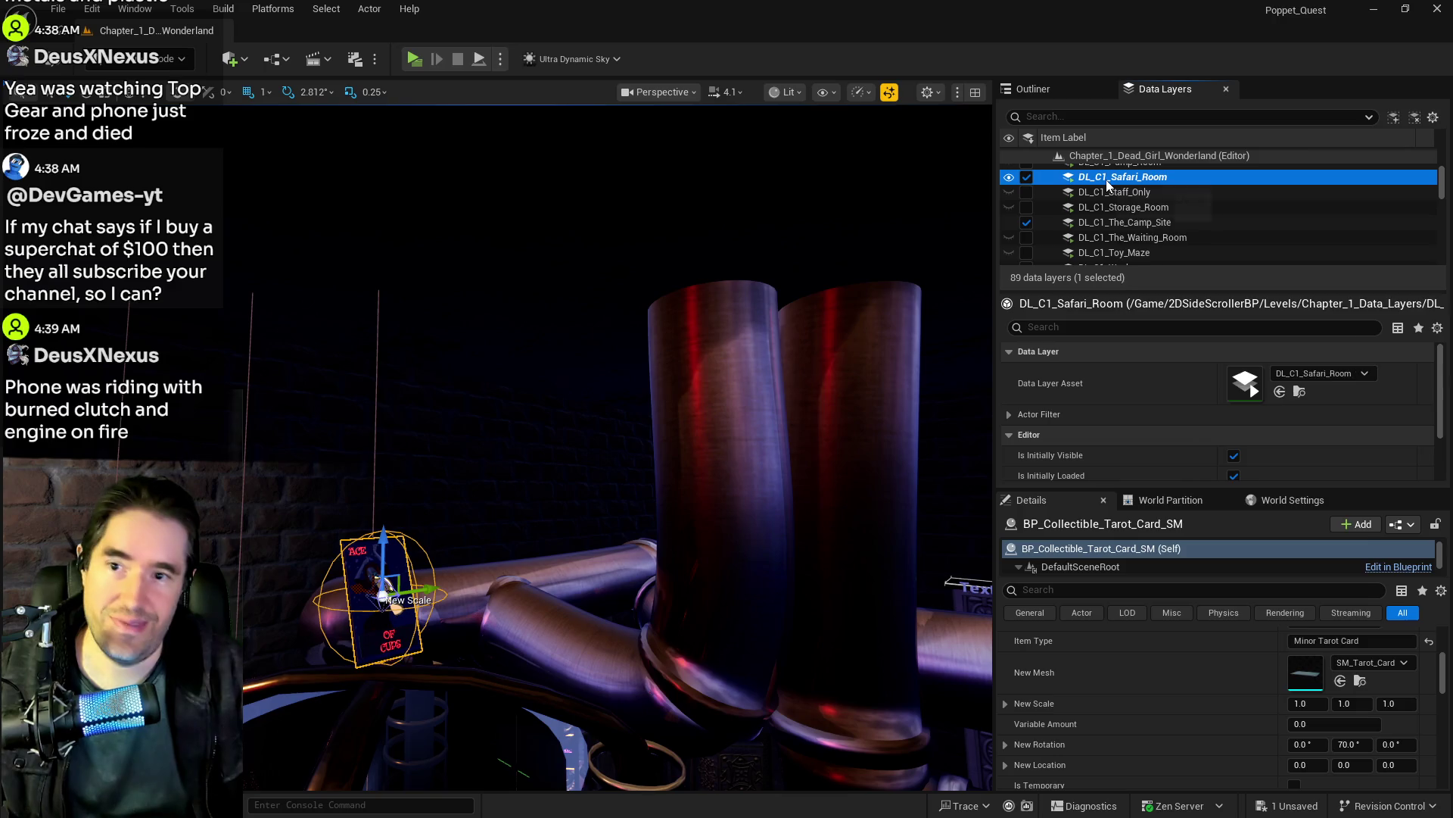
{"action": "right_click", "coordinate": [1110, 180]}
{"action": "left_click", "coordinate": [1149, 343]}
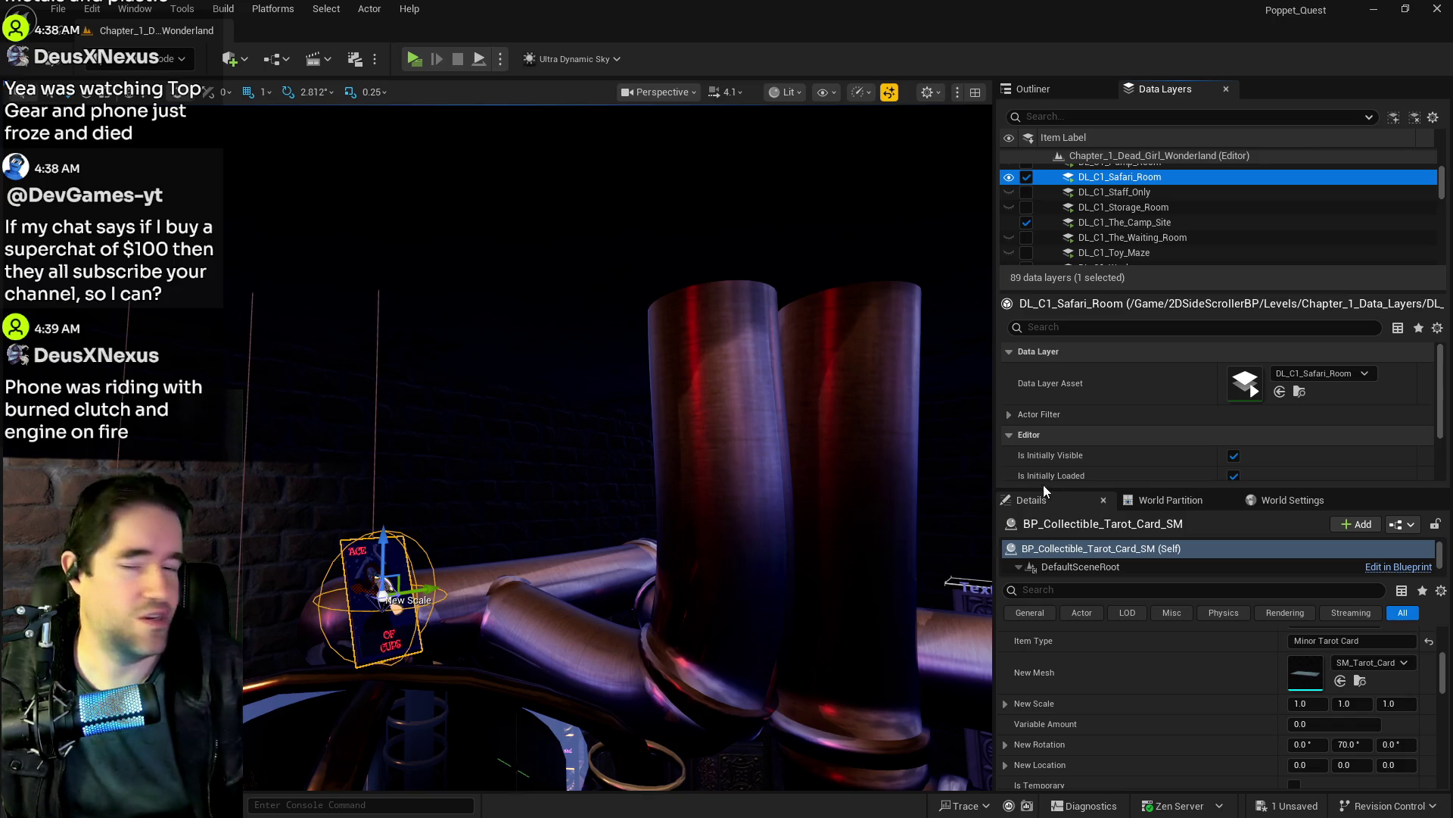
{"action": "left_click_drag", "start_coordinate": [382, 594], "coordinate": [235, 542]}
{"action": "mouse_move", "coordinate": [443, 613]}
{"action": "left_mouse_down"}
{"action": "mouse_move", "coordinate": [444, 568]}
{"action": "mouse_move", "coordinate": [443, 614]}
{"action": "left_mouse_up"}
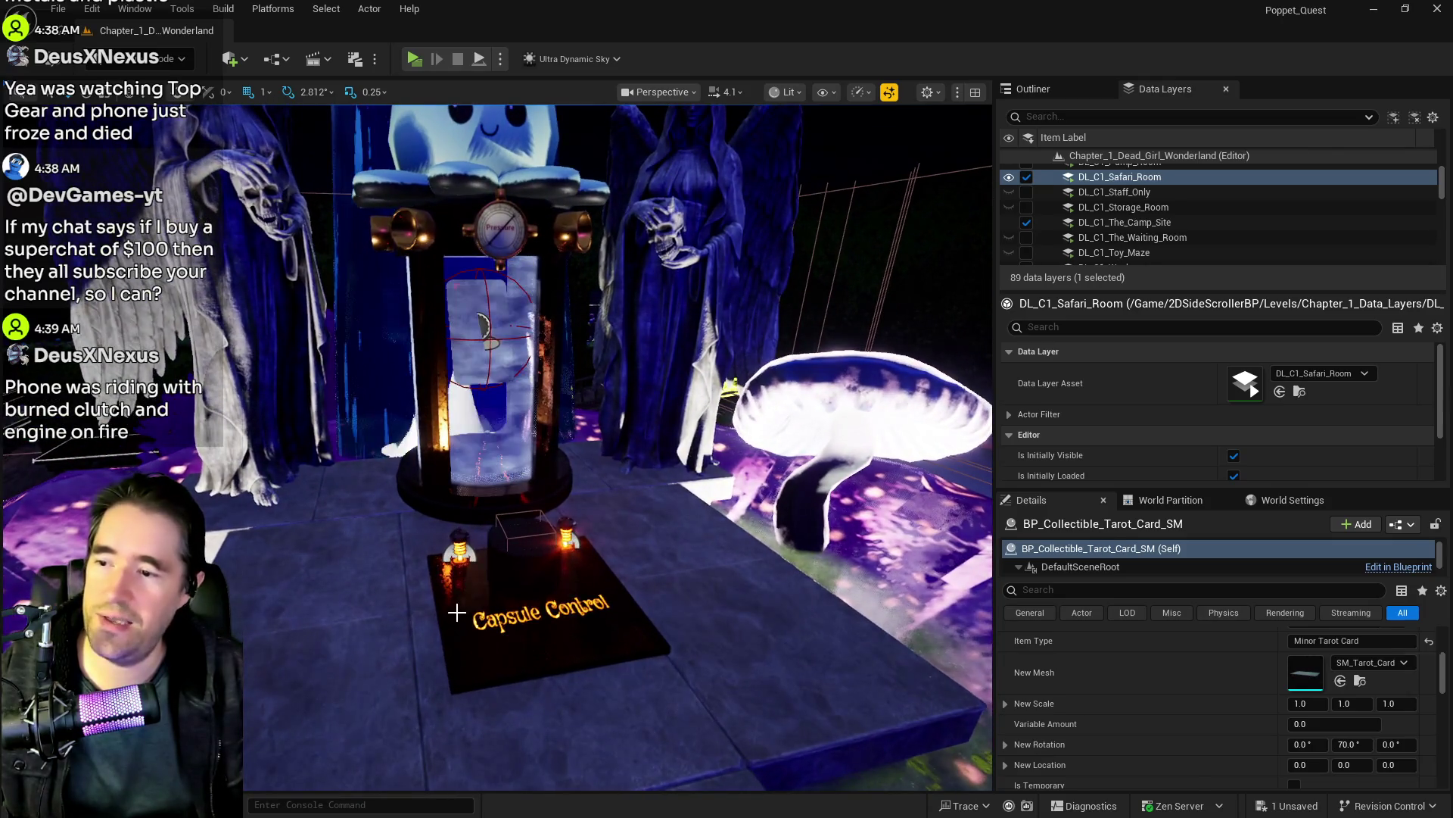
{"action": "left_click", "coordinate": [443, 613]}
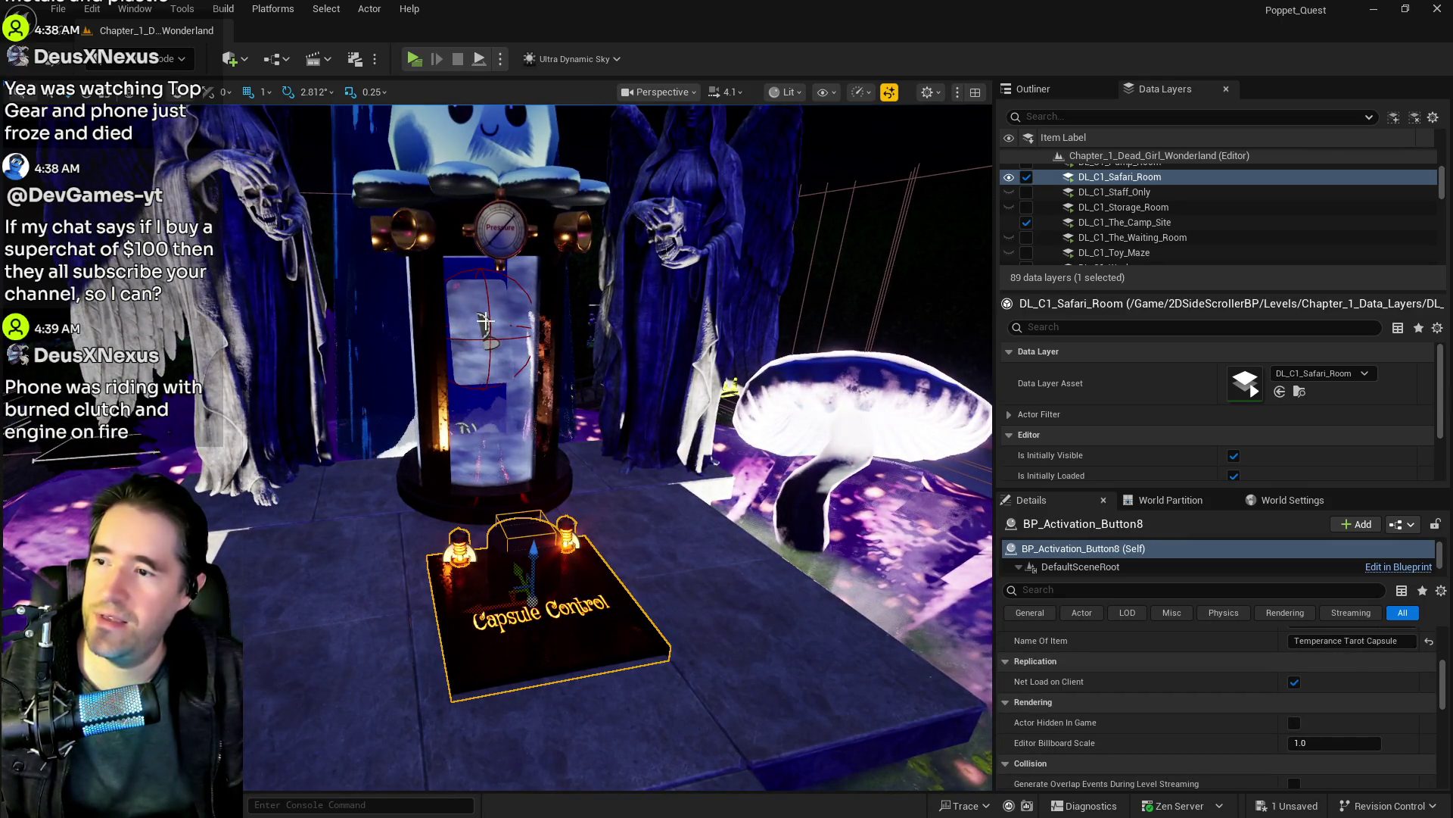
{"action": "left_click", "coordinate": [485, 184], "text": "ctrl"}
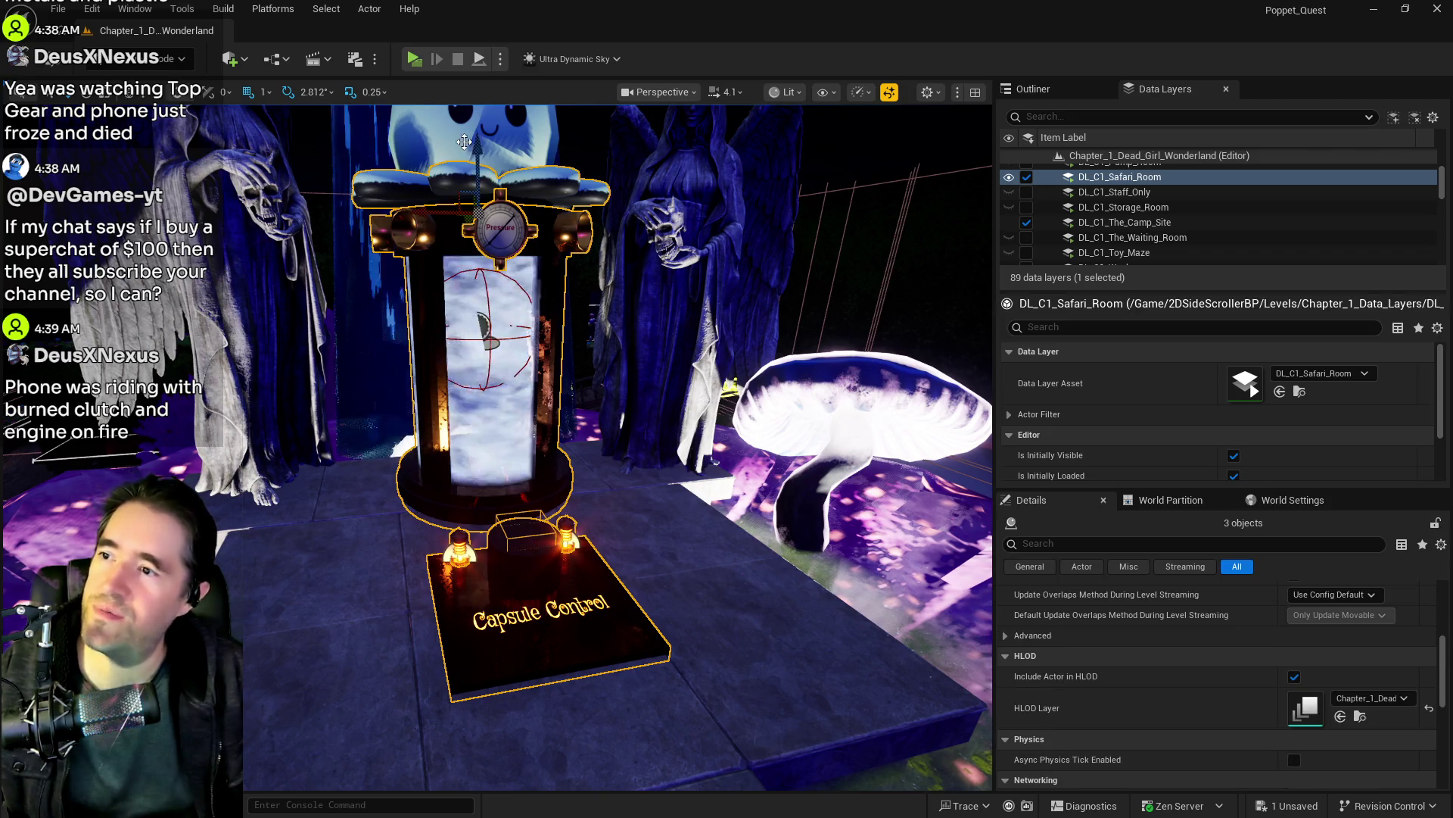
{"action": "scroll", "coordinate": [473, 244], "scroll_direction": "up", "scroll_amount": 3}
{"action": "scroll", "coordinate": [473, 244], "scroll_direction": "up", "scroll_amount": 5}
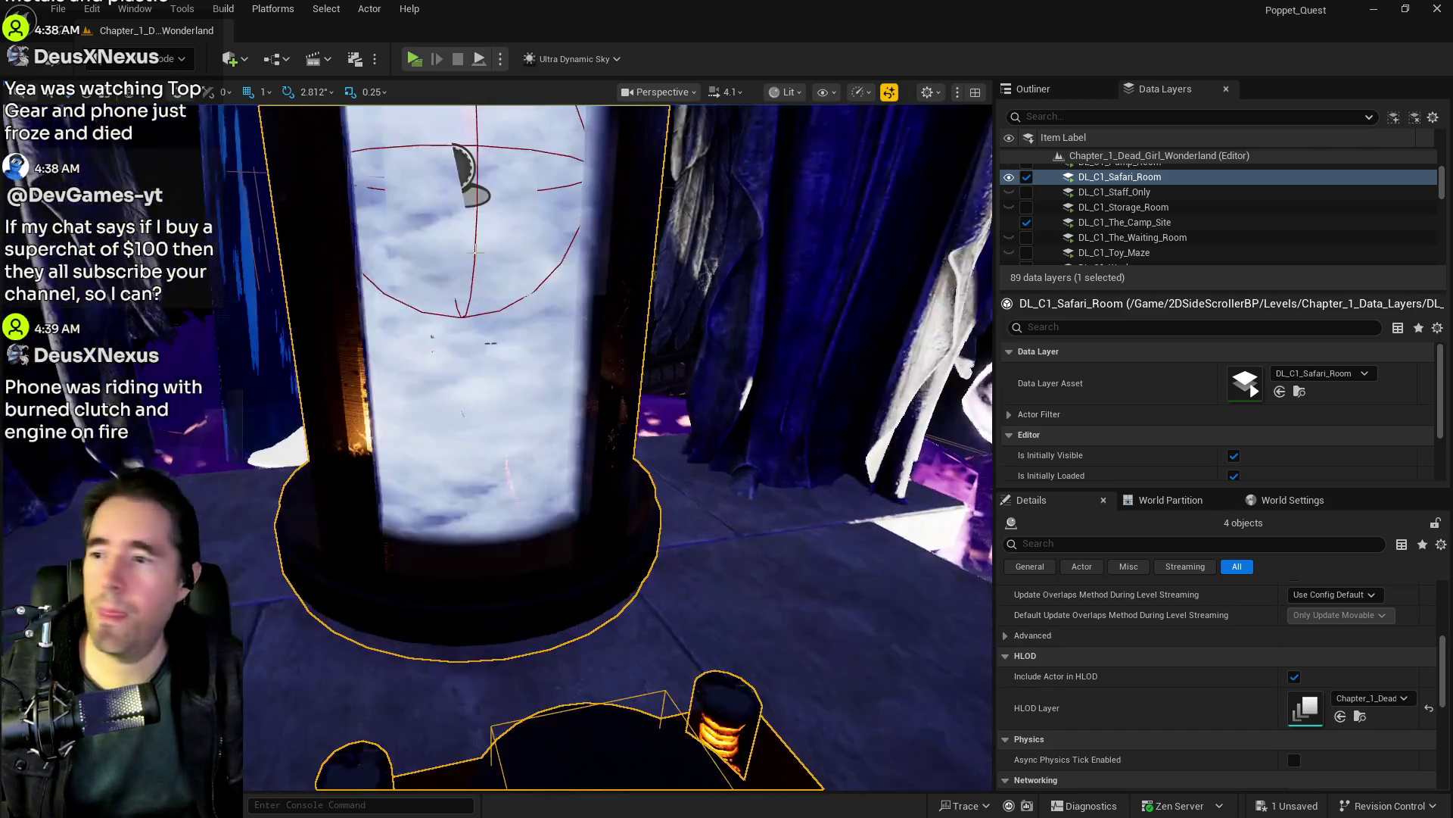
{"action": "scroll", "coordinate": [518, 242], "scroll_direction": "up", "scroll_amount": 5}
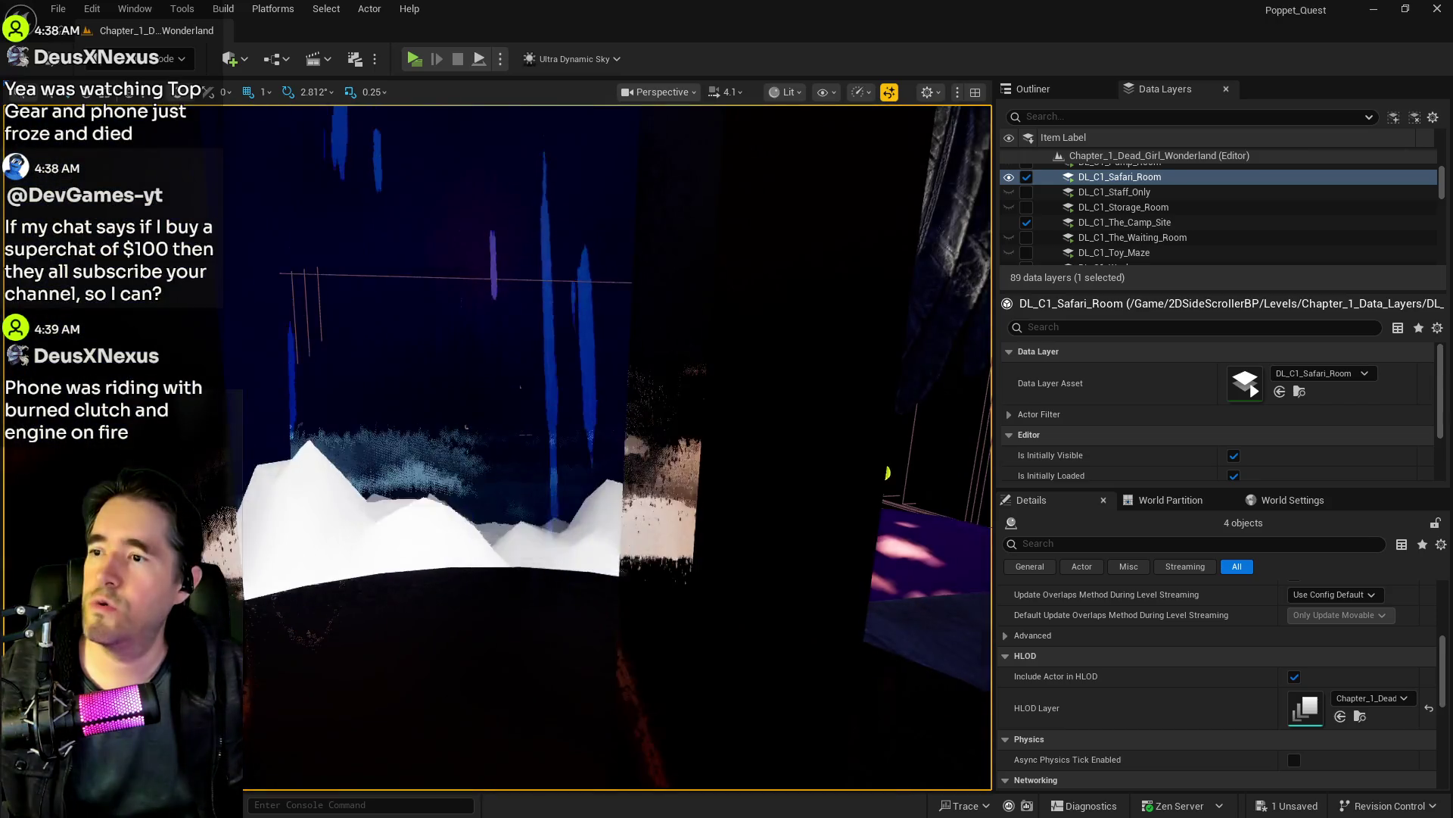
{"action": "left_click", "coordinate": [506, 322], "text": "ctrl"}
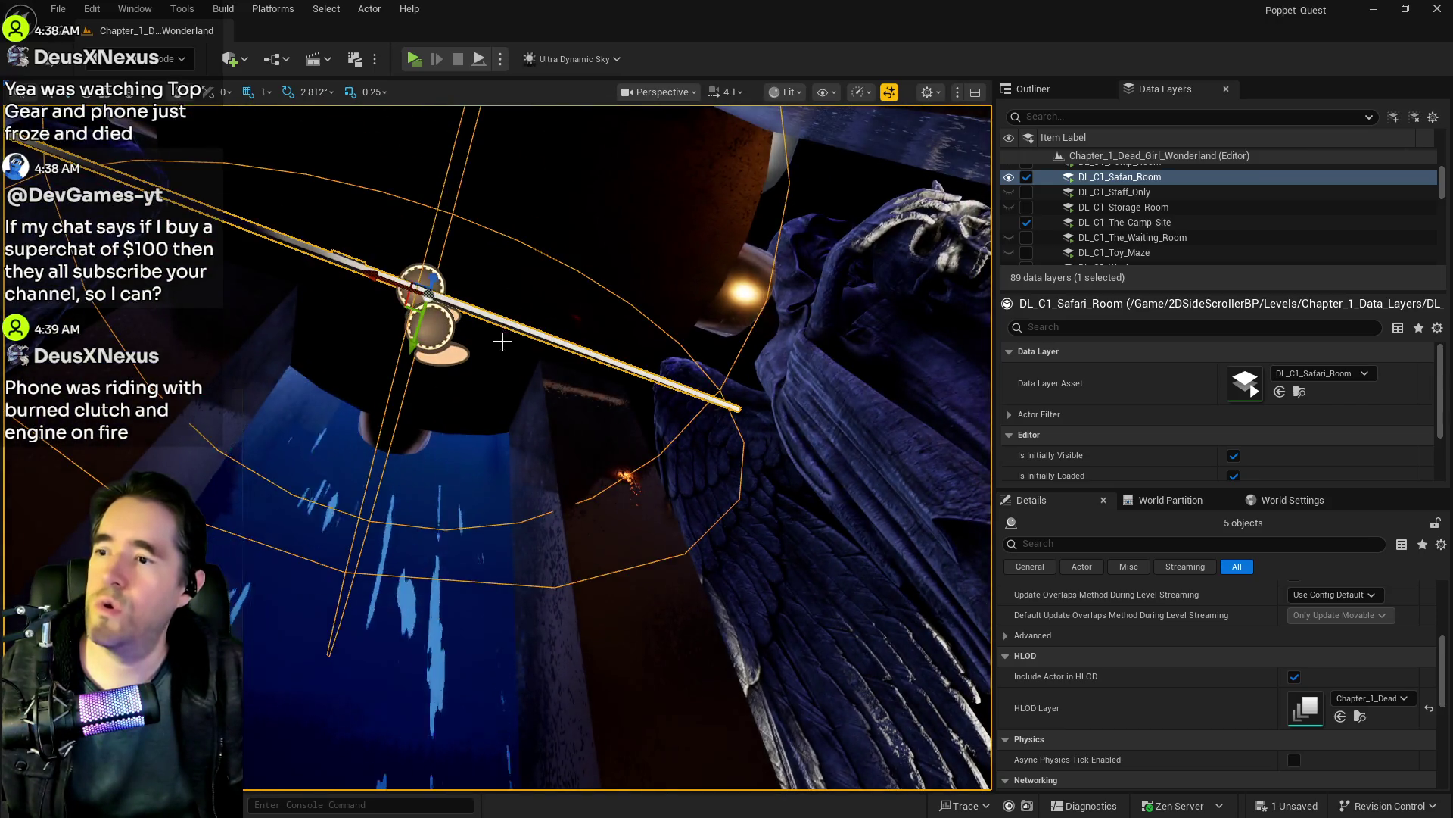
{"action": "key", "text": "f"}
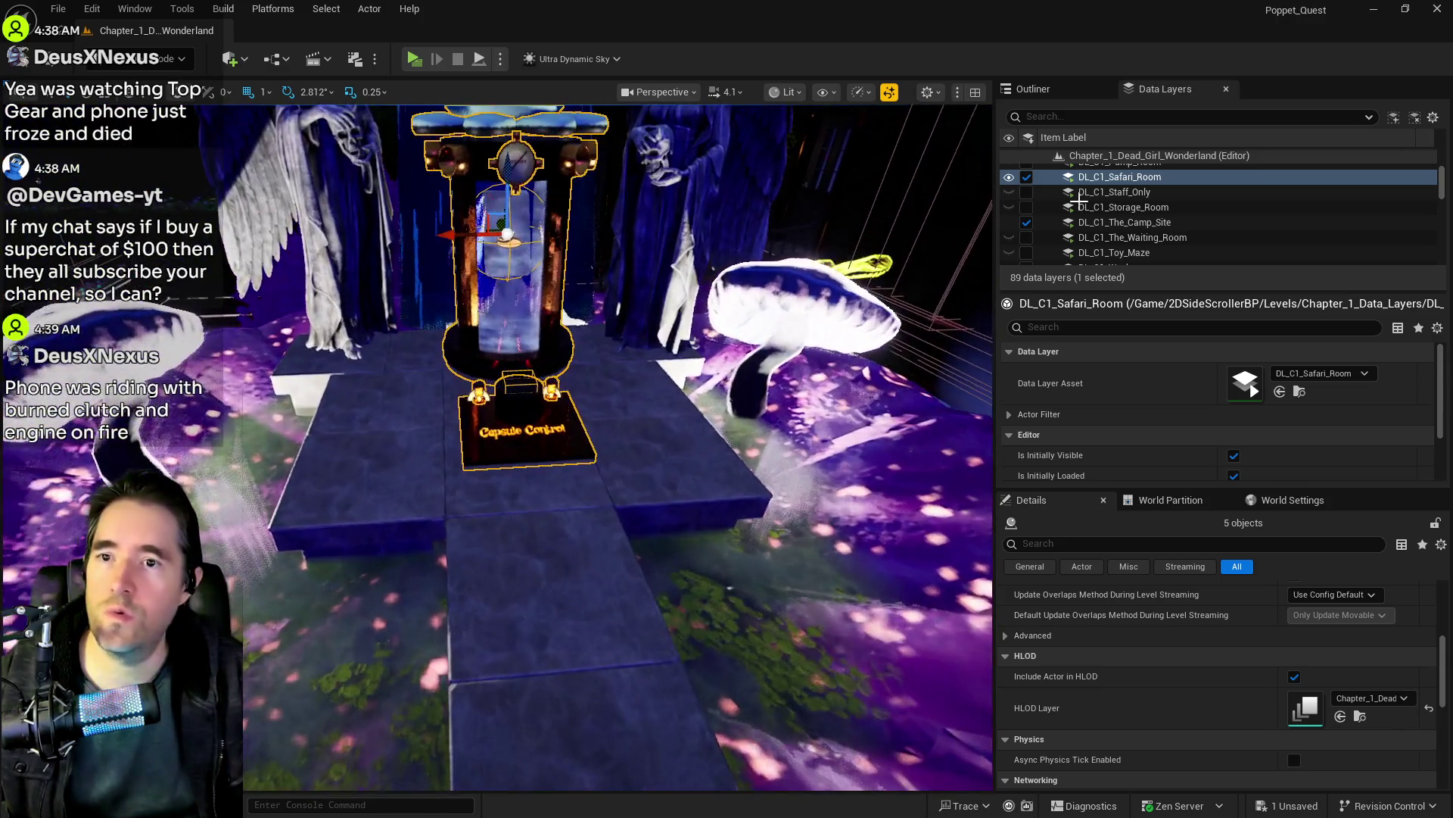
{"action": "scroll", "coordinate": [1137, 192], "scroll_direction": "down", "scroll_amount": 6}
{"action": "scroll", "coordinate": [1137, 192], "scroll_direction": "down", "scroll_amount": 3}
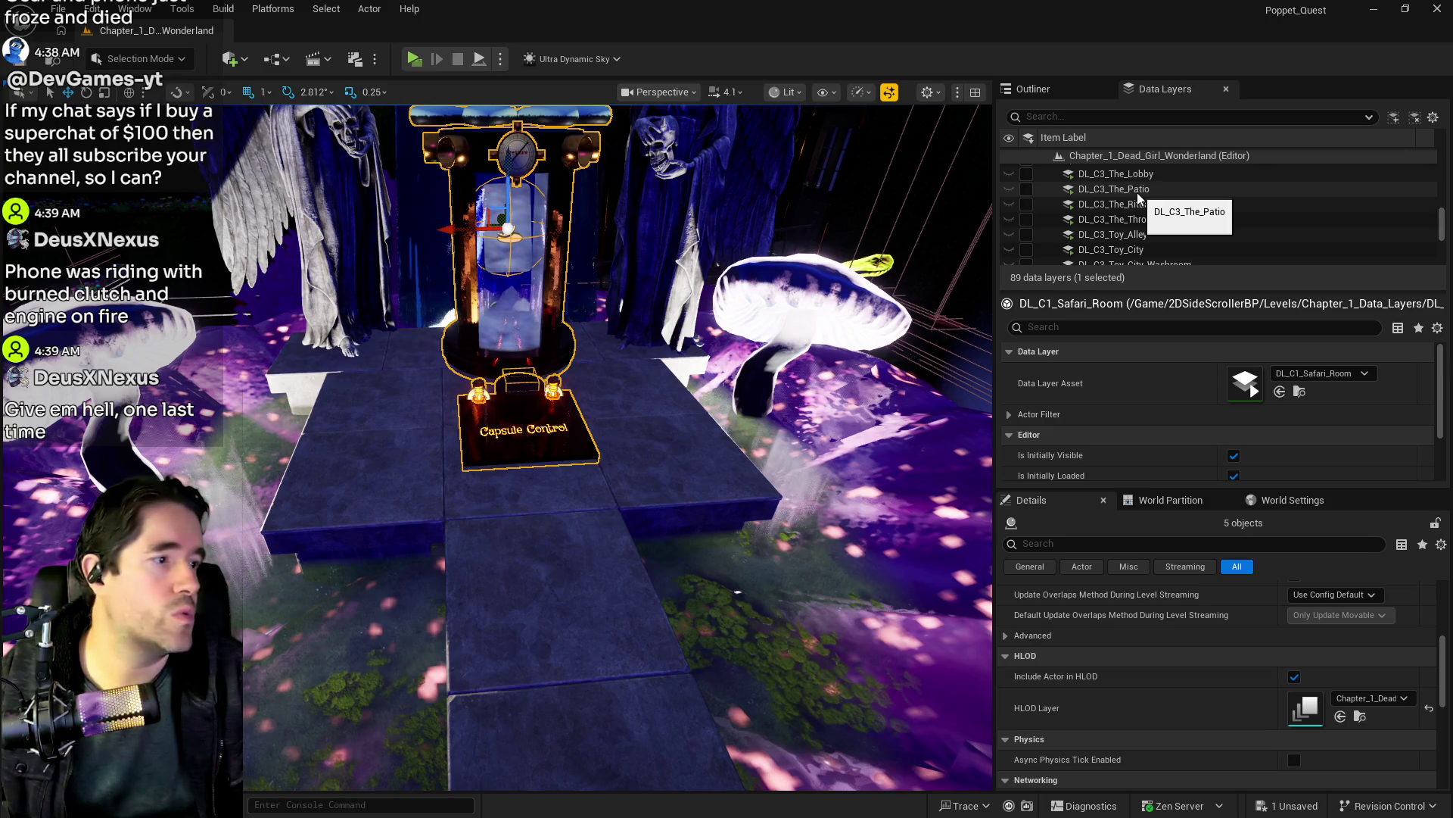
{"action": "scroll", "coordinate": [1152, 212], "scroll_direction": "down", "scroll_amount": 3}
{"action": "scroll", "coordinate": [1151, 218], "scroll_direction": "down", "scroll_amount": 7}
{"action": "scroll", "coordinate": [1155, 205], "scroll_direction": "up", "scroll_amount": 10}
{"action": "scroll", "coordinate": [1146, 212], "scroll_direction": "up", "scroll_amount": 8}
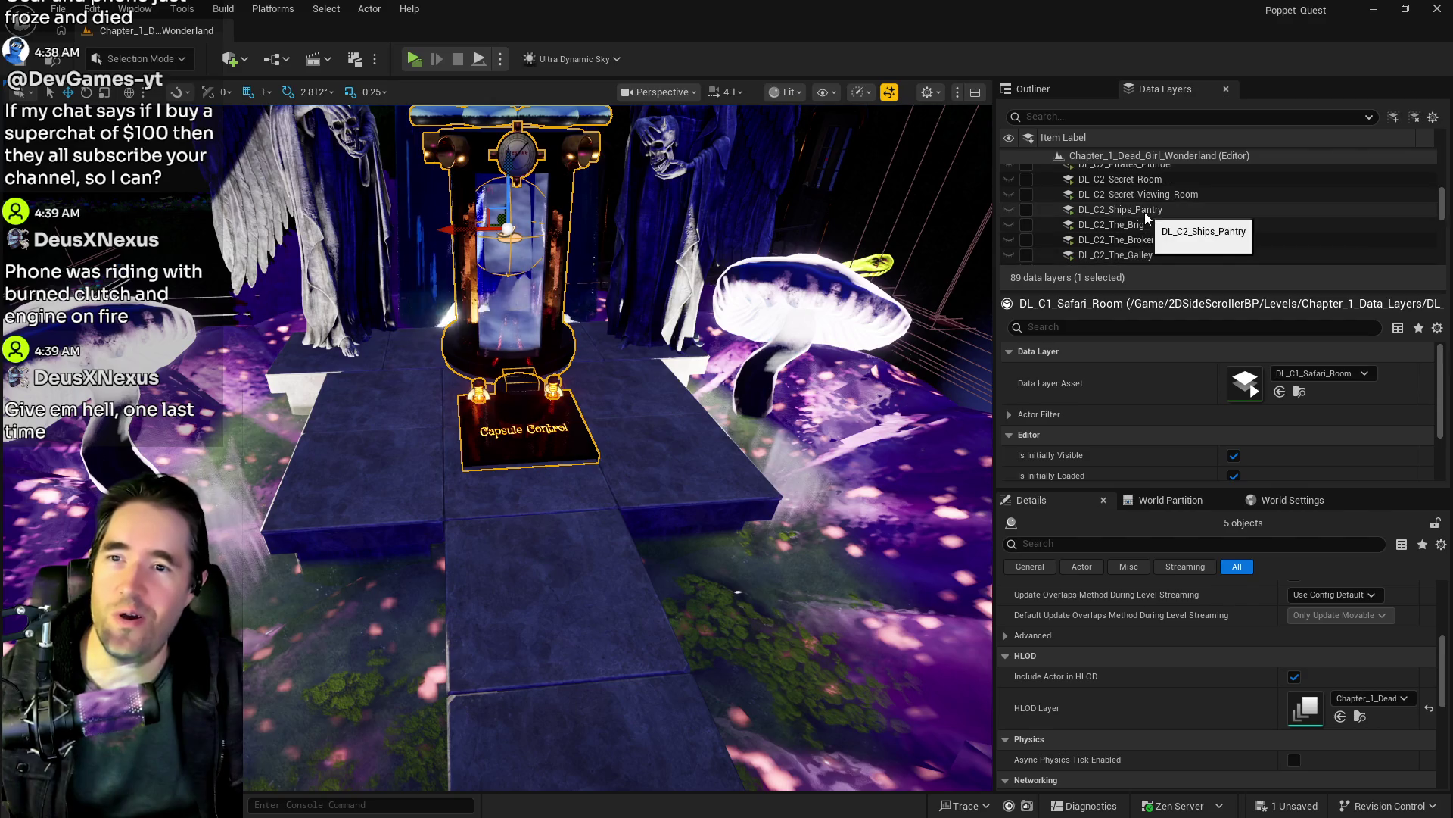
{"action": "scroll", "coordinate": [1144, 212], "scroll_direction": "up", "scroll_amount": 5}
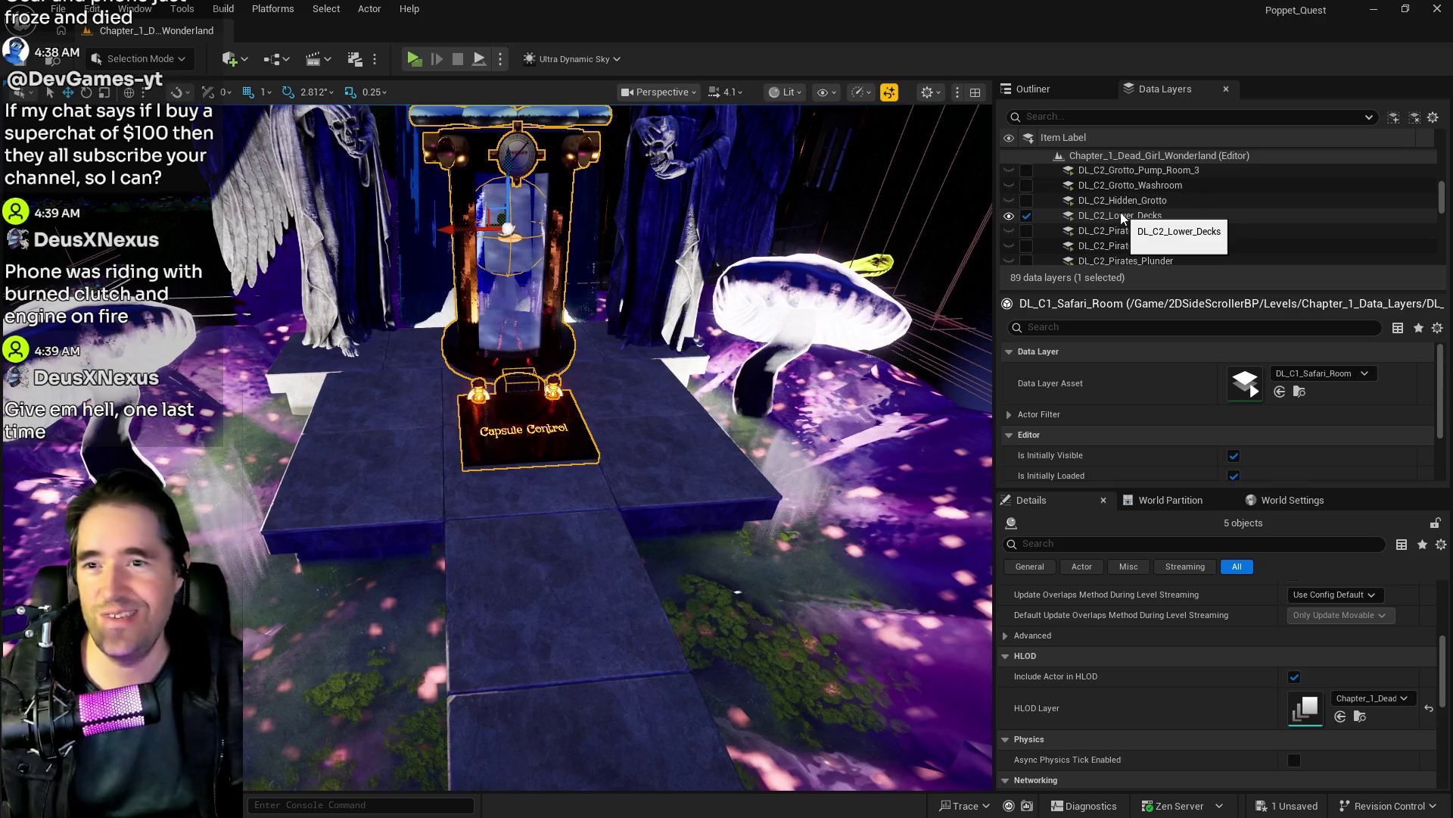
{"action": "scroll", "coordinate": [1135, 209], "scroll_direction": "up", "scroll_amount": 3}
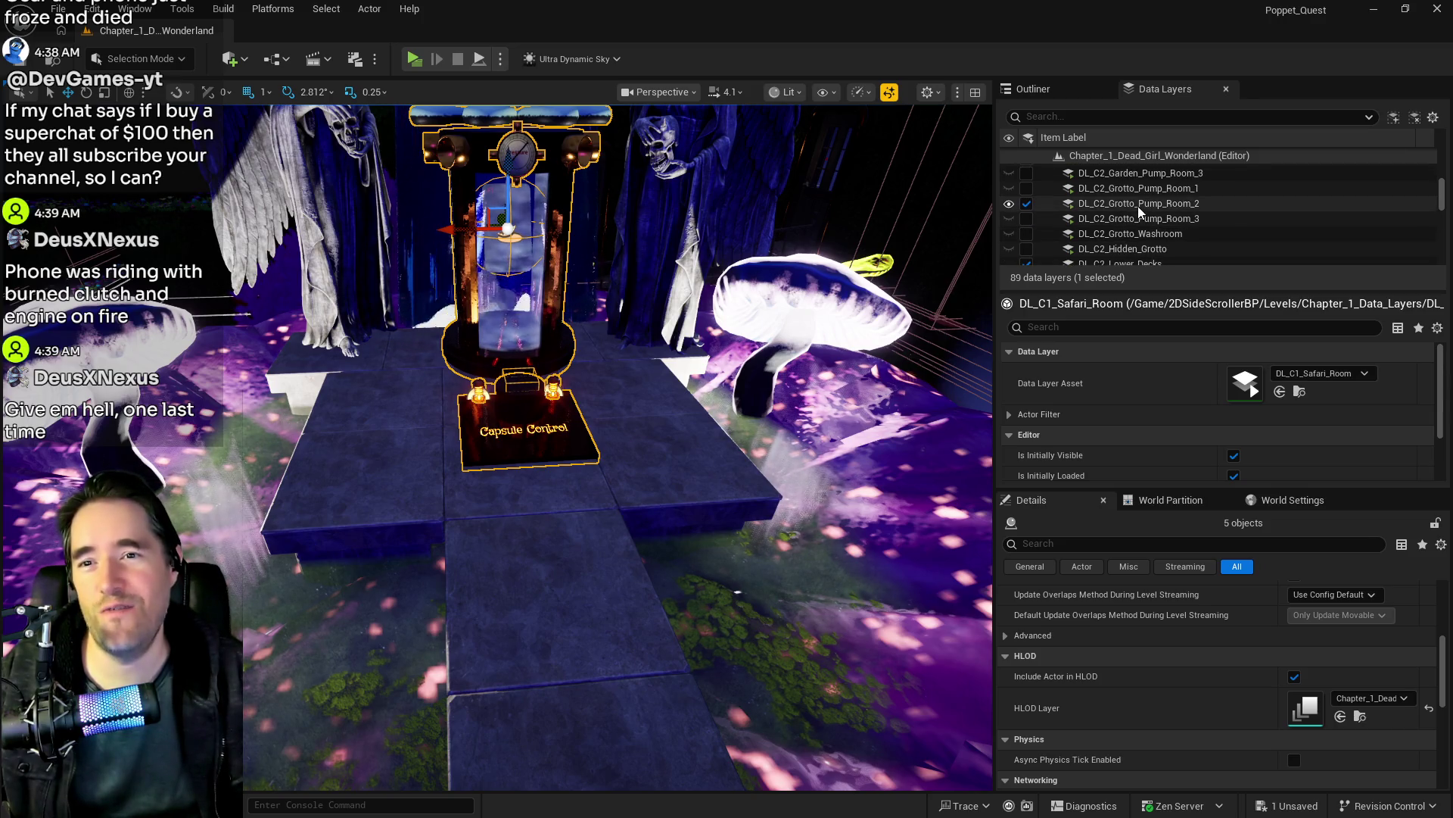
{"action": "scroll", "coordinate": [1129, 203], "scroll_direction": "down", "scroll_amount": 3}
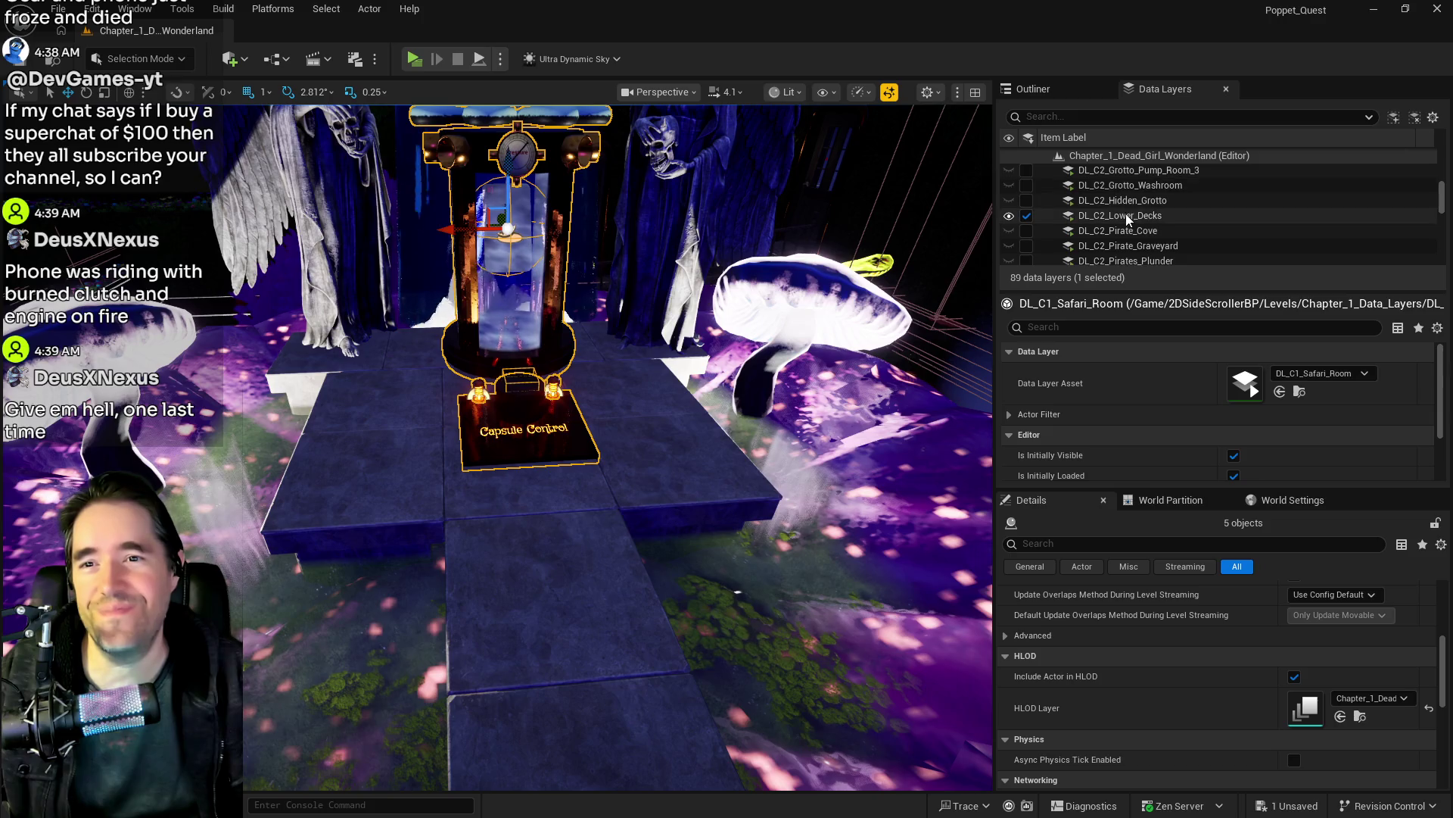
{"action": "scroll", "coordinate": [1132, 213], "scroll_direction": "down", "scroll_amount": 5}
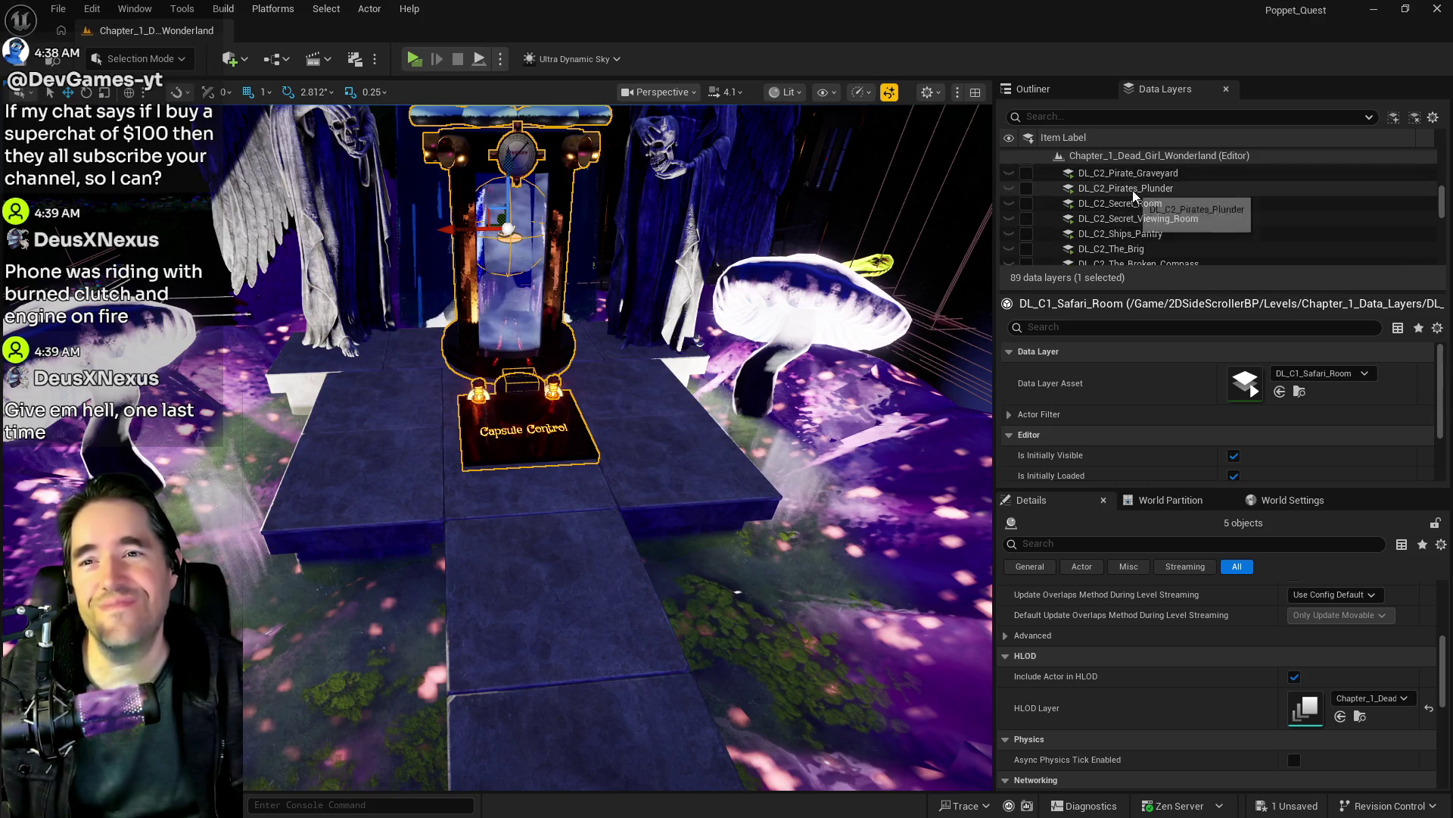
{"action": "scroll", "coordinate": [1133, 208], "scroll_direction": "up", "scroll_amount": 15}
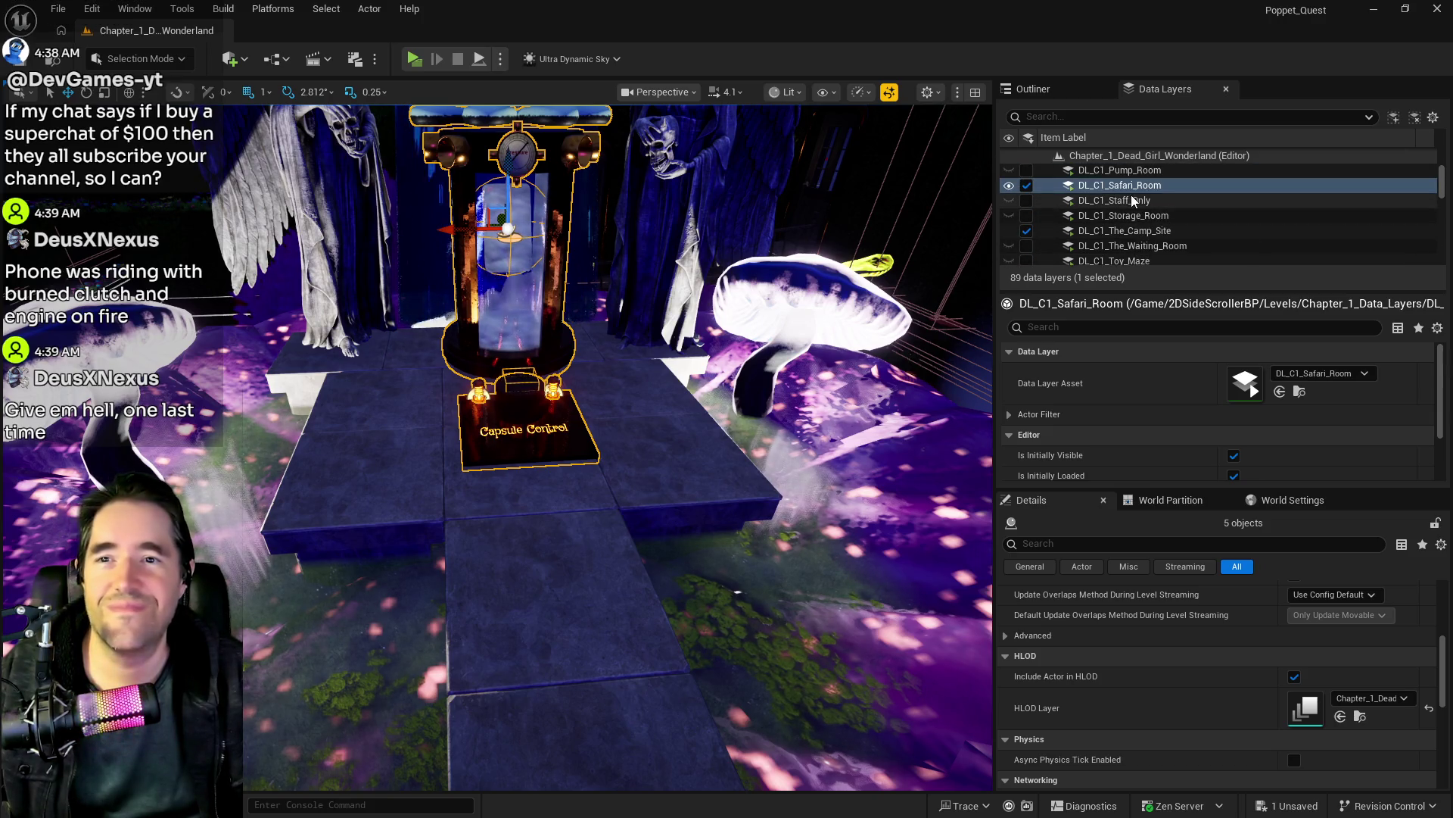
{"action": "right_click", "coordinate": [1125, 188]}
Step: Add the capsule actors to DL_C1_Safari_Room and frame them in the viewport
{"action": "left_click", "coordinate": [1260, 416]}
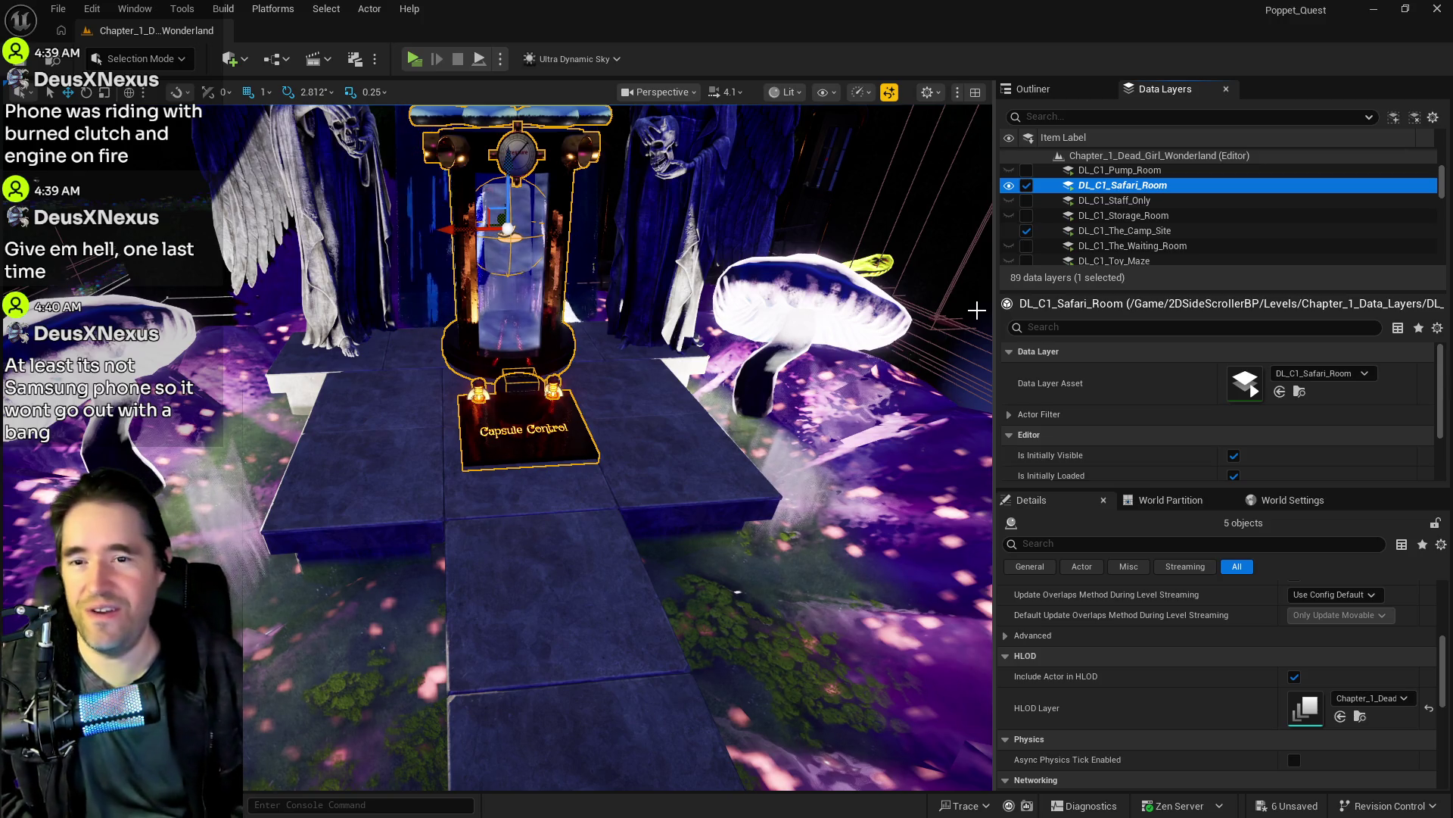
{"action": "key", "text": "f"}
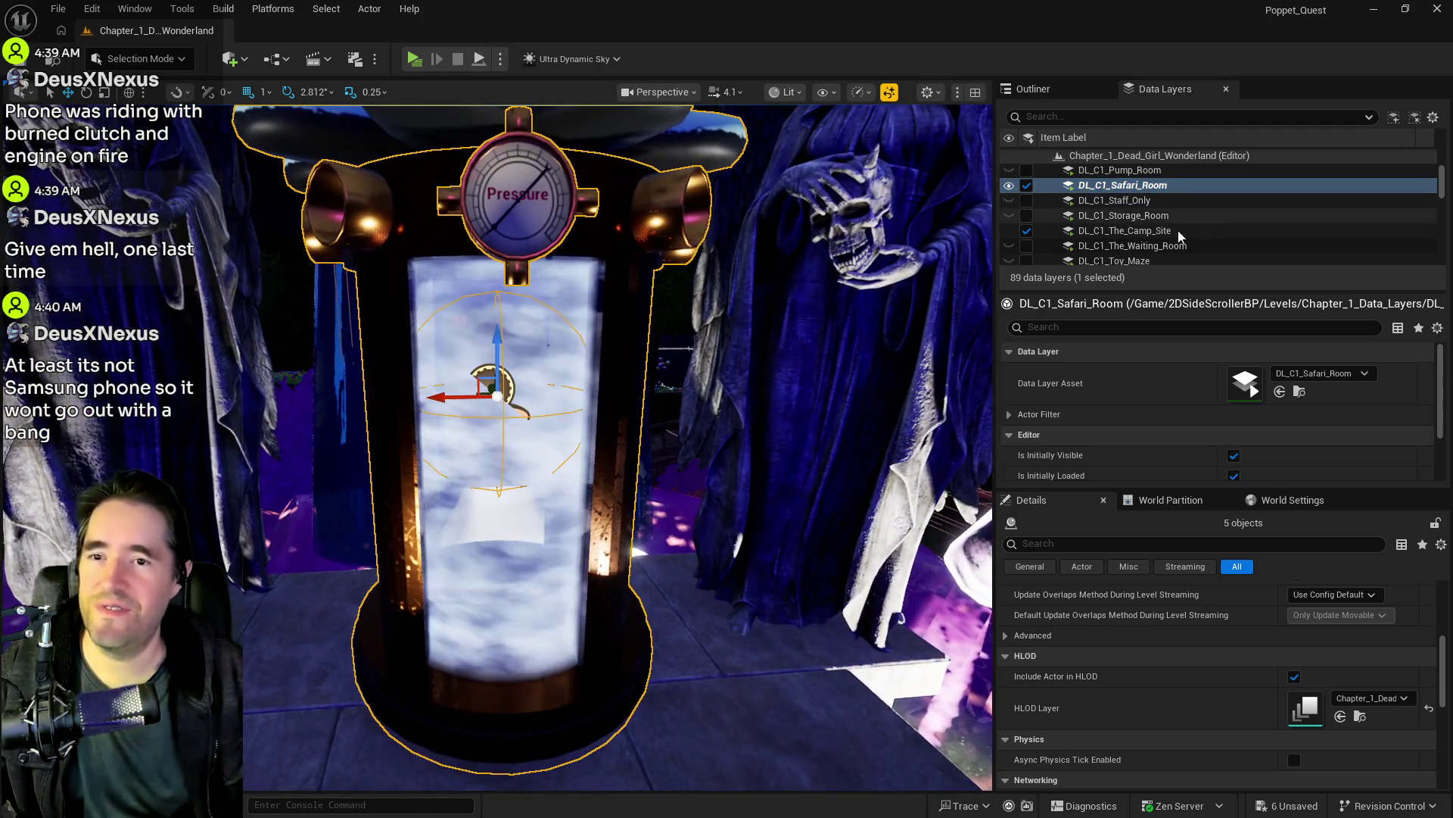
{"action": "scroll", "coordinate": [1175, 232], "scroll_direction": "down", "scroll_amount": 5}
{"action": "scroll", "coordinate": [1175, 232], "scroll_direction": "down", "scroll_amount": 10}
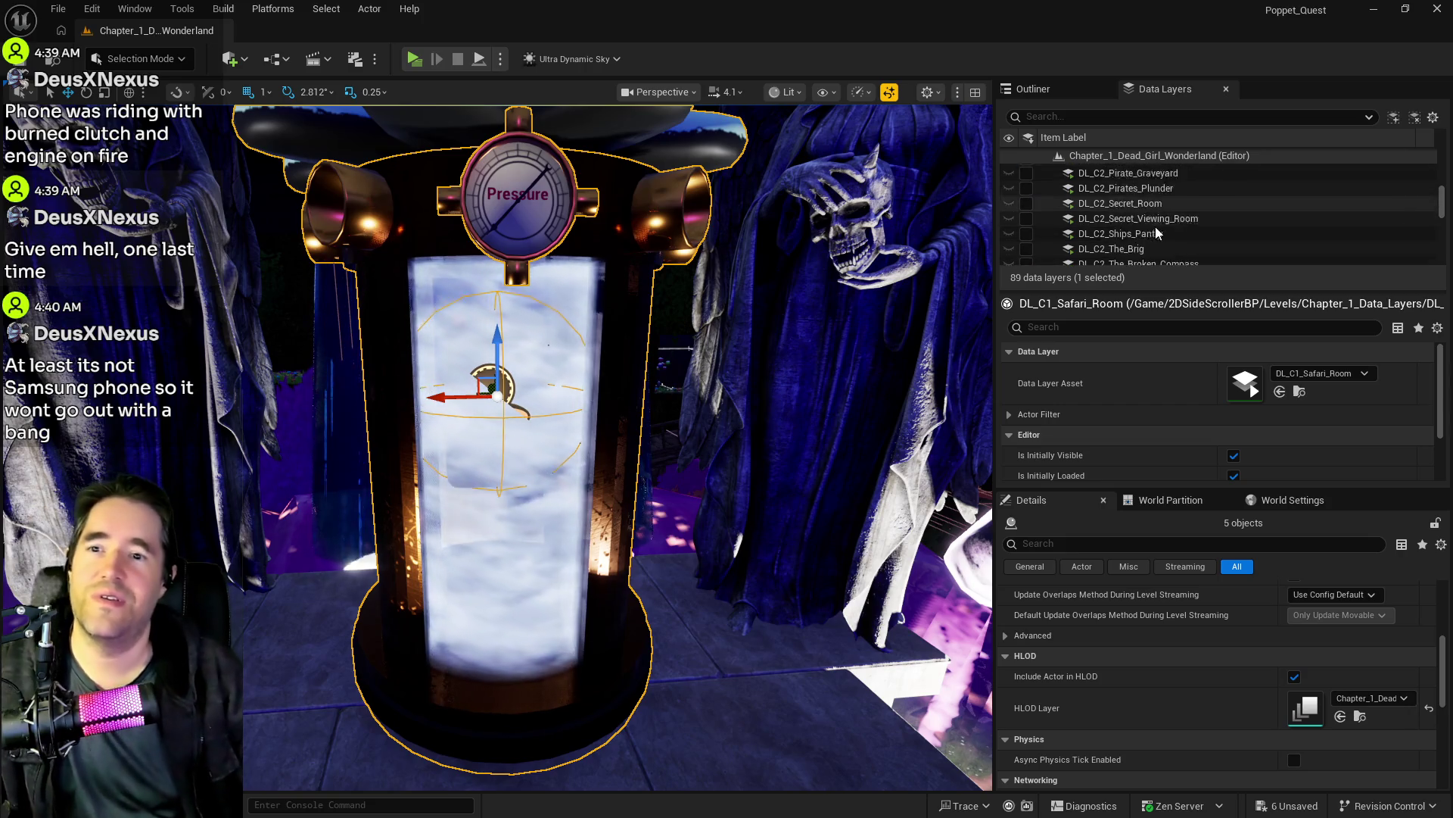
{"action": "scroll", "coordinate": [1143, 242], "scroll_direction": "up", "scroll_amount": 15}
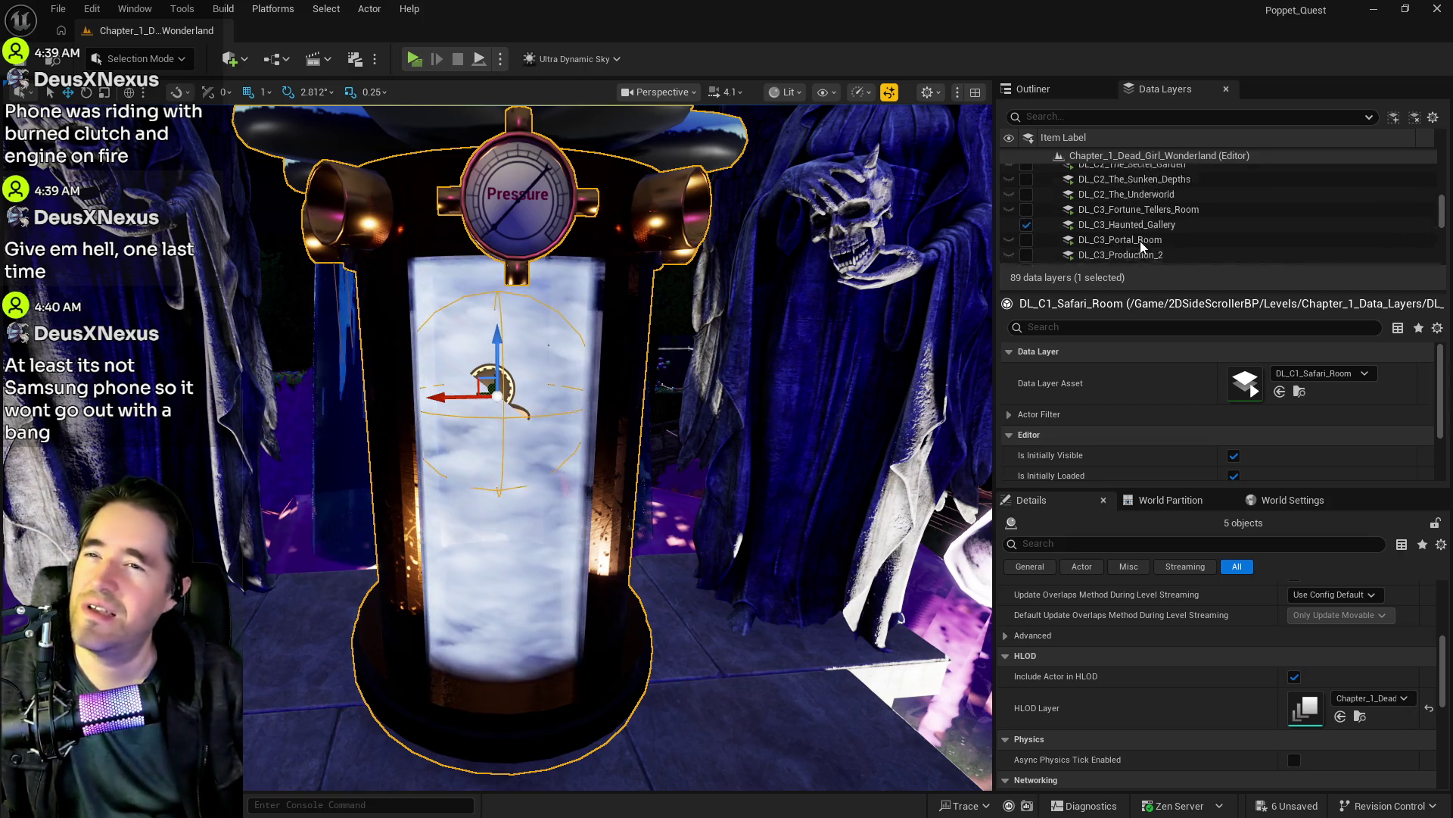
{"action": "scroll", "coordinate": [1143, 241], "scroll_direction": "up", "scroll_amount": 3}
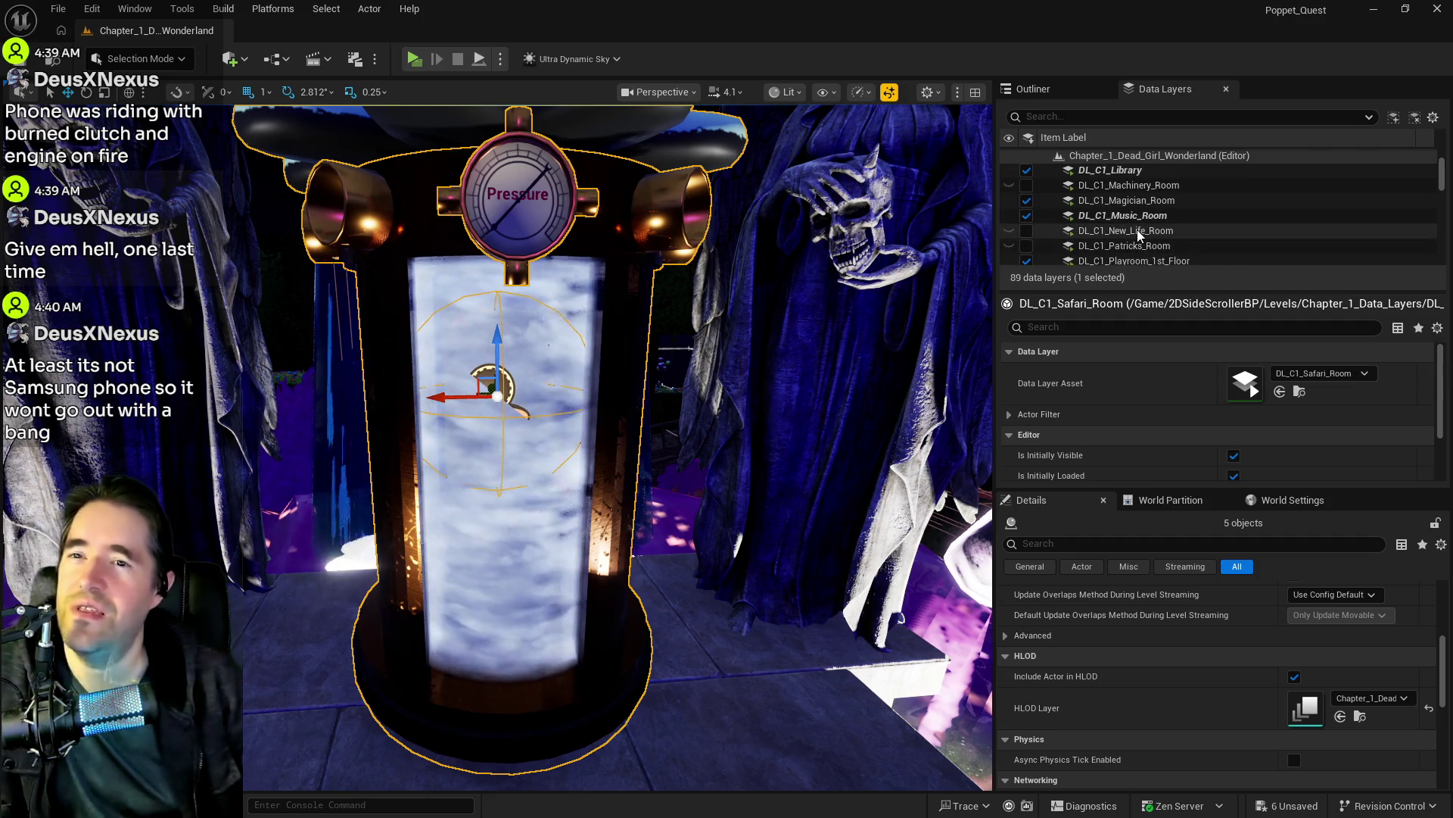
Step: Remove the capsule actors from the DL_C1_Music_Room and DL_C1_Library layers
{"action": "right_click", "coordinate": [1129, 216]}
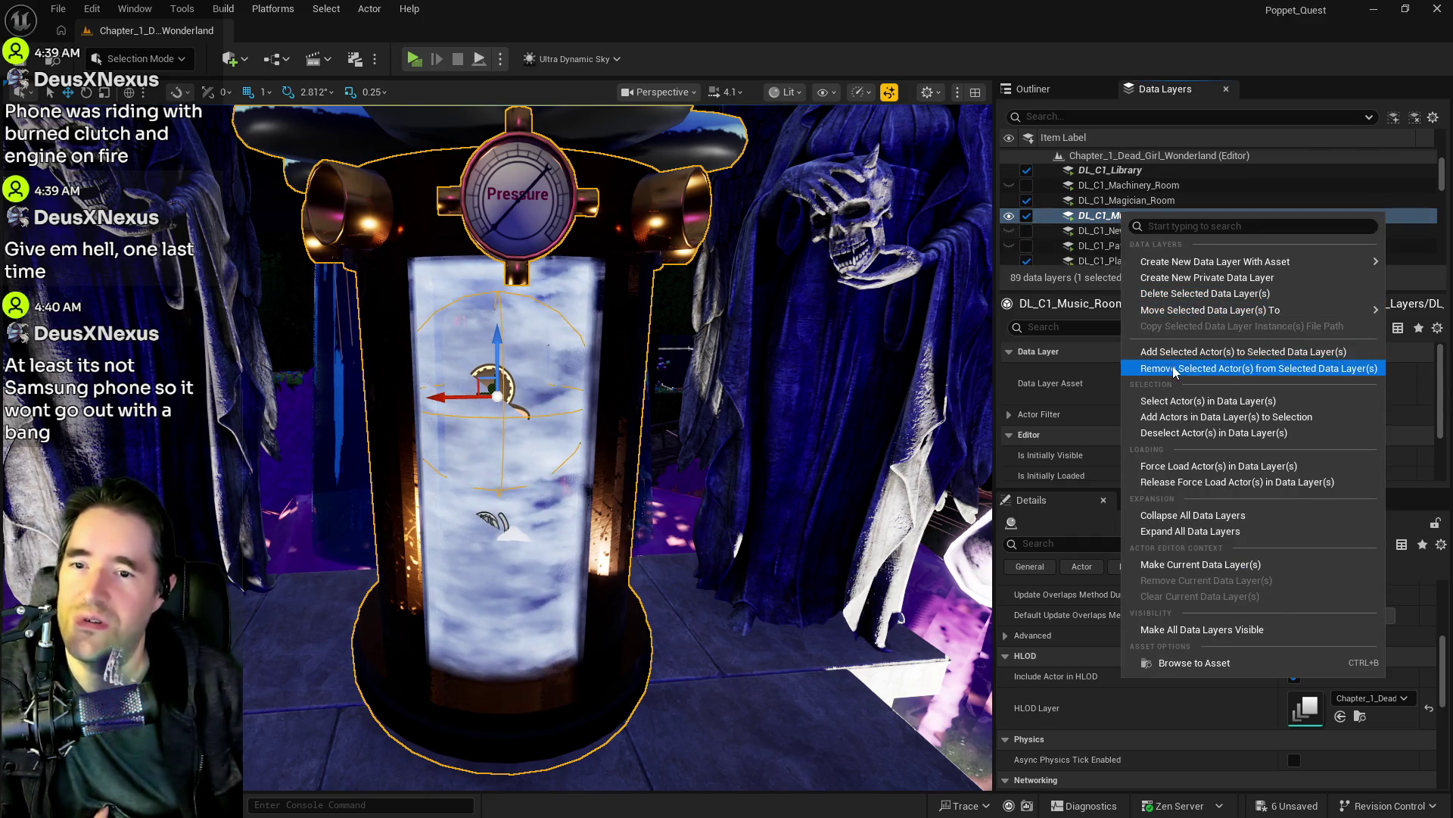
{"action": "left_click", "coordinate": [1212, 367]}
{"action": "scroll", "coordinate": [1115, 198], "scroll_direction": "up", "scroll_amount": 1}
{"action": "right_click", "coordinate": [1114, 195]}
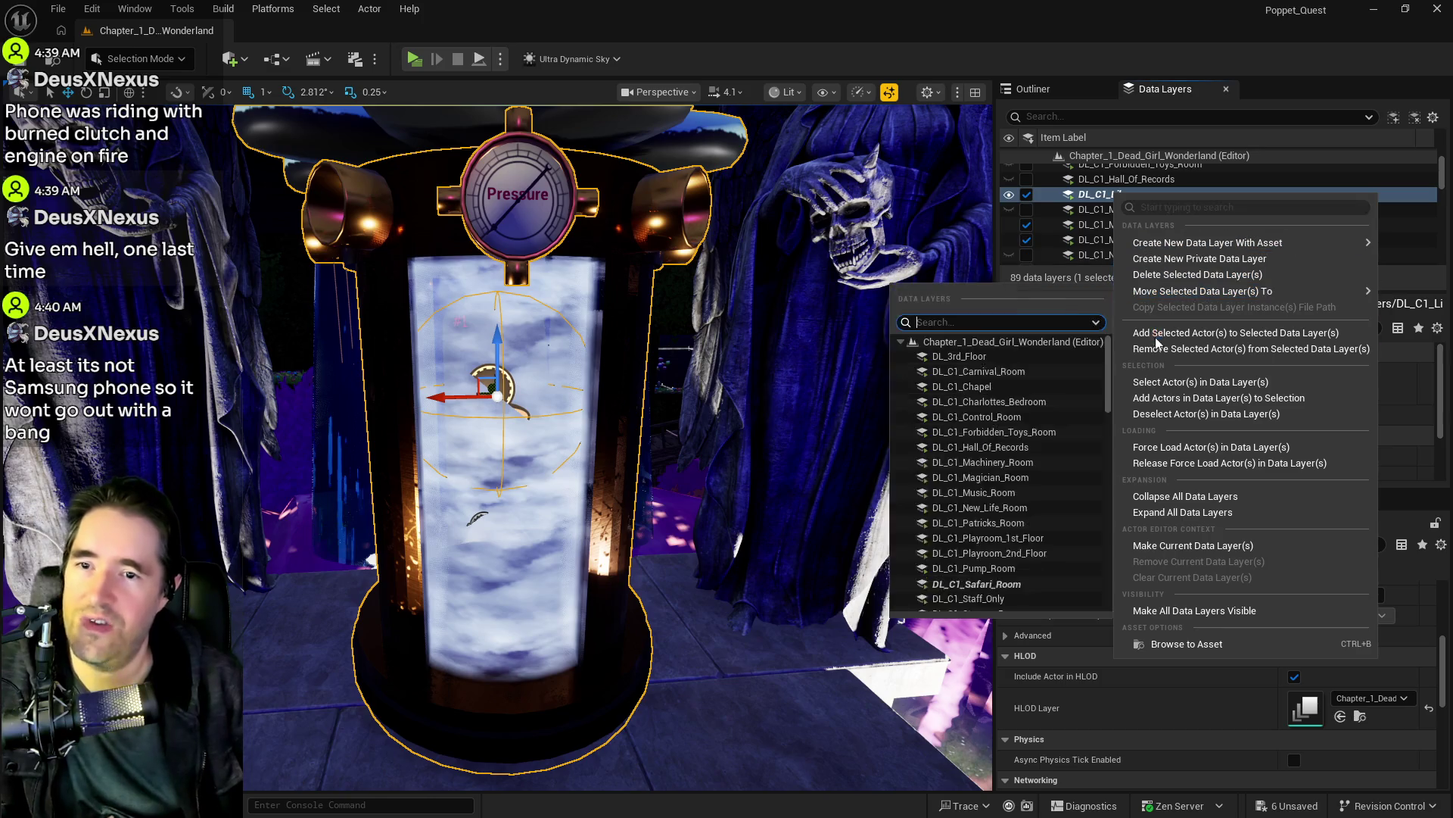
{"action": "left_click", "coordinate": [1173, 325]}
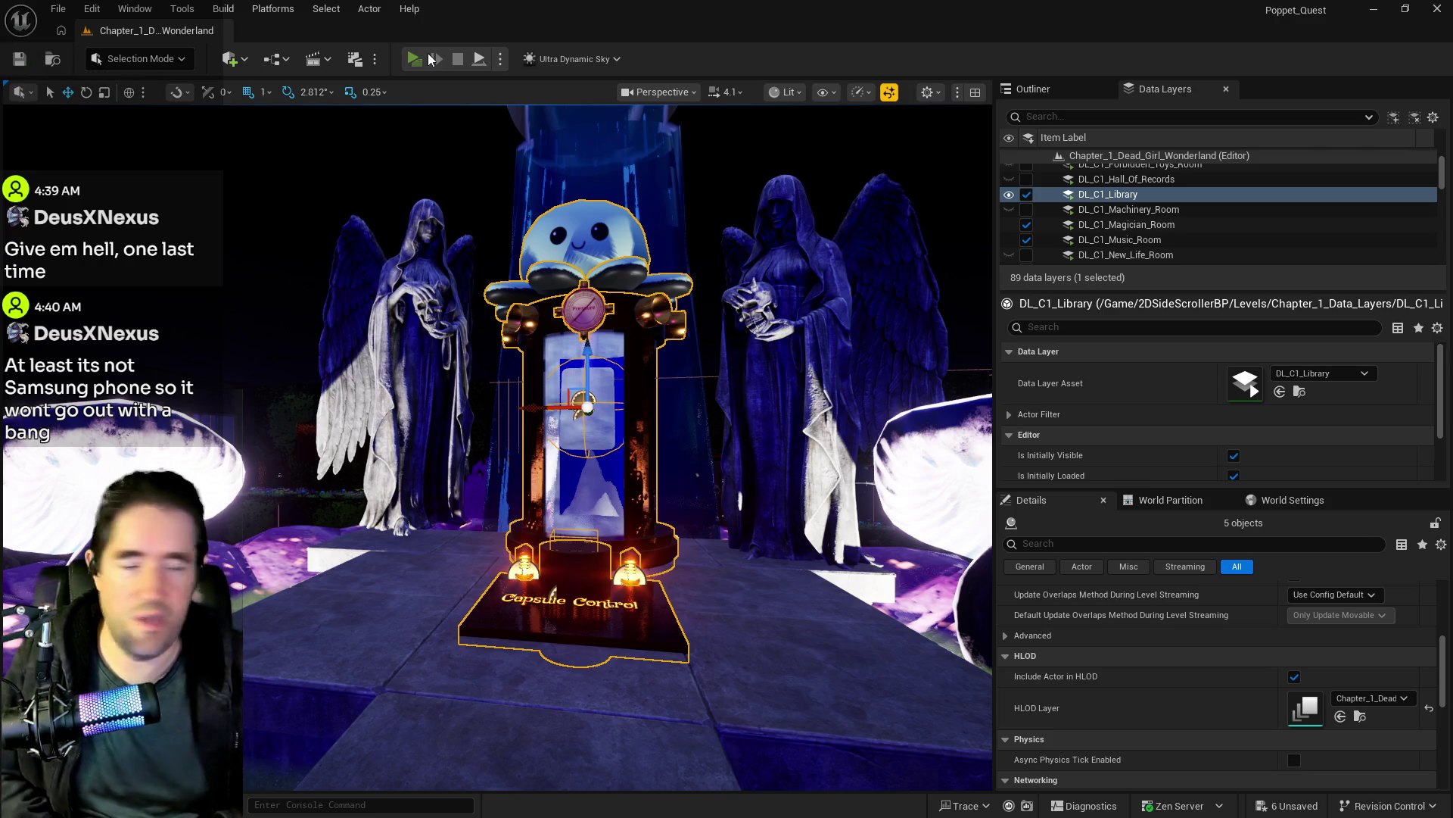
{"action": "left_click", "coordinate": [430, 59]}
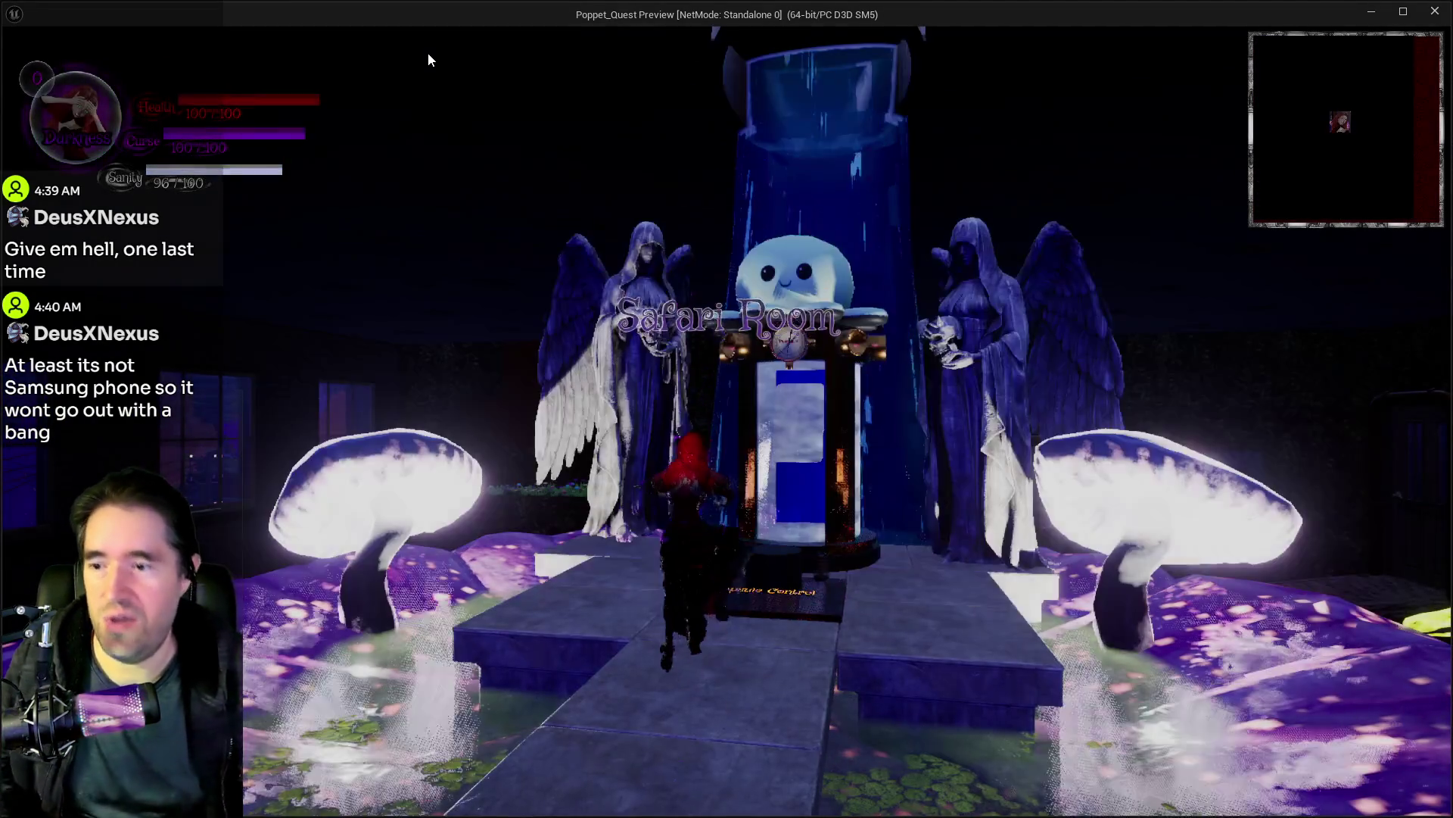
Step: Walk the character into the Safari Room capsule, then leave the game preview
{"action": "key", "text": "w"}
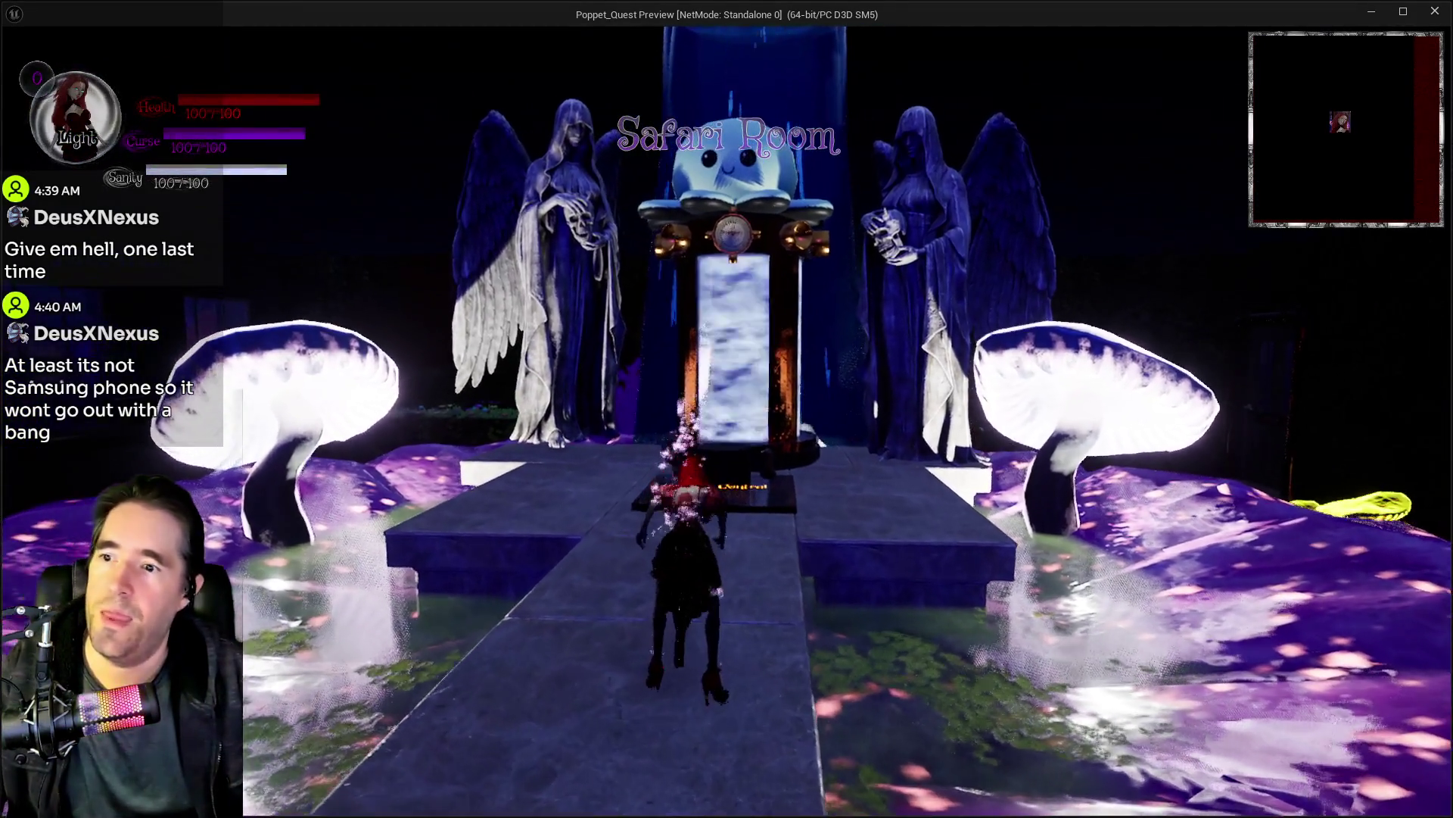
{"action": "key", "text": "w"}
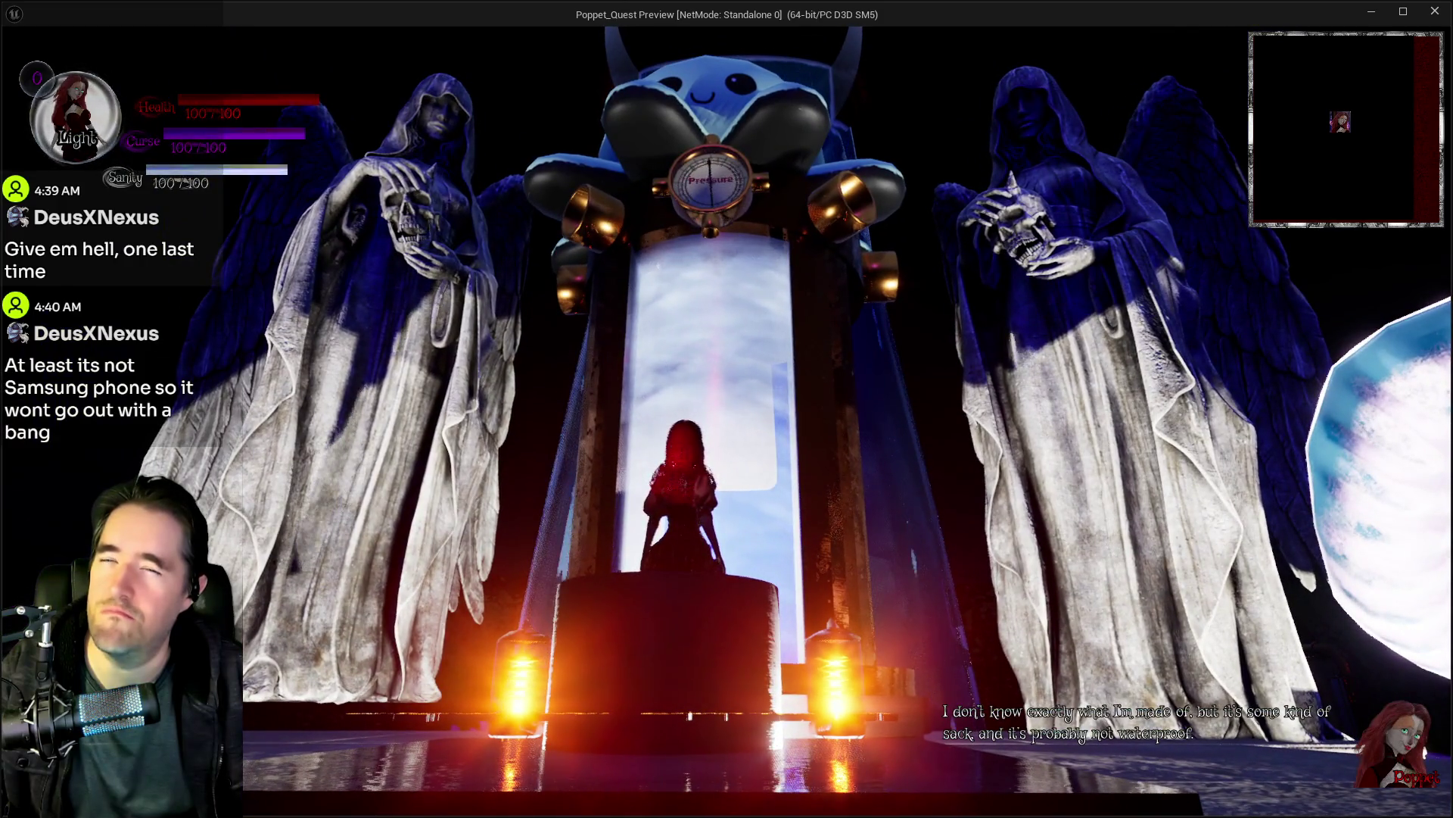
{"action": "key", "text": "alt+Tab"}
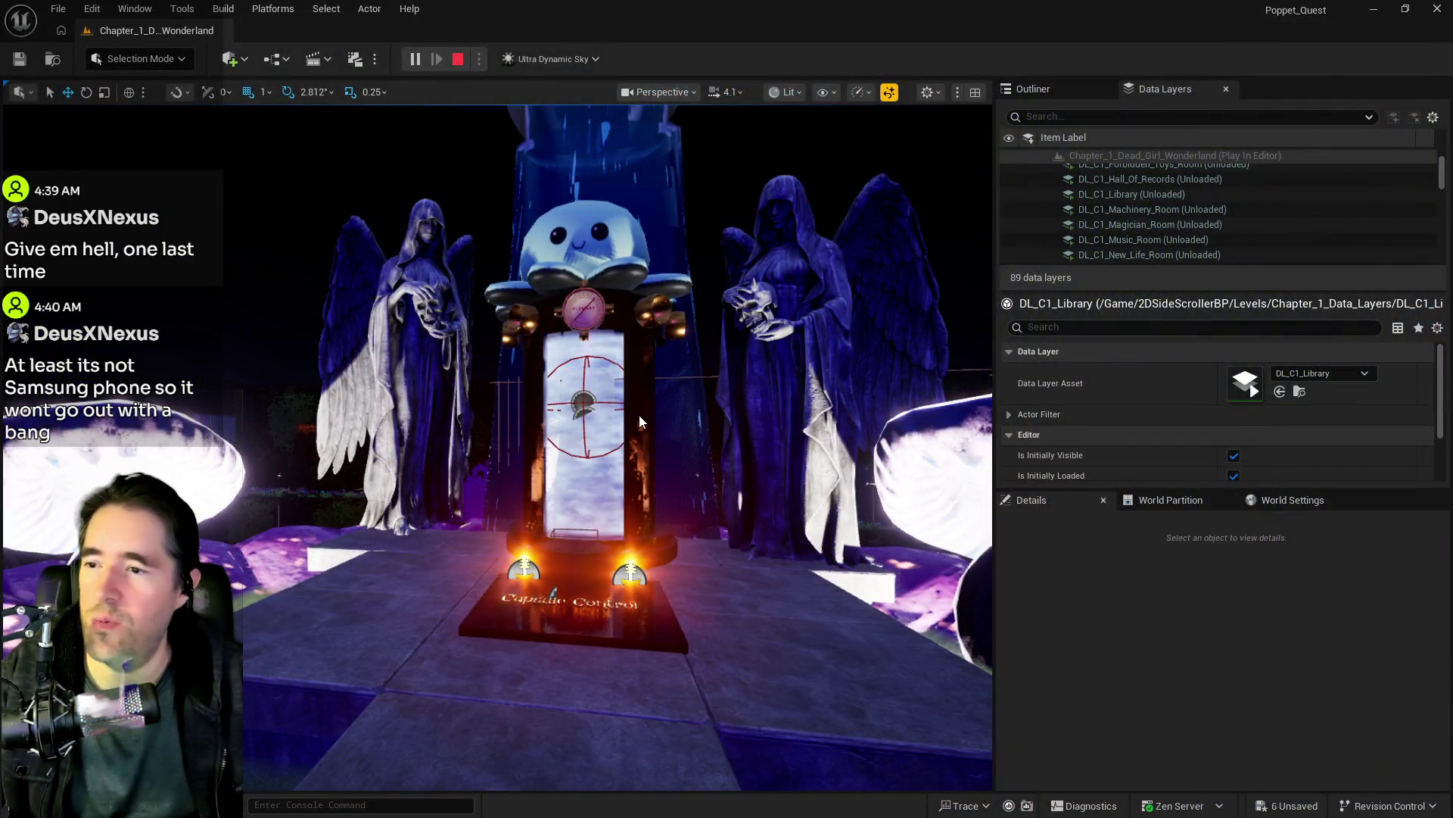
Step: Stop the play session, set the capsule's Room Located In to 'Safari Room', and save
{"action": "key", "text": "Escape"}
{"action": "scroll", "coordinate": [1228, 743], "scroll_direction": "down", "scroll_amount": 10}
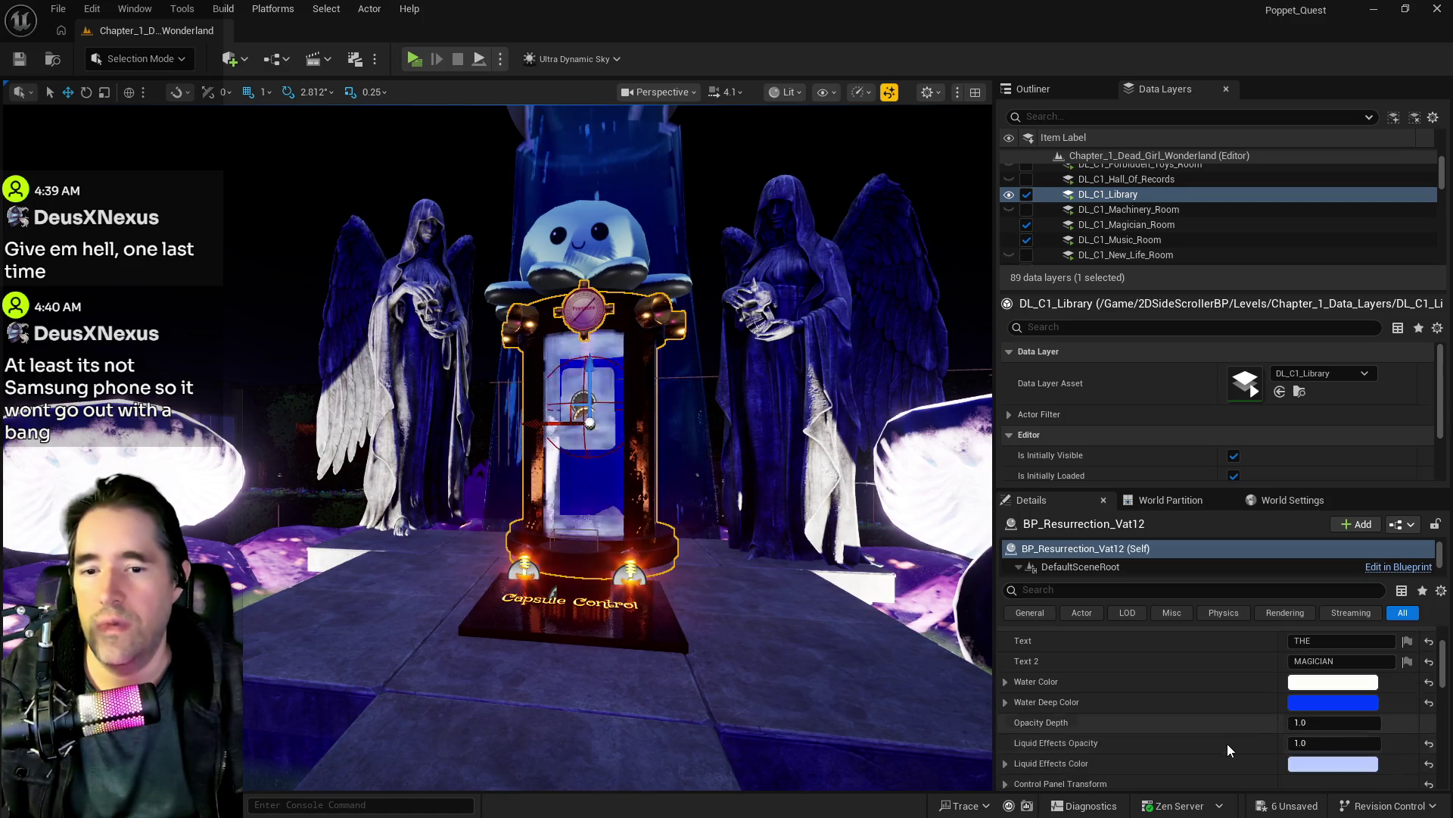
{"action": "left_click", "coordinate": [1363, 717]}
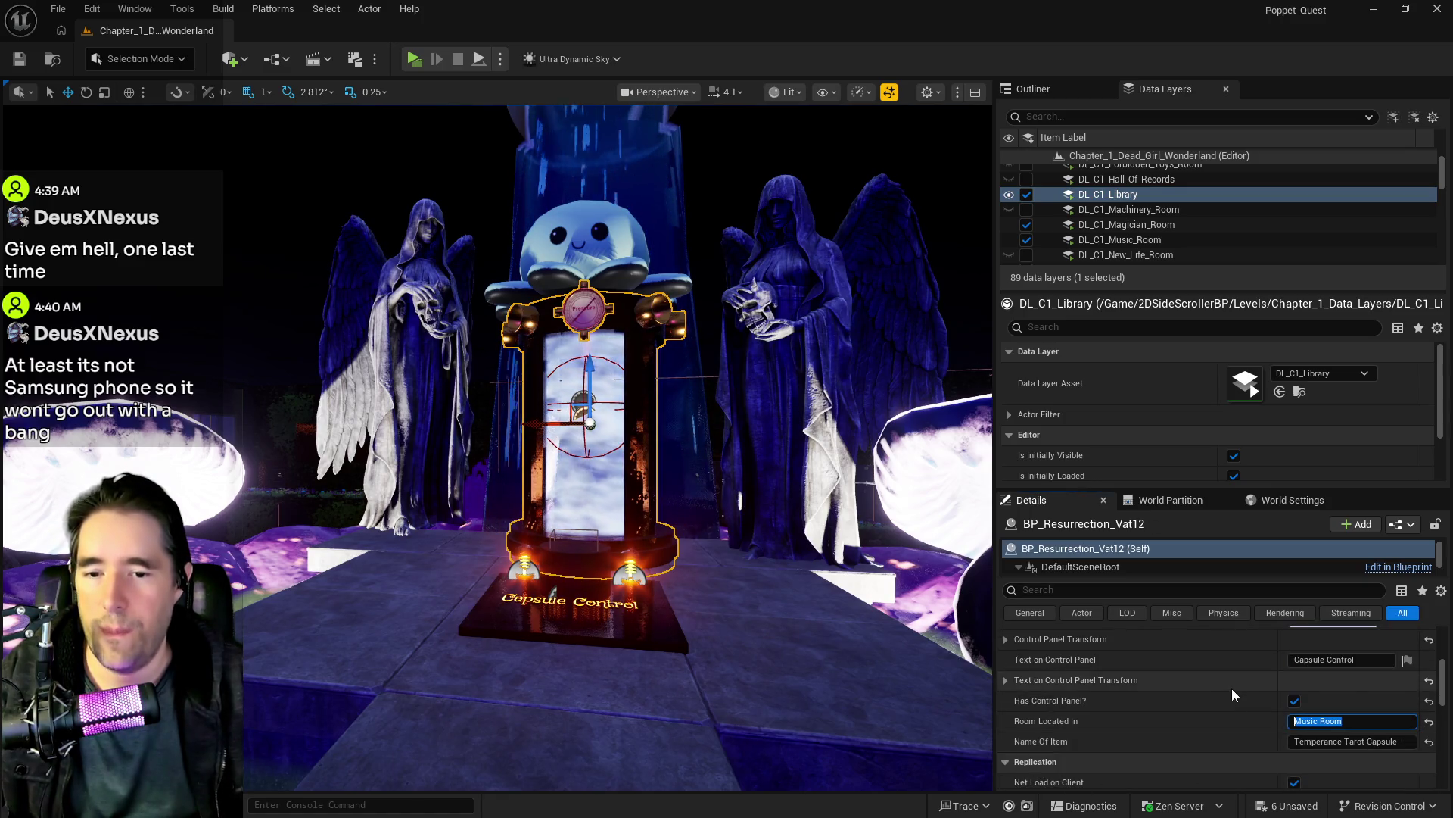
{"action": "type", "text": "Safari Room"}
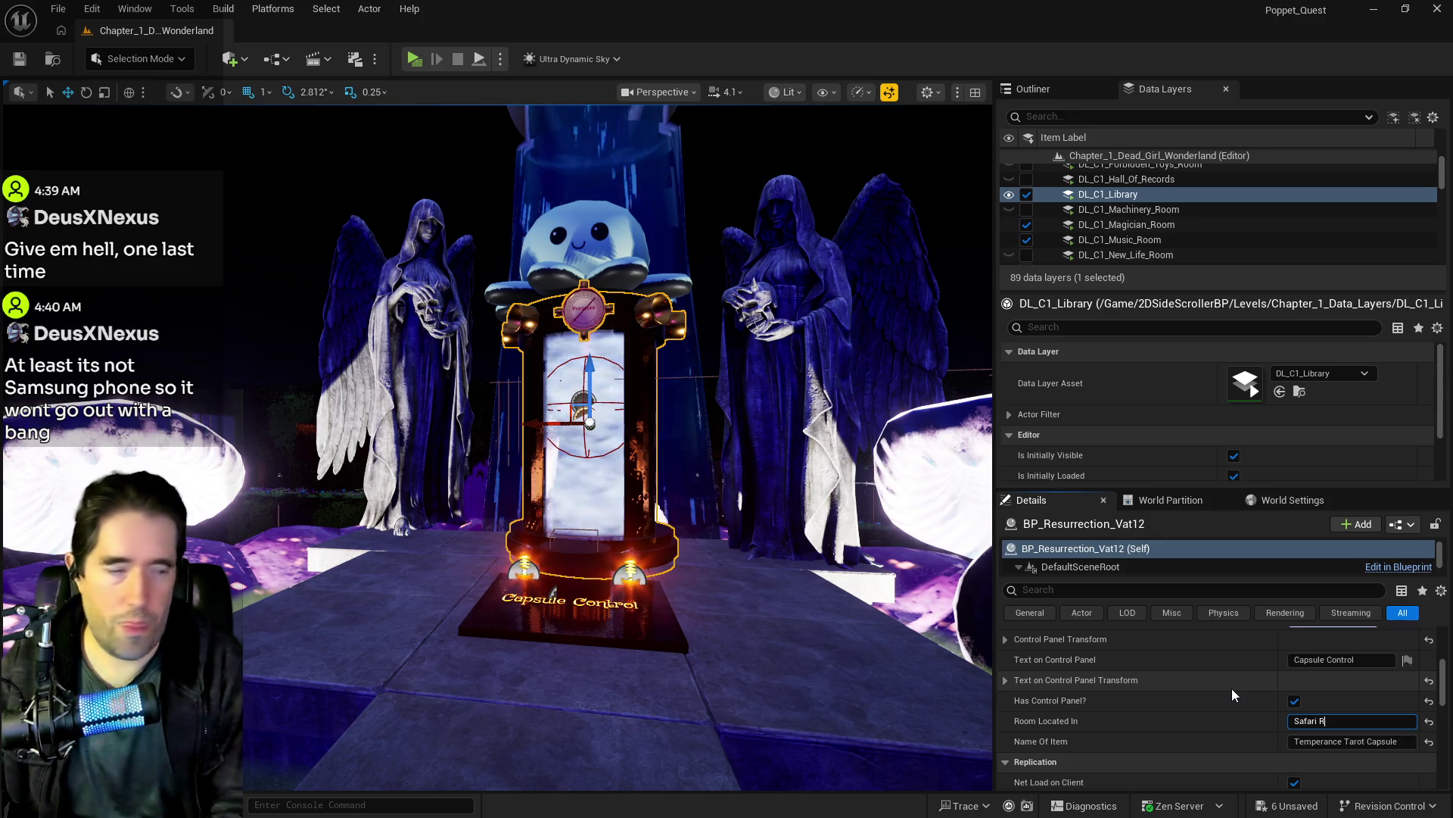
{"action": "key", "text": "ctrl+s"}
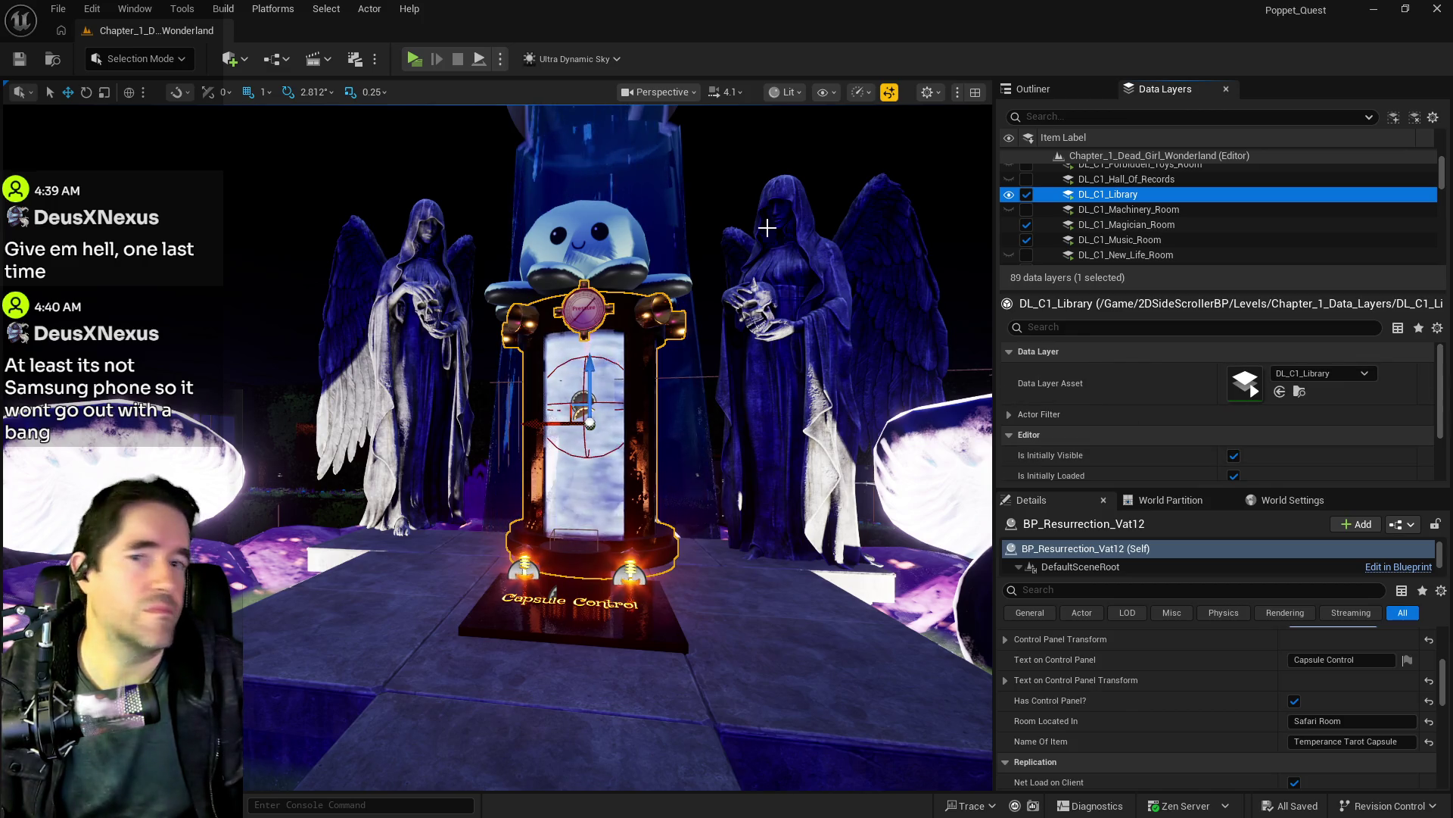
{"action": "left_click", "coordinate": [415, 61]}
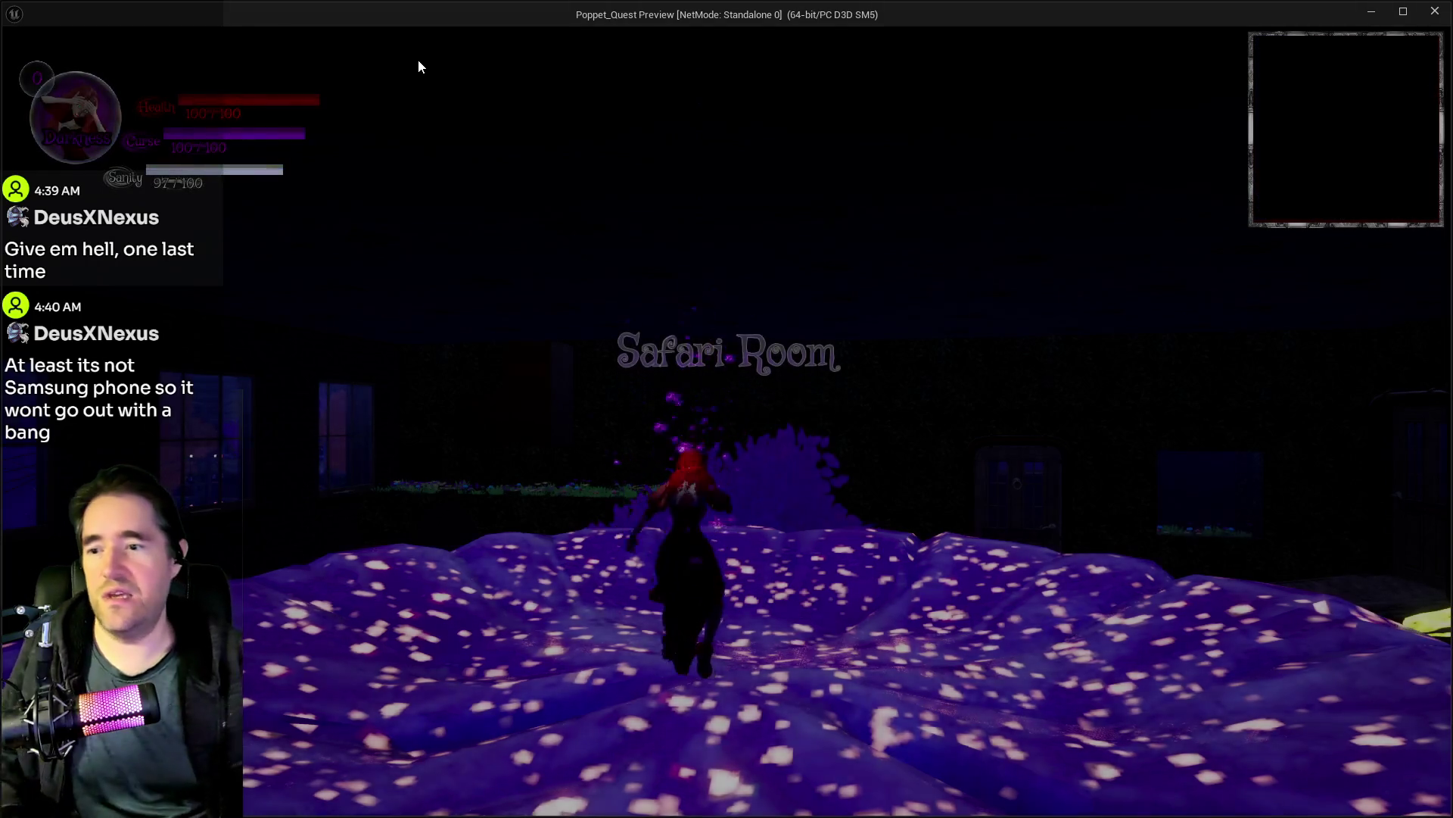
Step: Run the character into the capsule to collect the Temperance card, then back out
{"action": "key", "text": "w"}
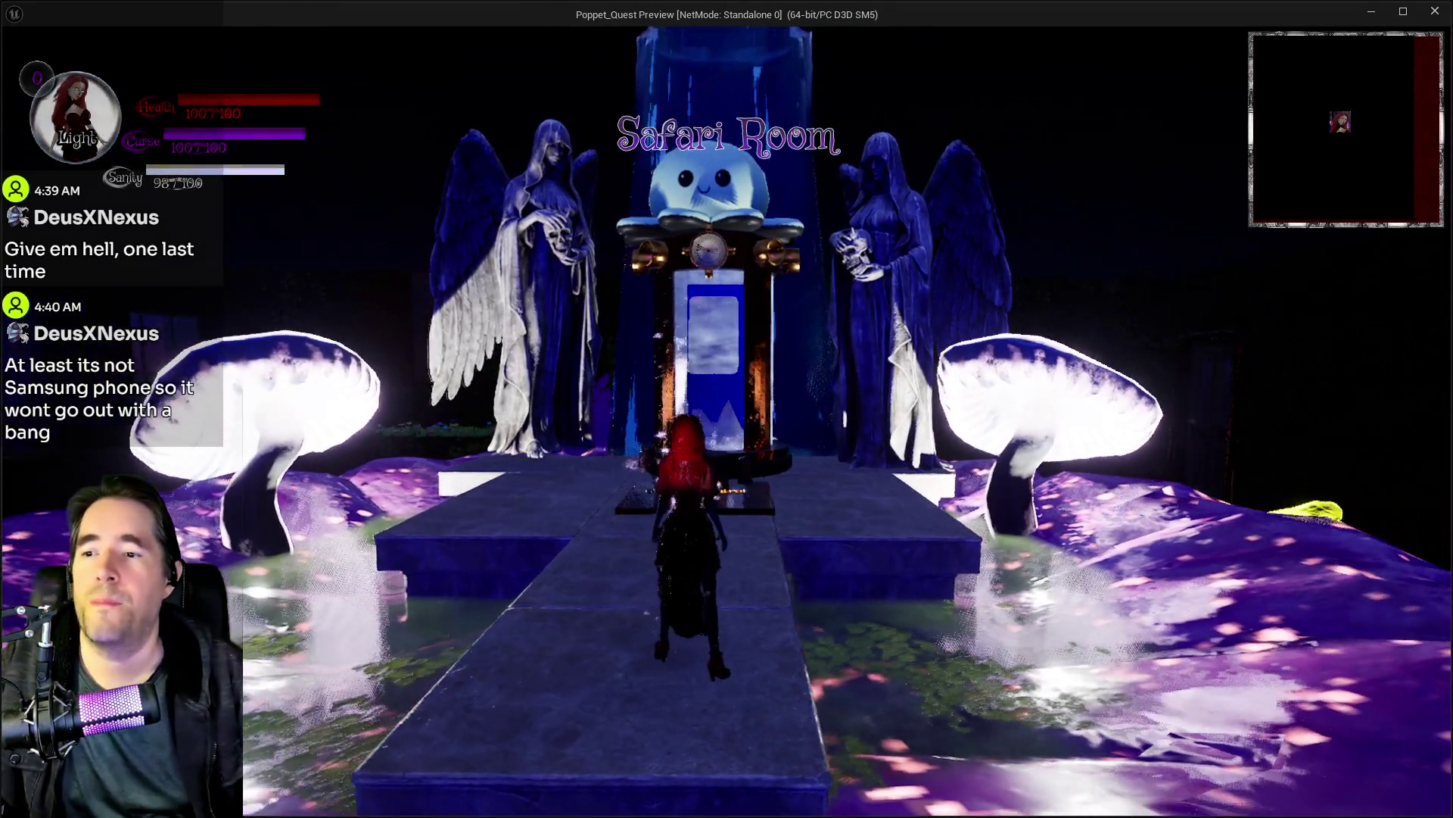
{"action": "key", "text": "w"}
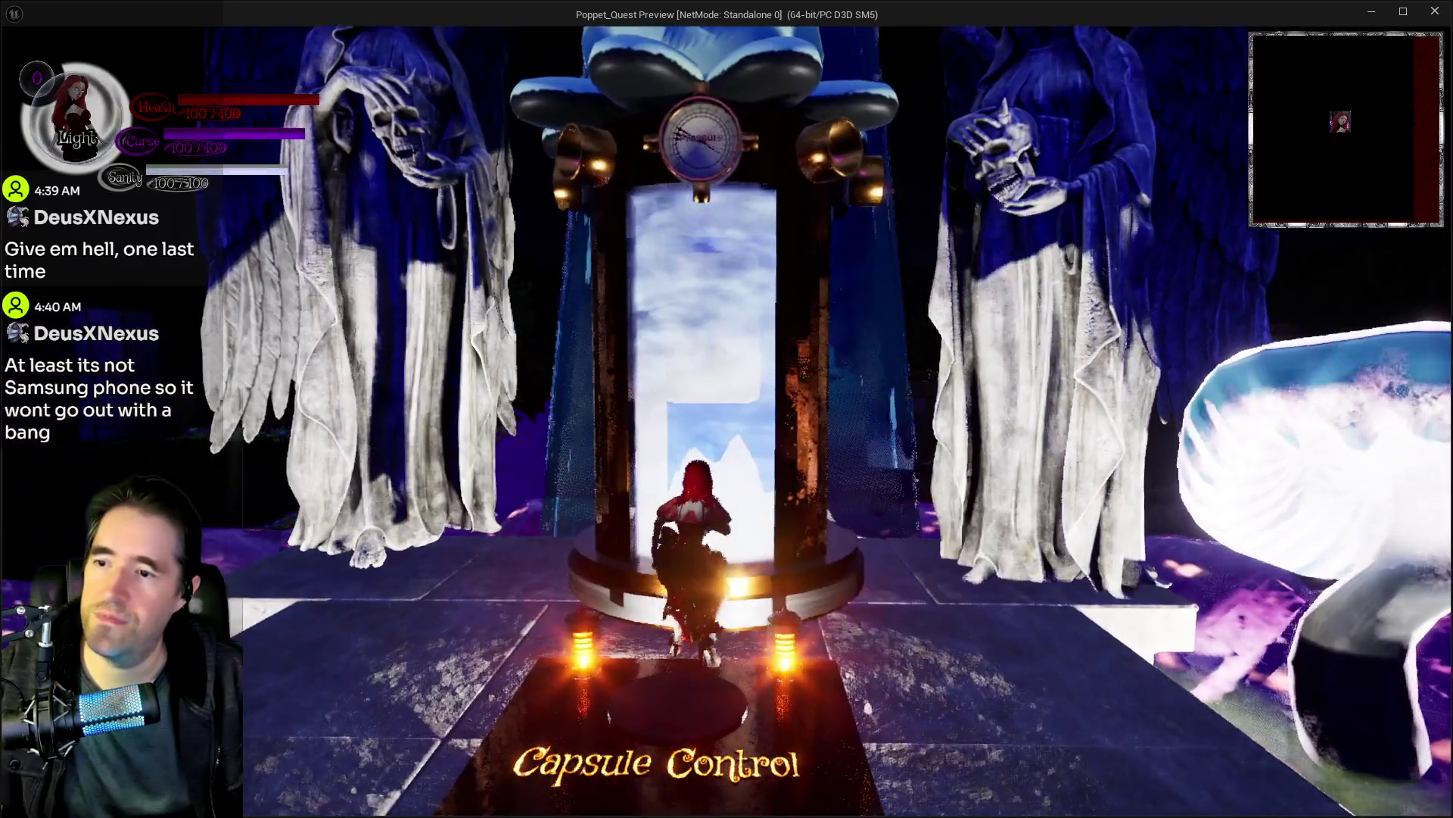
{"action": "key", "text": "w"}
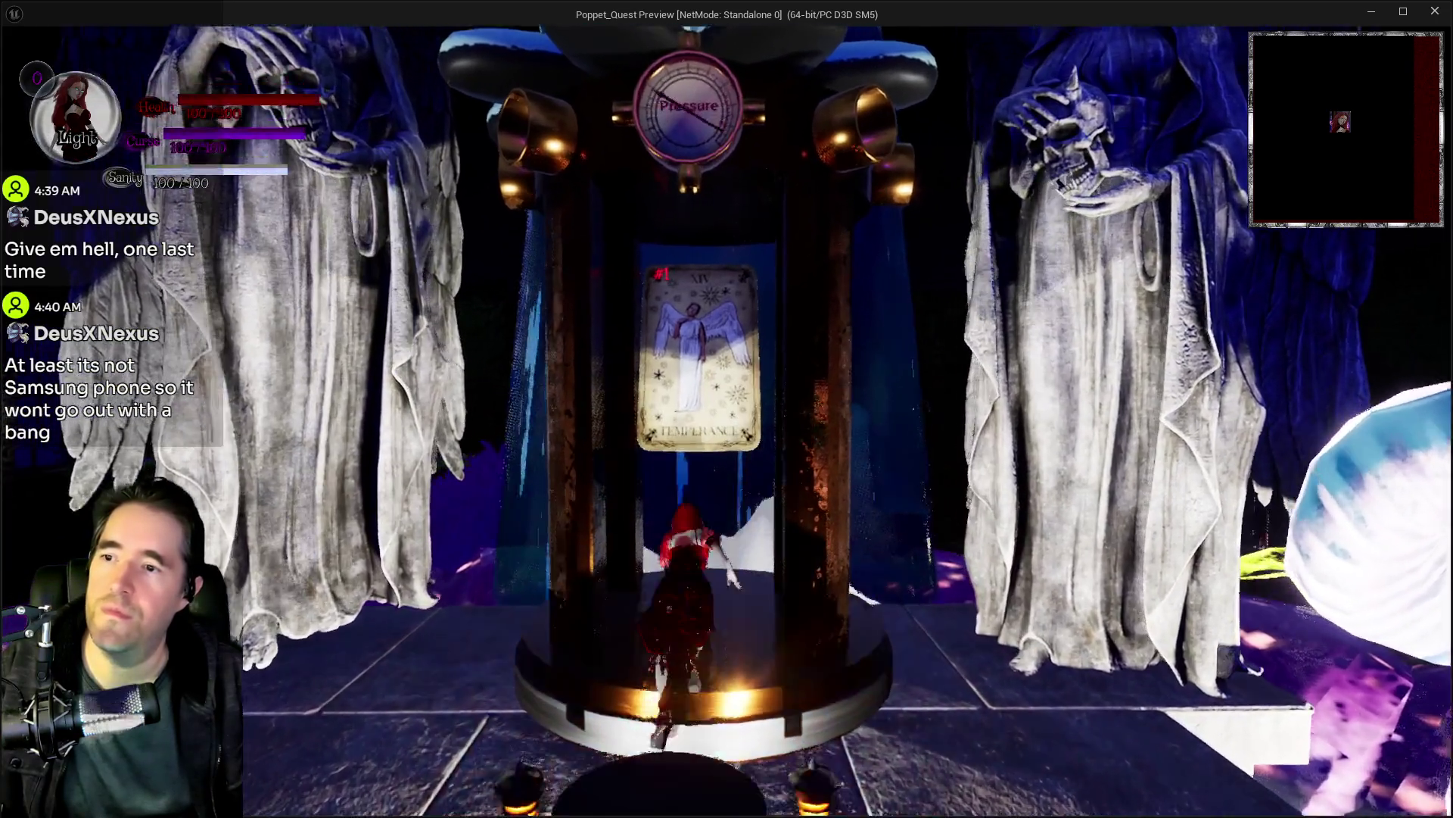
{"action": "key", "text": "s"}
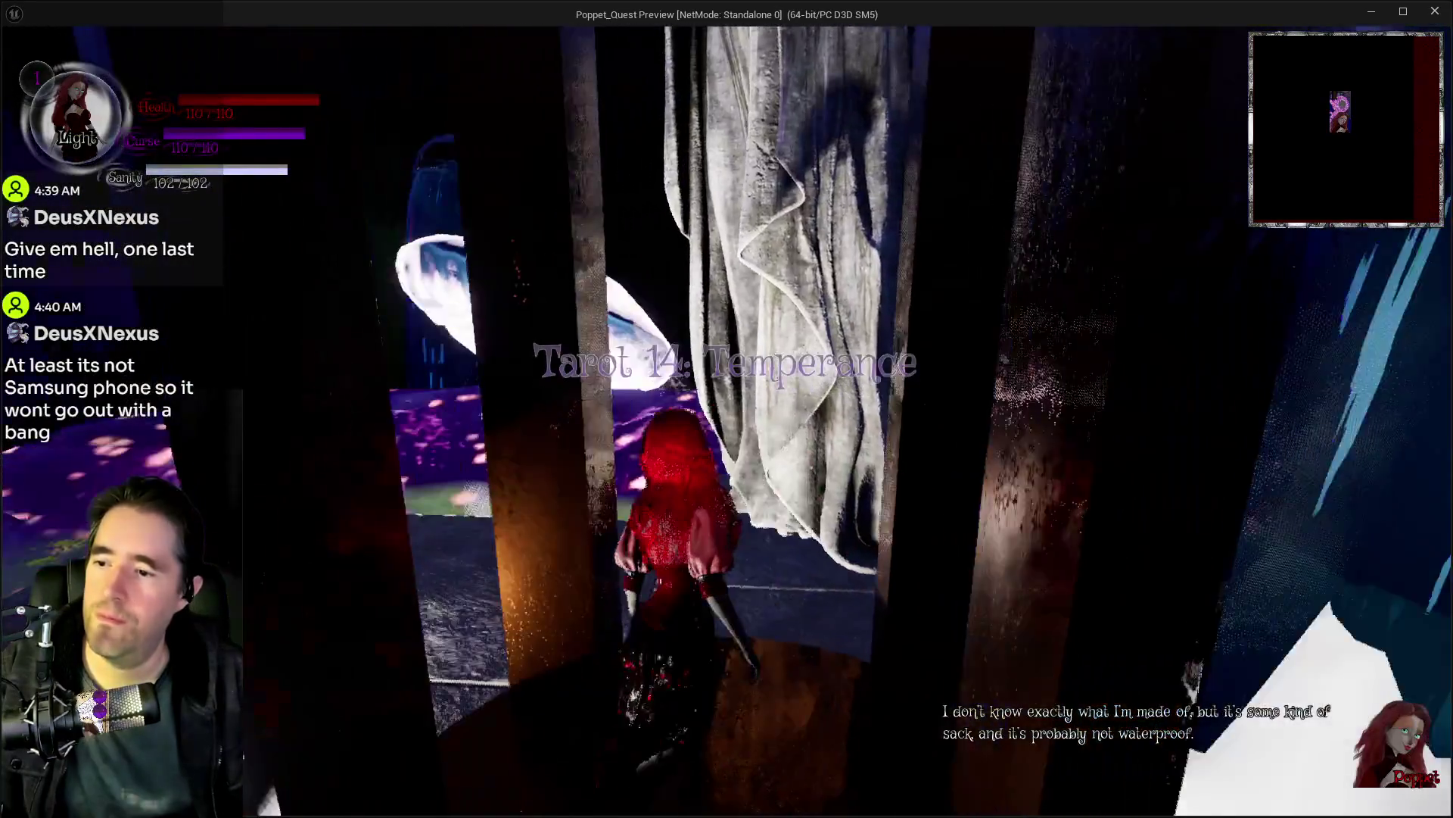
Step: Run and jump around the purple fountain and mushrooms, then stop the play-in-editor session
{"action": "key", "text": "w"}
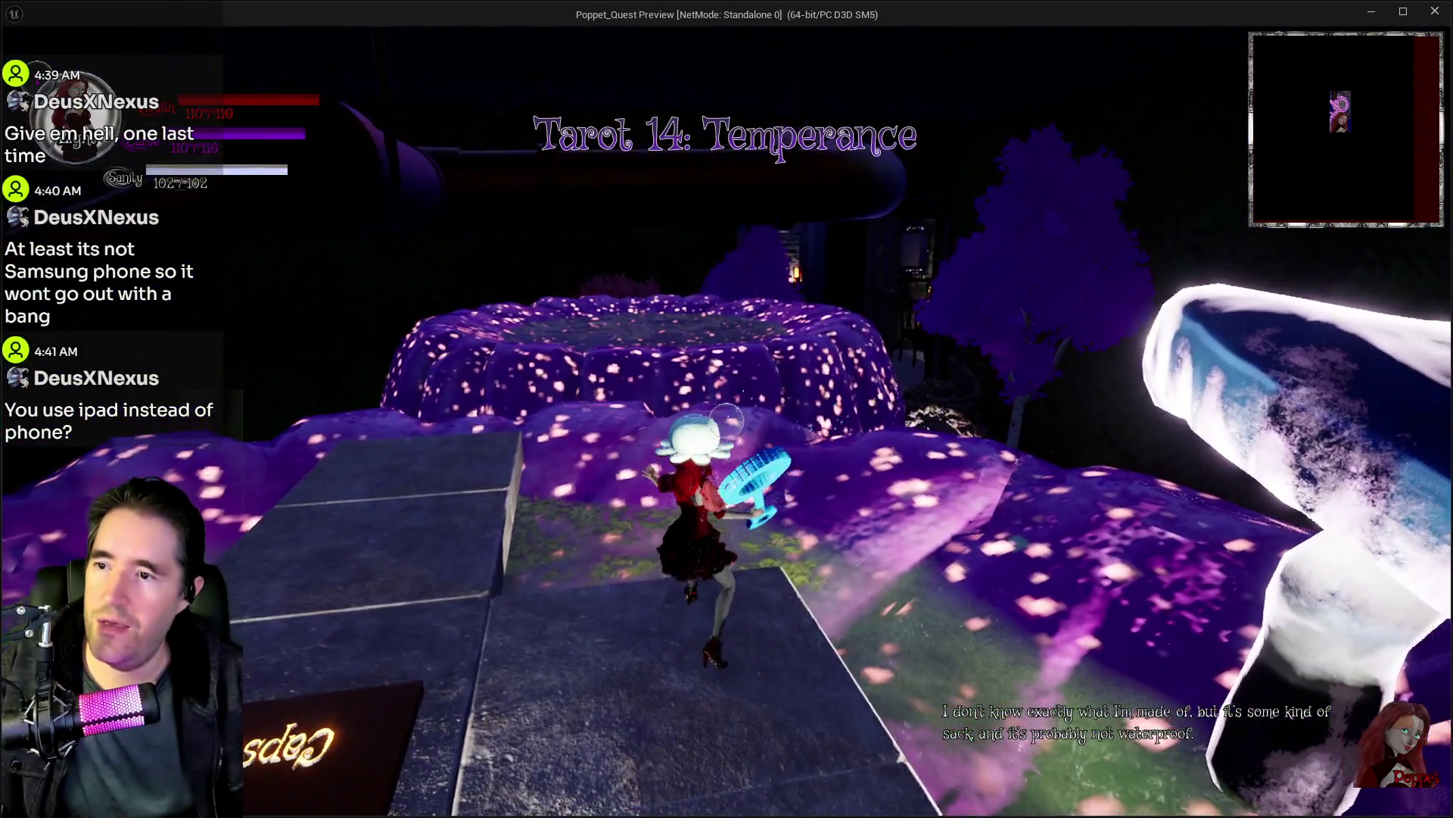
{"action": "key", "text": "a"}
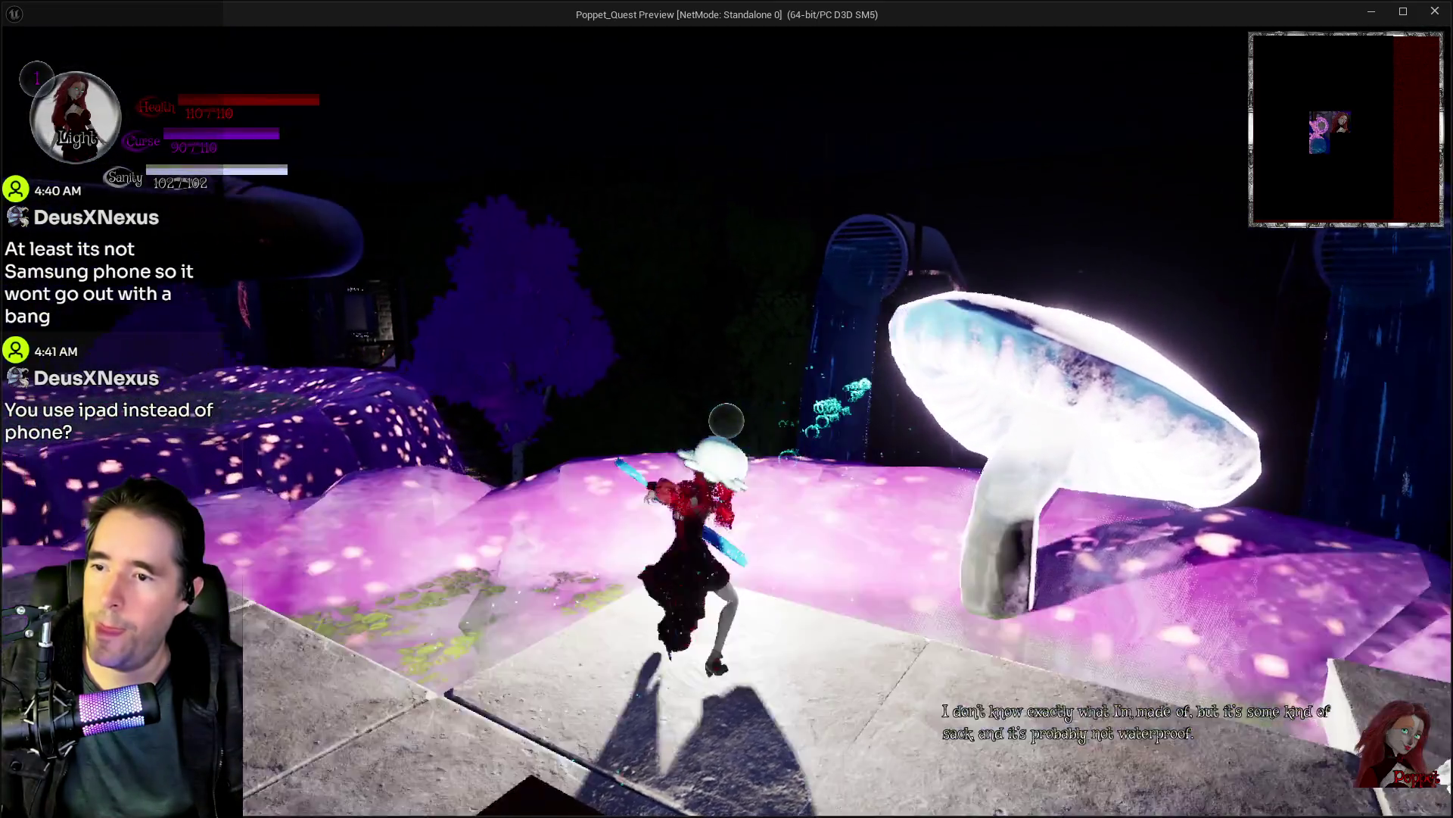
{"action": "key", "text": "s"}
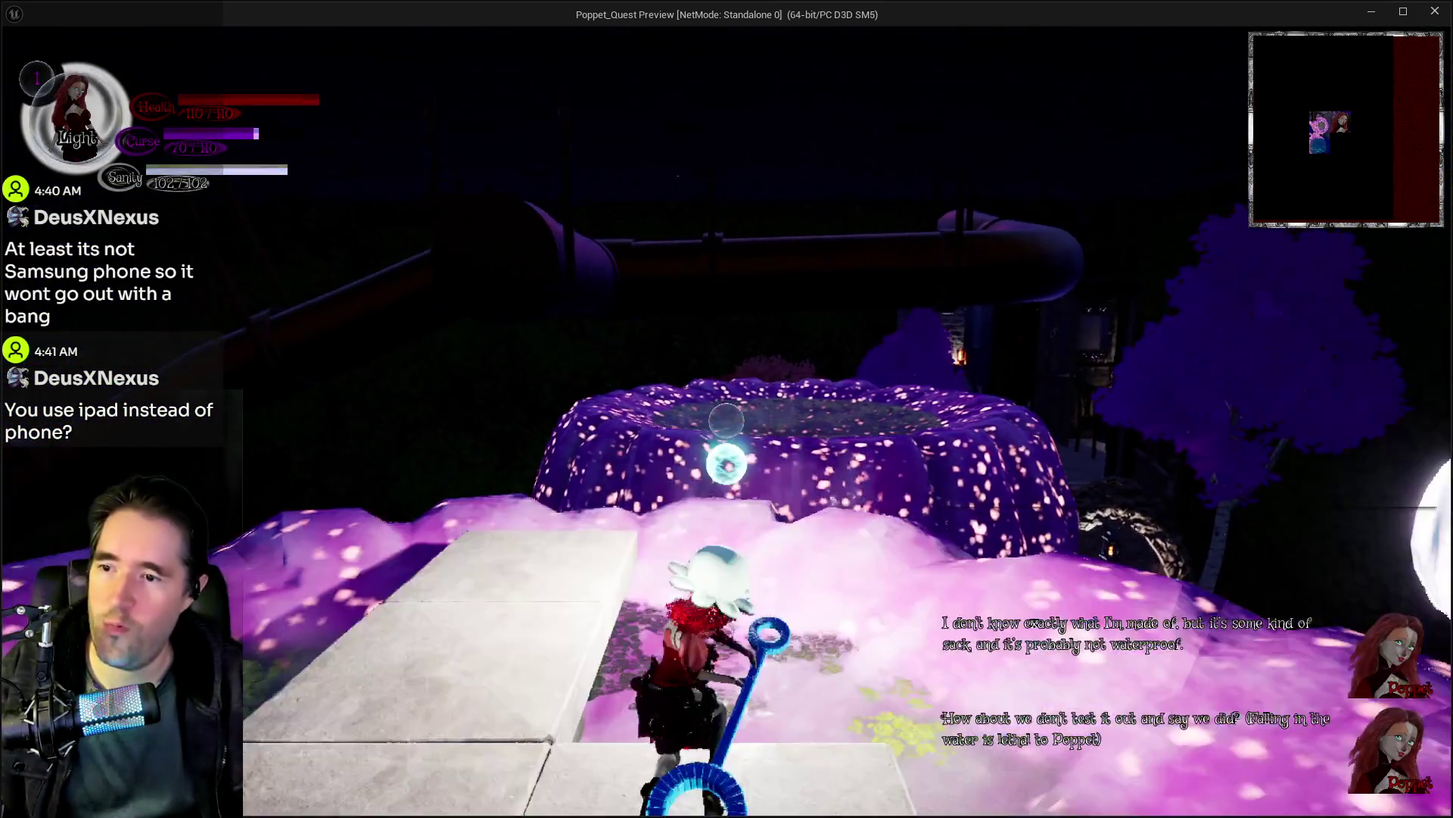
{"action": "key", "text": "w"}
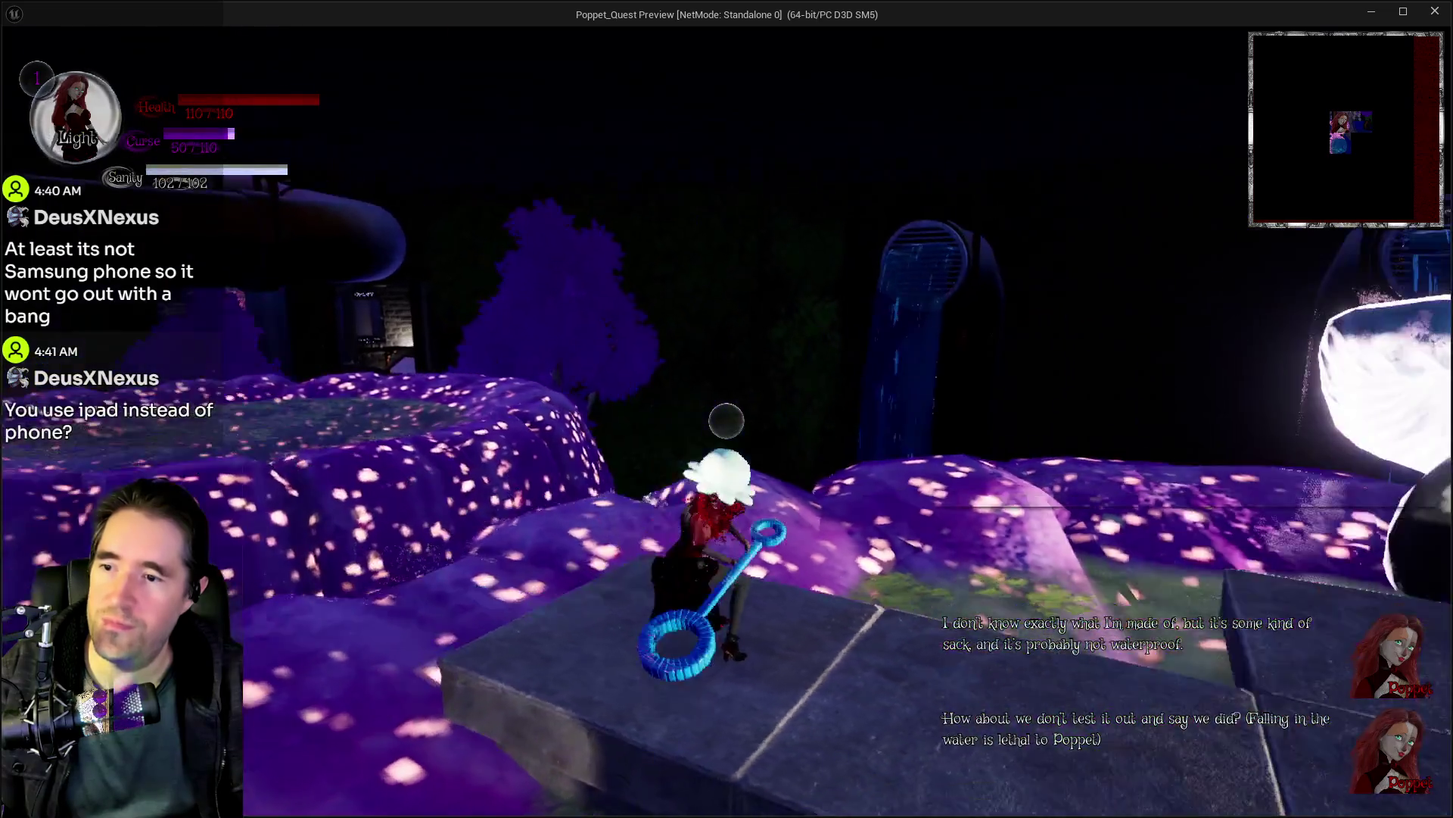
{"action": "key", "text": "space"}
{"action": "key", "text": "w"}
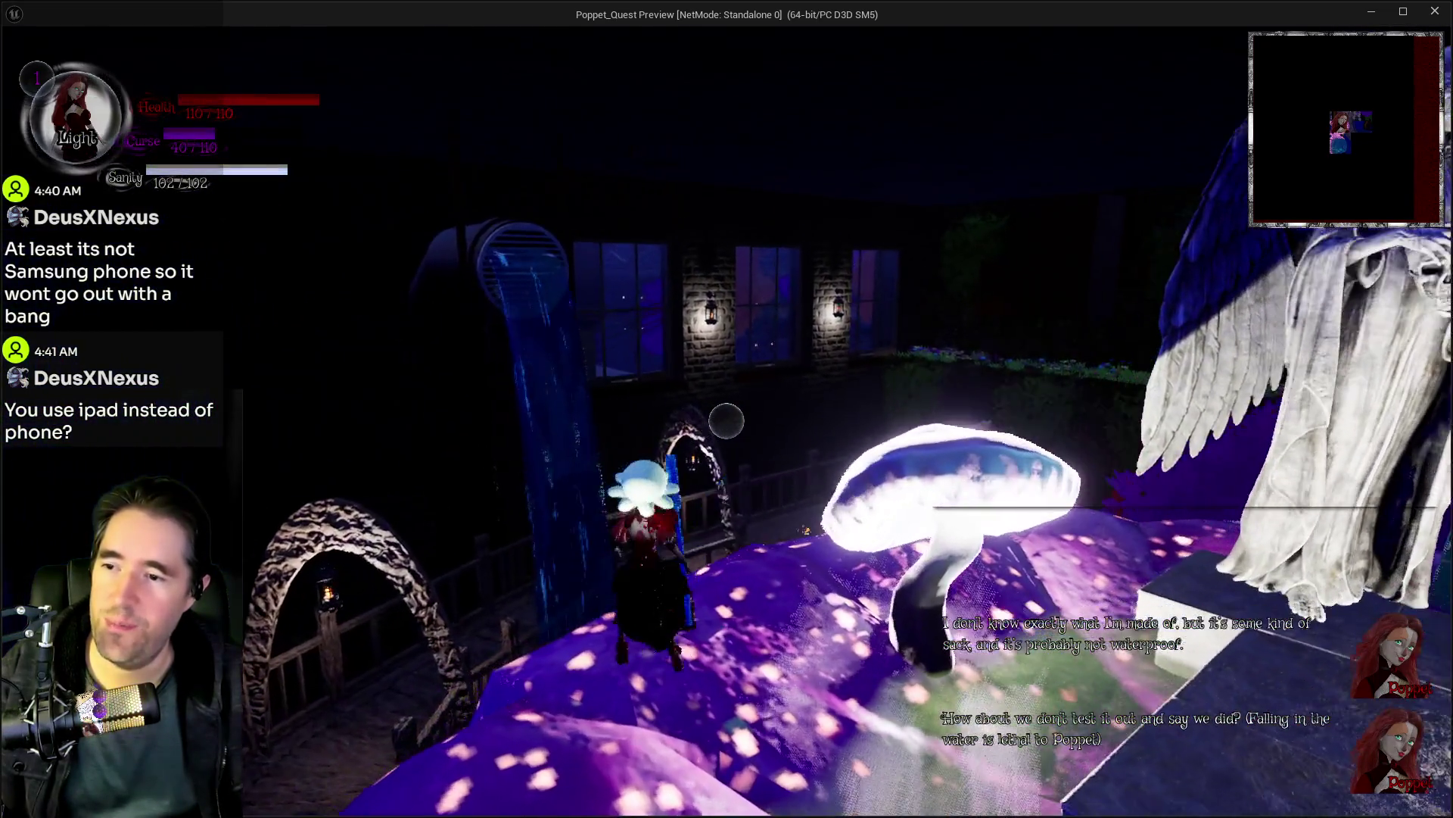
{"action": "key", "text": "w"}
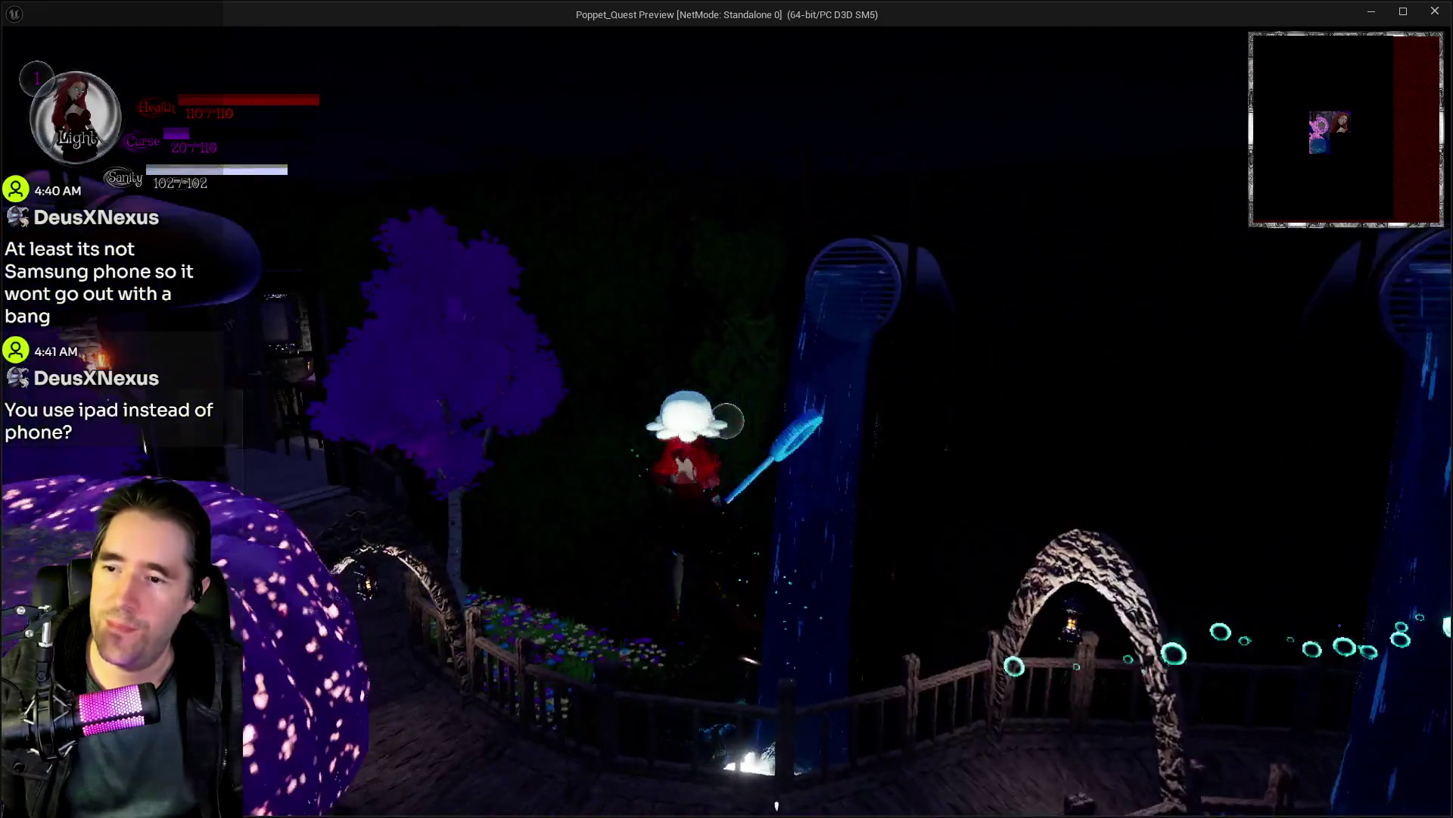
{"action": "key", "text": "w"}
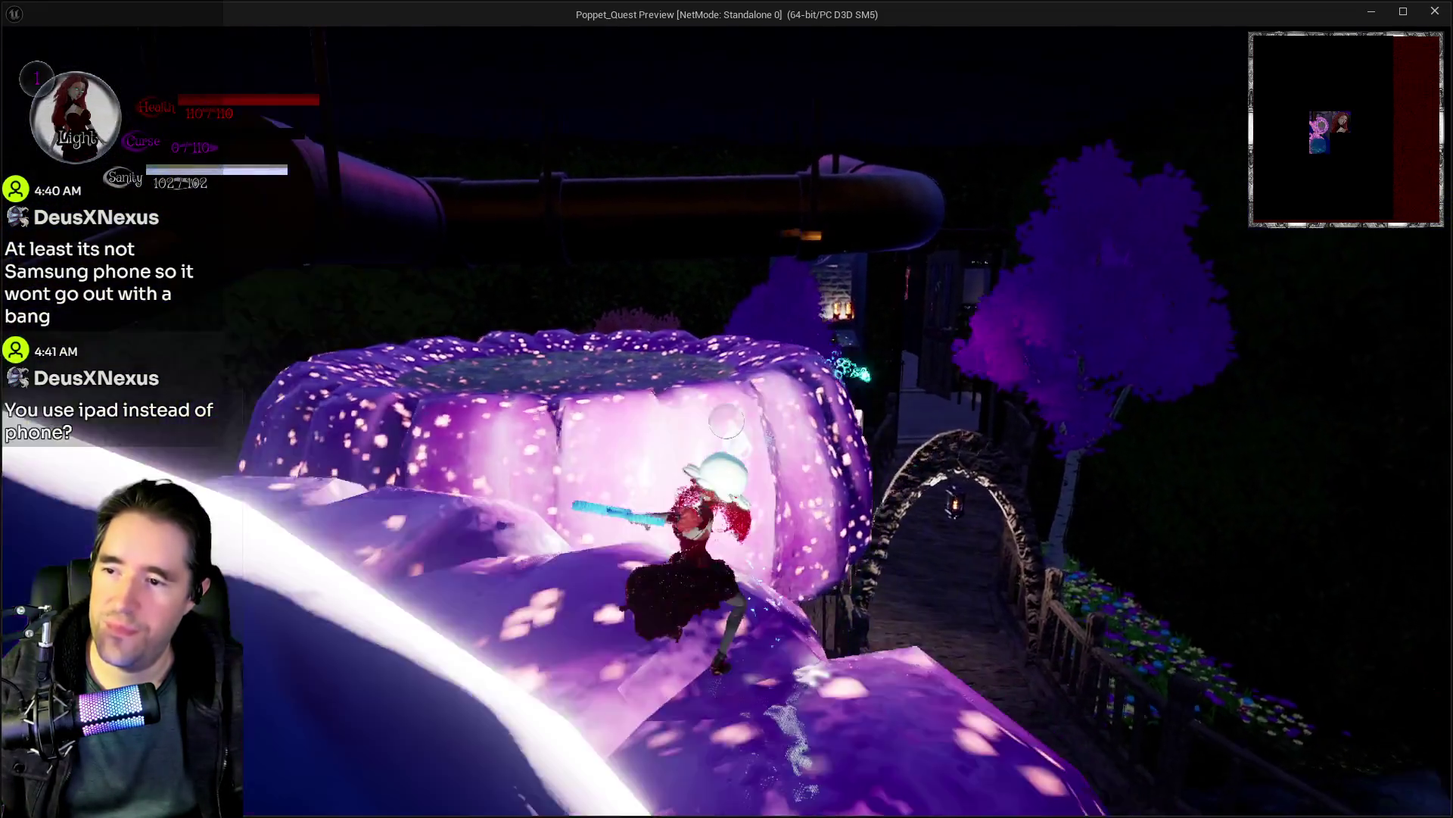
{"action": "key", "text": "w"}
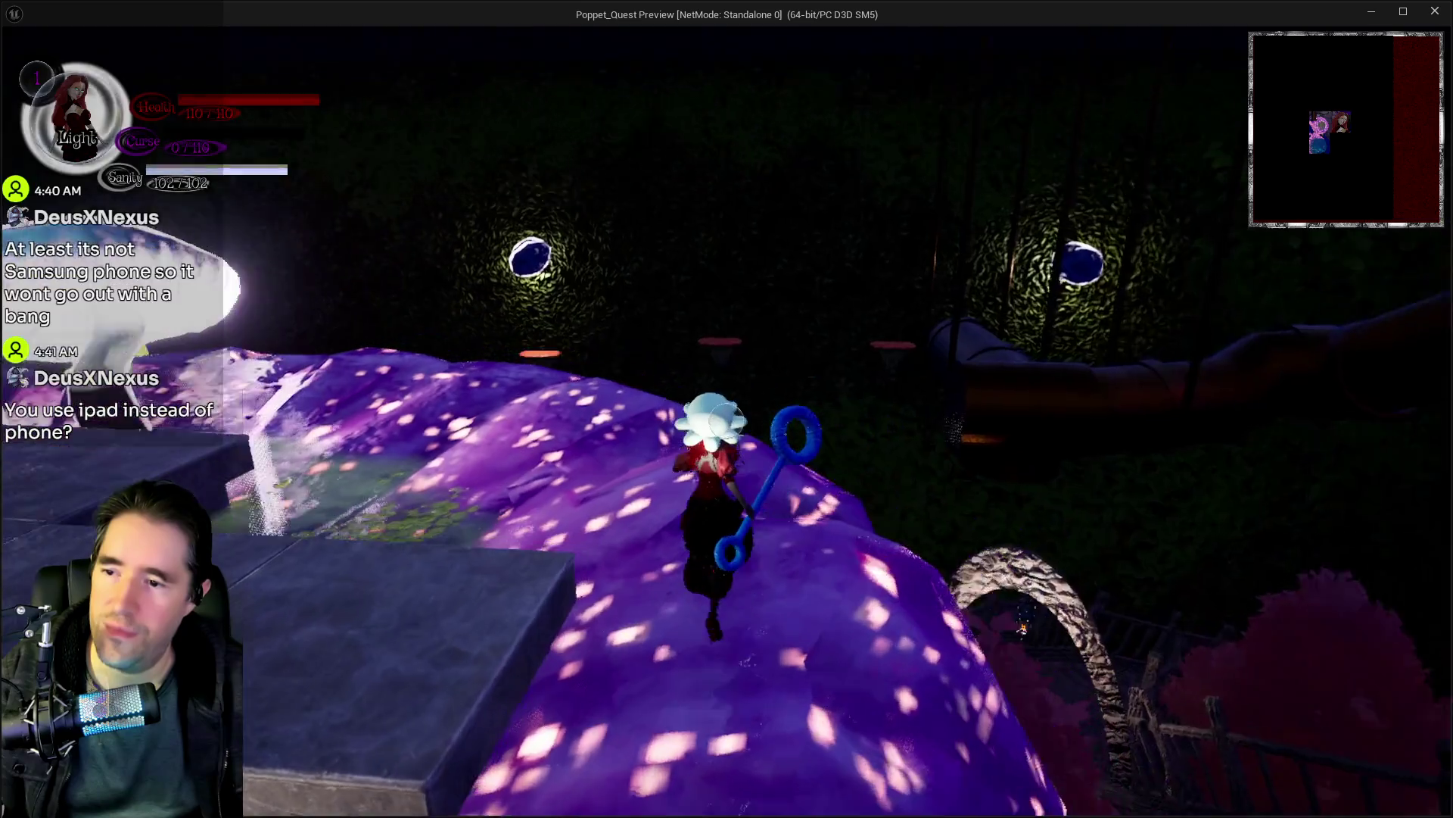
{"action": "key", "text": "s"}
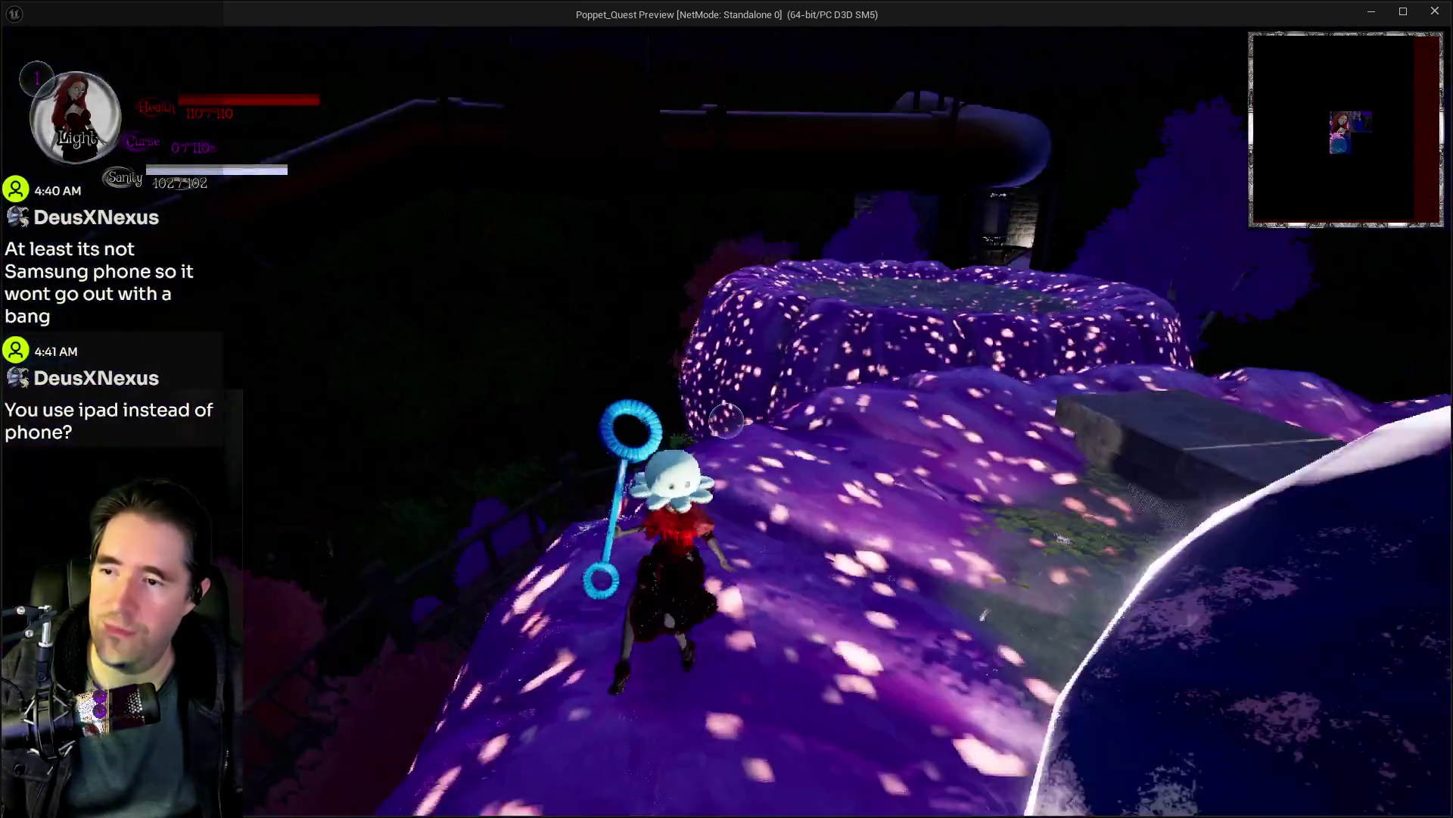
{"action": "key", "text": "w"}
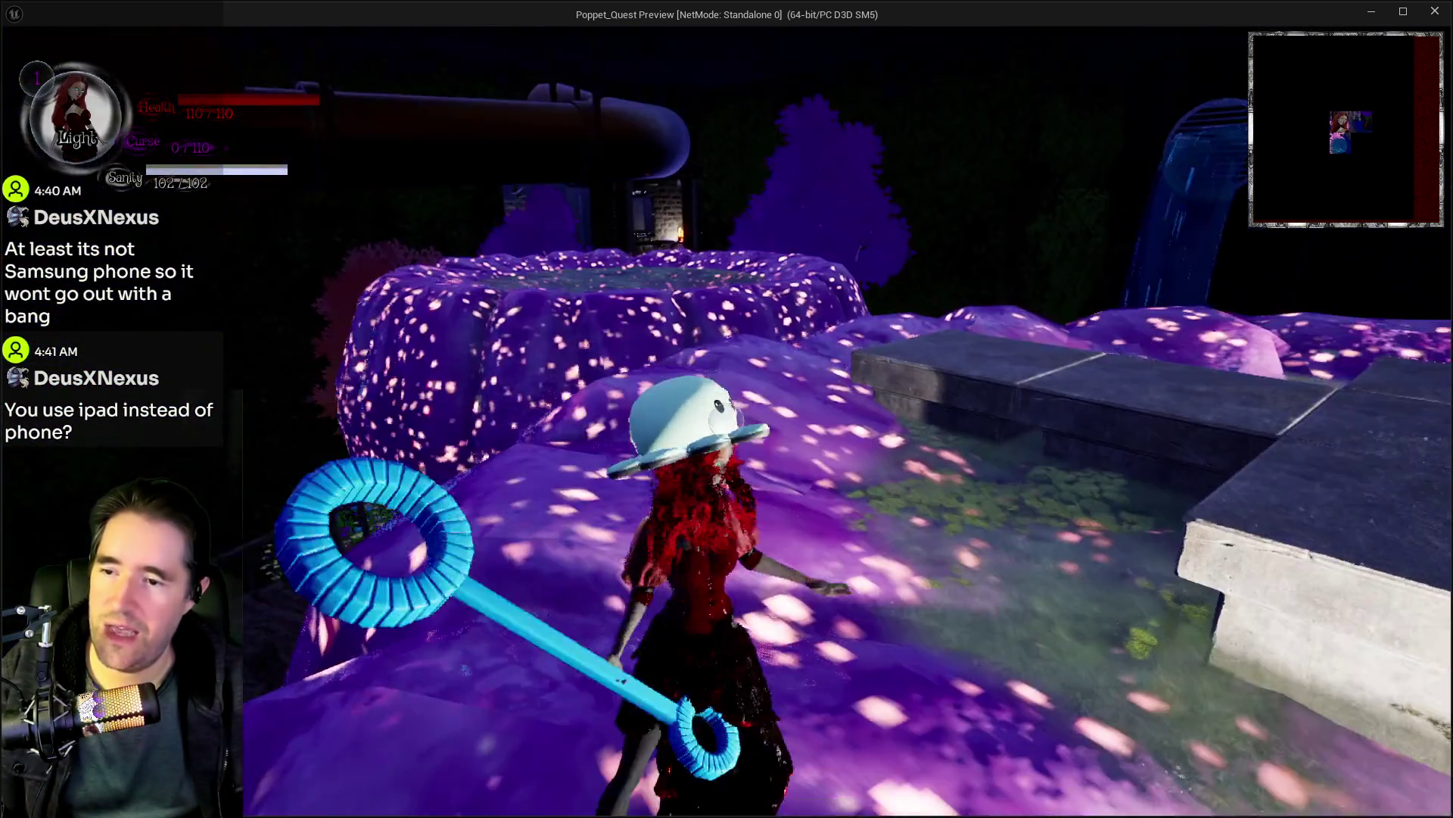
{"action": "key", "text": "e"}
{"action": "key", "text": "e"}
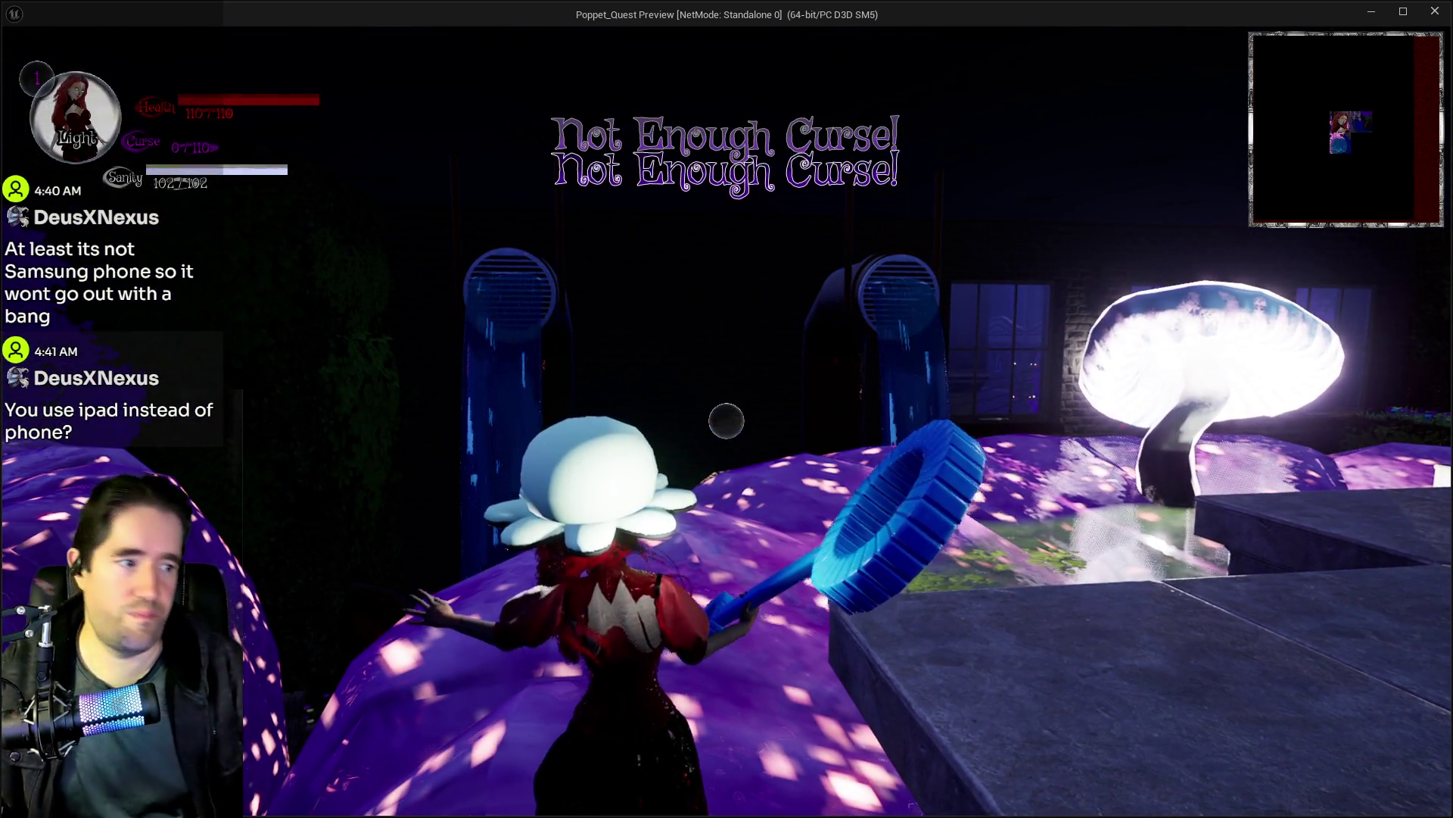
{"action": "key", "text": "alt+Tab"}
{"action": "key", "text": "Escape"}
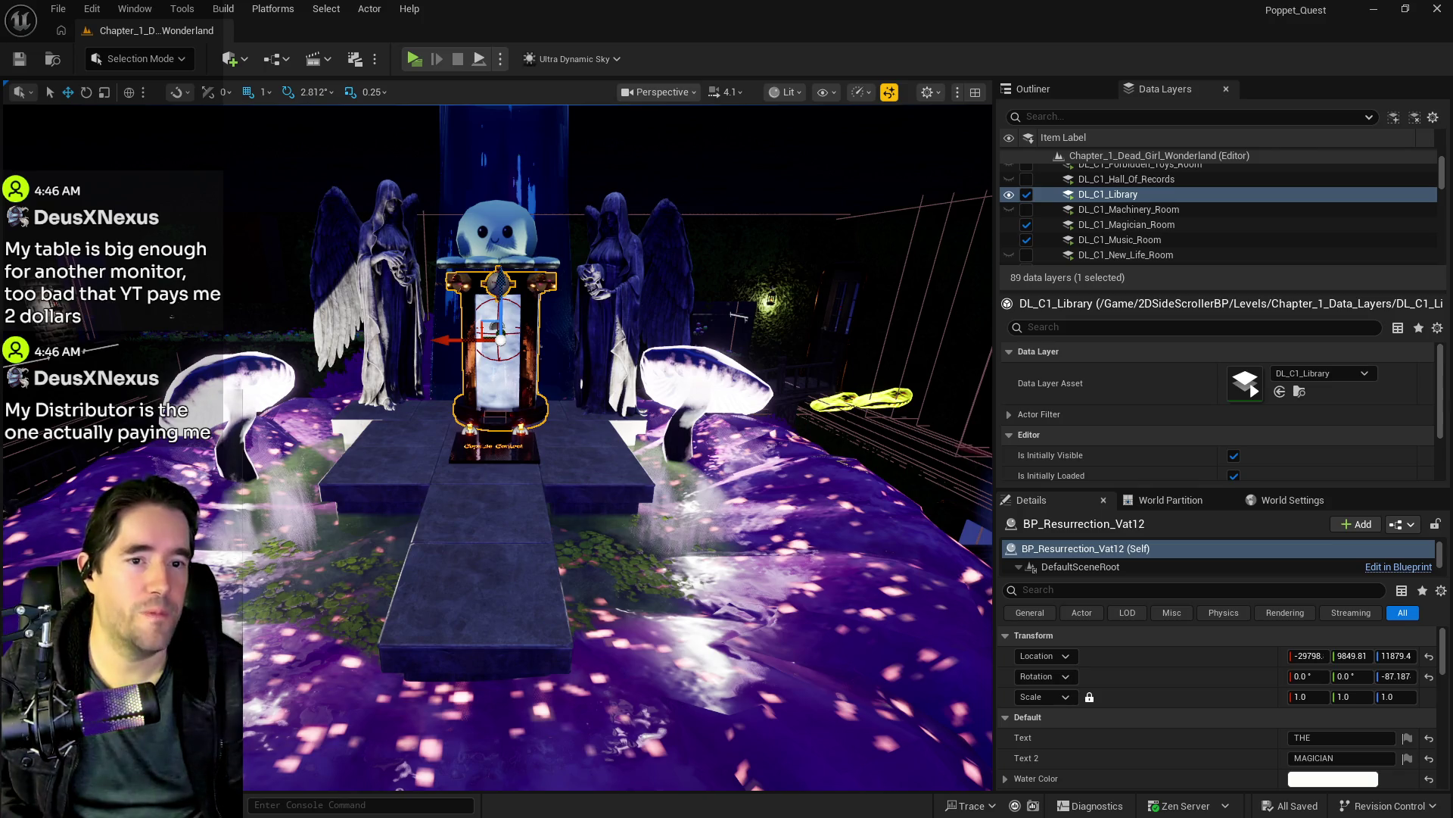
Step: Drag the browser showing X account analytics over the editor
{"action": "mouse_move", "coordinate": [1452, 124]}
{"action": "left_mouse_down"}
{"action": "mouse_move", "coordinate": [624, 194]}
{"action": "mouse_move", "coordinate": [469, 121]}
{"action": "mouse_move", "coordinate": [459, 93]}
{"action": "mouse_move", "coordinate": [506, 0]}
{"action": "left_mouse_up"}
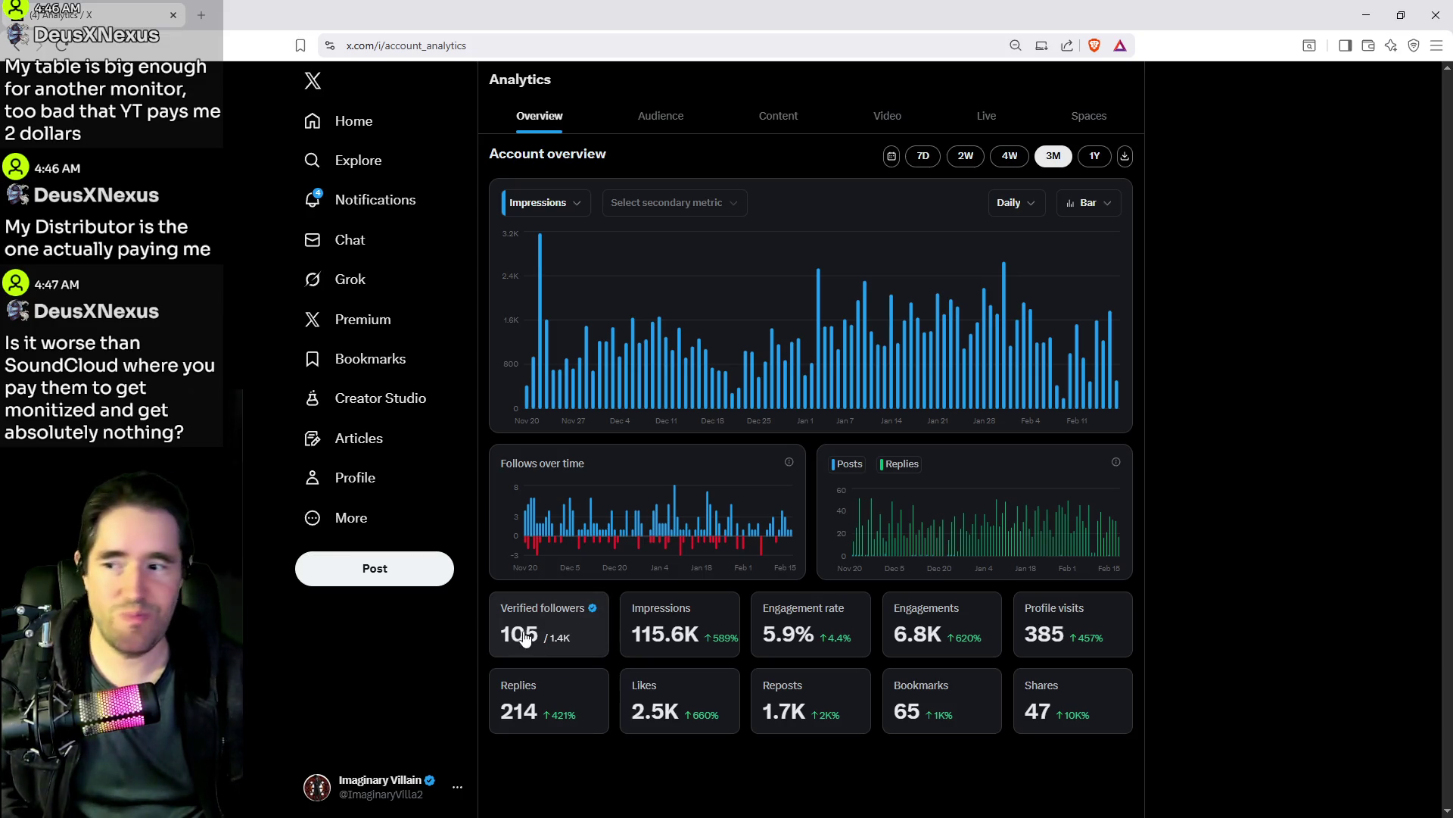
Step: Visit the X profile and Premium pages, then return to the Analytics overview
{"action": "left_click", "coordinate": [359, 474]}
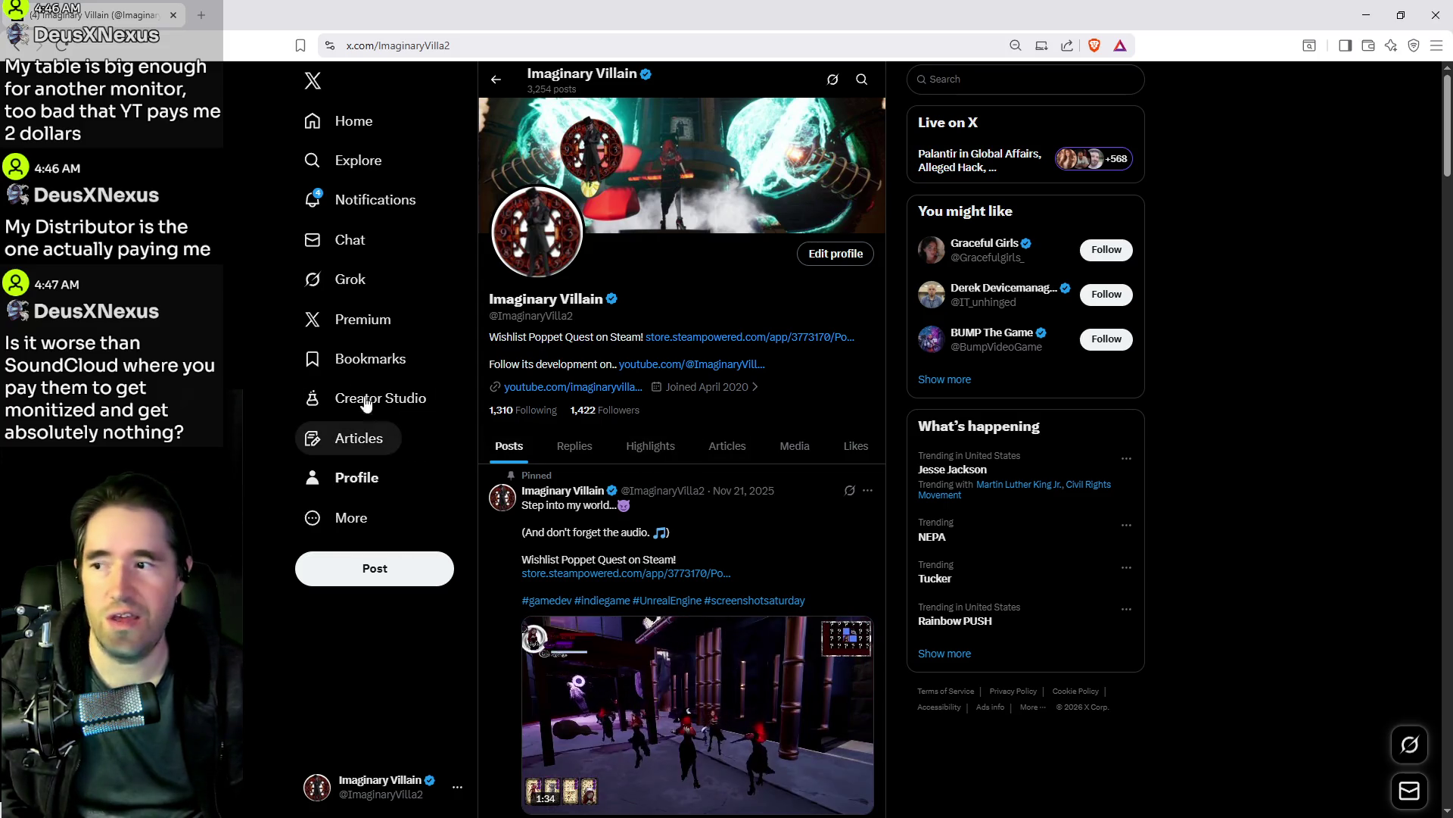
{"action": "left_click", "coordinate": [365, 321]}
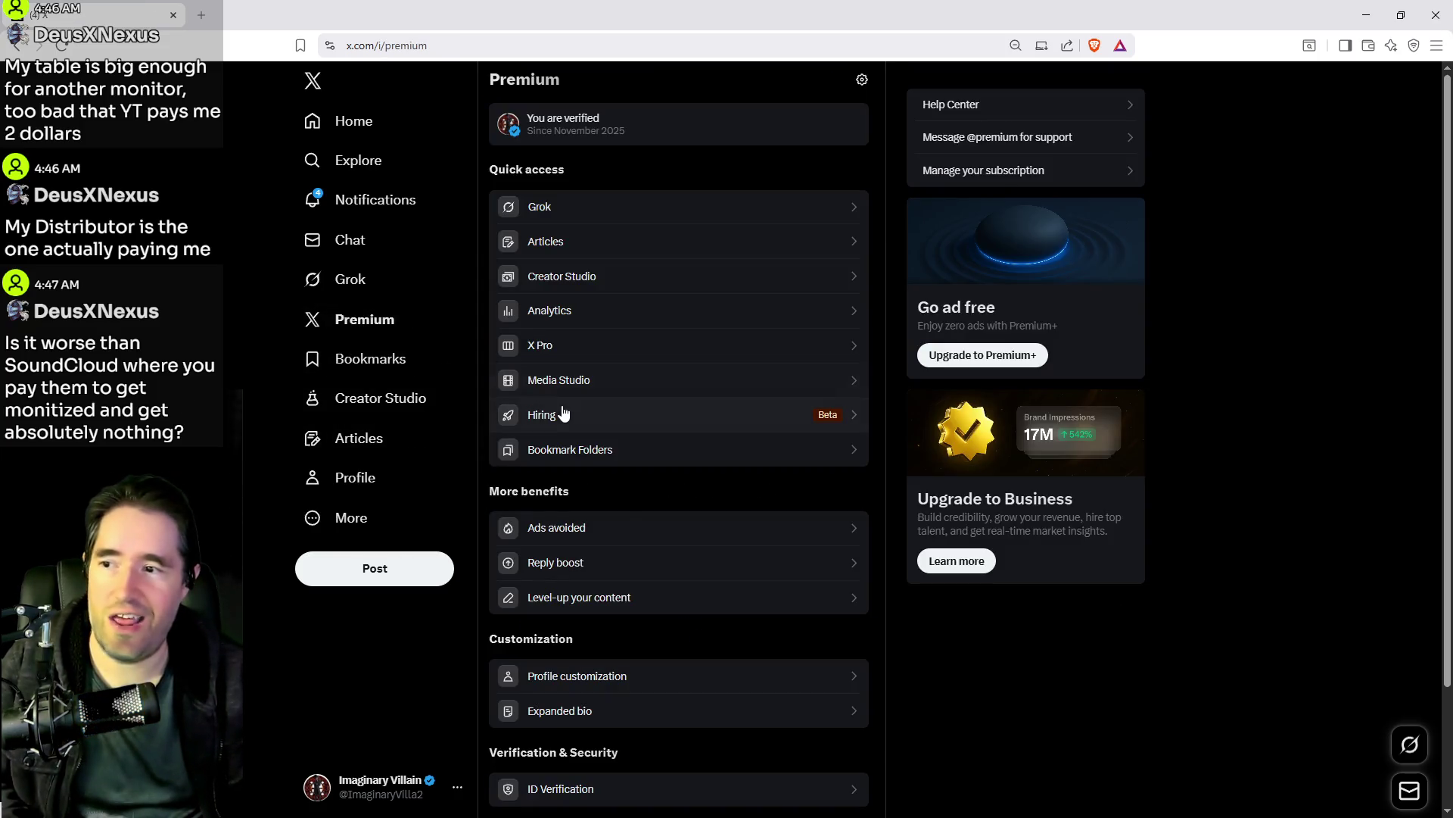
{"action": "left_click", "coordinate": [584, 313]}
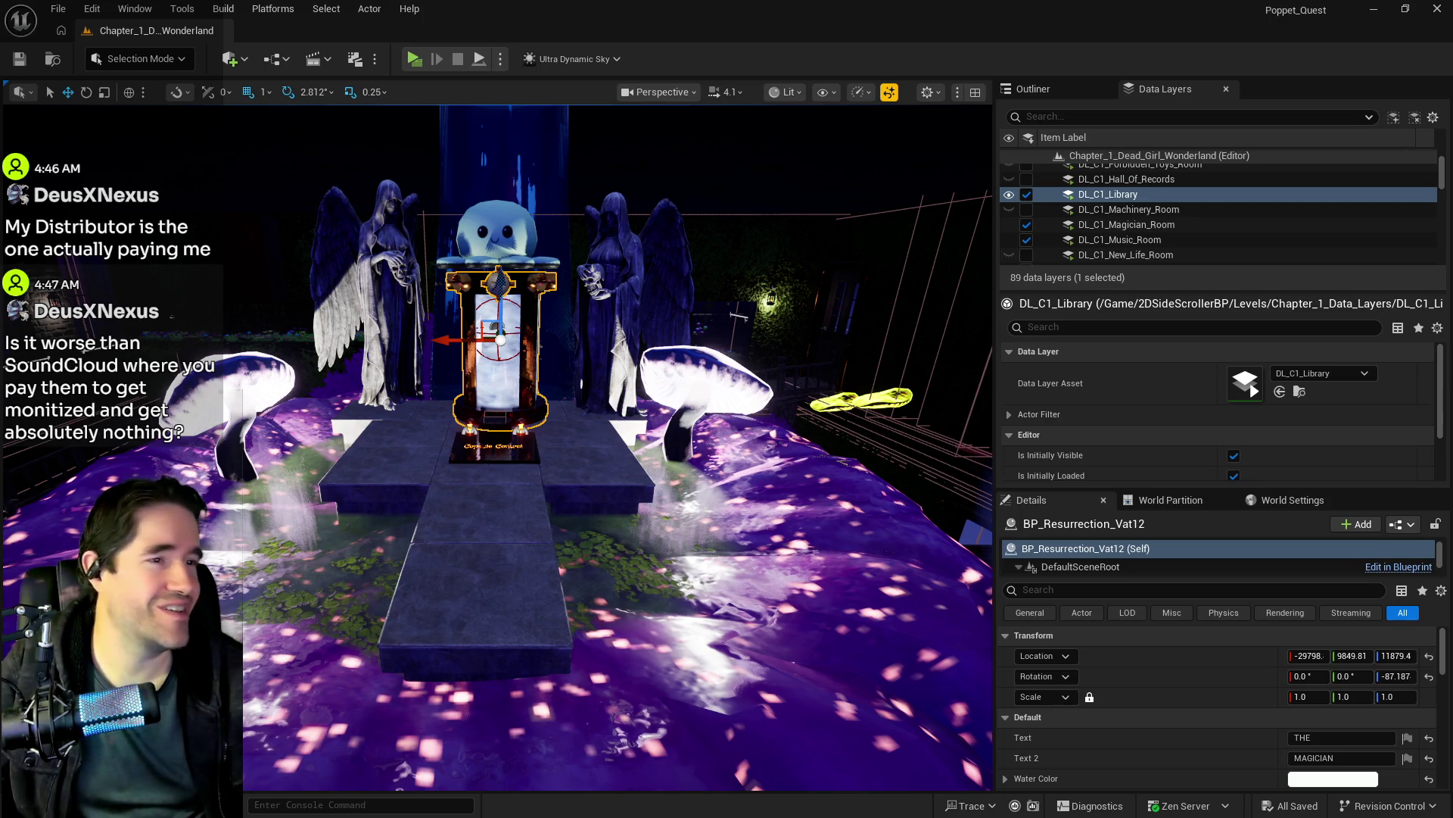
{"action": "mouse_move", "coordinate": [810, 626]}
{"action": "left_mouse_down"}
{"action": "mouse_move", "coordinate": [984, 615]}
{"action": "mouse_move", "coordinate": [779, 626]}
{"action": "mouse_move", "coordinate": [772, 643]}
{"action": "mouse_move", "coordinate": [811, 697]}
{"action": "left_mouse_up"}
{"action": "left_click", "coordinate": [765, 635]}
{"action": "right_click", "coordinate": [764, 634]}
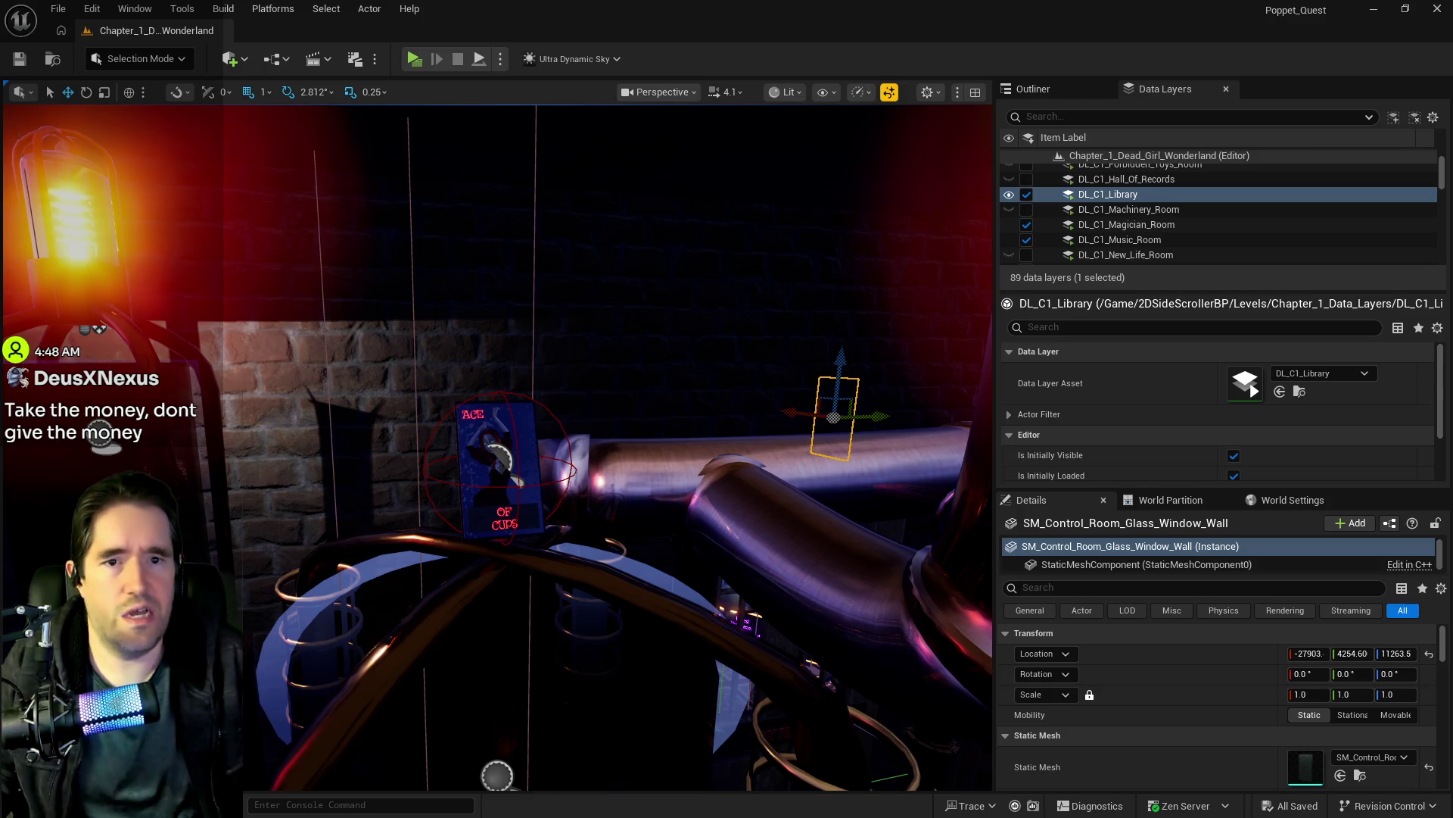
{"action": "key", "text": "alt+Tab"}
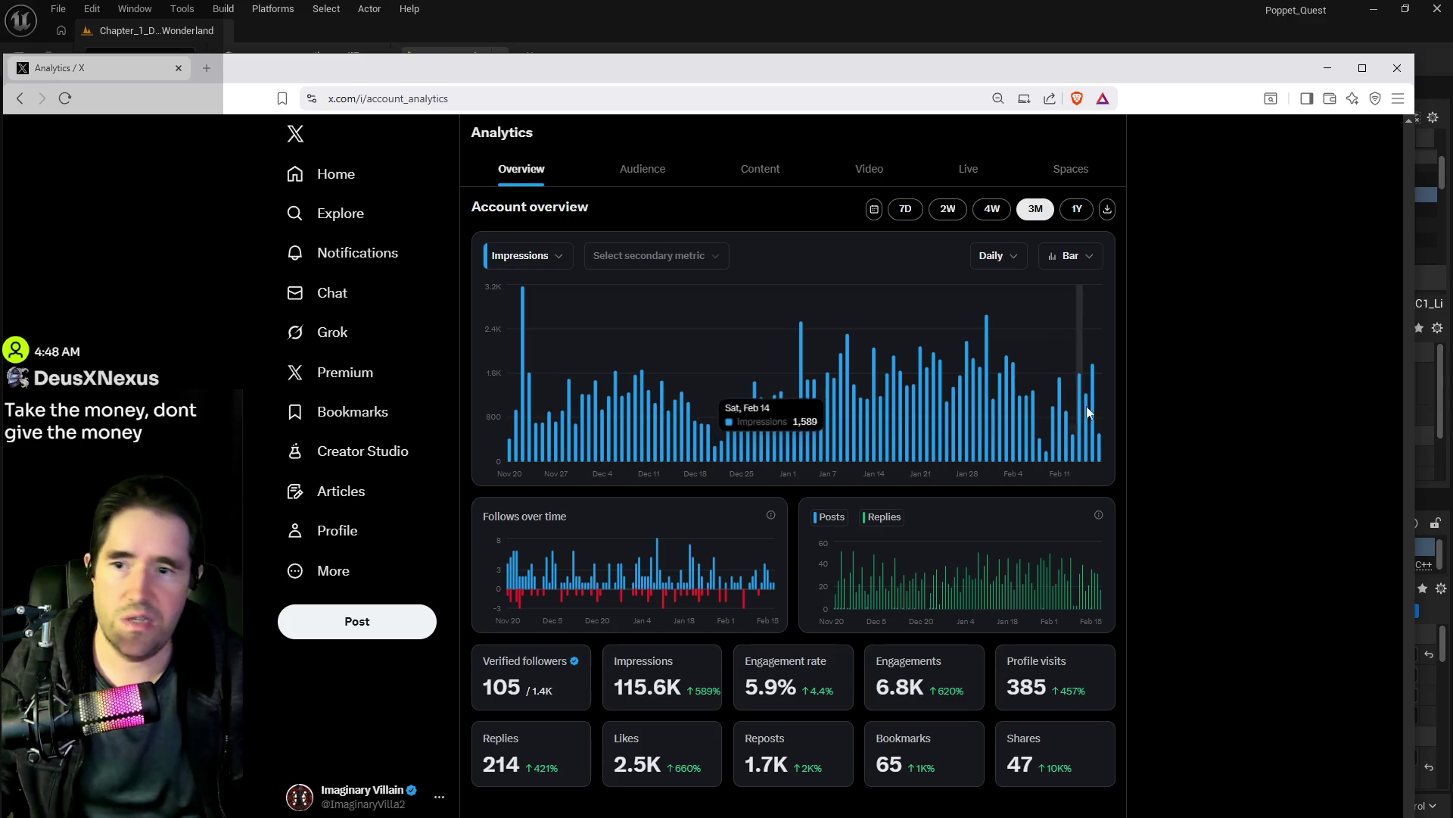
{"action": "mouse_move", "coordinate": [1095, 405]}
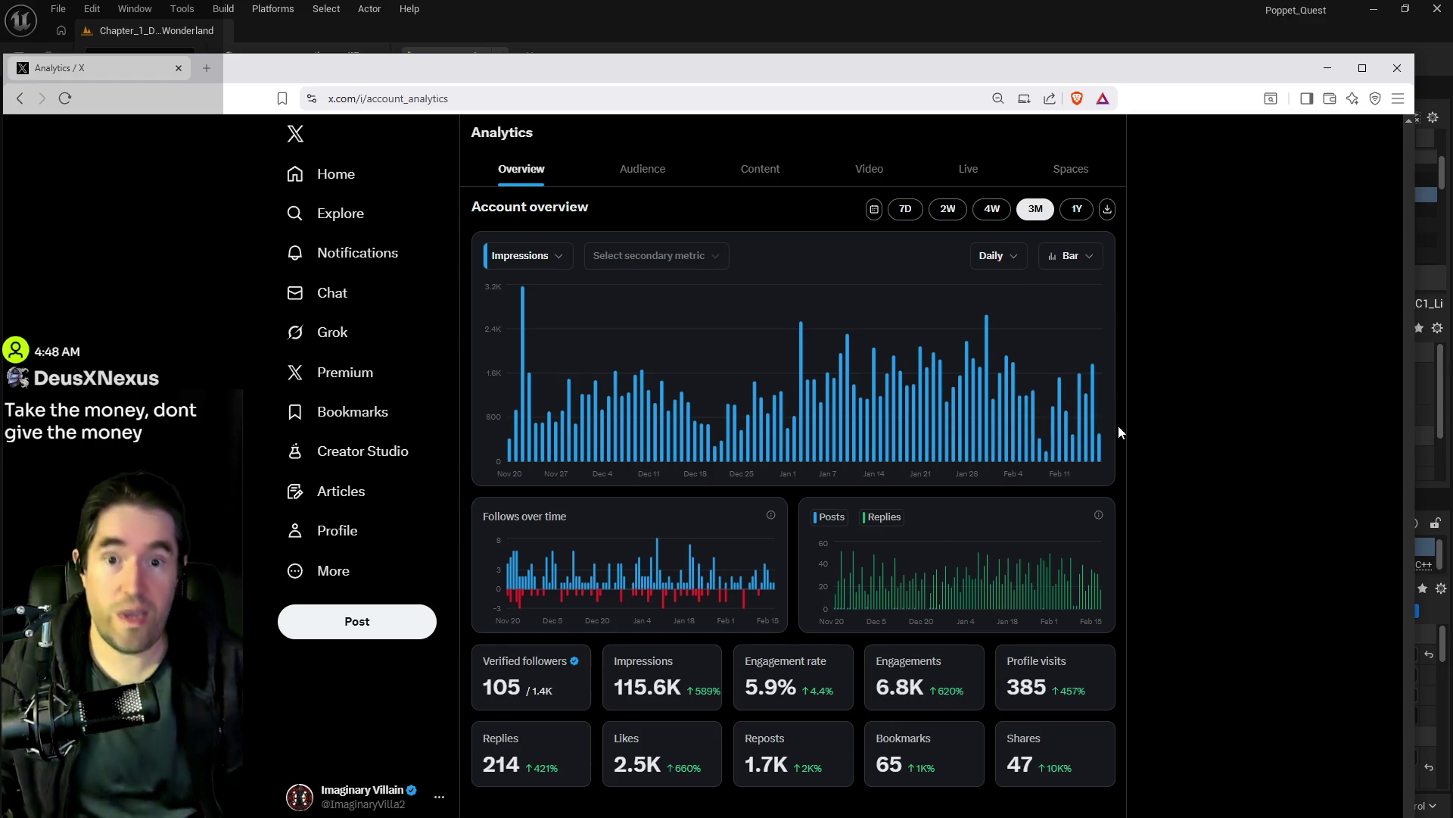
{"action": "mouse_move", "coordinate": [851, 75]}
{"action": "left_mouse_down"}
{"action": "mouse_move", "coordinate": [956, 103]}
{"action": "mouse_move", "coordinate": [1452, 108]}
{"action": "left_mouse_up"}
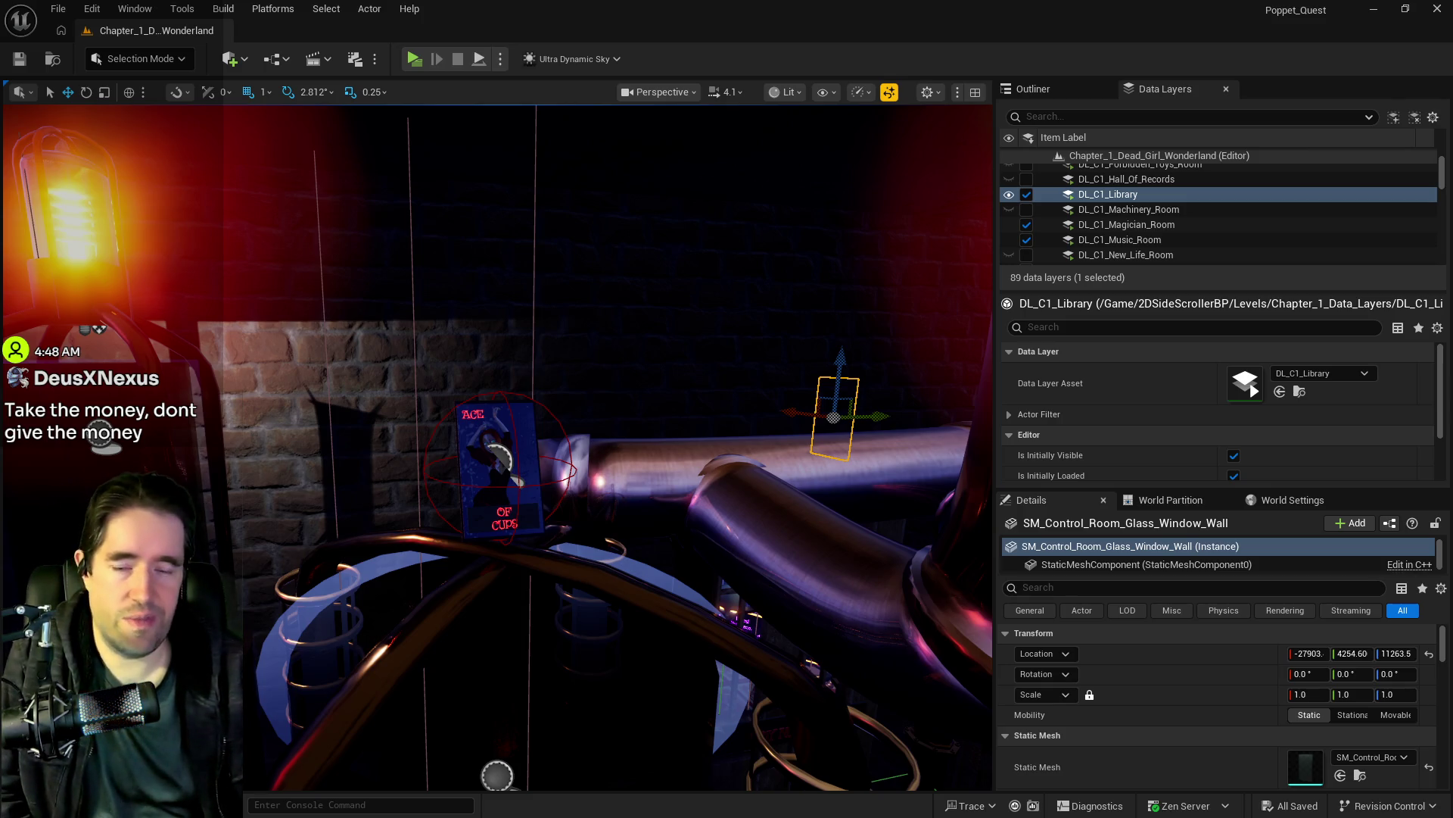
Step: Fly in close to the card among the pipes, then scroll the Chapter 1 doc to Card Locations
{"action": "left_click_drag", "start_coordinate": [560, 681], "coordinate": [632, 669]}
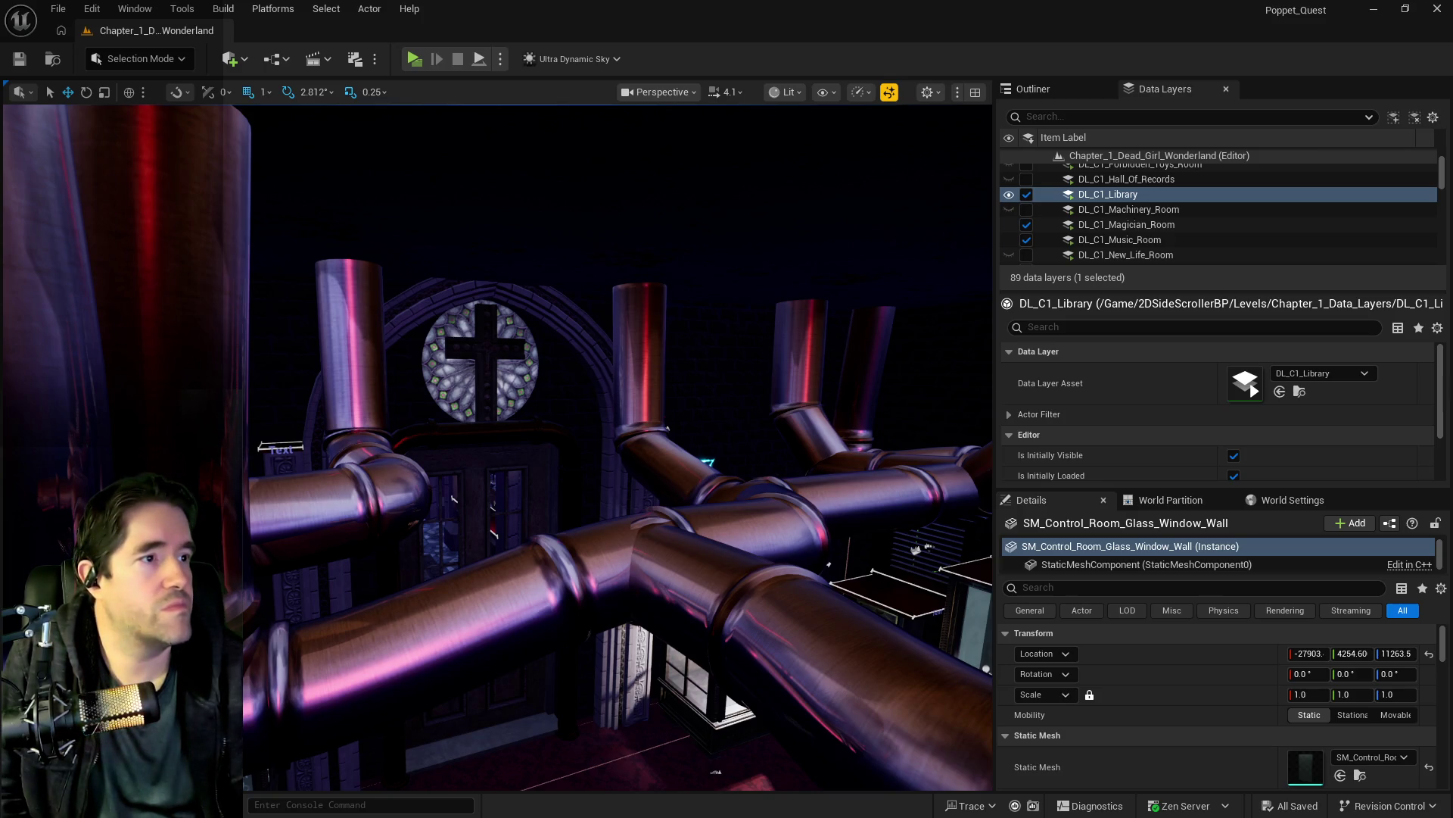
{"action": "left_click_drag", "start_coordinate": [778, 665], "coordinate": [715, 651]}
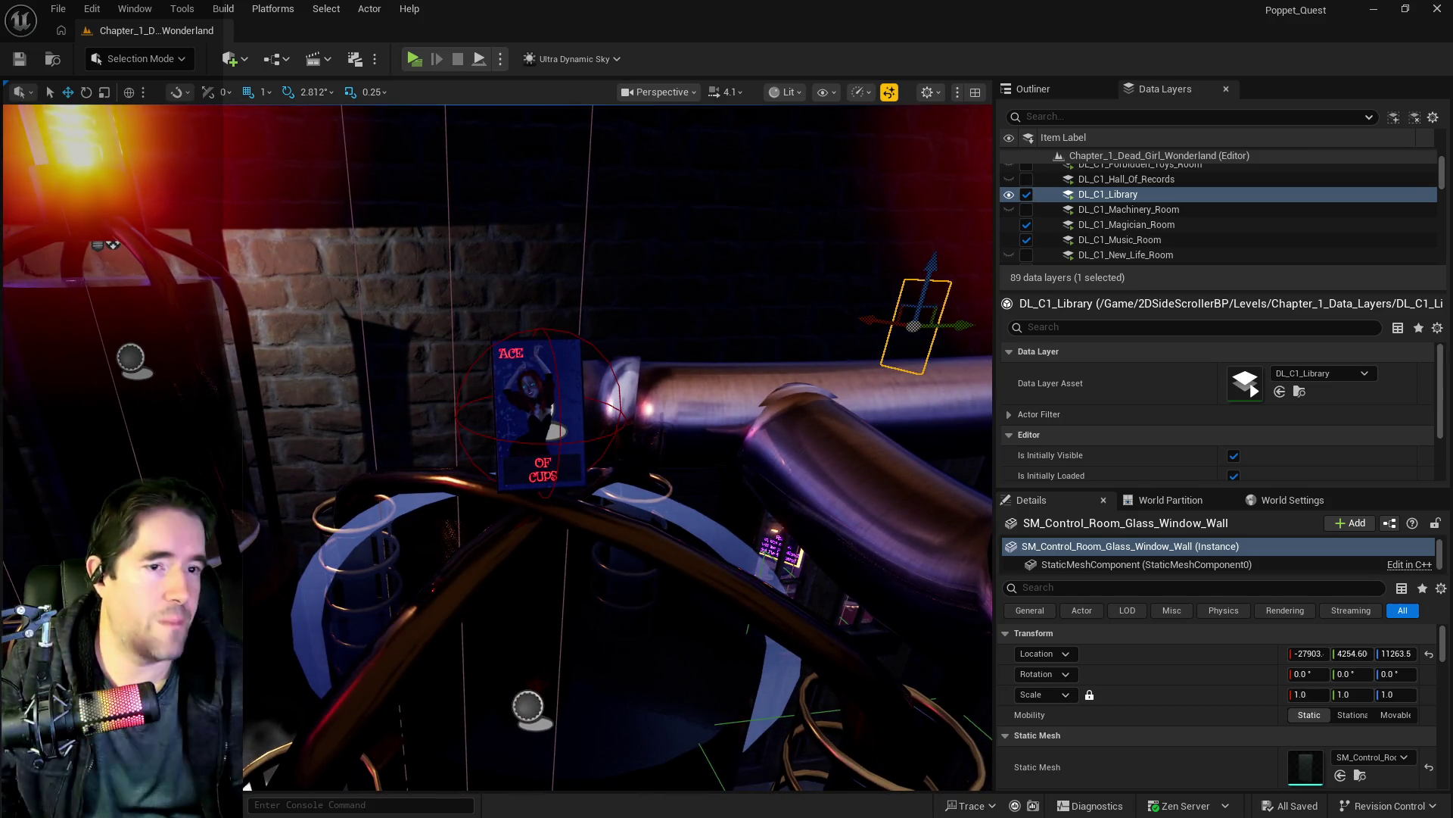
{"action": "mouse_move", "coordinate": [1452, 182]}
{"action": "left_mouse_down"}
{"action": "mouse_move", "coordinate": [1452, 128]}
{"action": "mouse_move", "coordinate": [793, 178]}
{"action": "left_mouse_up"}
{"action": "scroll", "coordinate": [755, 511], "scroll_direction": "down", "scroll_amount": 20}
{"action": "scroll", "coordinate": [764, 565], "scroll_direction": "down", "scroll_amount": 10}
{"action": "scroll", "coordinate": [763, 565], "scroll_direction": "up", "scroll_amount": 9}
{"action": "scroll", "coordinate": [764, 565], "scroll_direction": "up", "scroll_amount": 20}
{"action": "scroll", "coordinate": [758, 572], "scroll_direction": "down", "scroll_amount": 20}
{"action": "scroll", "coordinate": [760, 572], "scroll_direction": "down", "scroll_amount": 20}
{"action": "scroll", "coordinate": [760, 572], "scroll_direction": "down", "scroll_amount": 20}
{"action": "scroll", "coordinate": [759, 572], "scroll_direction": "down", "scroll_amount": 7}
{"action": "scroll", "coordinate": [585, 533], "scroll_direction": "up", "scroll_amount": 3}
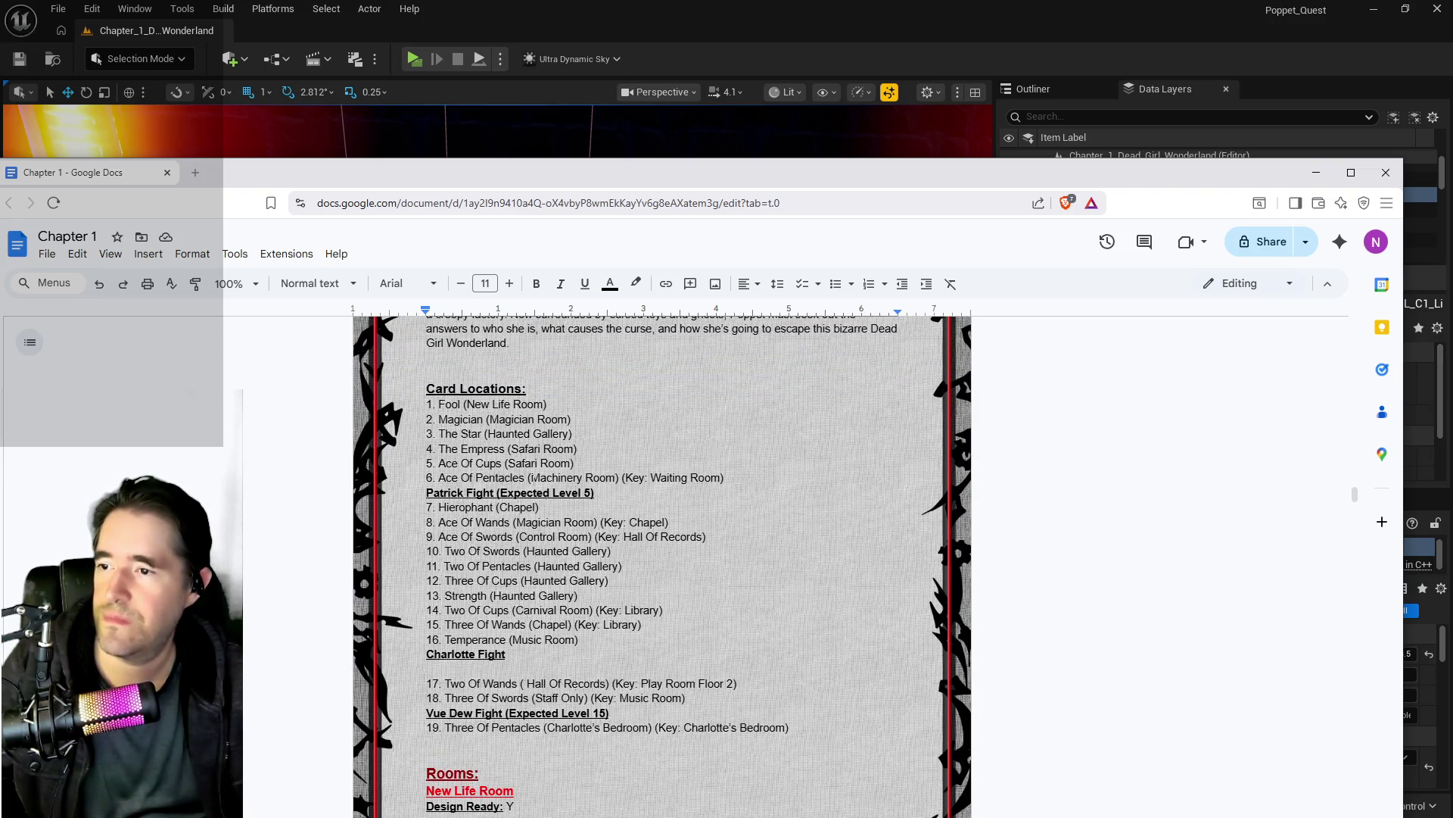
Step: Move Temperance from card 16 into card 5's line, replacing Ace Of Cups
{"action": "left_click_drag", "start_coordinate": [505, 640], "coordinate": [466, 640]}
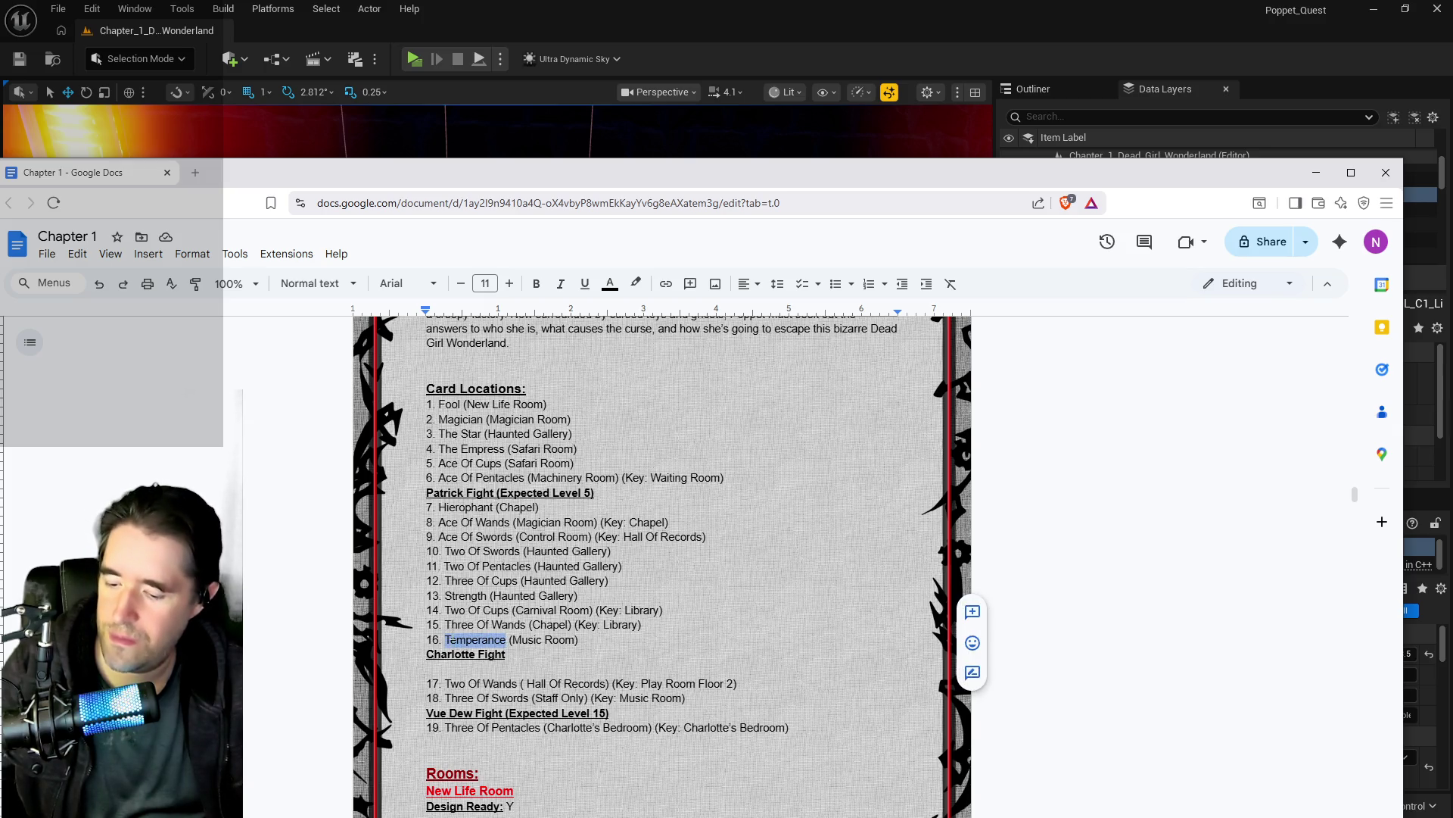
{"action": "key", "text": "BackSpace"}
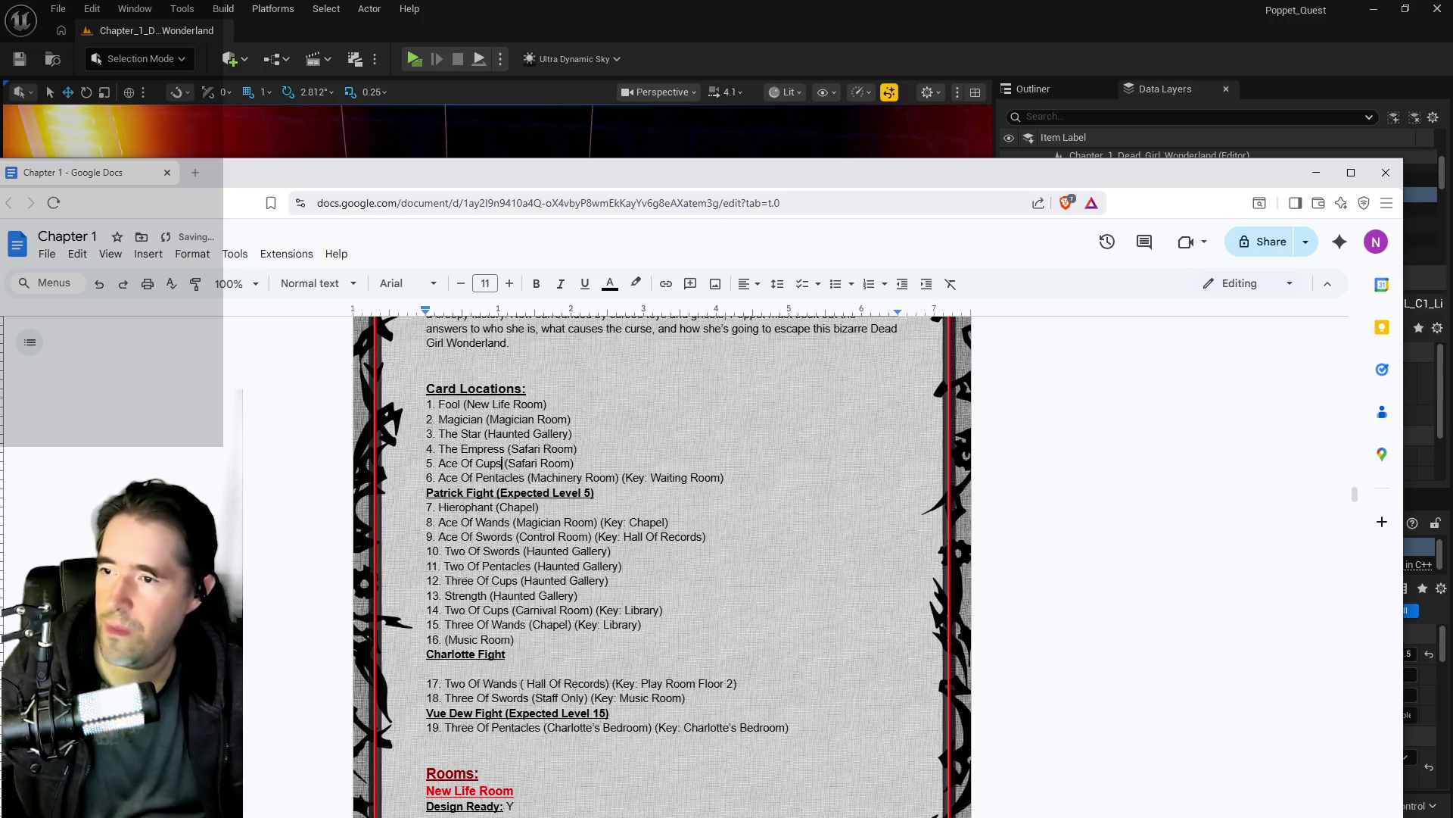
{"action": "type", "text": "Temperance"}
{"action": "left_click_drag", "start_coordinate": [501, 464], "coordinate": [440, 471]}
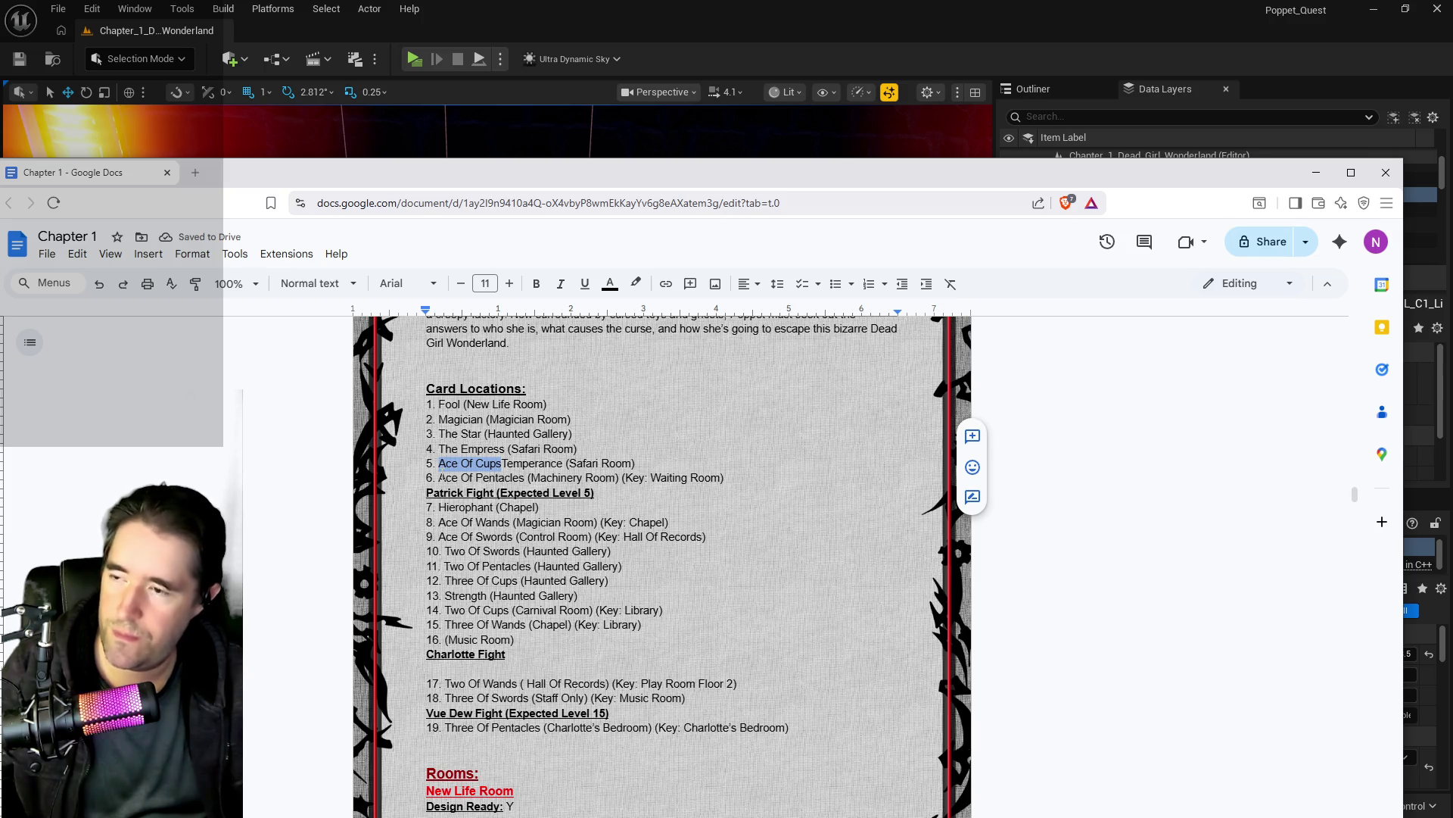
{"action": "key", "text": "BackSpace"}
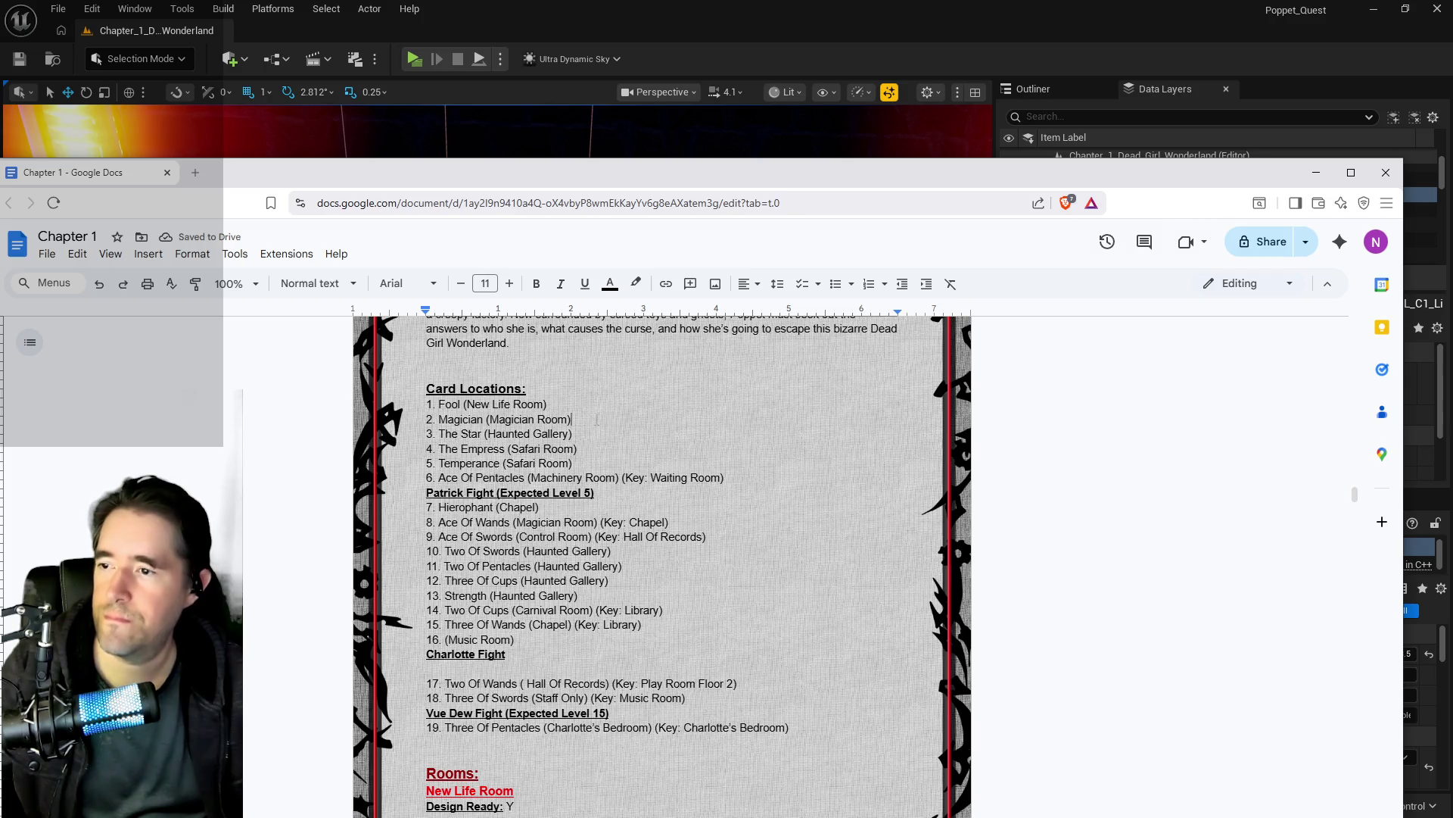
{"action": "key", "text": "BackSpace"}
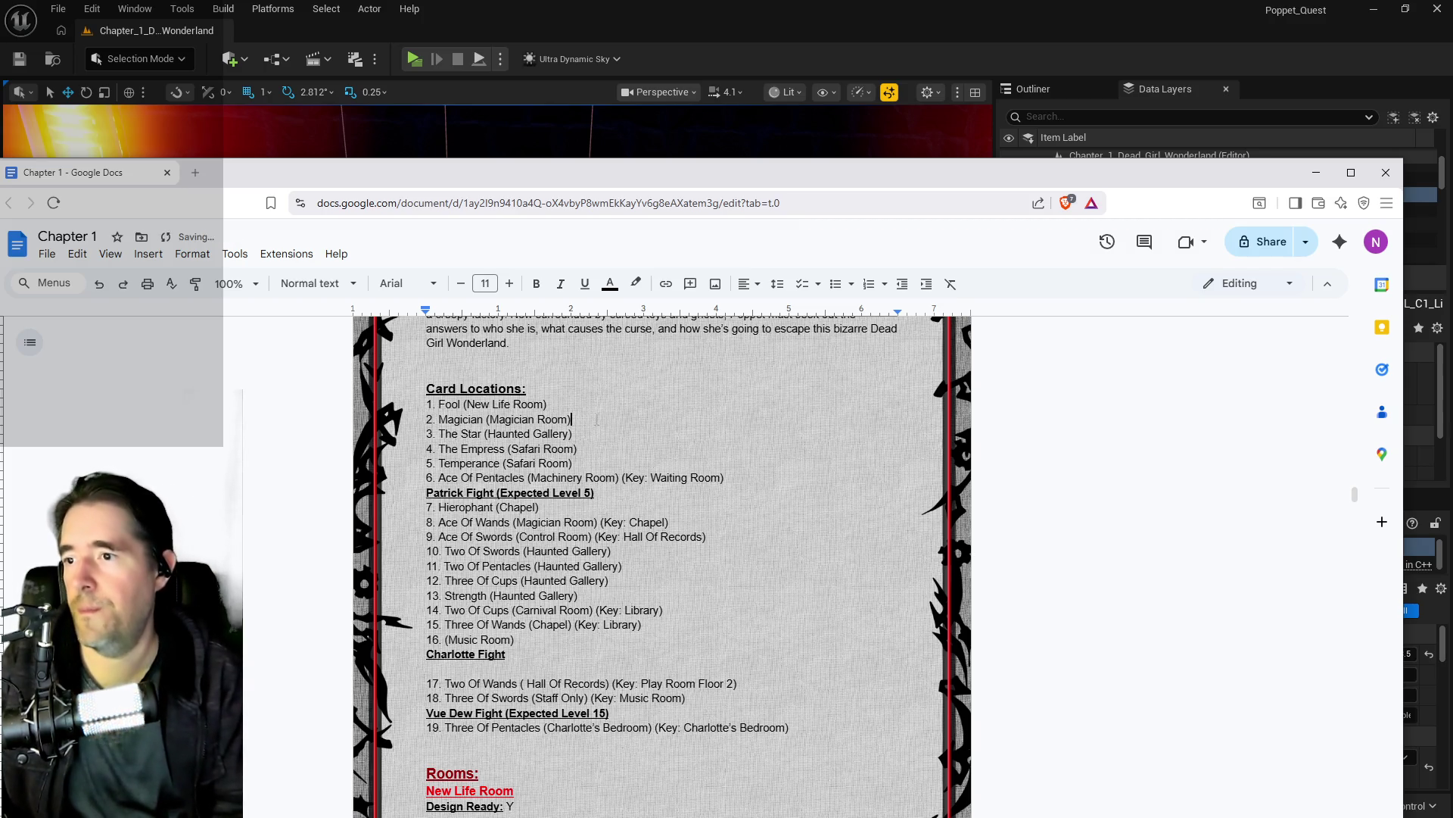
Step: Add a new line '3. Ace Of Cups (Magician Room)' after the Magician entry, then minimize the doc
{"action": "key", "text": "Return"}
{"action": "type", "text": "3"}
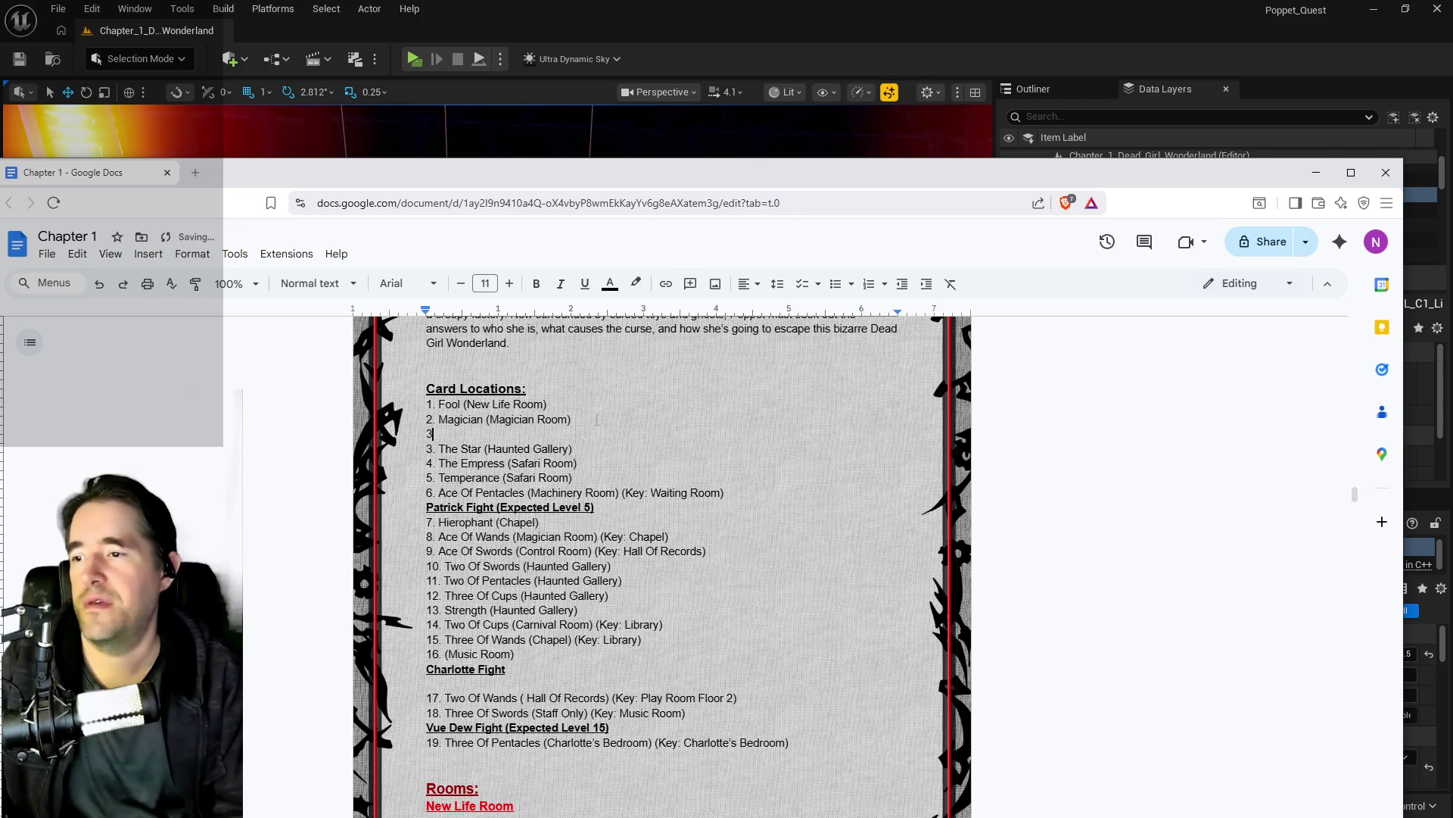
{"action": "type", "text": ". "}
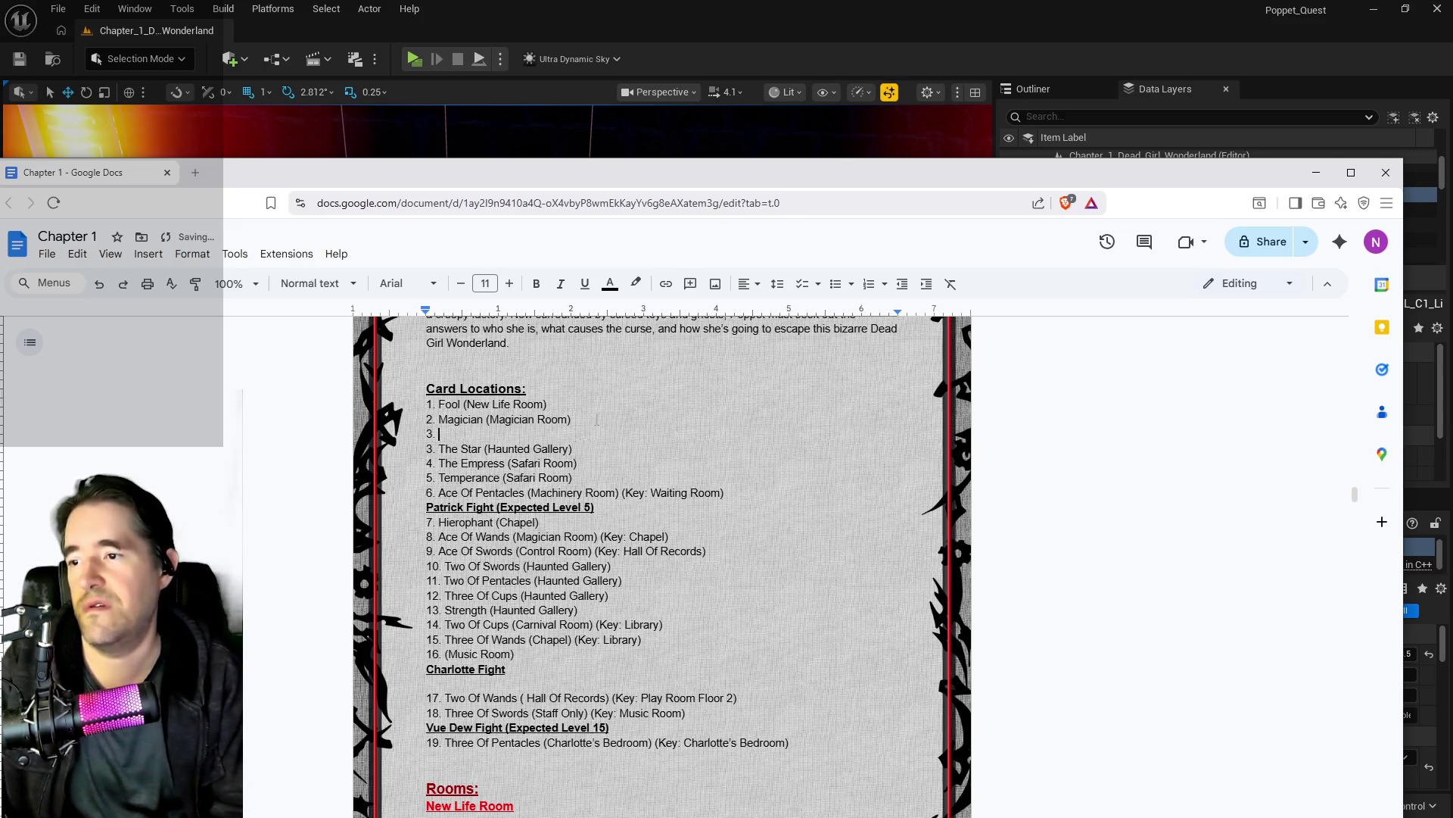
{"action": "type", "text": "Ace Of Cups"}
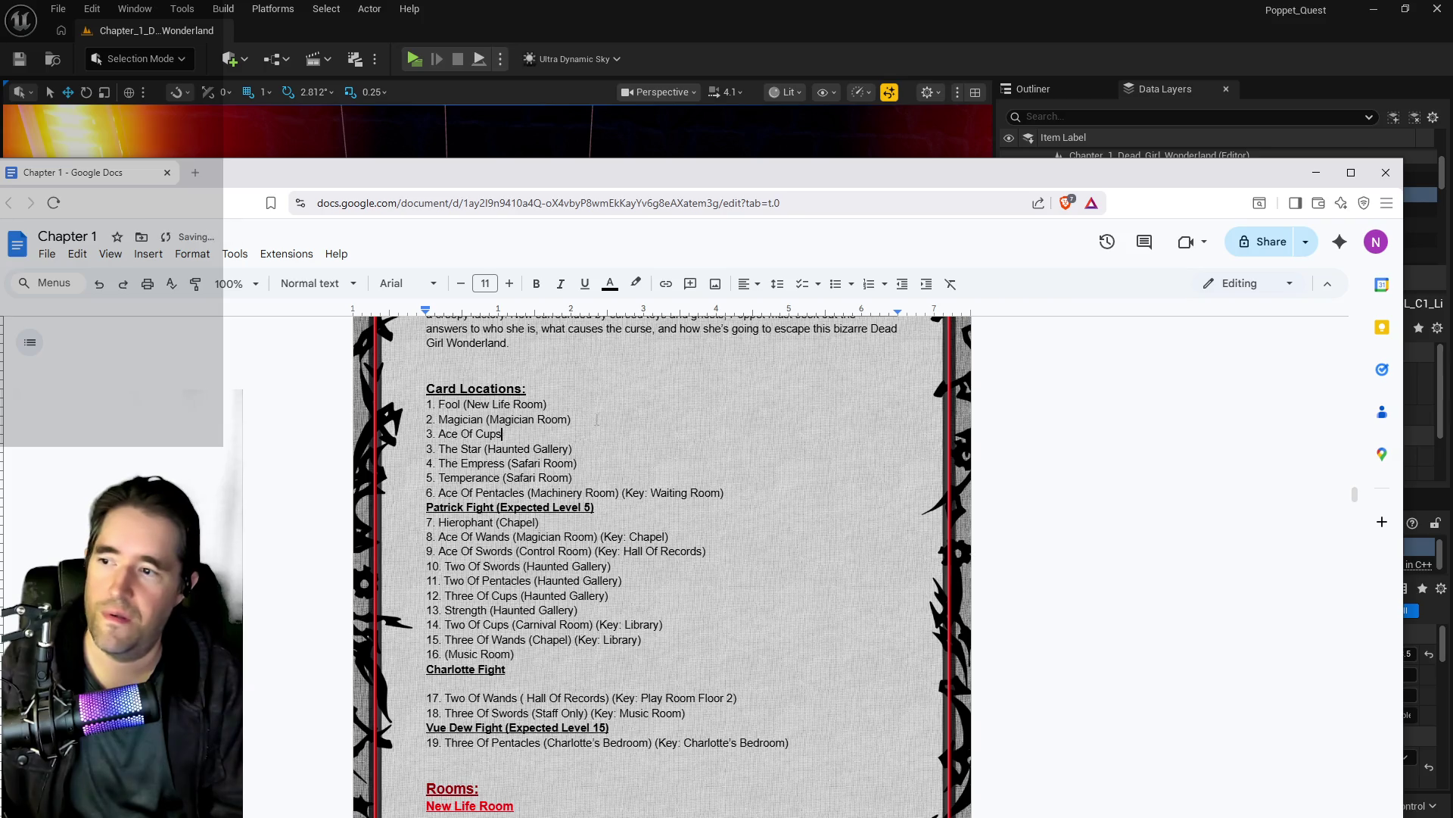
{"action": "type", "text": " ("}
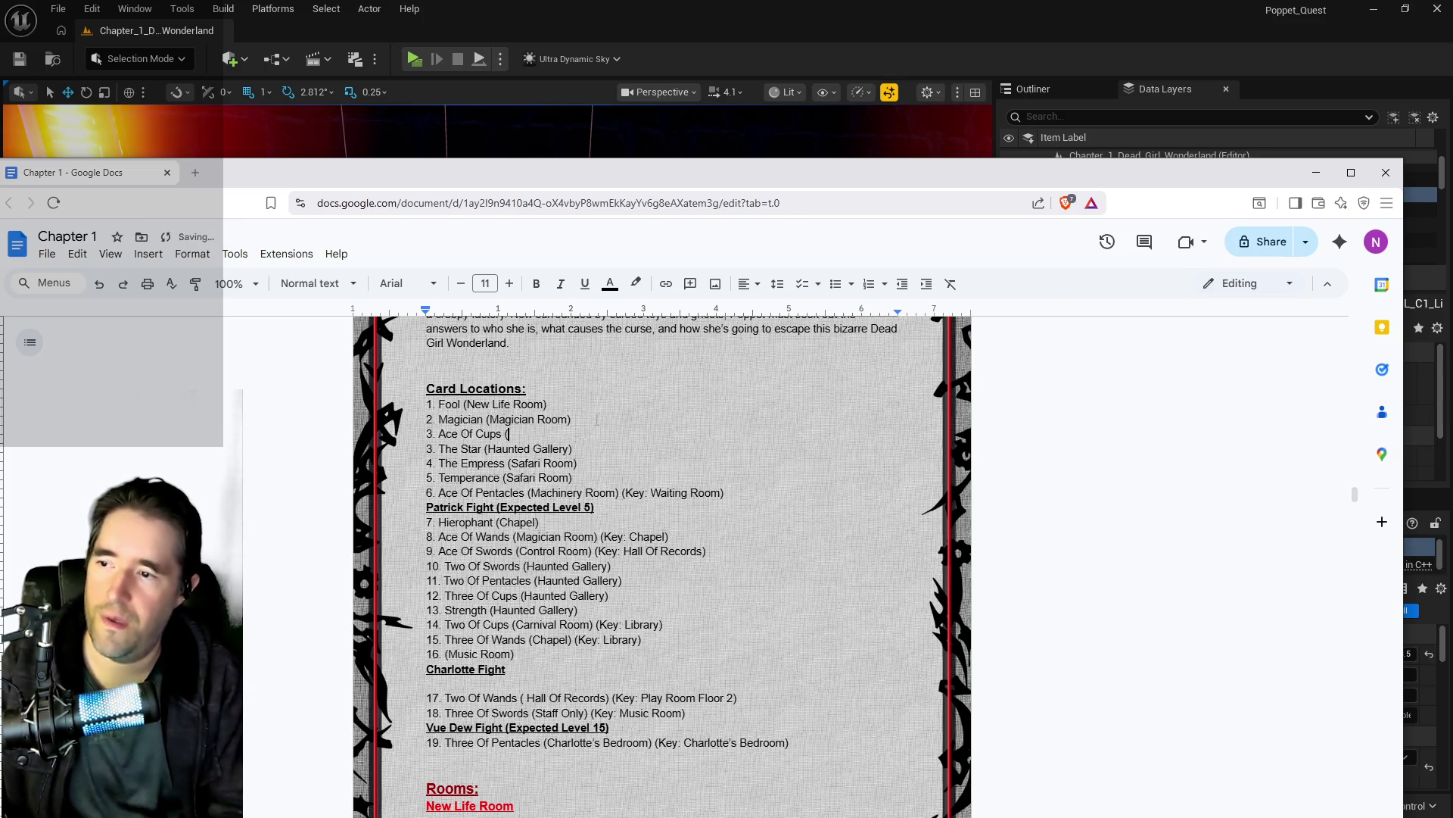
{"action": "type", "text": "Magician Room)"}
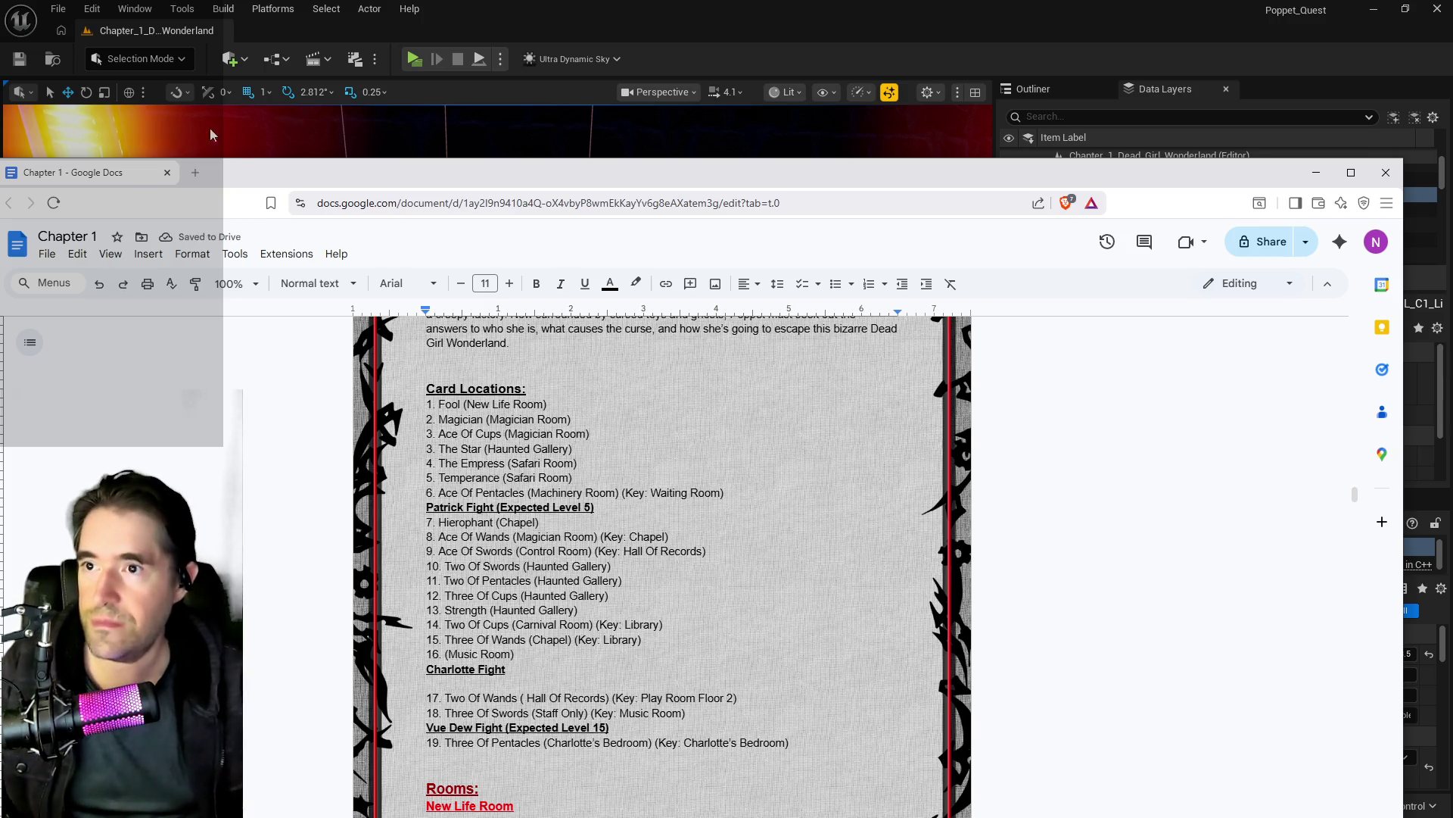
{"action": "key", "text": "super+Down"}
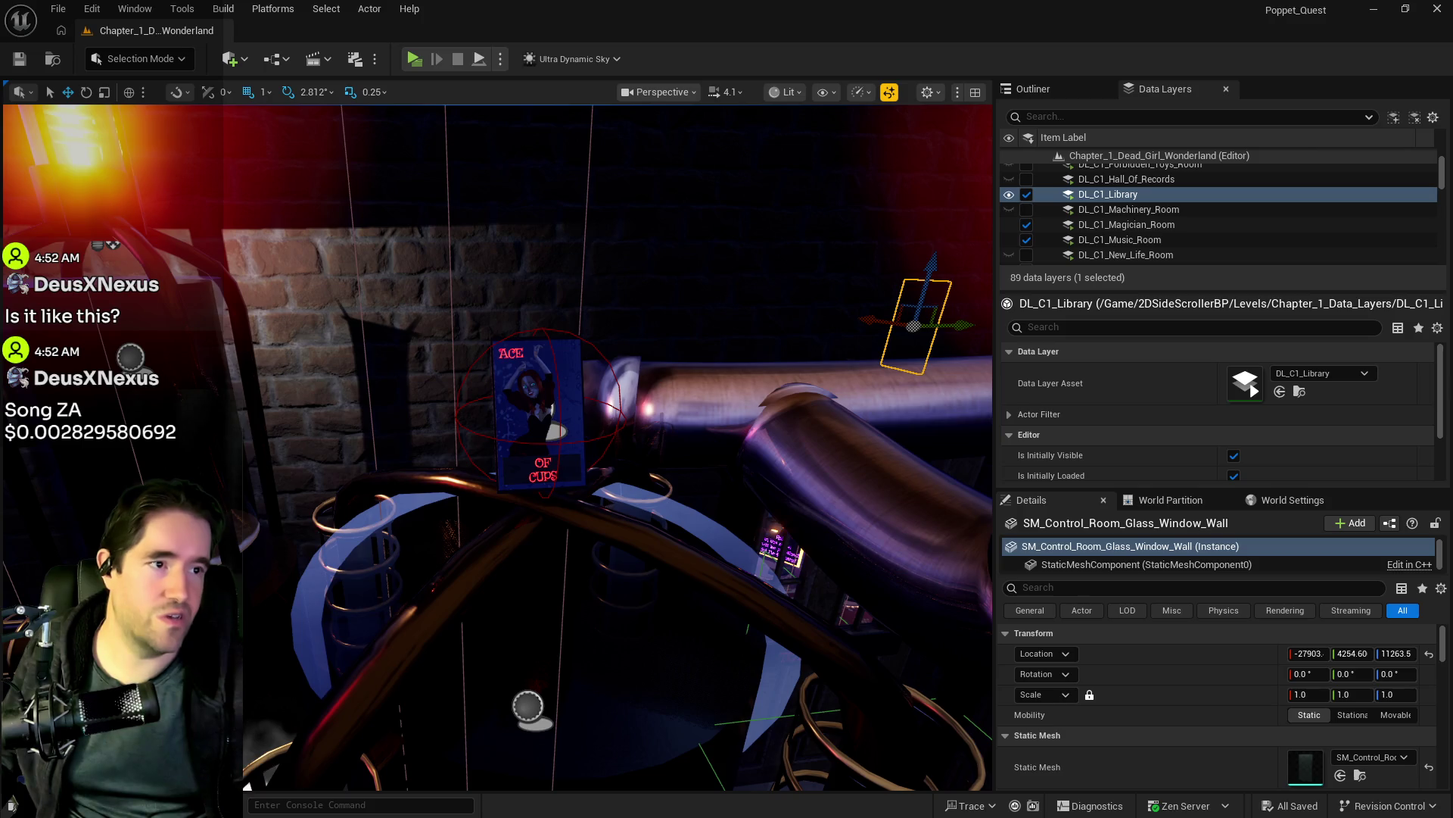
Step: Switch from the Unreal viewport to YouTube Studio's Earn overview page in the browser
{"action": "key", "text": "alt+Tab"}
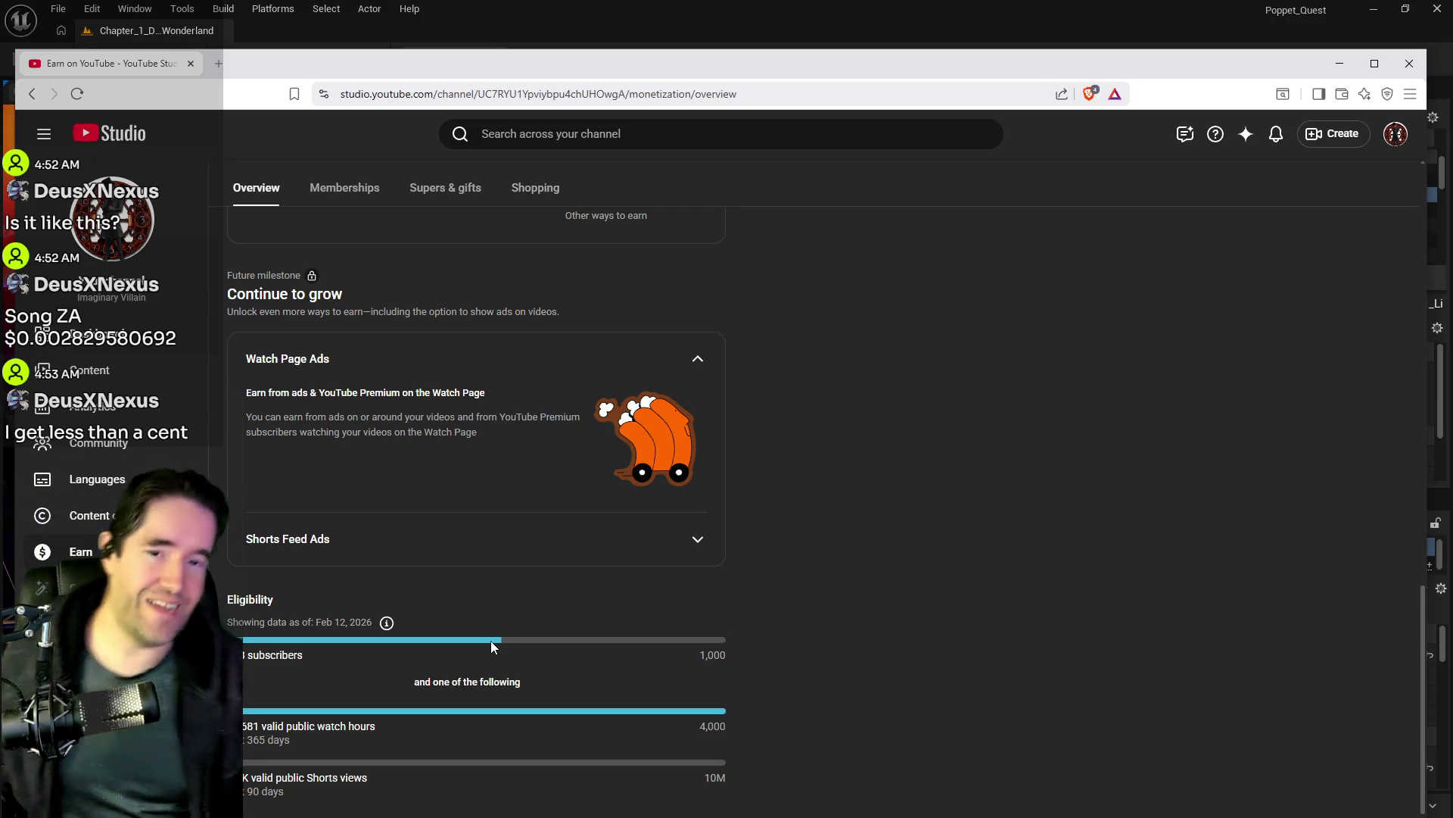
Step: Drag the YouTube Studio window off the right edge to reveal the Unreal level view
{"action": "left_click_drag", "start_coordinate": [511, 68], "coordinate": [1452, 67]}
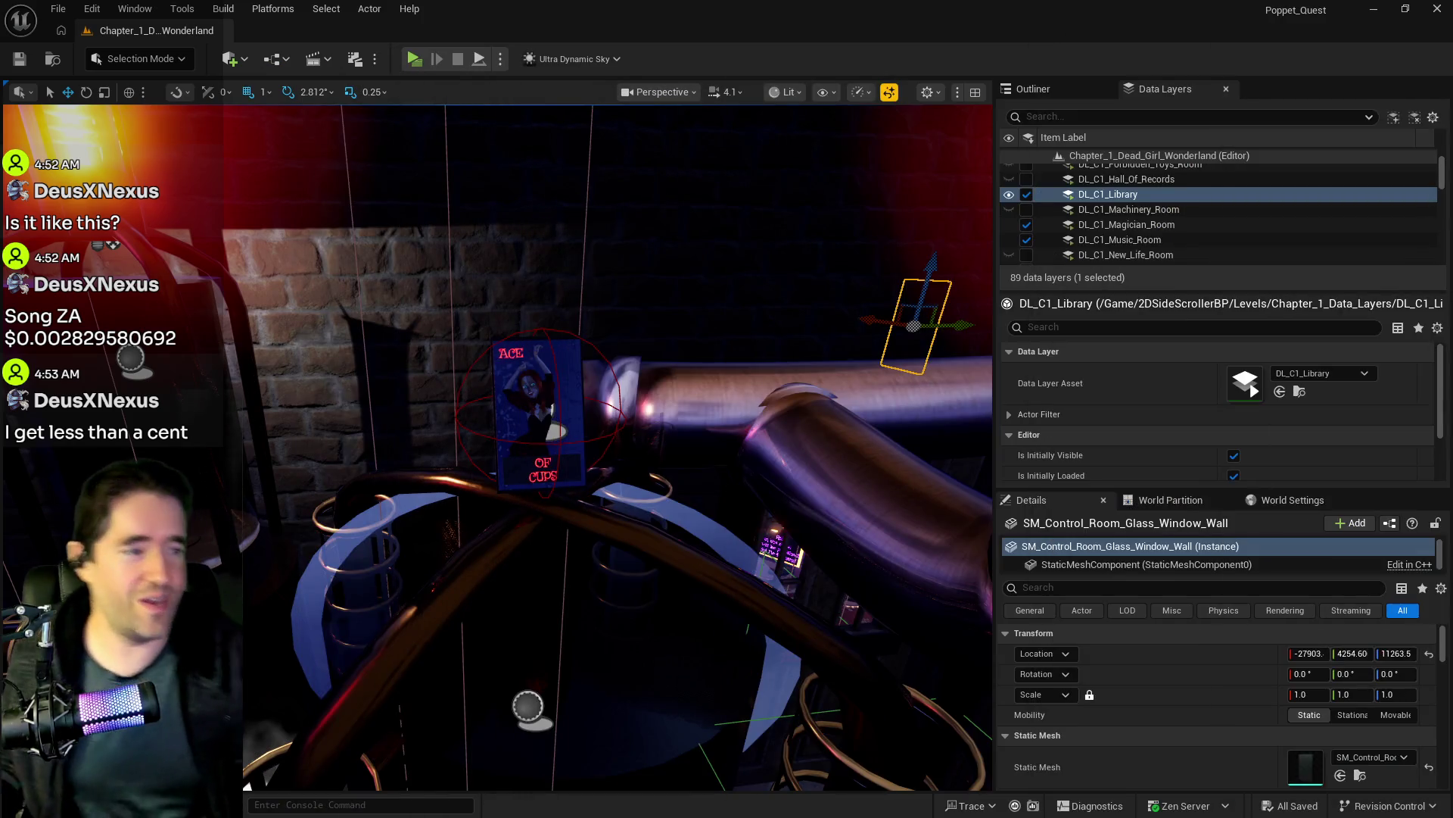
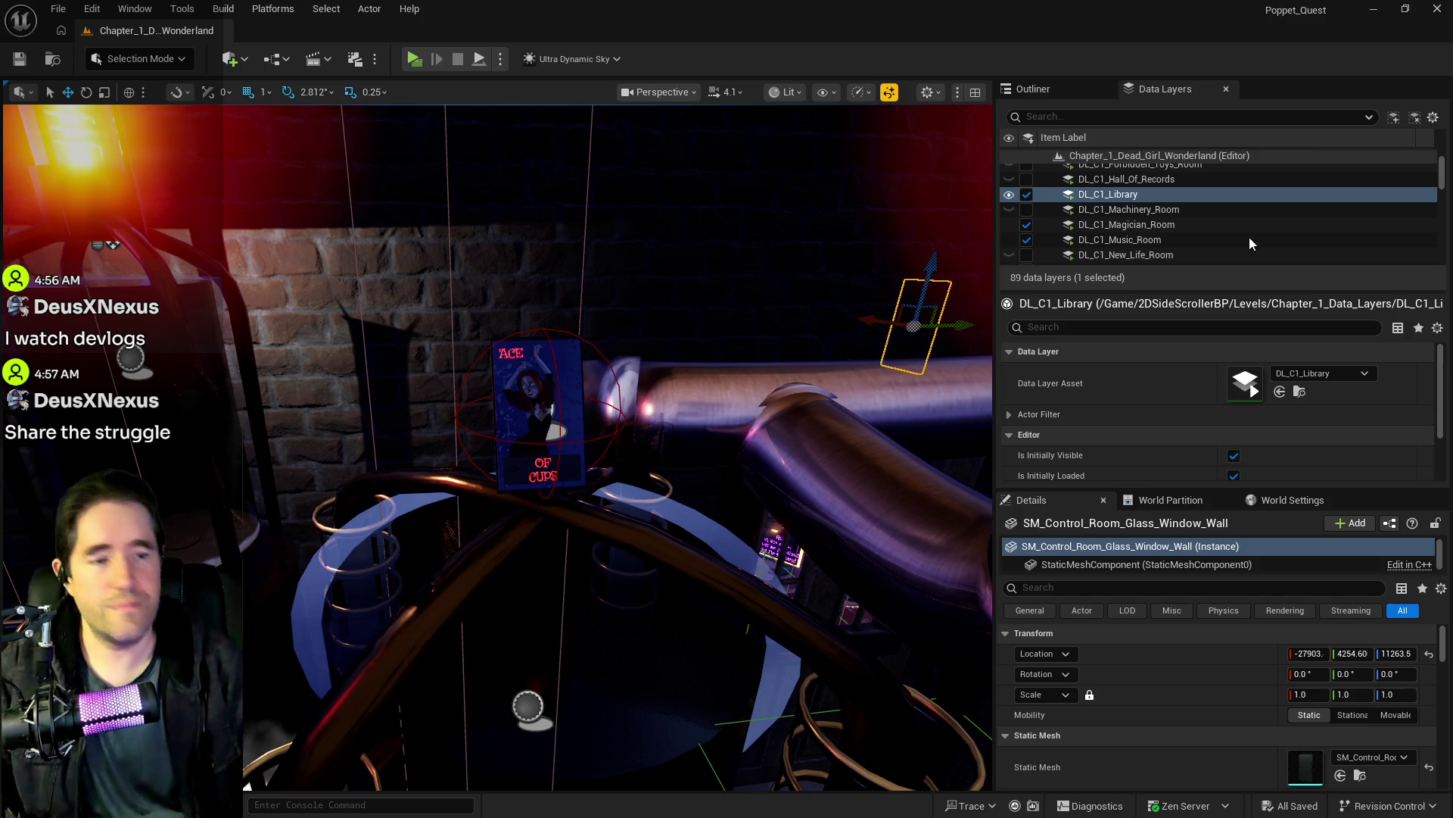
Step: Select all actors in the DL_C1_Magician_Room data layer from the Data Layers list
{"action": "scroll", "coordinate": [1146, 215], "scroll_direction": "up", "scroll_amount": 5}
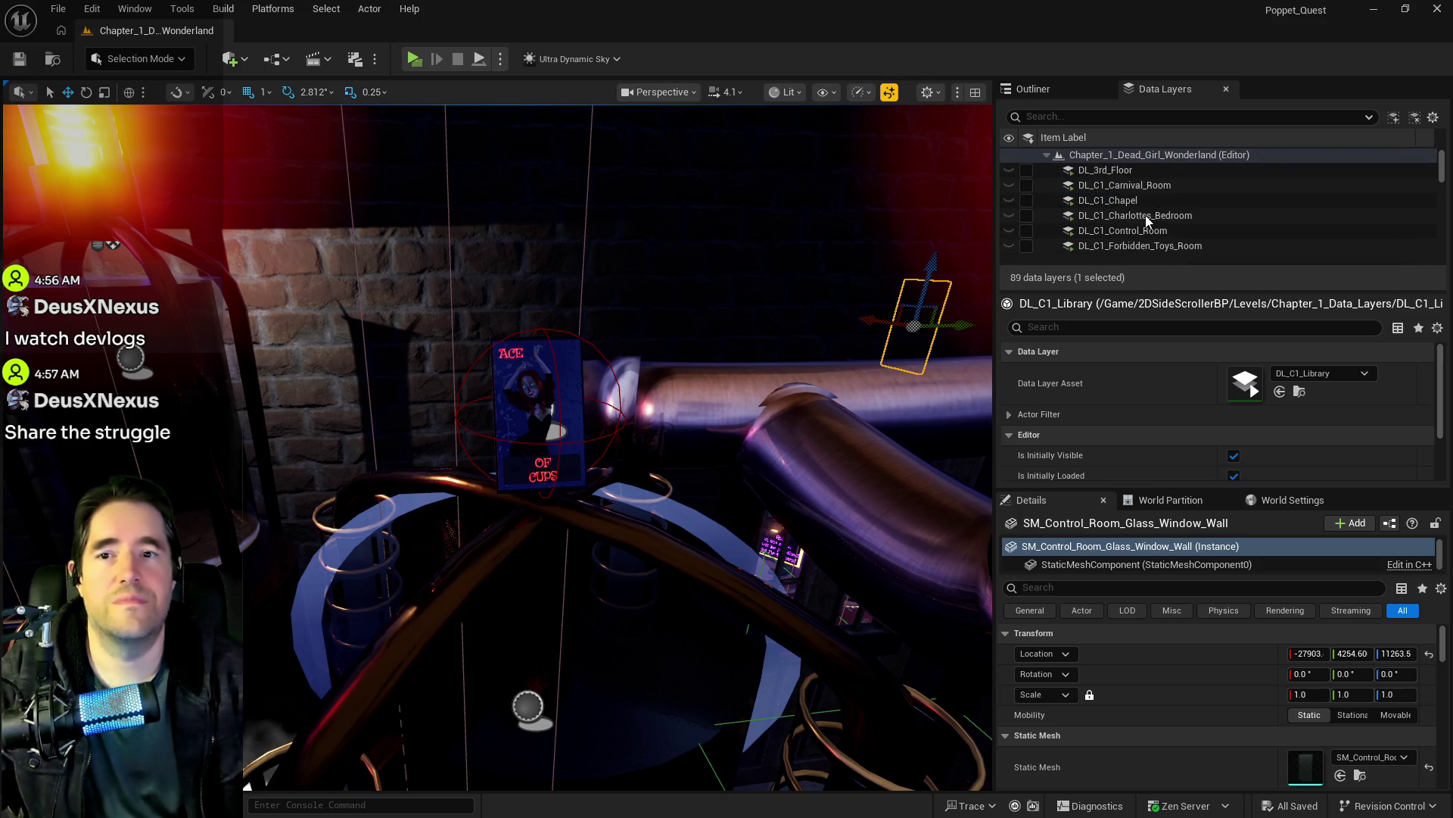
{"action": "scroll", "coordinate": [1146, 218], "scroll_direction": "down", "scroll_amount": 10}
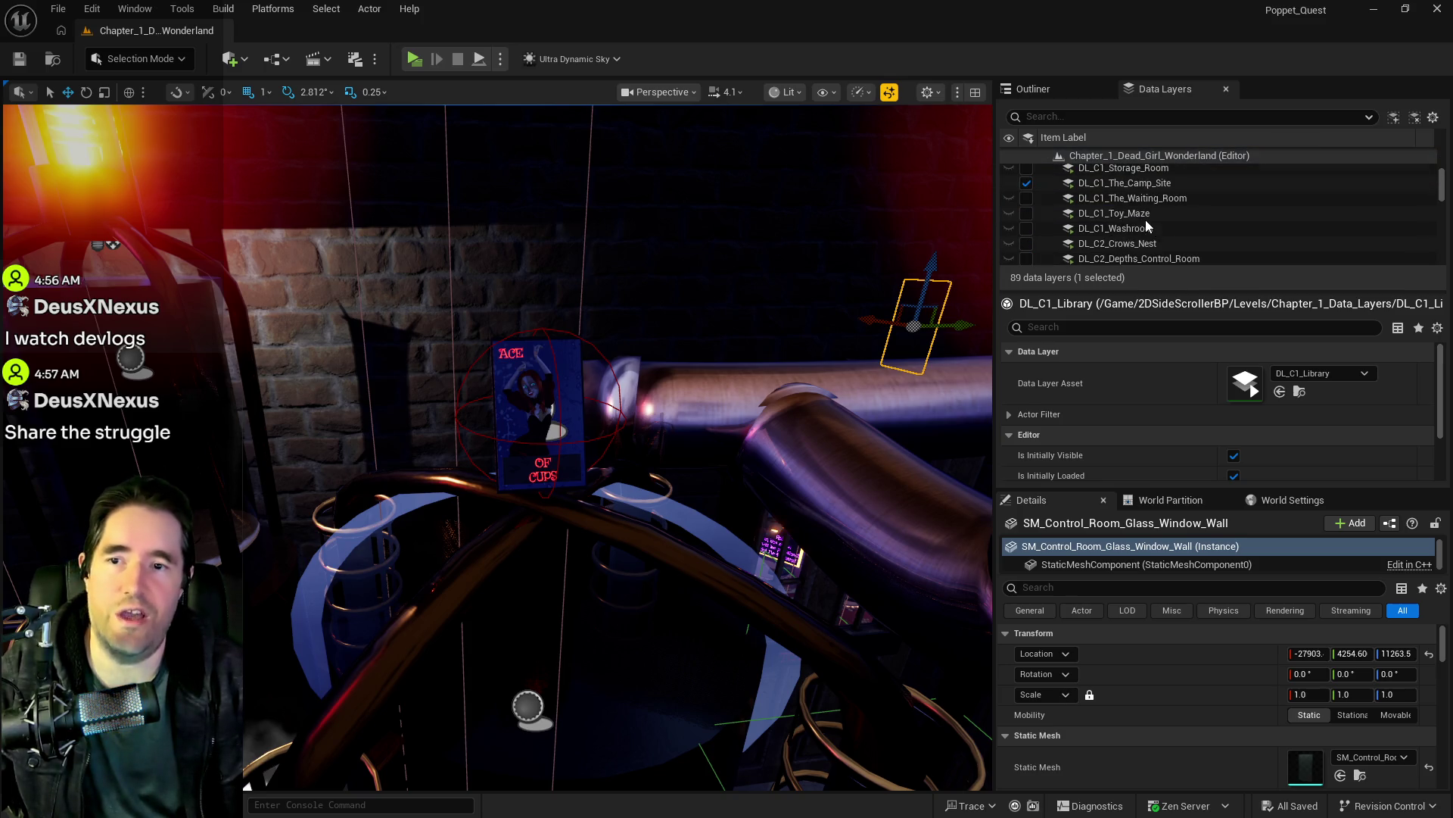
{"action": "scroll", "coordinate": [1139, 227], "scroll_direction": "up", "scroll_amount": 5}
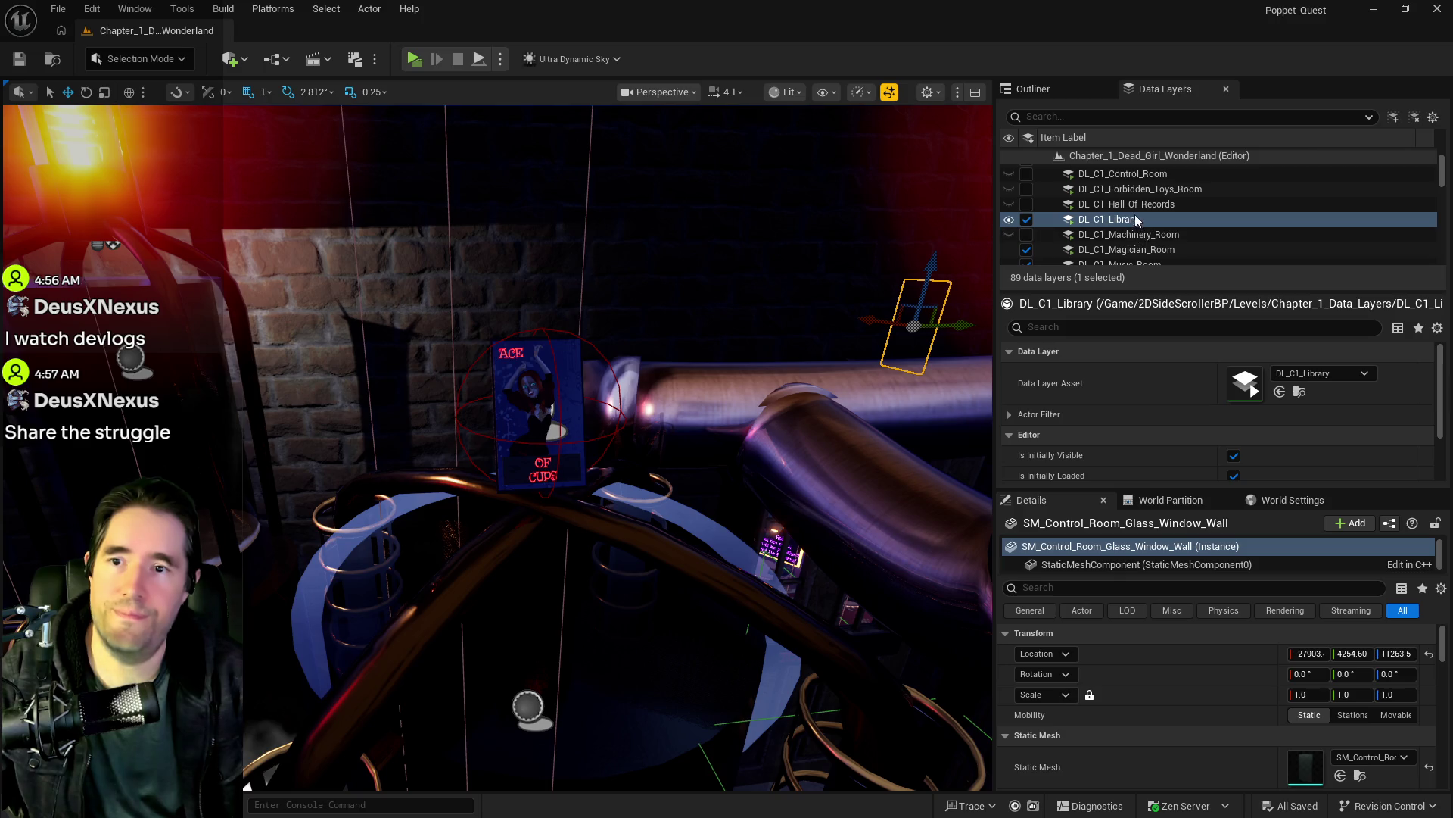
{"action": "scroll", "coordinate": [1134, 215], "scroll_direction": "down", "scroll_amount": 5}
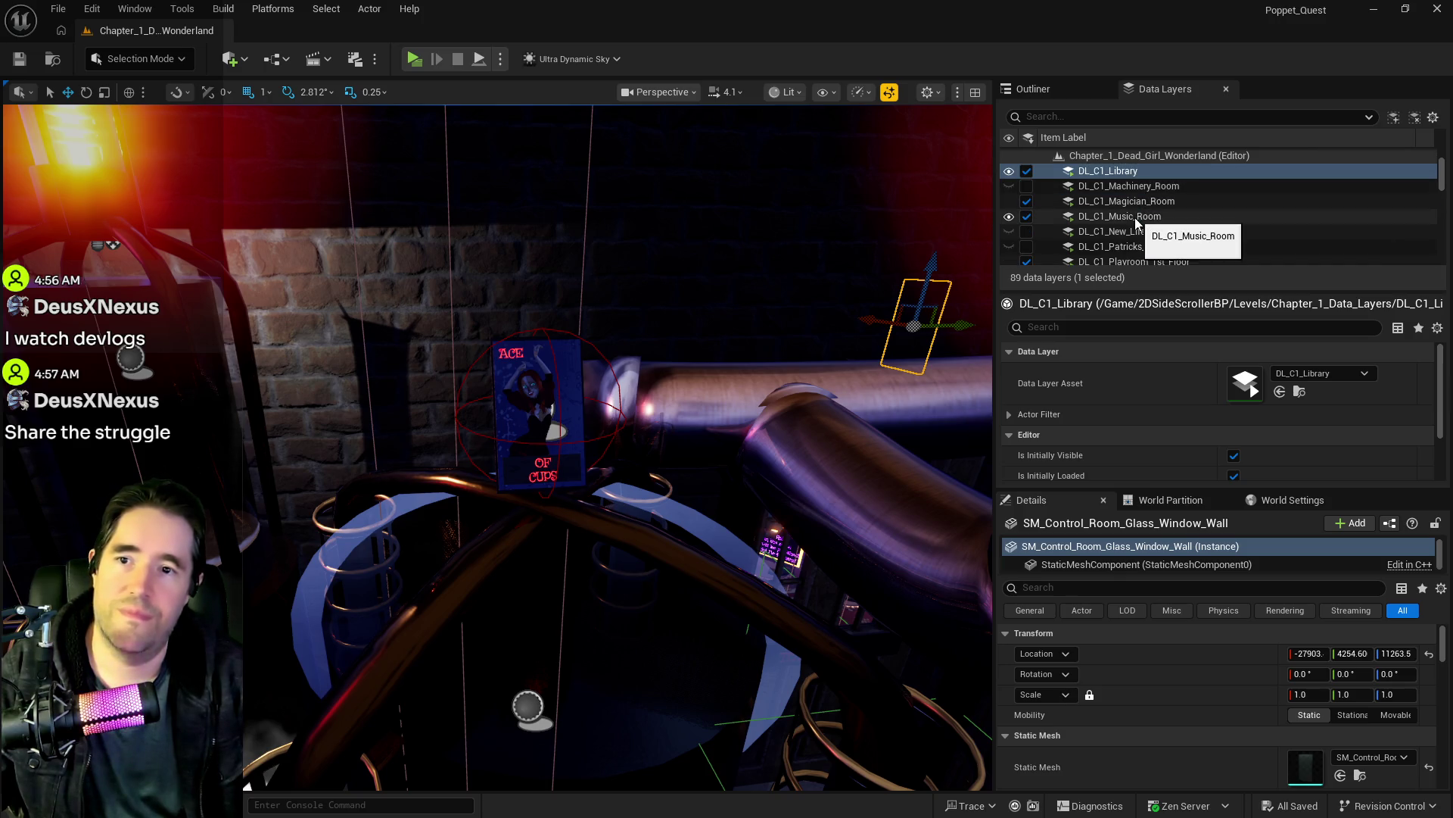
{"action": "left_click", "coordinate": [1134, 216]}
{"action": "left_click", "coordinate": [1135, 201]}
{"action": "double_click", "coordinate": [1132, 201]}
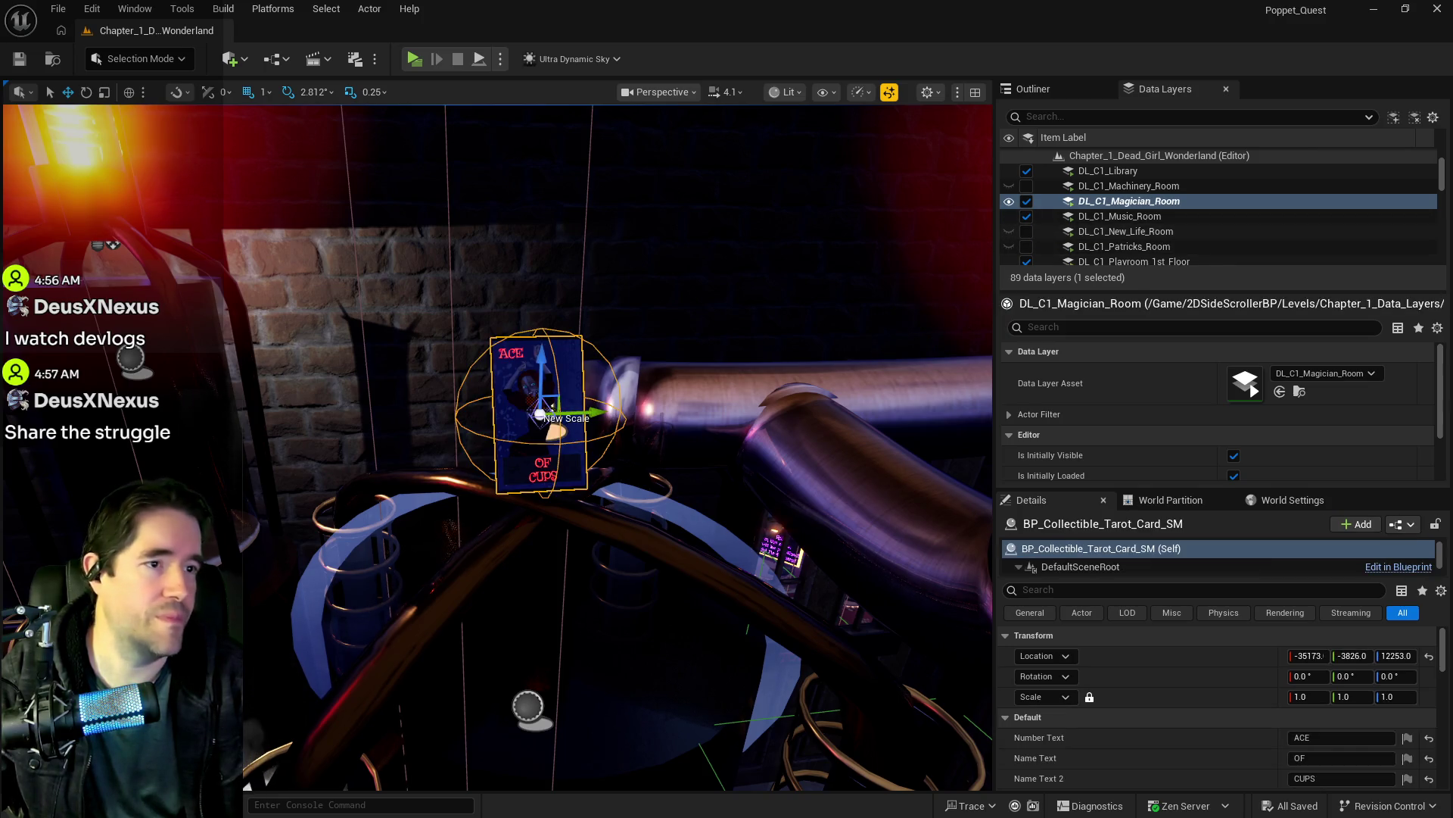
Step: Fly into the candle-lit room and select the BP_Anniezon_Chapter_1 shop actor
{"action": "scroll", "coordinate": [1212, 424], "scroll_direction": "down", "scroll_amount": 1}
{"action": "left_click_drag", "start_coordinate": [605, 454], "coordinate": [576, 435]}
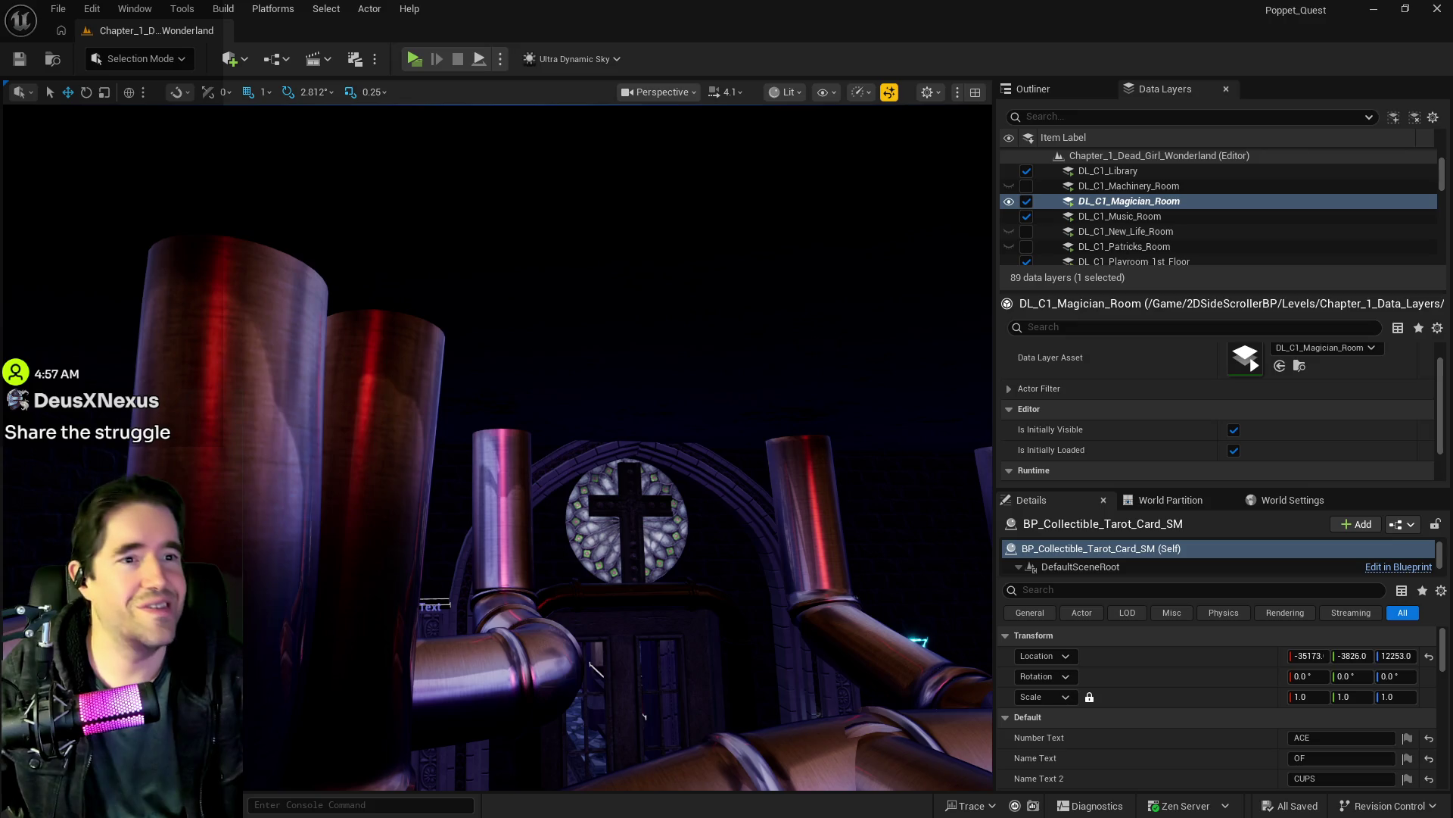
{"action": "mouse_move", "coordinate": [575, 435]}
{"action": "left_mouse_down"}
{"action": "mouse_move", "coordinate": [507, 412]}
{"action": "mouse_move", "coordinate": [705, 668]}
{"action": "left_mouse_up"}
{"action": "left_click", "coordinate": [575, 490]}
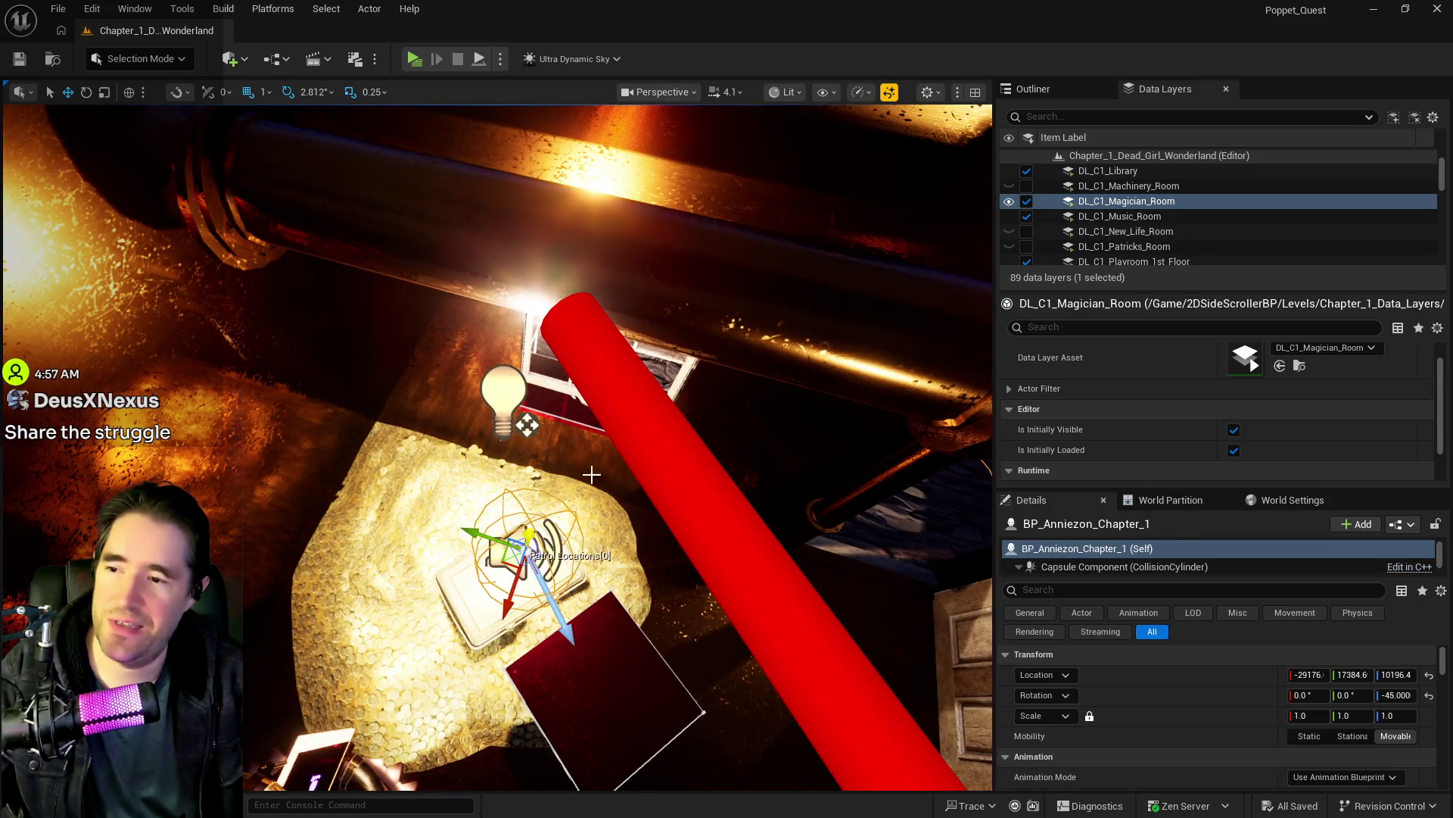
Step: Fly through the foggy corridor into the dark room and select BP_Destroyable_Till3
{"action": "left_click", "coordinate": [735, 417], "text": "ctrl"}
{"action": "mouse_move", "coordinate": [723, 409]}
{"action": "left_mouse_down"}
{"action": "mouse_move", "coordinate": [746, 390]}
{"action": "mouse_move", "coordinate": [615, 178]}
{"action": "mouse_move", "coordinate": [730, 312]}
{"action": "mouse_move", "coordinate": [651, 227]}
{"action": "mouse_move", "coordinate": [606, 228]}
{"action": "mouse_move", "coordinate": [598, 273]}
{"action": "mouse_move", "coordinate": [628, 242]}
{"action": "mouse_move", "coordinate": [590, 272]}
{"action": "mouse_move", "coordinate": [620, 242]}
{"action": "mouse_move", "coordinate": [598, 257]}
{"action": "mouse_move", "coordinate": [613, 250]}
{"action": "mouse_move", "coordinate": [602, 262]}
{"action": "mouse_move", "coordinate": [610, 250]}
{"action": "mouse_move", "coordinate": [665, 460]}
{"action": "left_mouse_up"}
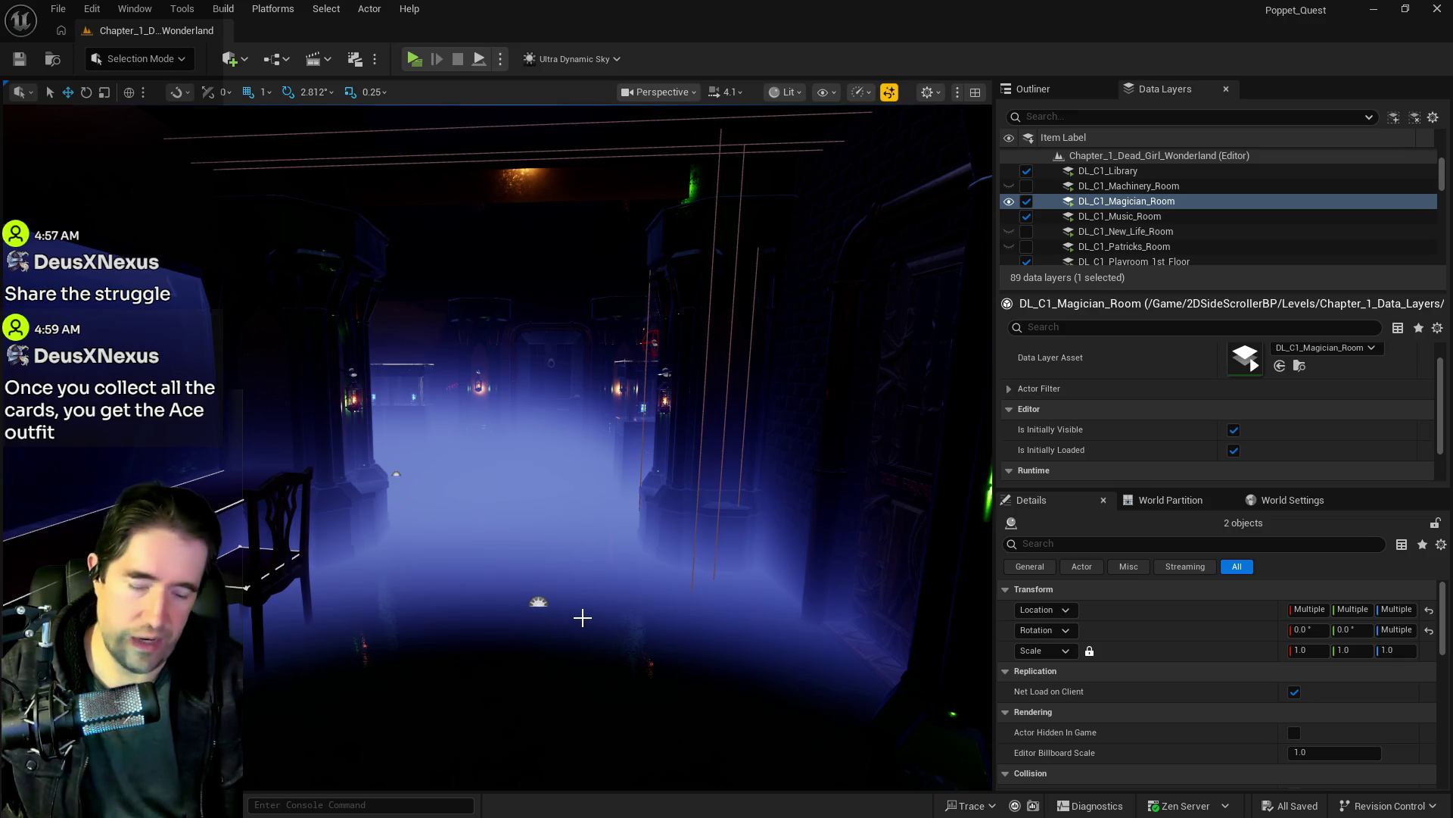
{"action": "left_click_drag", "start_coordinate": [498, 639], "coordinate": [587, 637]}
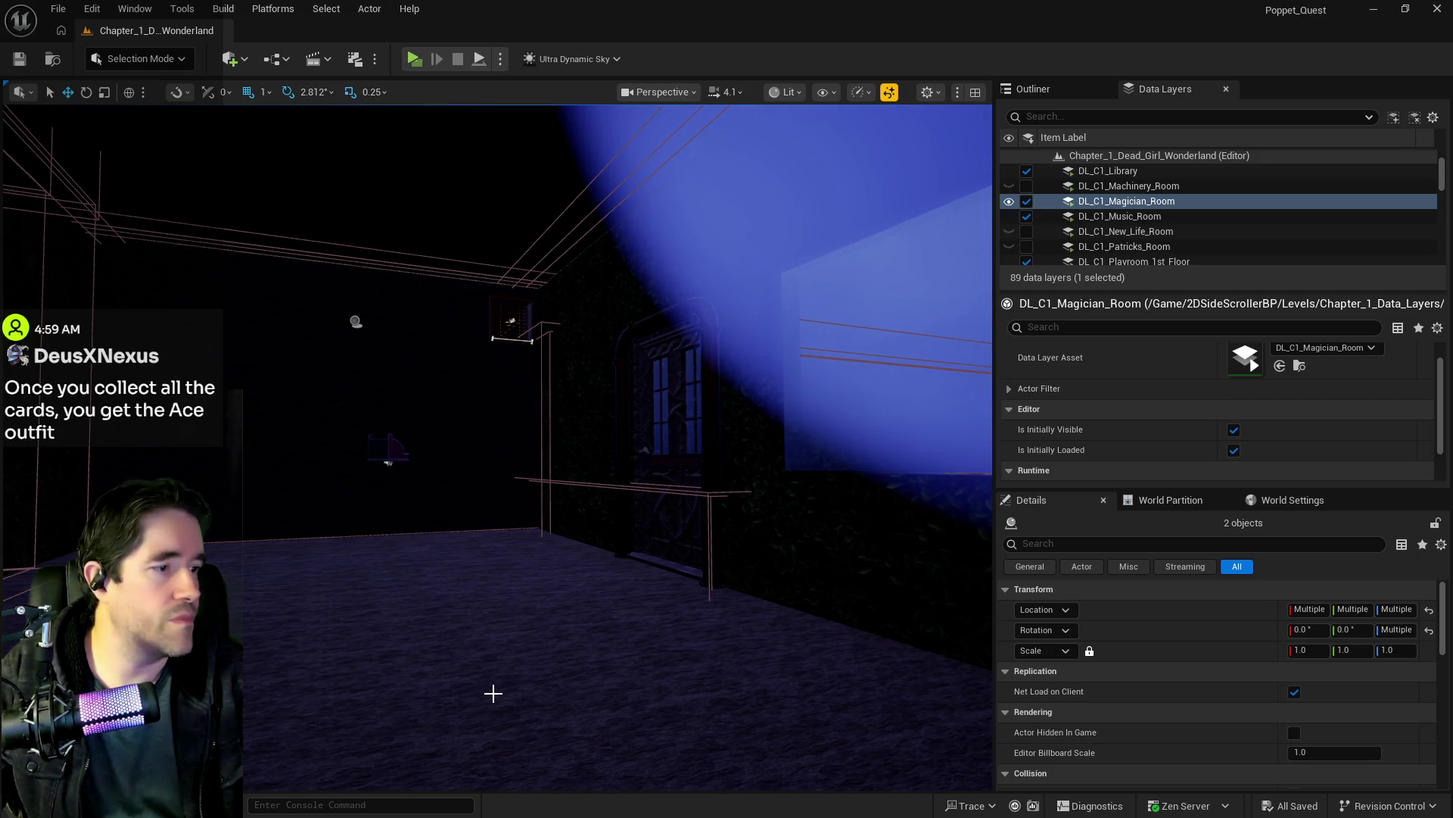
{"action": "left_click_drag", "start_coordinate": [797, 428], "coordinate": [796, 428]}
{"action": "left_click", "coordinate": [480, 485]}
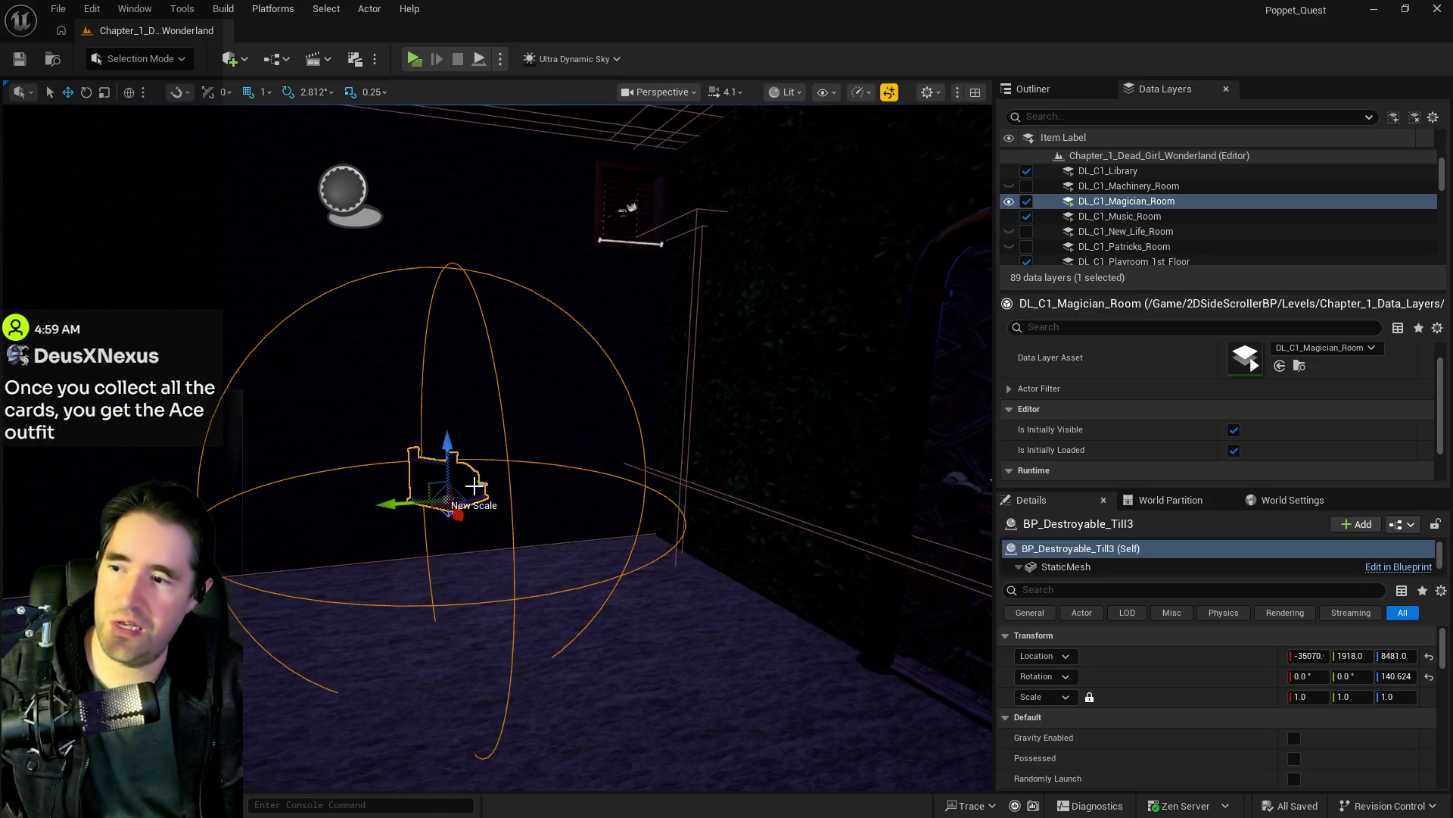
Step: Browse the data layers, filtering by 'pir' to locate DL_C2_Pirates_Plunder
{"action": "scroll", "coordinate": [1101, 197], "scroll_direction": "down", "scroll_amount": 3}
{"action": "scroll", "coordinate": [1120, 227], "scroll_direction": "down", "scroll_amount": 5}
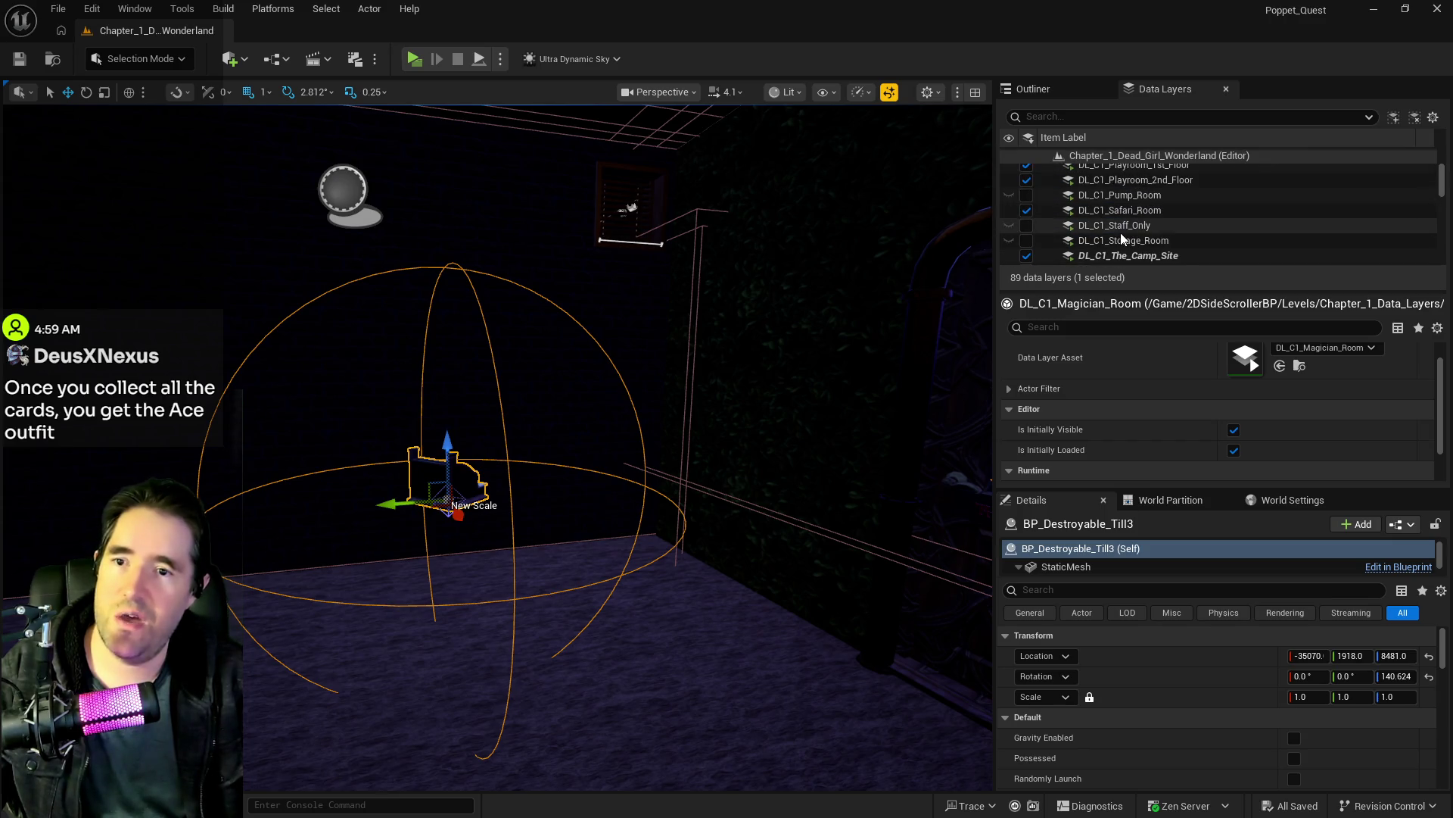
{"action": "right_click", "coordinate": [1123, 227]}
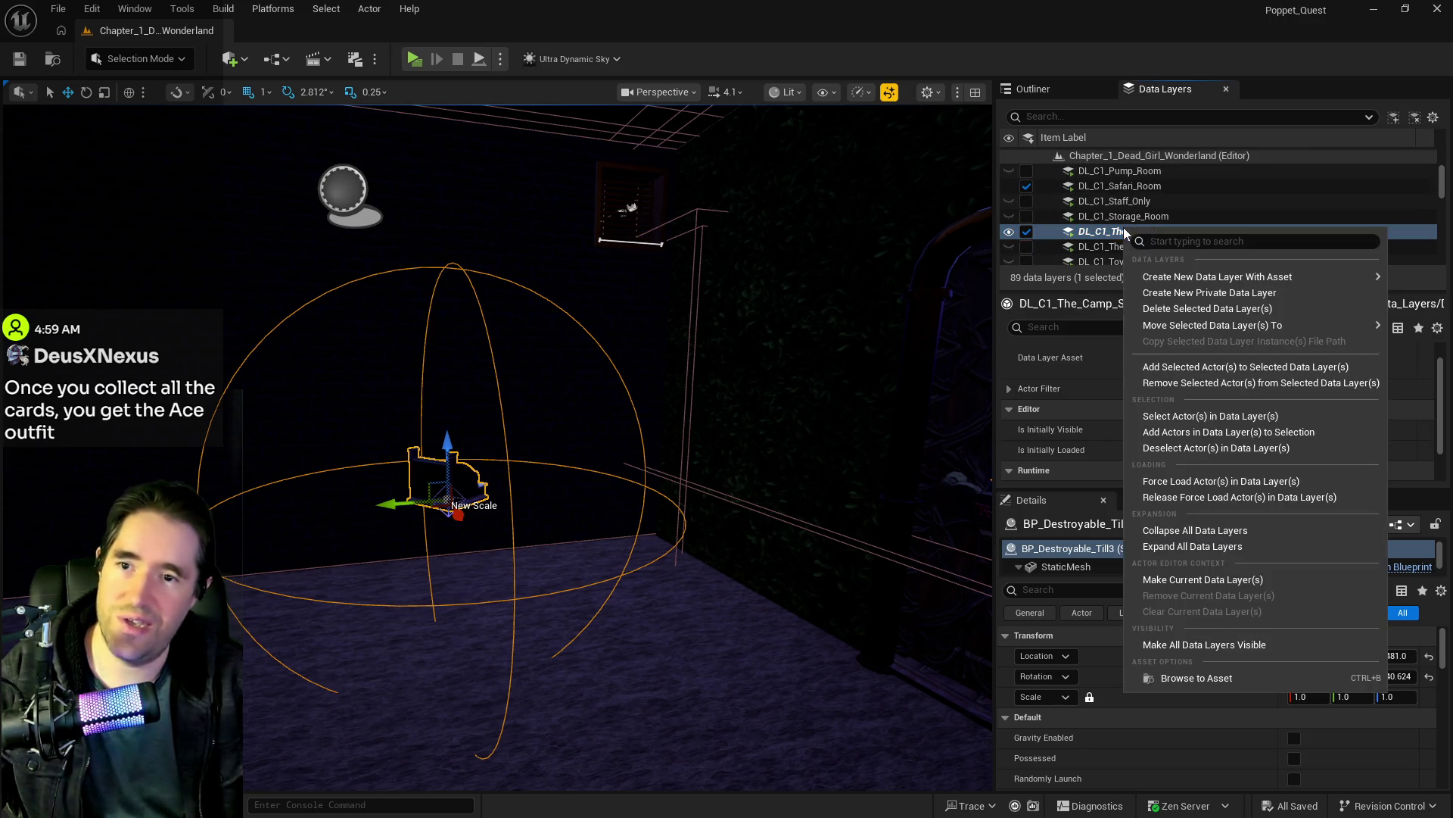
{"action": "left_click", "coordinate": [1102, 216]}
{"action": "left_click", "coordinate": [1102, 215]}
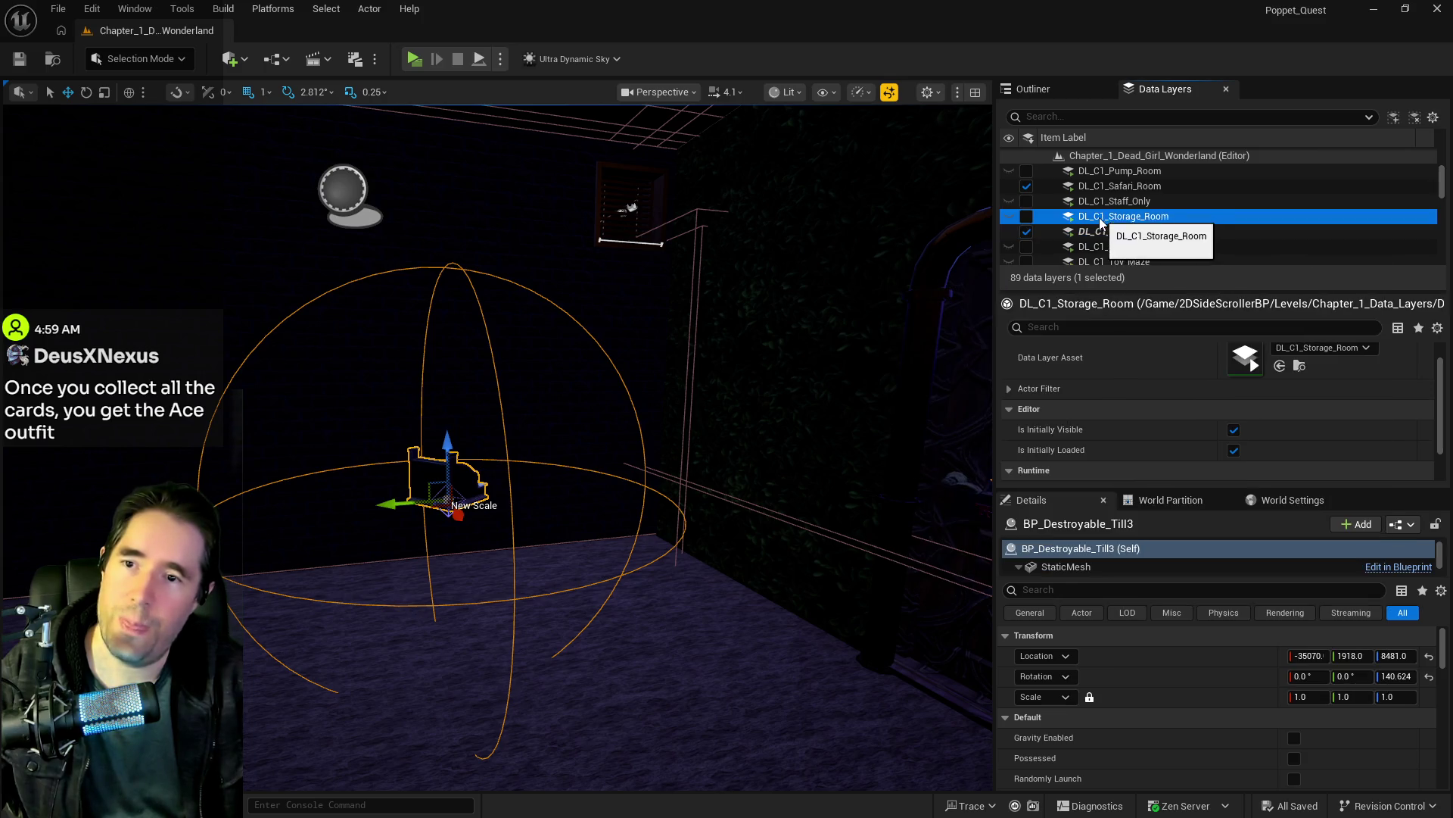
{"action": "scroll", "coordinate": [1105, 215], "scroll_direction": "down", "scroll_amount": 3}
{"action": "left_click", "coordinate": [1105, 118]}
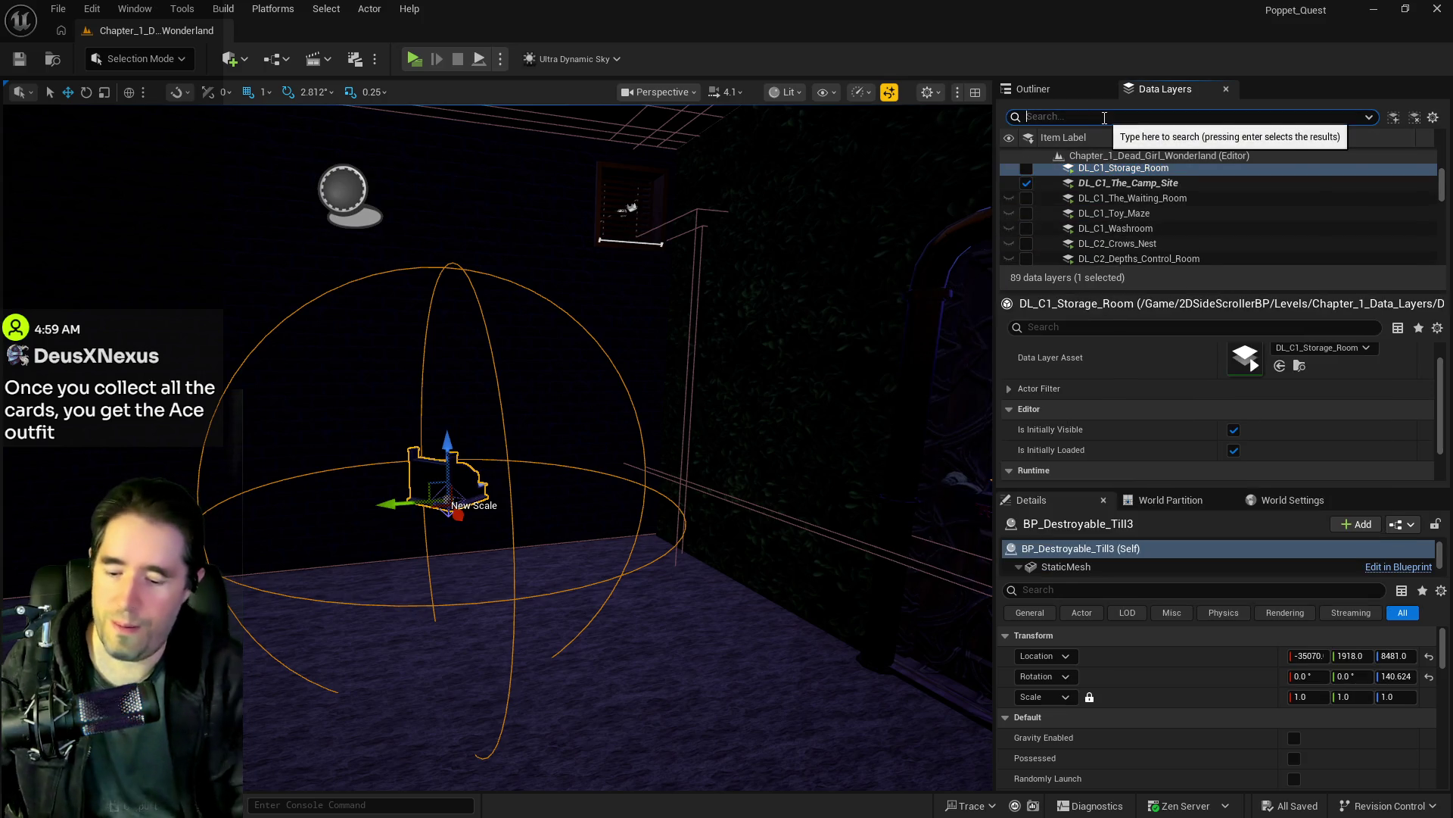
{"action": "type", "text": "pir"}
{"action": "left_click", "coordinate": [1102, 201]}
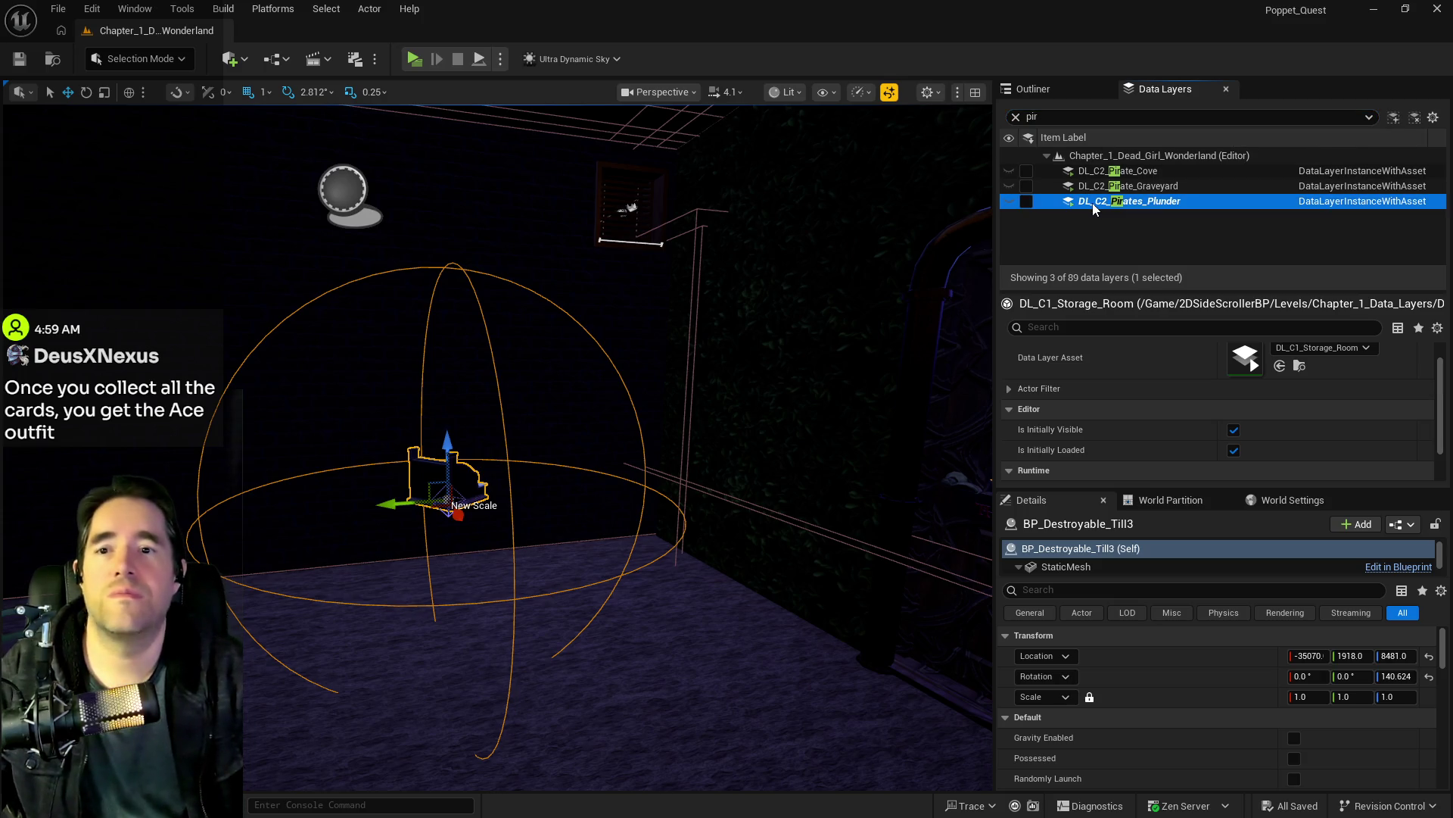
{"action": "left_click", "coordinate": [1074, 92]}
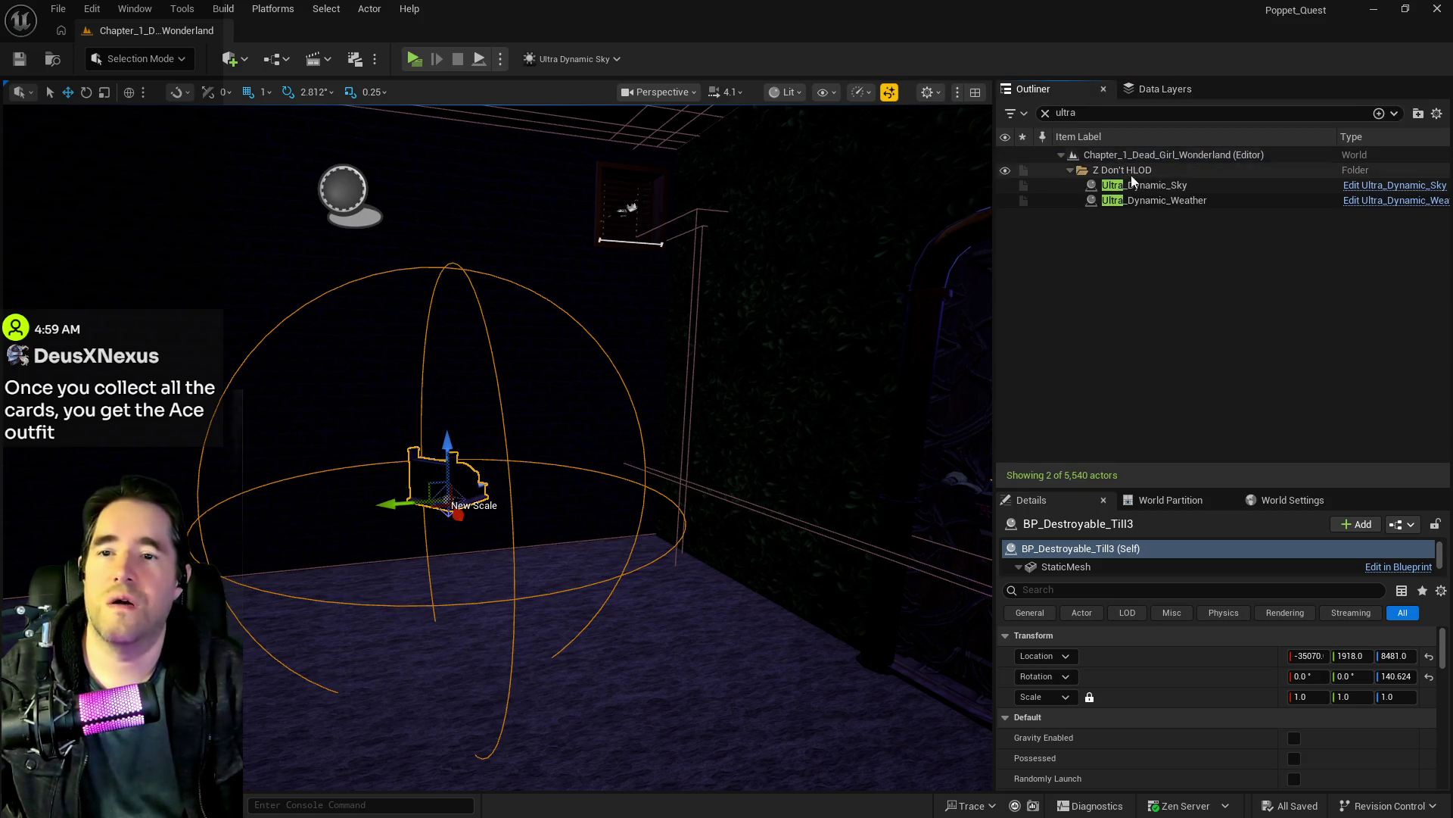
{"action": "left_click", "coordinate": [1146, 91]}
Step: Filter by 'camp', remove the till from DL_C1_The_Camp_Site, and save the level
{"action": "left_click", "coordinate": [1096, 117]}
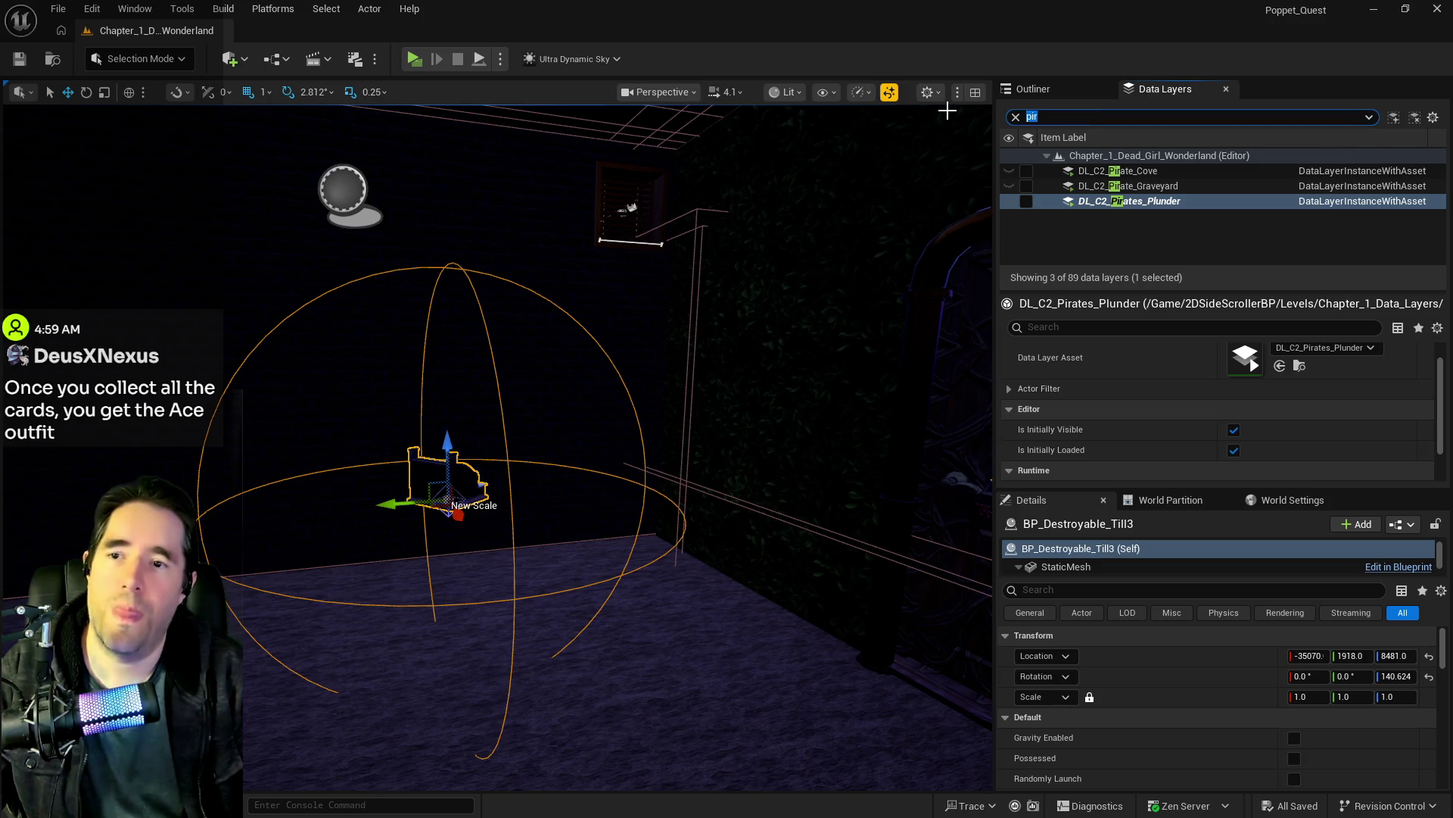
{"action": "type", "text": "camp"}
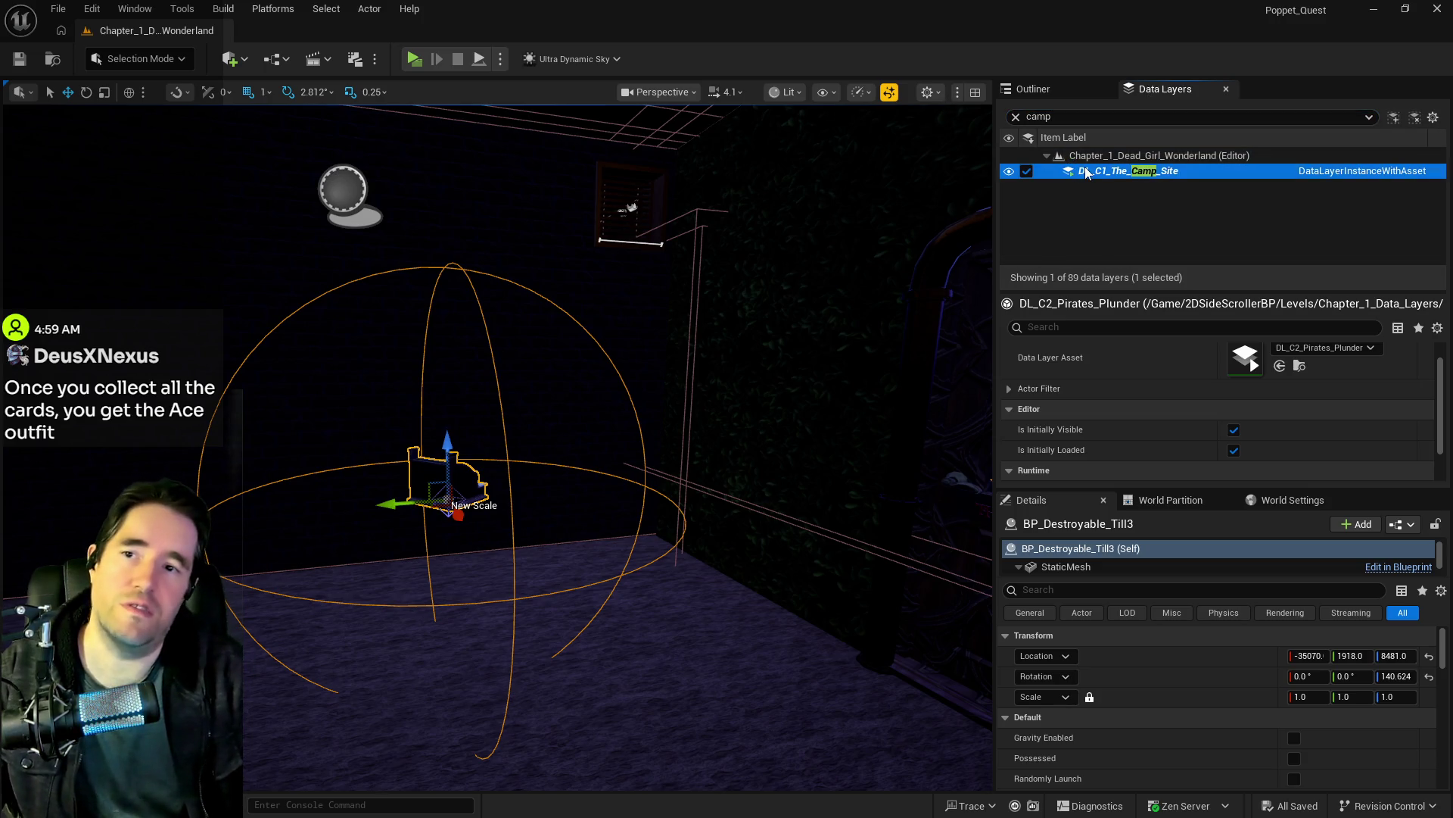
{"action": "right_click", "coordinate": [1088, 173]}
{"action": "left_click", "coordinate": [1124, 326]}
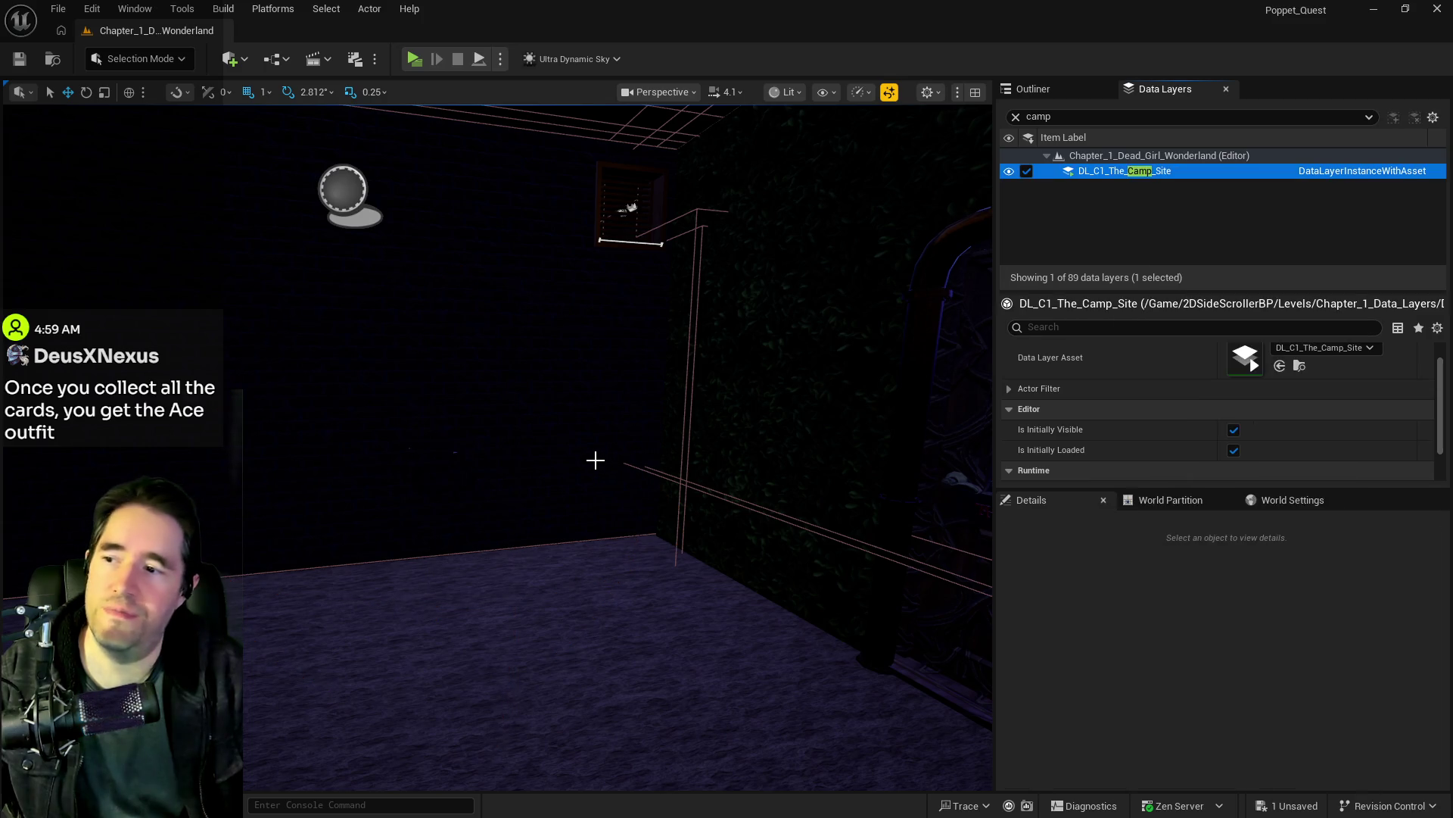
{"action": "key", "text": "ctrl+s"}
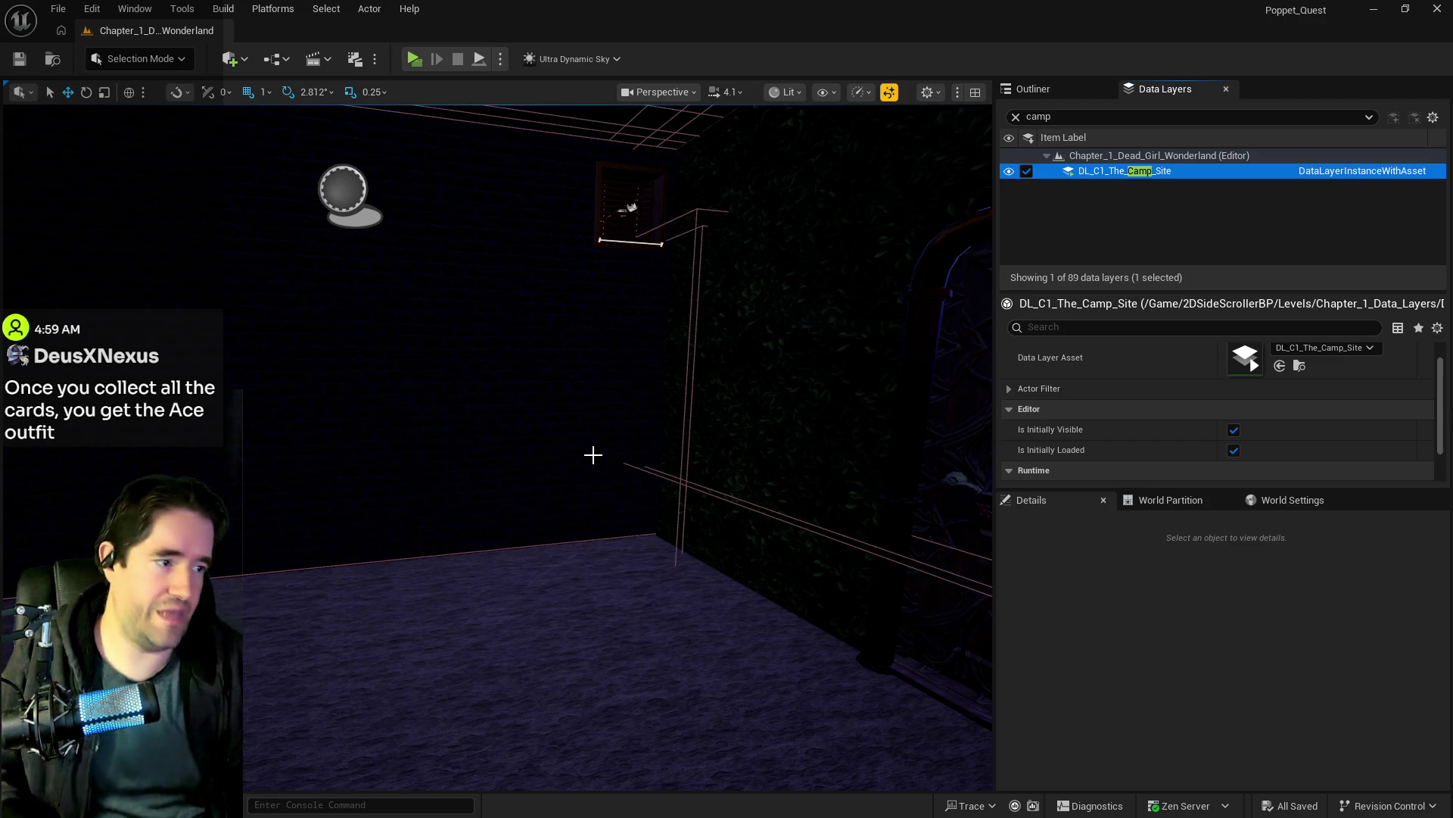
Step: Look around the dark room and clear the 'camp' filter to list all 89 data layers
{"action": "left_click_drag", "start_coordinate": [514, 518], "coordinate": [920, 523]}
{"action": "left_click", "coordinate": [1015, 116]}
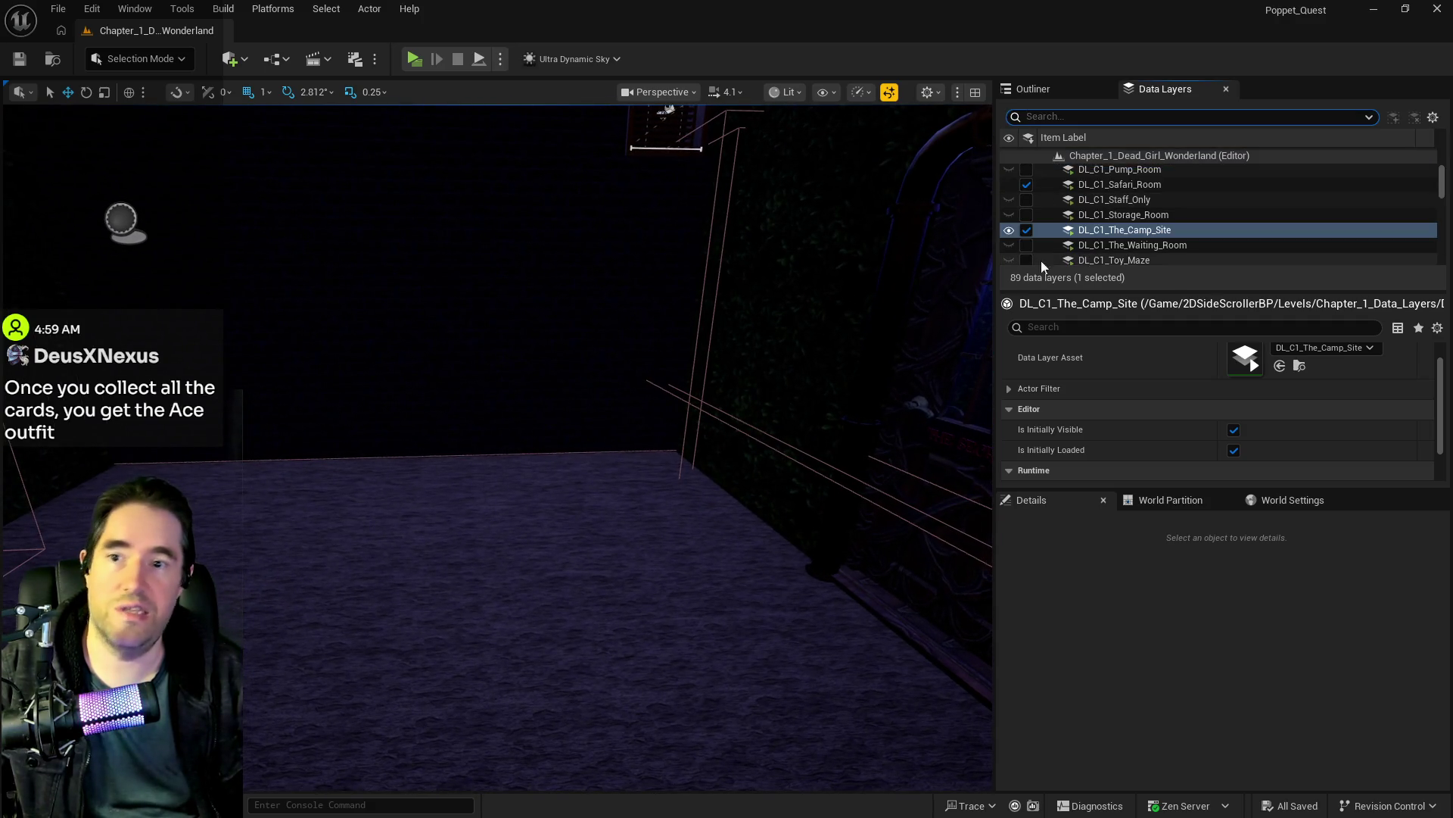
{"action": "left_click_drag", "start_coordinate": [768, 340], "coordinate": [813, 340]}
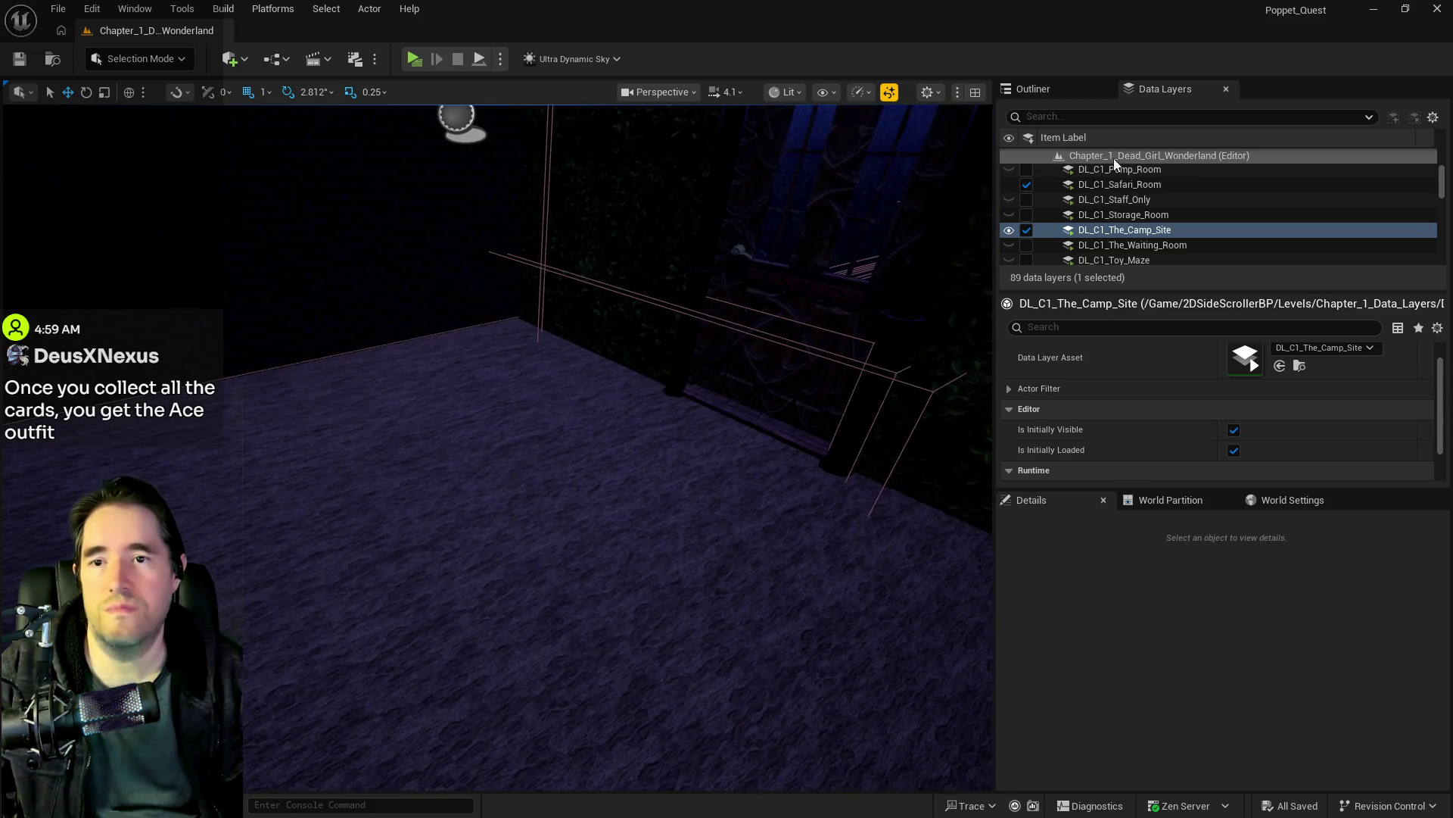
Step: Filter by 'pir', make DL_C2_Pirates_Plunder visible, and fly to the pirate stage
{"action": "left_click", "coordinate": [1095, 115]}
{"action": "type", "text": "pir"}
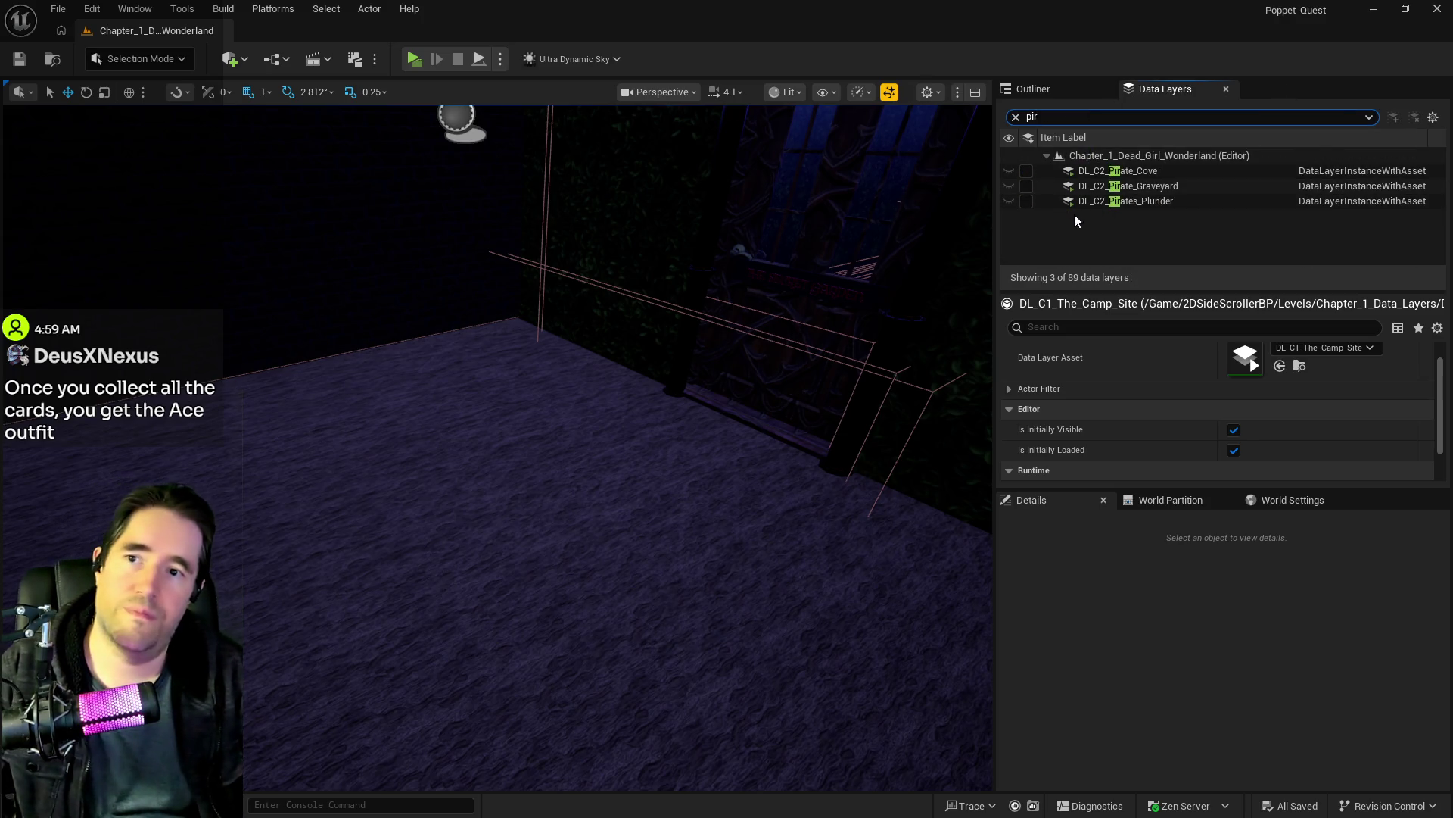
{"action": "left_click", "coordinate": [1028, 201]}
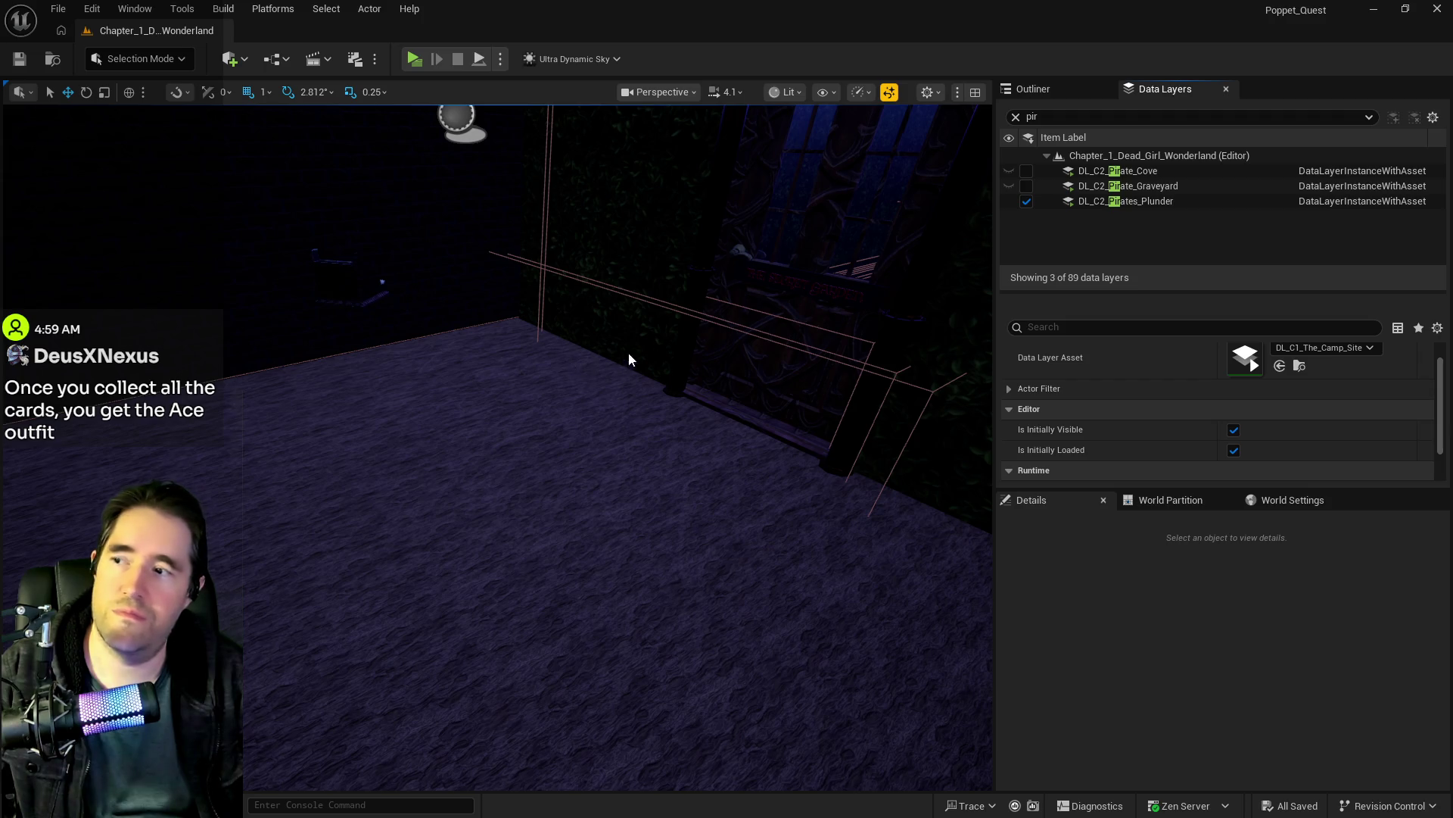
{"action": "mouse_move", "coordinate": [889, 279]}
{"action": "left_mouse_down"}
{"action": "mouse_move", "coordinate": [908, 714]}
{"action": "mouse_move", "coordinate": [704, 545]}
{"action": "mouse_move", "coordinate": [918, 664]}
{"action": "mouse_move", "coordinate": [748, 673]}
{"action": "left_mouse_up"}
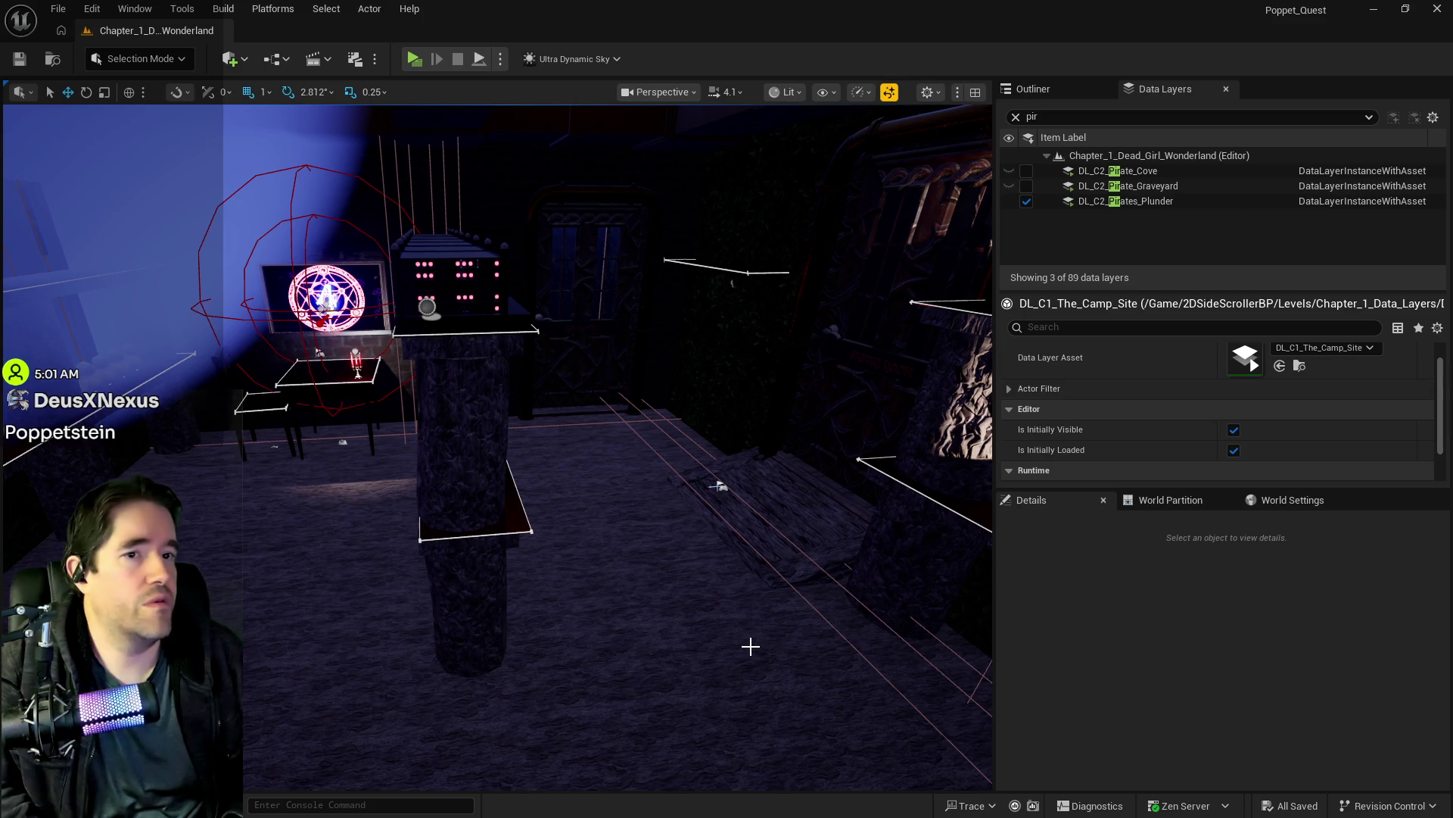
Step: Bring the BP_Anniezons Blueprint editor forward, showing the SM_Coin_Pile_01b component details
{"action": "key", "text": "alt+Tab"}
{"action": "mouse_move", "coordinate": [760, 201]}
{"action": "left_mouse_down"}
{"action": "mouse_move", "coordinate": [742, 203]}
{"action": "mouse_move", "coordinate": [521, 9]}
{"action": "mouse_move", "coordinate": [1452, 96]}
{"action": "mouse_move", "coordinate": [683, 111]}
{"action": "left_mouse_up"}
{"action": "left_click", "coordinate": [276, 58]}
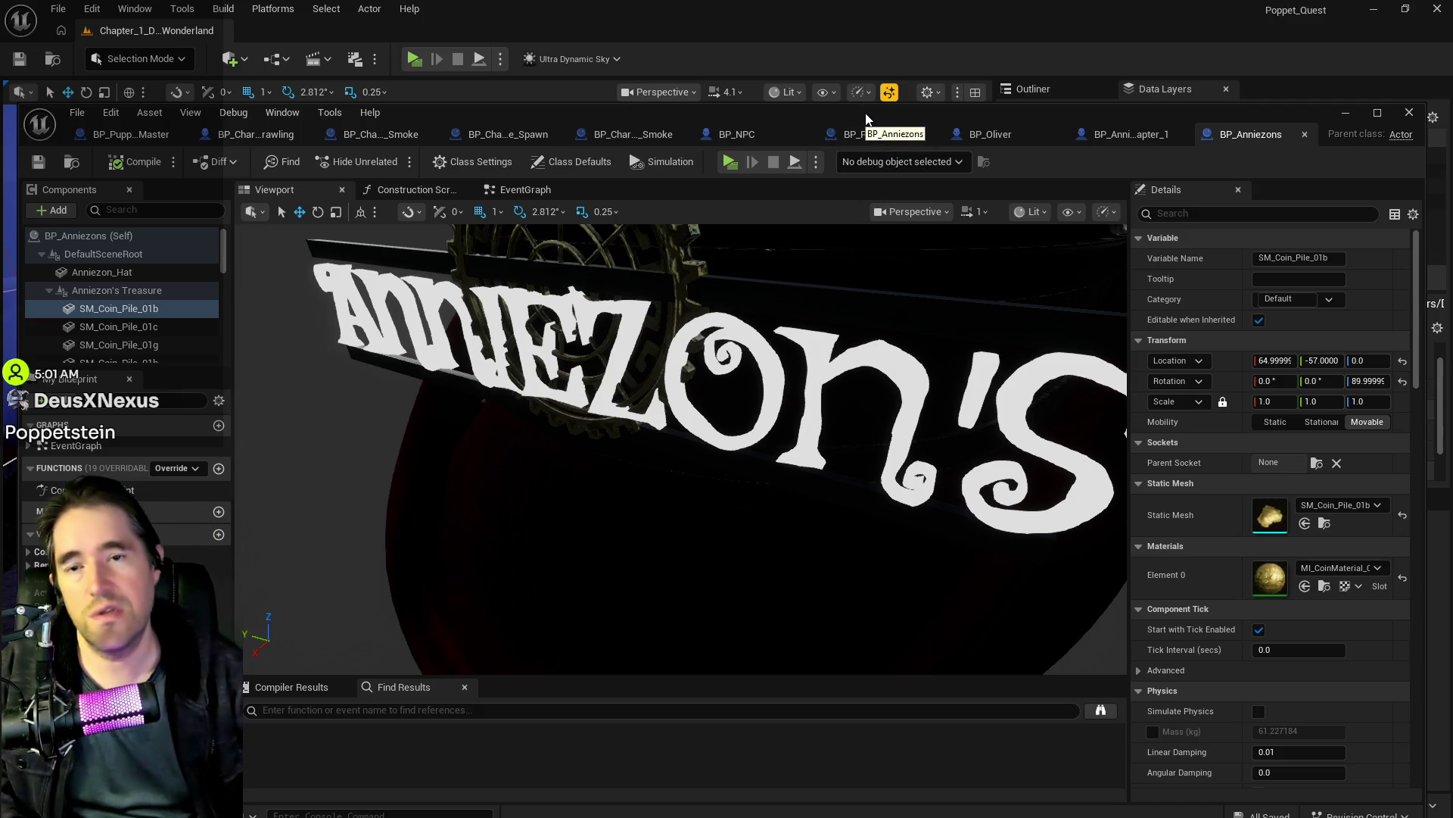
Step: Drag the BP_Anniezons Blueprint editor off to the right to reveal the level view
{"action": "left_click_drag", "start_coordinate": [867, 119], "coordinate": [1452, 132]}
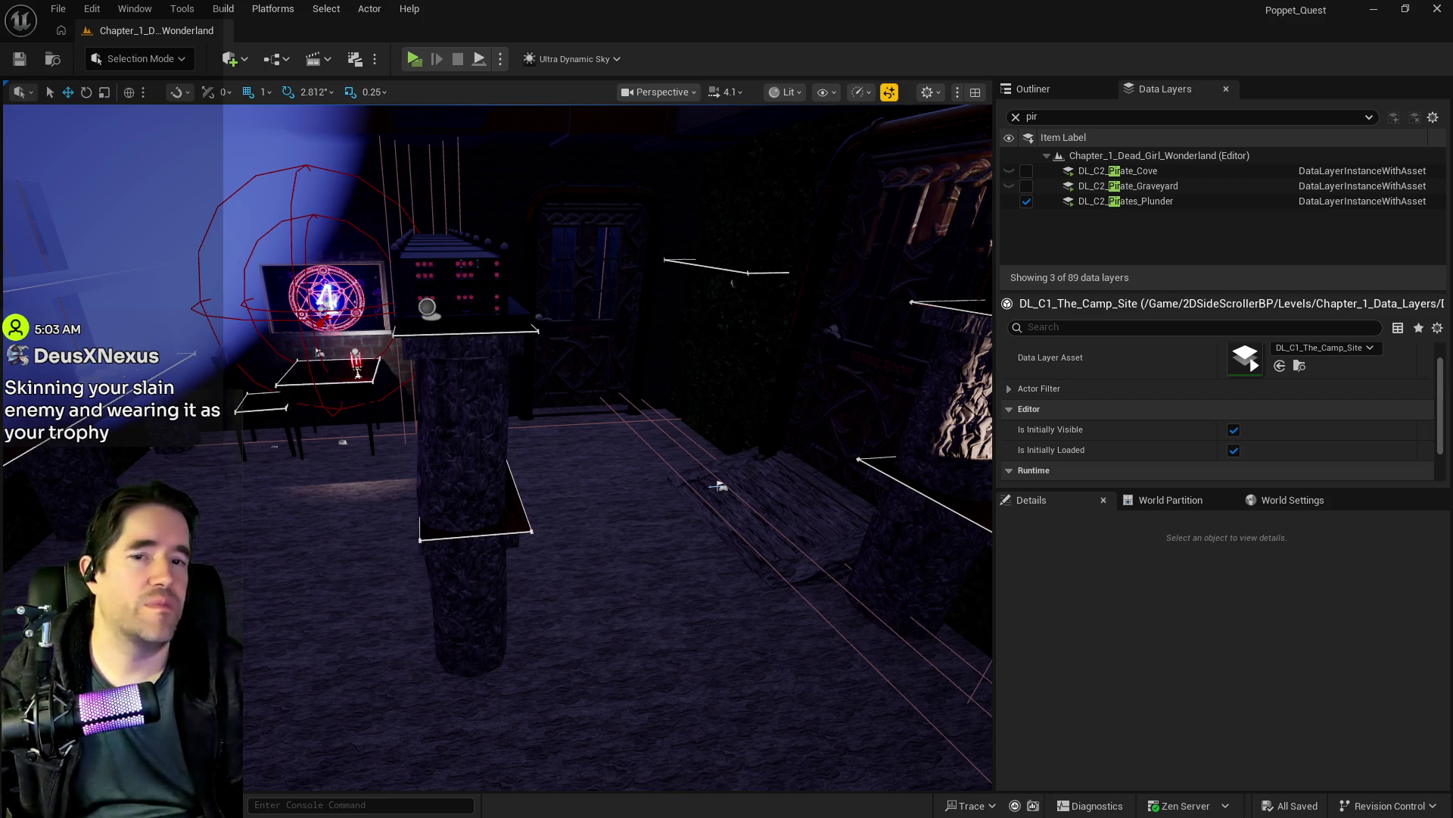
Step: Fly past the pirate stage to the floor beside the stone shelves and striped-ball planter
{"action": "mouse_move", "coordinate": [593, 538]}
{"action": "left_mouse_down"}
{"action": "mouse_move", "coordinate": [583, 436]}
{"action": "mouse_move", "coordinate": [511, 348]}
{"action": "left_mouse_up"}
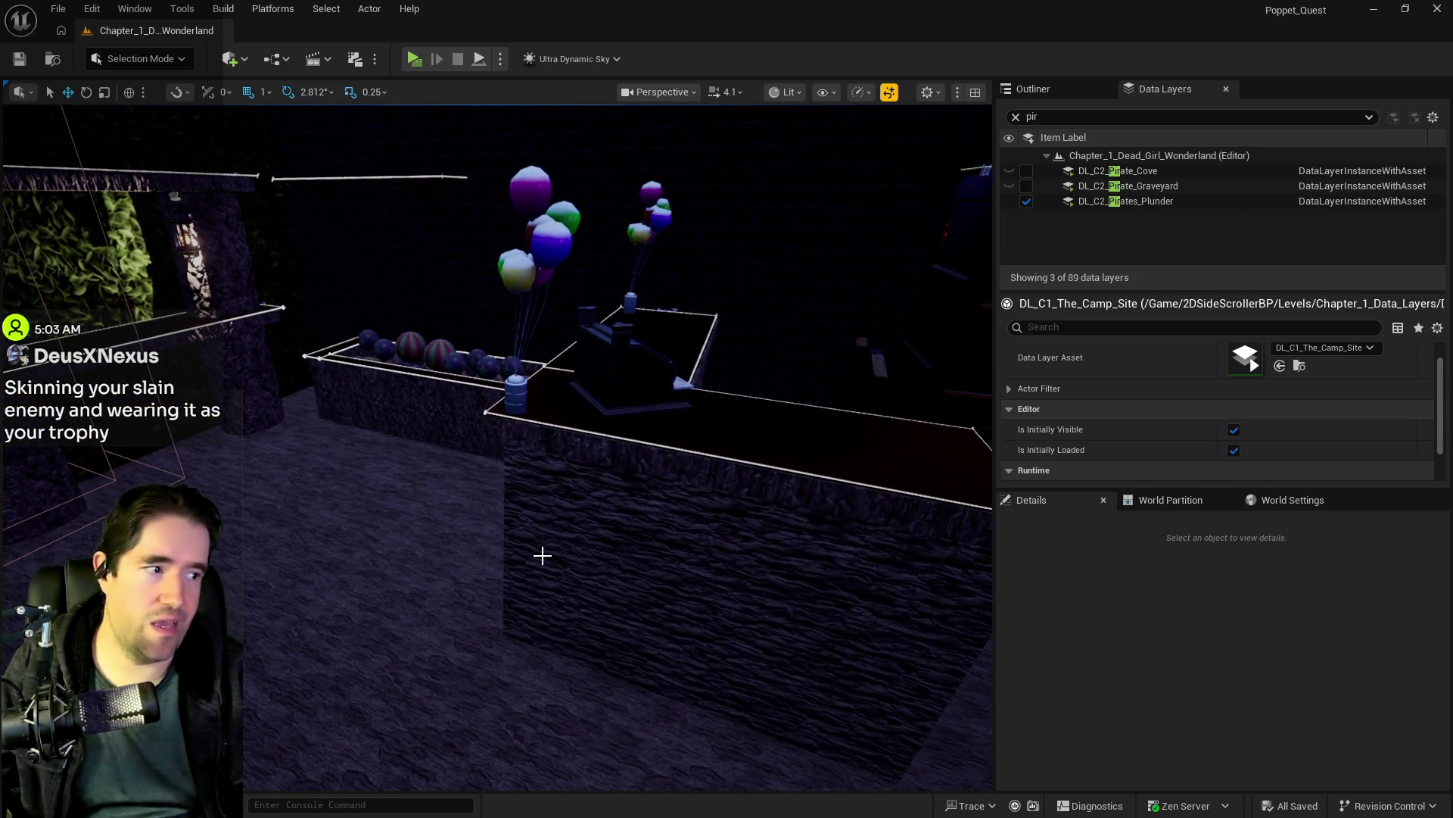
{"action": "mouse_move", "coordinate": [530, 557]}
{"action": "left_mouse_down"}
{"action": "mouse_move", "coordinate": [560, 515]}
{"action": "mouse_move", "coordinate": [539, 554]}
{"action": "left_mouse_up"}
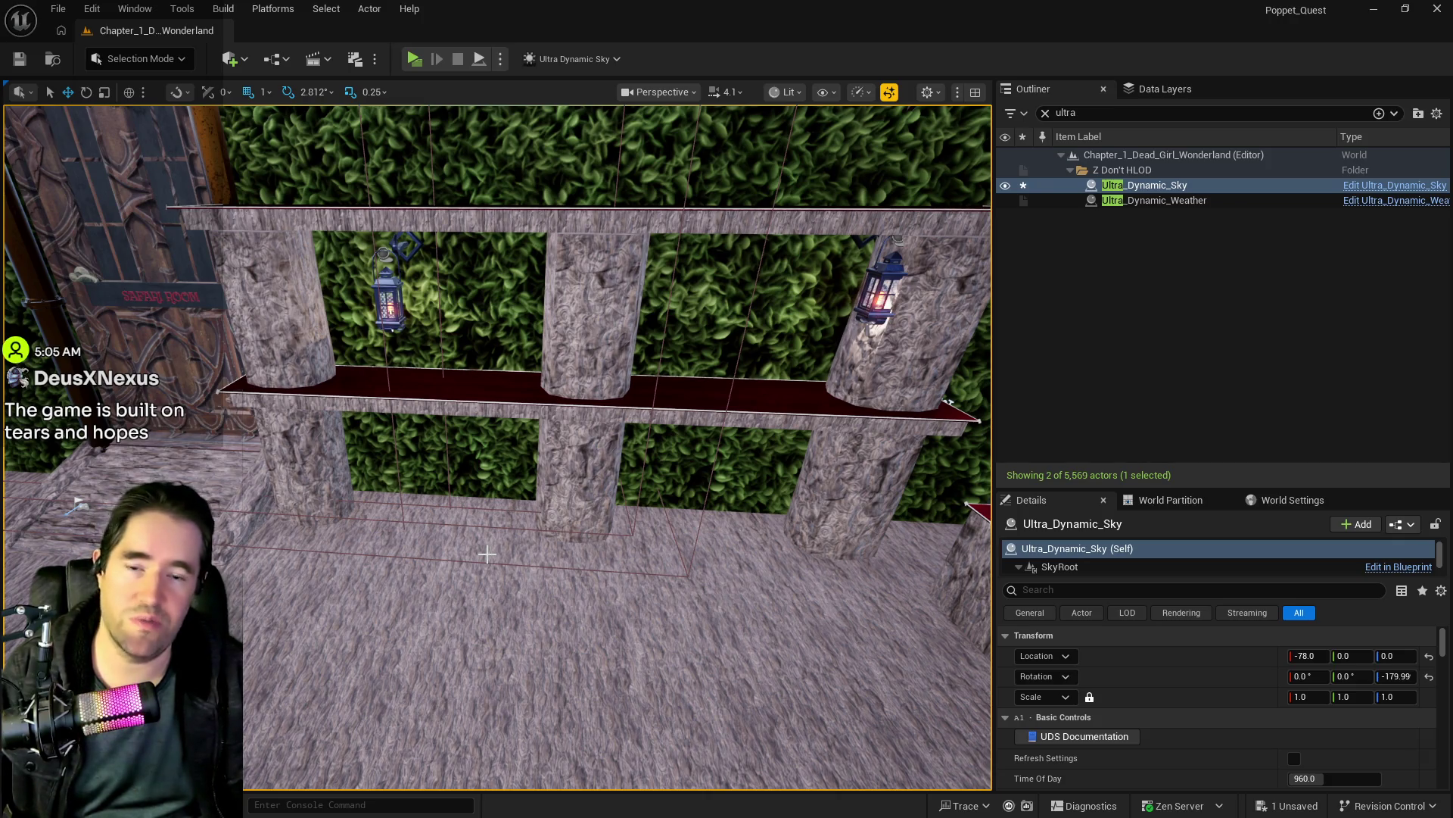
{"action": "left_click_drag", "start_coordinate": [484, 542], "coordinate": [484, 530]}
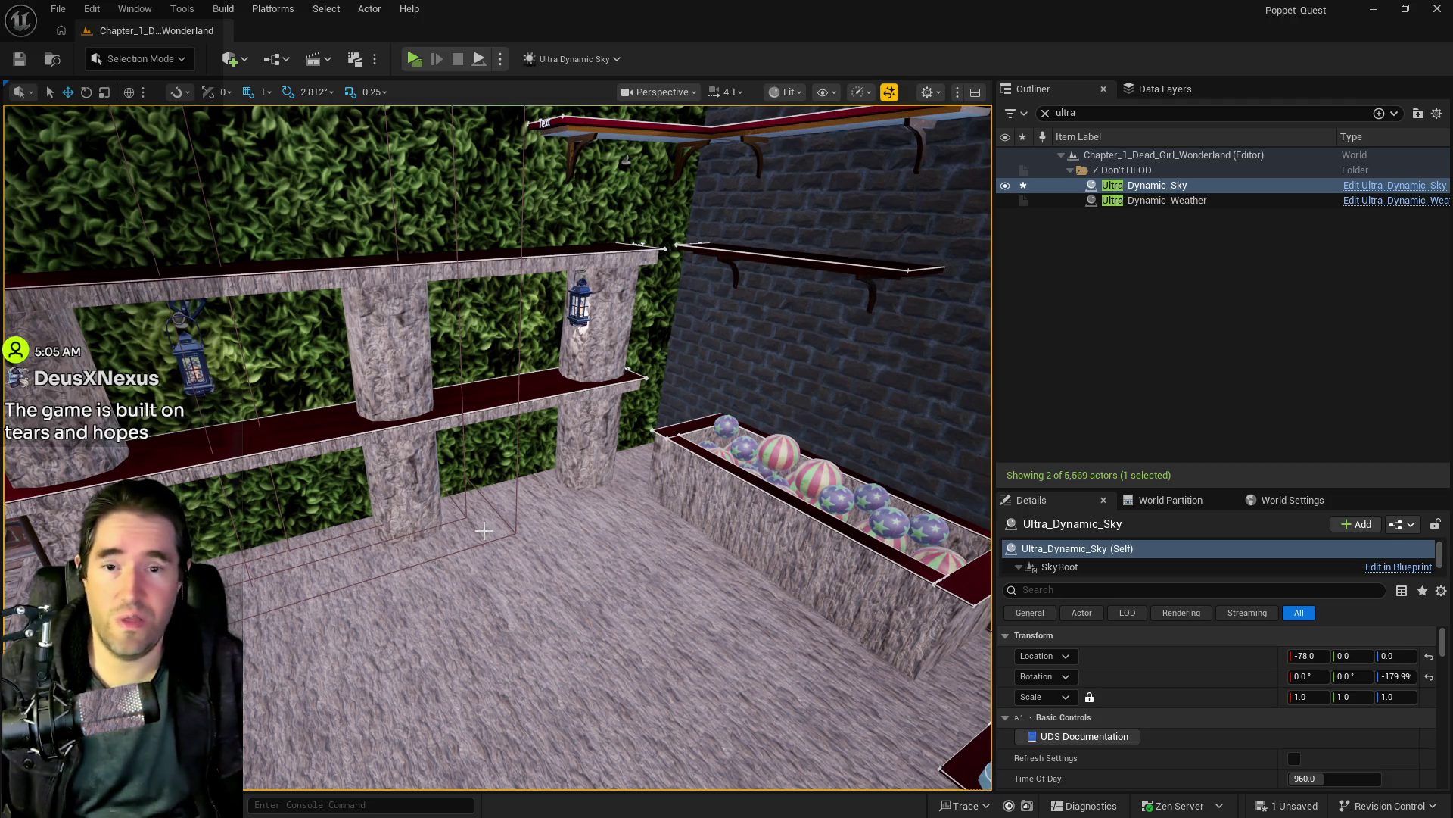
{"action": "mouse_move", "coordinate": [489, 549]}
{"action": "left_mouse_down"}
{"action": "mouse_move", "coordinate": [575, 549]}
{"action": "mouse_move", "coordinate": [454, 545]}
{"action": "mouse_move", "coordinate": [493, 546]}
{"action": "left_mouse_up"}
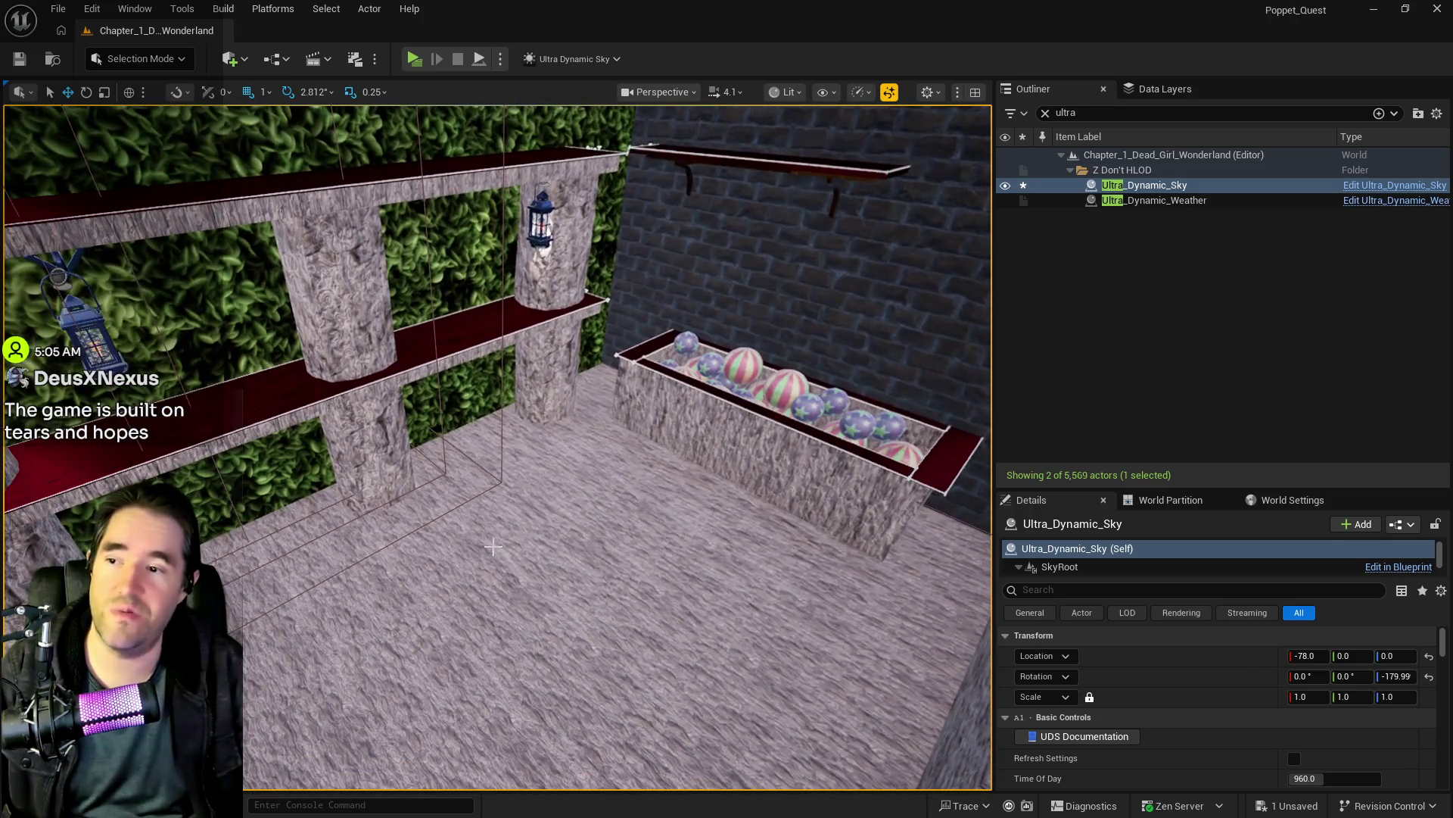
{"action": "right_click", "coordinate": [510, 479]}
Step: Paste the red hat shop copy onto the floor spot, then frame and orbit it
{"action": "mouse_move", "coordinate": [648, 539]}
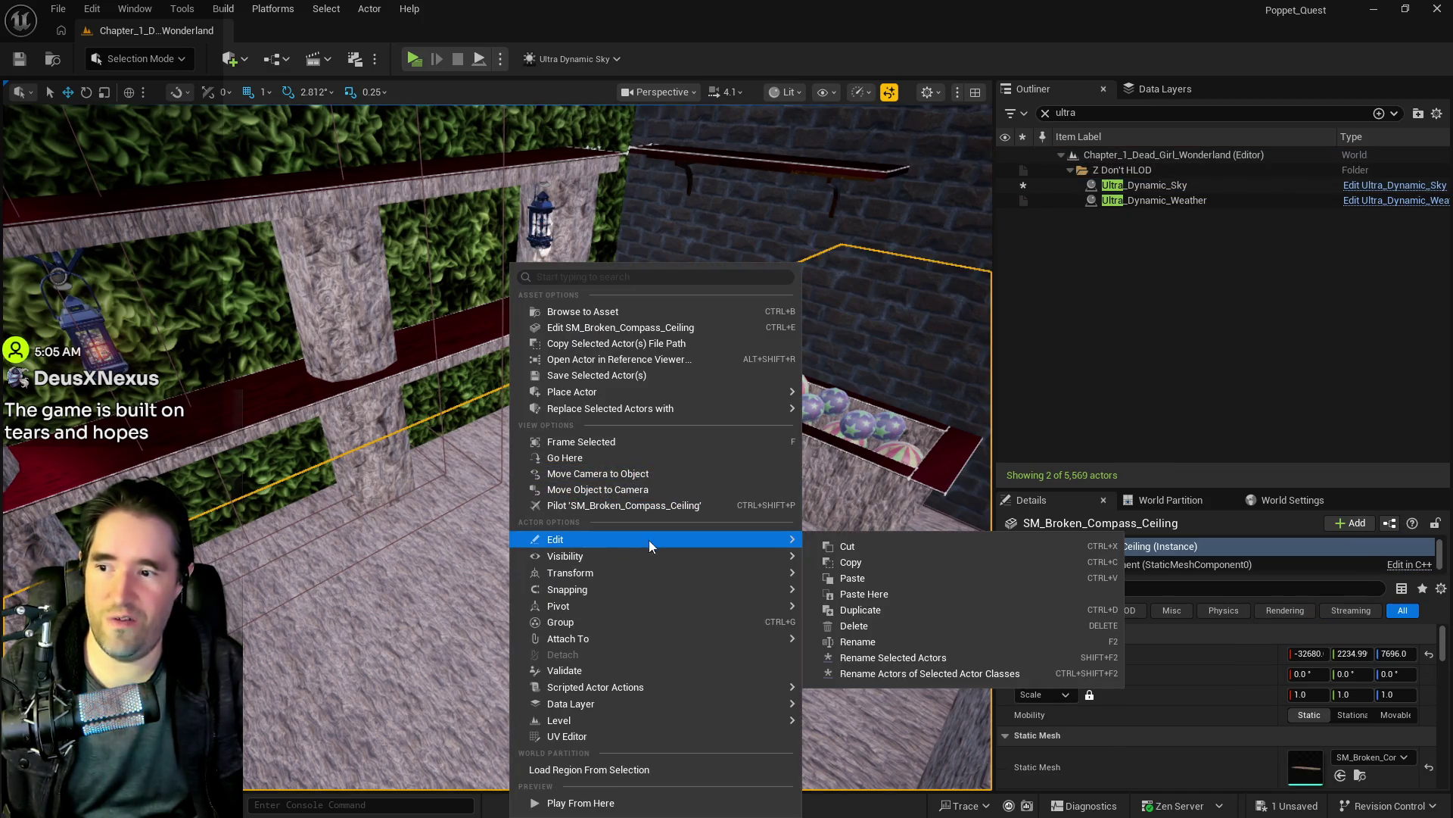
{"action": "left_click", "coordinate": [841, 594]}
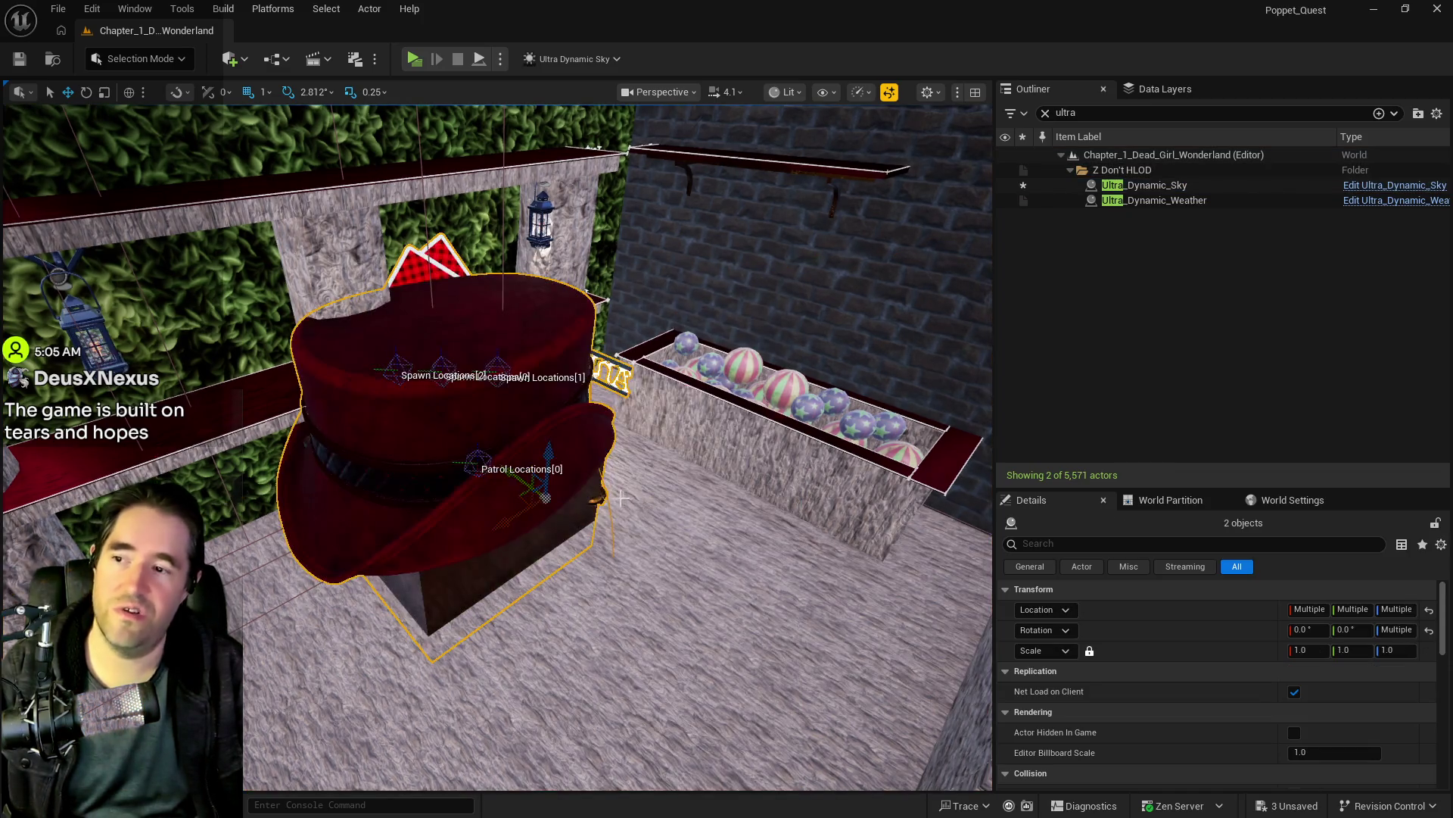
{"action": "key", "text": "f"}
{"action": "mouse_move", "coordinate": [492, 454]}
{"action": "left_mouse_down"}
{"action": "mouse_move", "coordinate": [454, 469]}
{"action": "mouse_move", "coordinate": [416, 545]}
{"action": "left_mouse_up"}
{"action": "mouse_move", "coordinate": [623, 367]}
{"action": "left_mouse_down"}
{"action": "mouse_move", "coordinate": [613, 378]}
{"action": "mouse_move", "coordinate": [605, 356]}
{"action": "mouse_move", "coordinate": [623, 366]}
{"action": "left_mouse_up"}
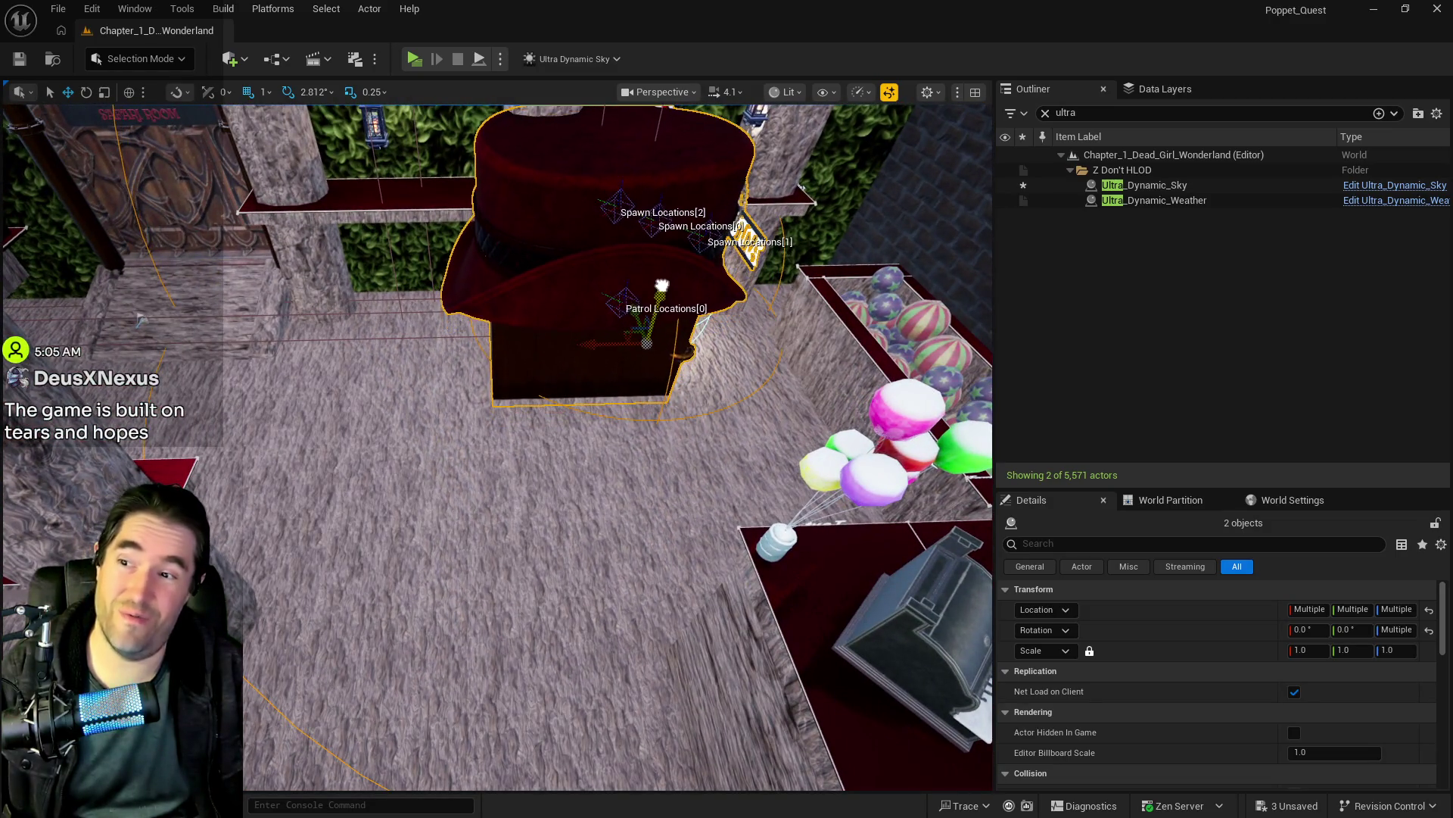
{"action": "mouse_move", "coordinate": [661, 279]}
{"action": "left_mouse_down"}
{"action": "mouse_move", "coordinate": [647, 208]}
{"action": "mouse_move", "coordinate": [632, 242]}
{"action": "mouse_move", "coordinate": [530, 265]}
{"action": "left_mouse_up"}
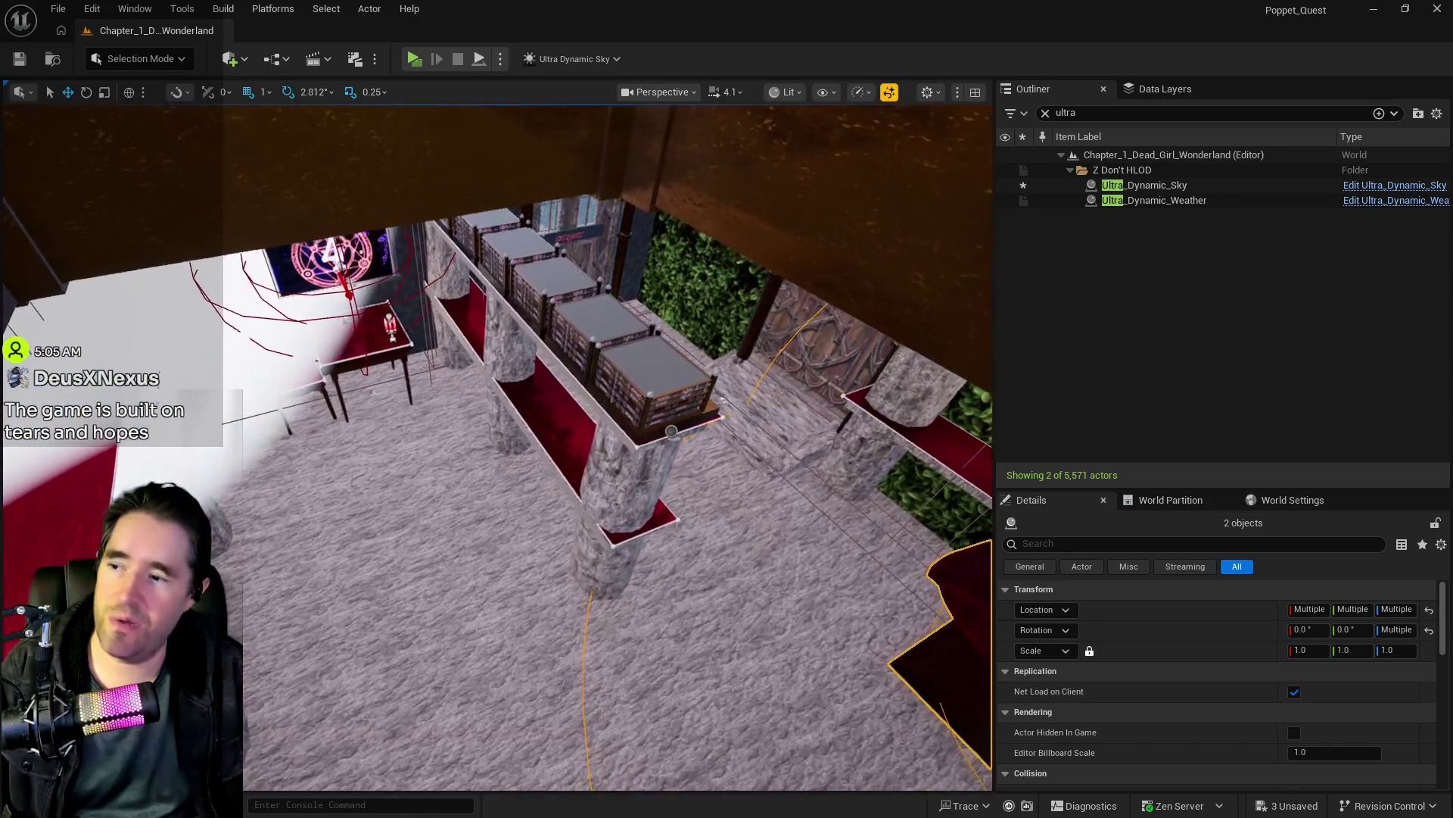
Step: Pan over the shelves and red counter toward the Secret Garden door
{"action": "left_click_drag", "start_coordinate": [530, 265], "coordinate": [514, 269]}
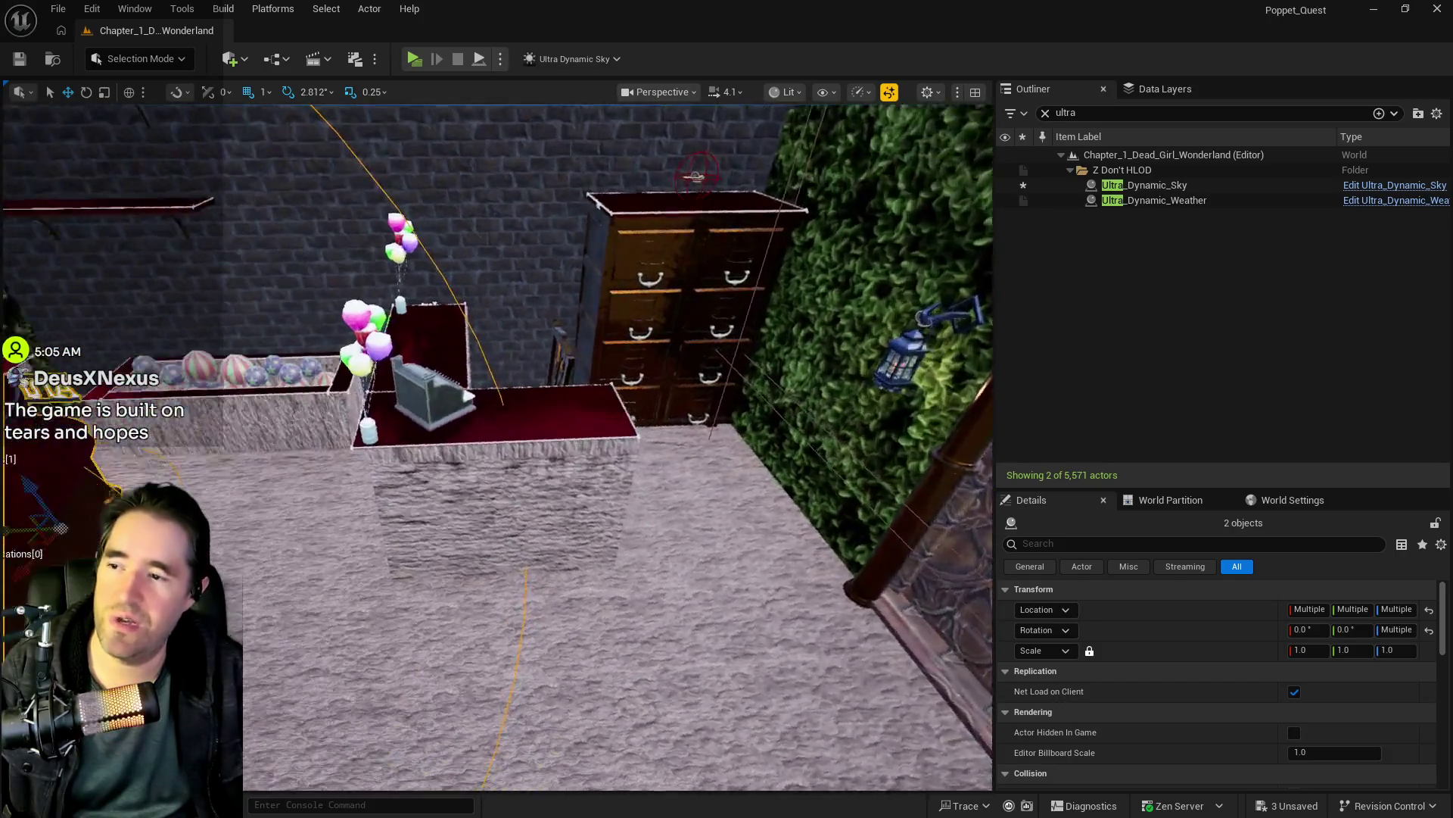
Step: Fly to the Secret Garden door and select the red counter platform and till
{"action": "key", "text": "w"}
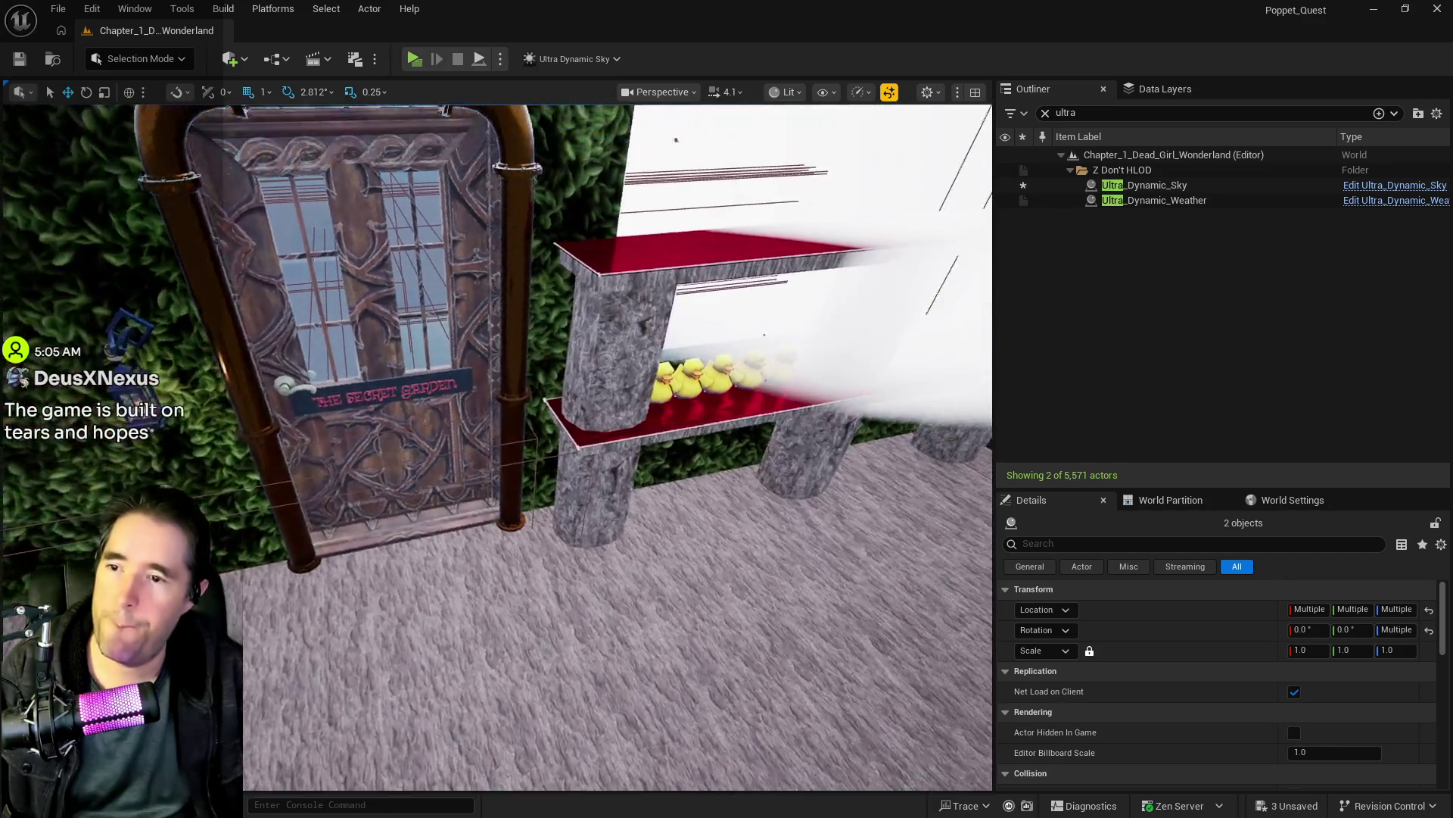
{"action": "key", "text": "w"}
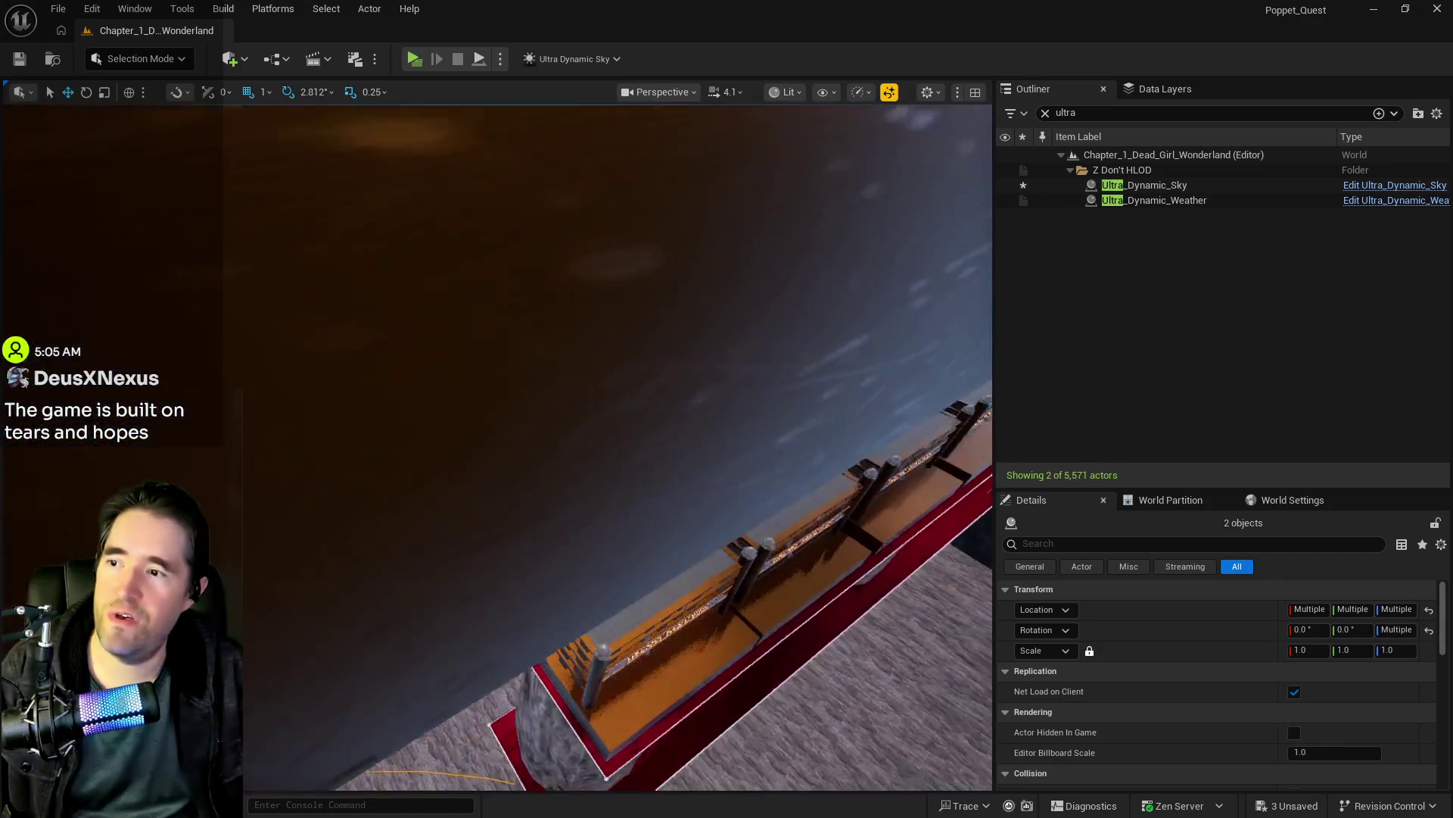
{"action": "key", "text": "w"}
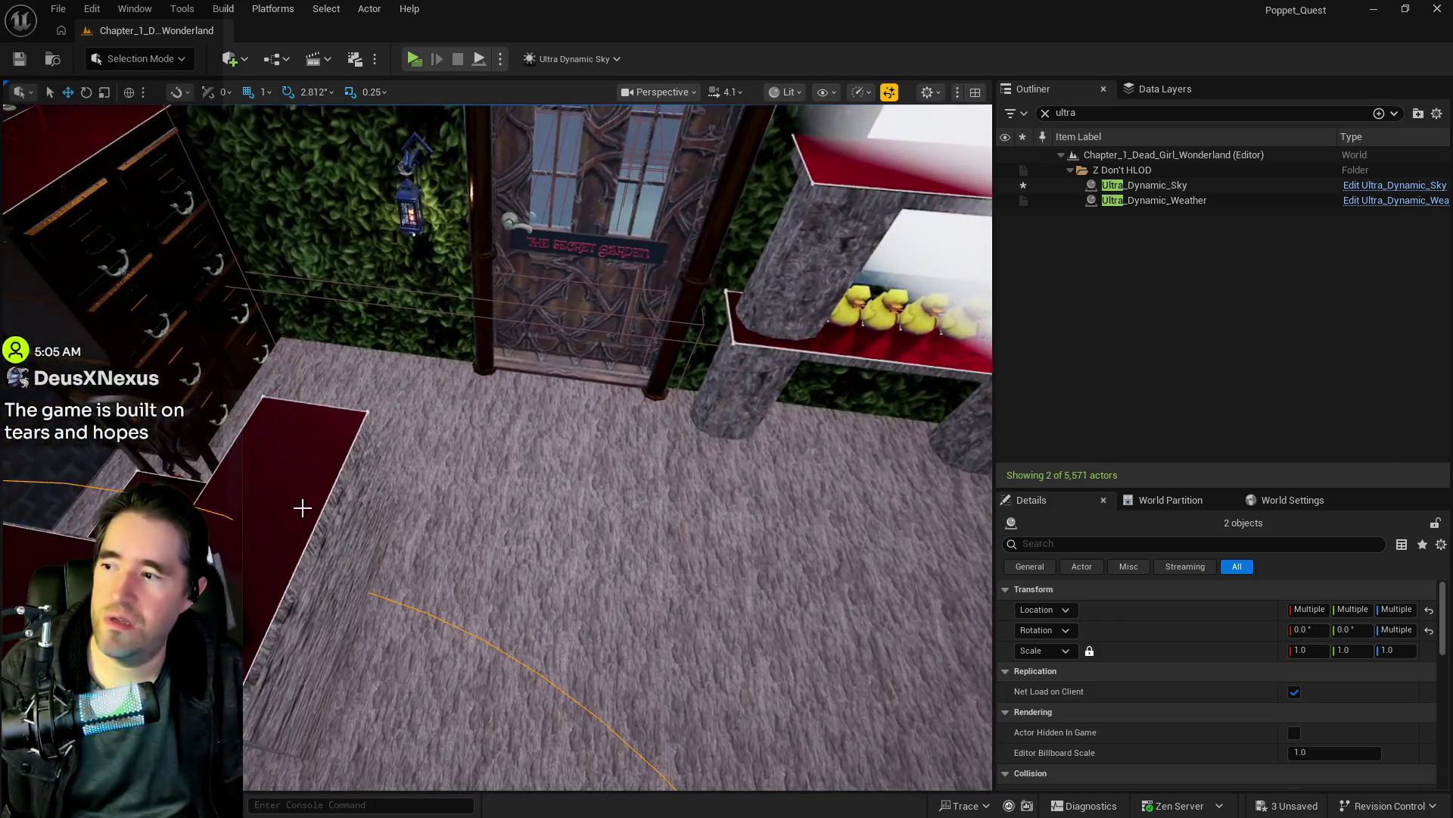
{"action": "left_click", "coordinate": [309, 507]}
{"action": "key", "text": "f"}
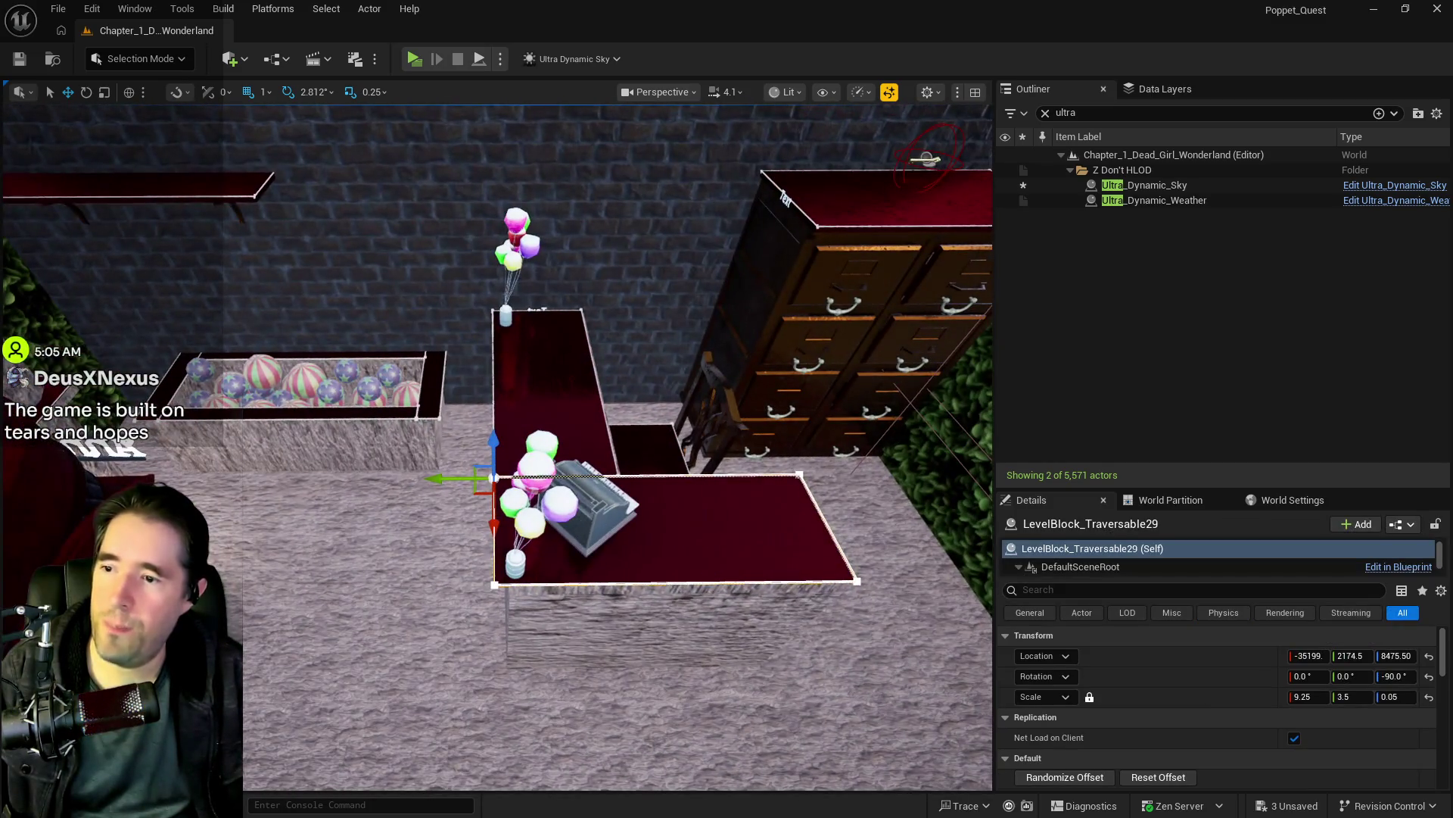
{"action": "left_click", "coordinate": [594, 503]}
{"action": "key", "text": "f"}
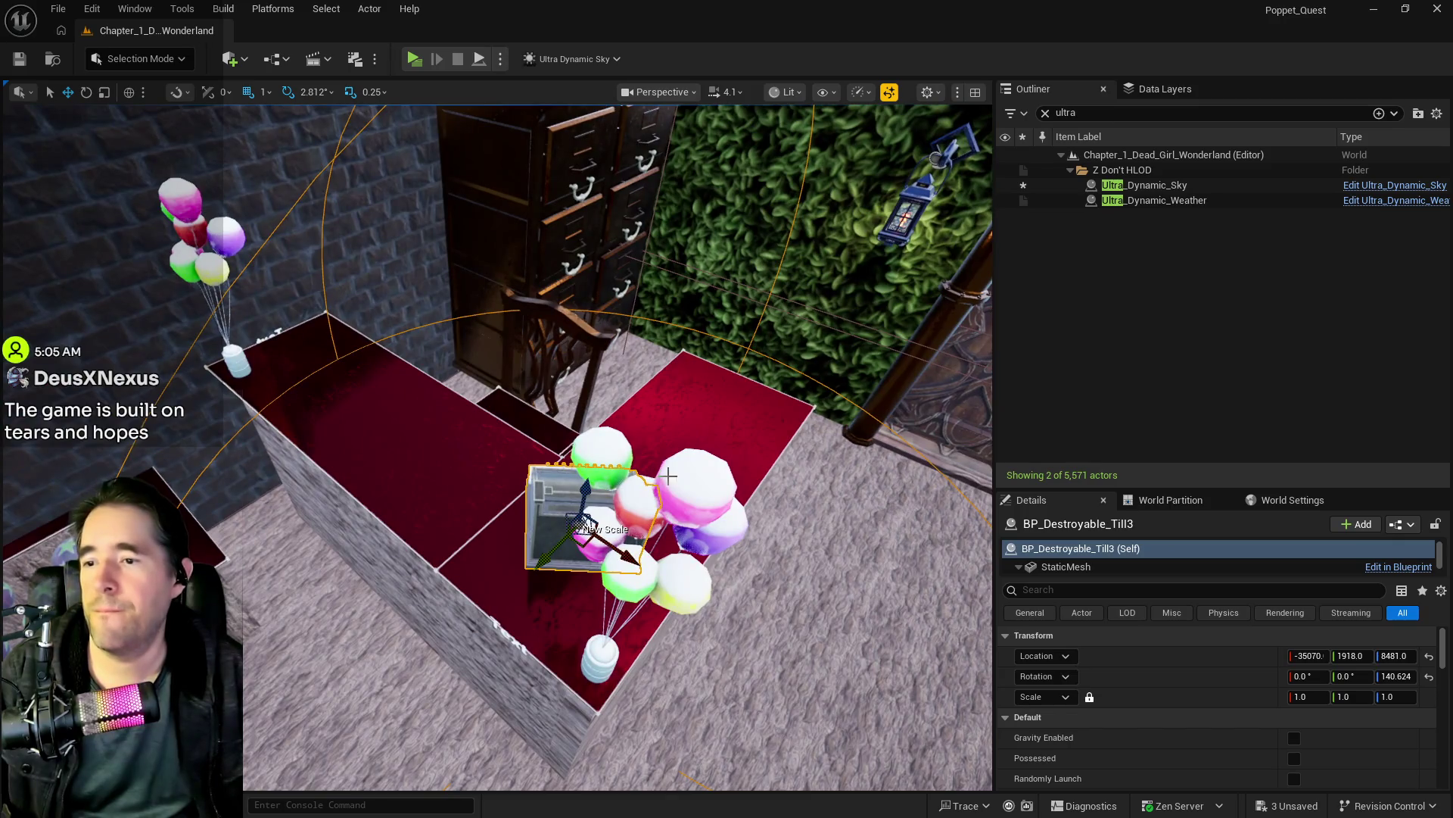
Step: Add the balloons, counter platforms, chair and staircase to the selection, undoing an accidental move
{"action": "left_click", "coordinate": [651, 565], "text": "ctrl"}
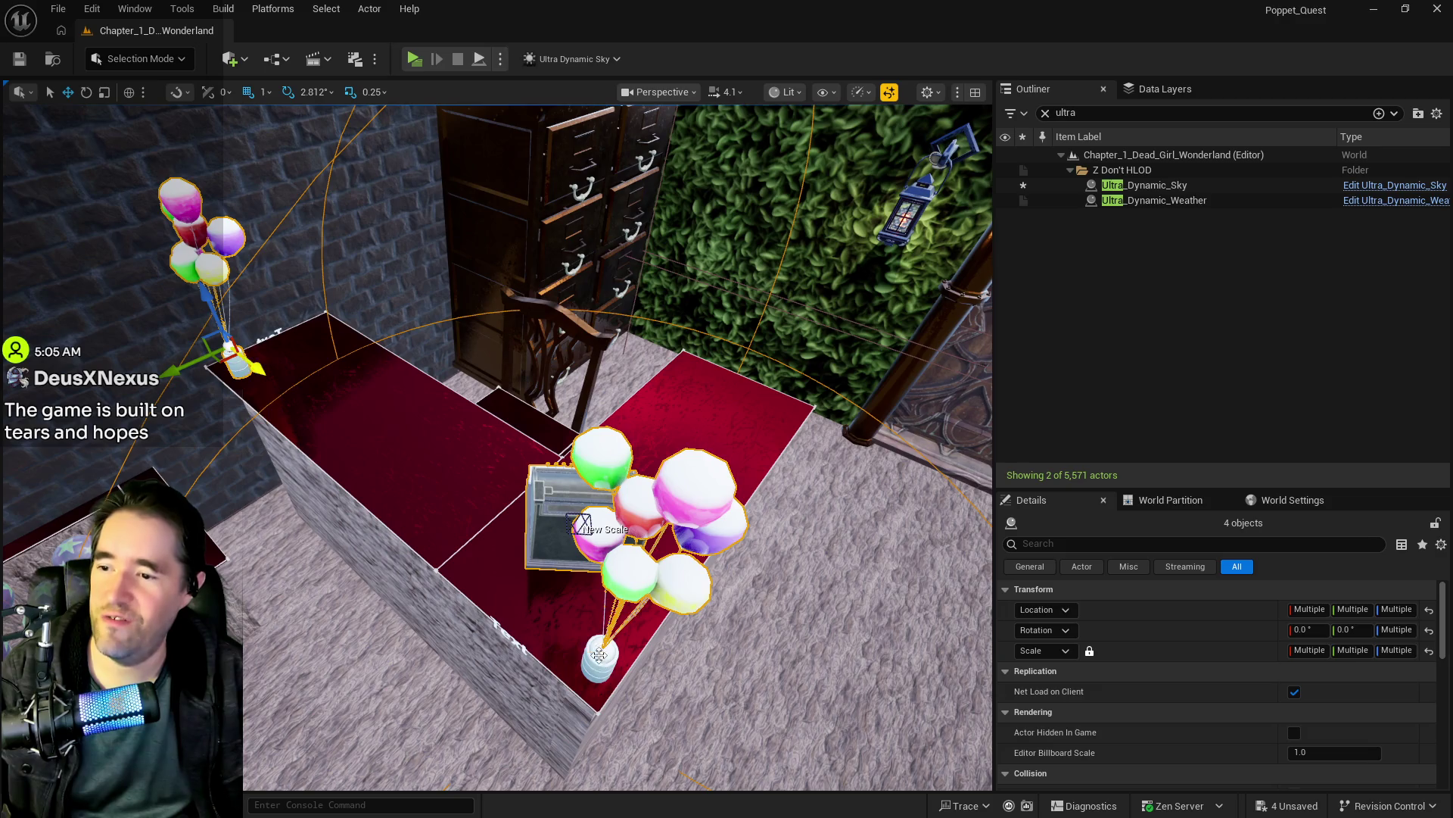
{"action": "left_click", "coordinate": [492, 540], "text": "ctrl"}
{"action": "left_click", "coordinate": [492, 480], "text": "ctrl"}
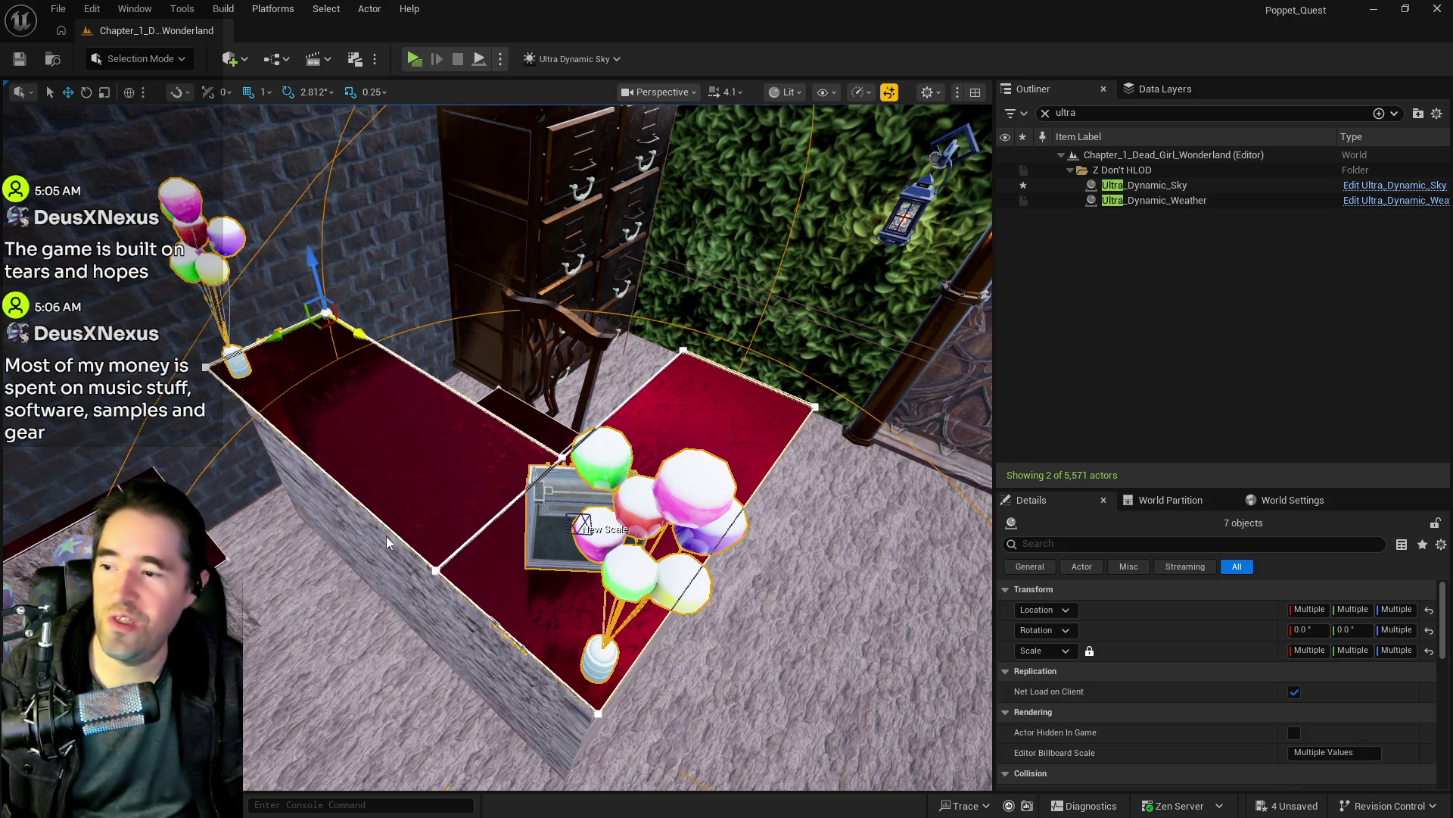
{"action": "left_click", "coordinate": [532, 425], "text": "ctrl"}
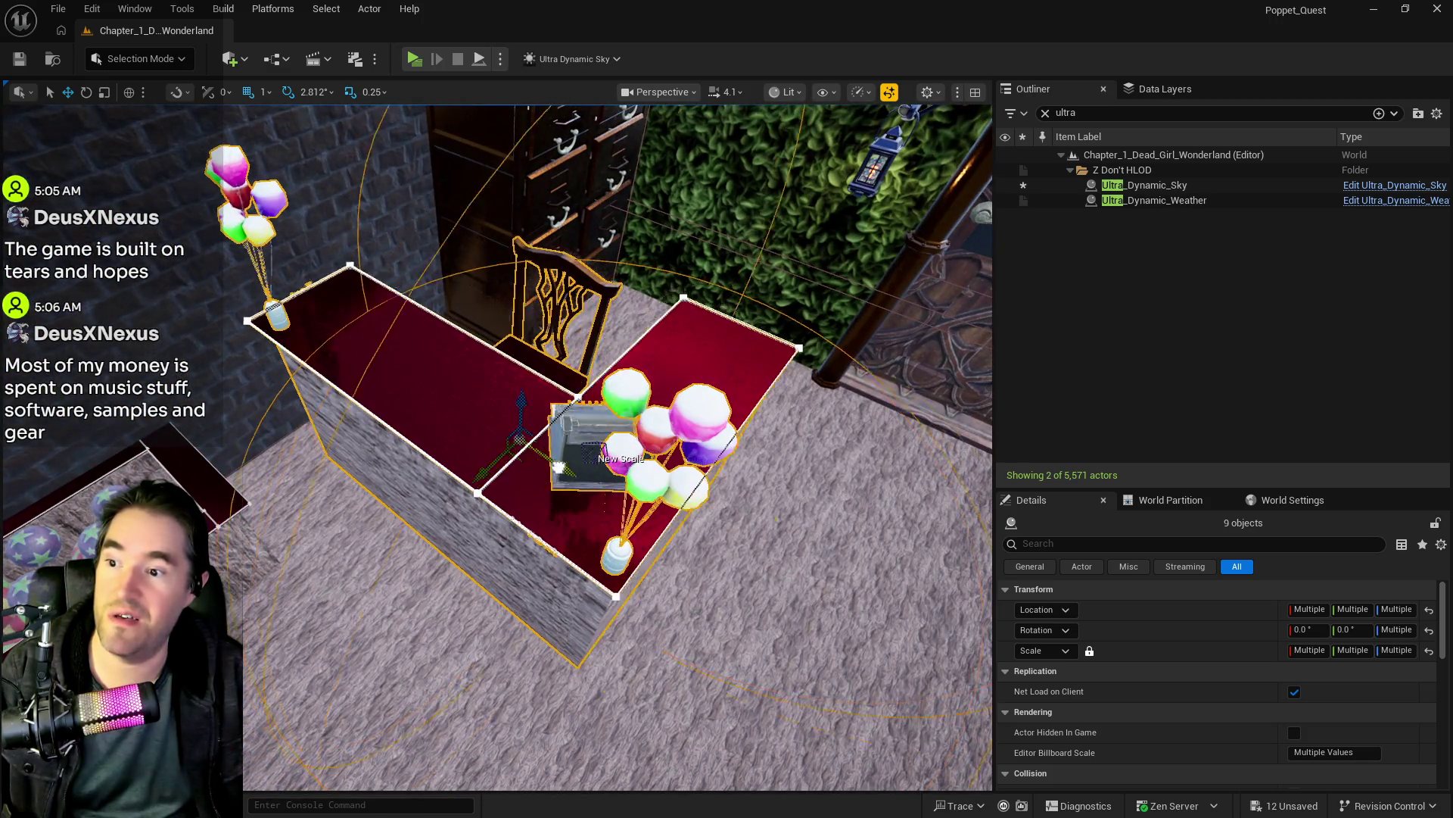
{"action": "key", "text": "ctrl+z"}
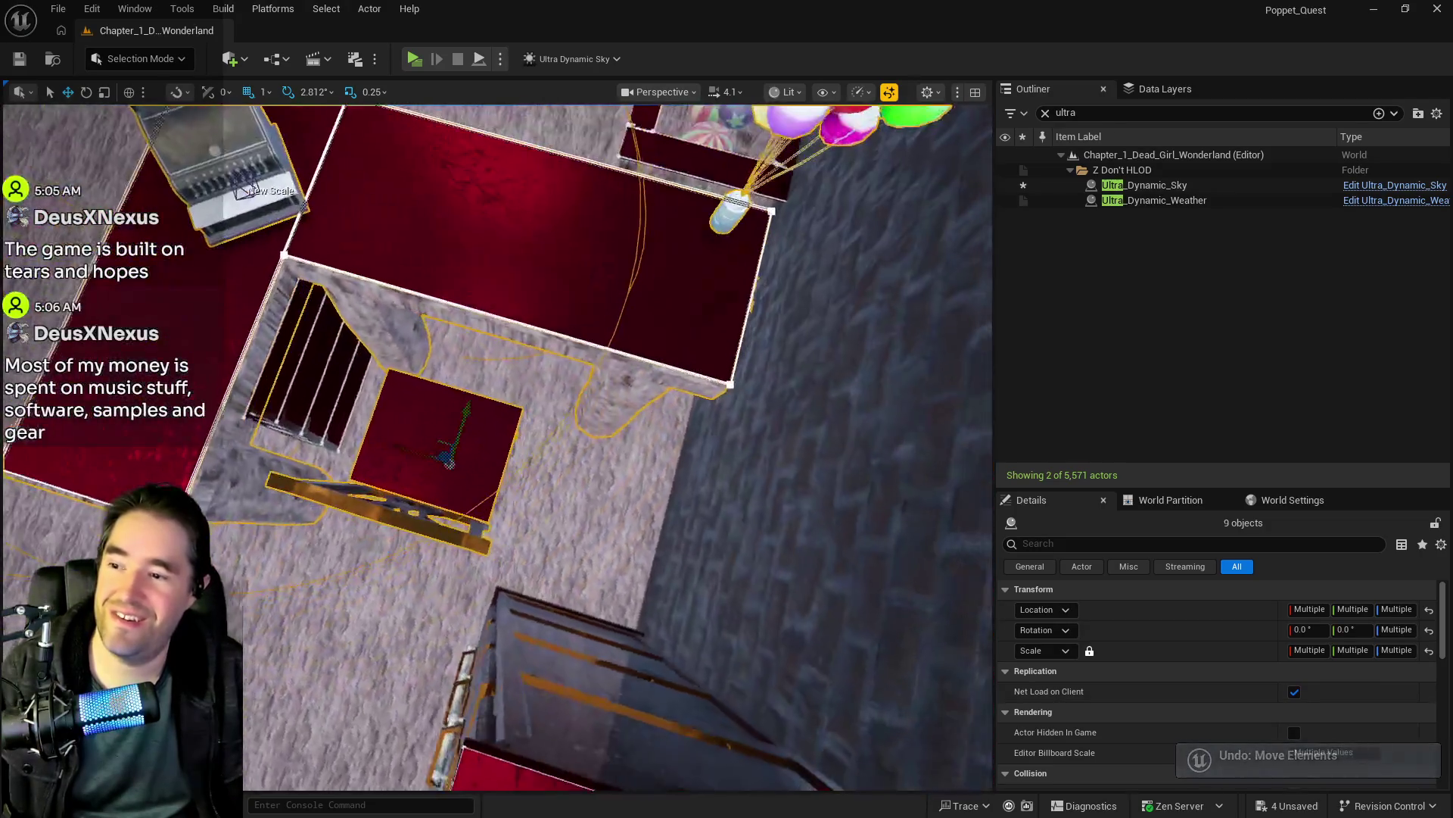
{"action": "key", "text": "ctrl+z"}
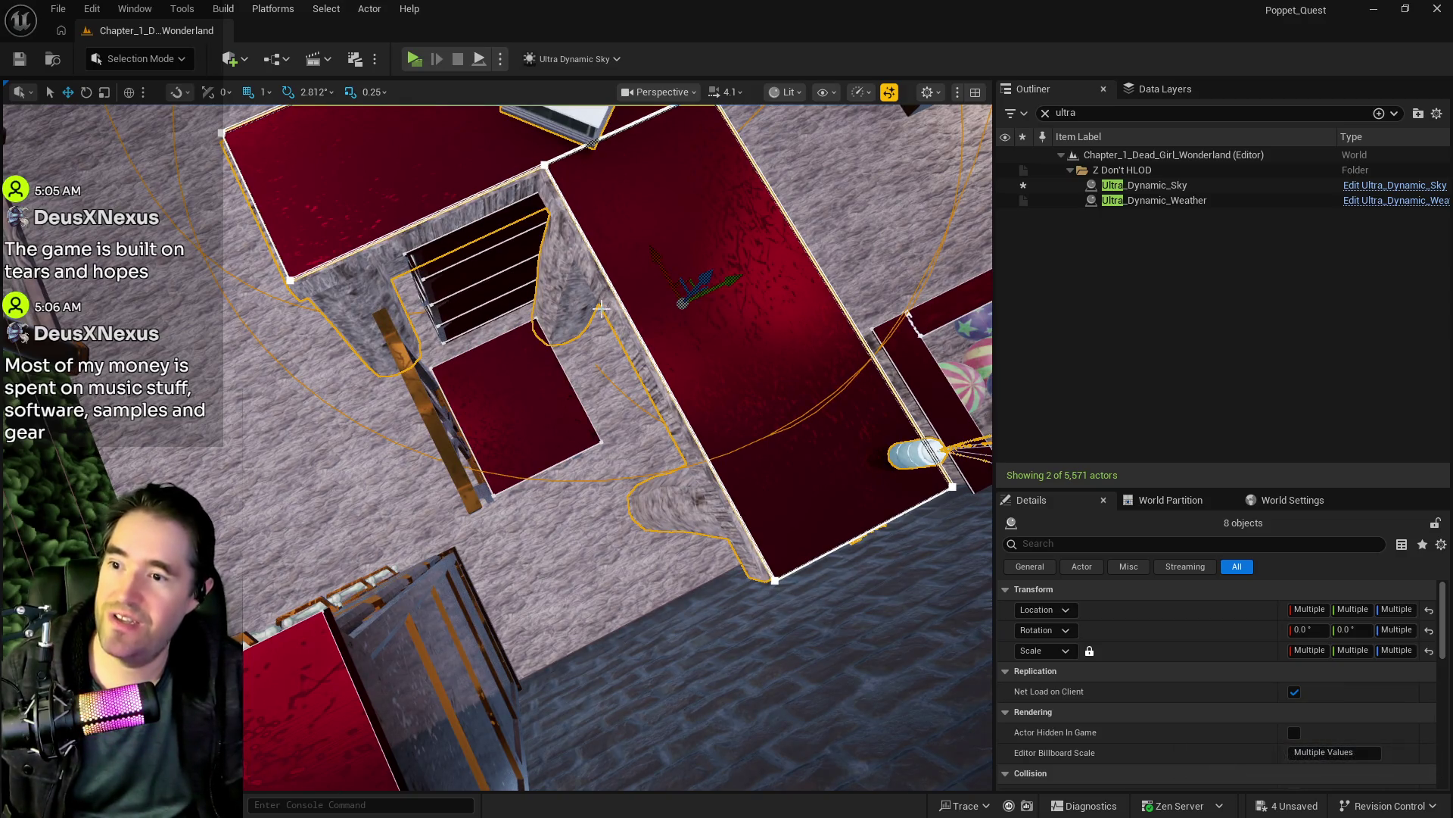
{"action": "left_click", "coordinate": [509, 284], "text": "ctrl"}
Step: Add the chair to the selected counter group and undo an accidental move
{"action": "key", "text": "f"}
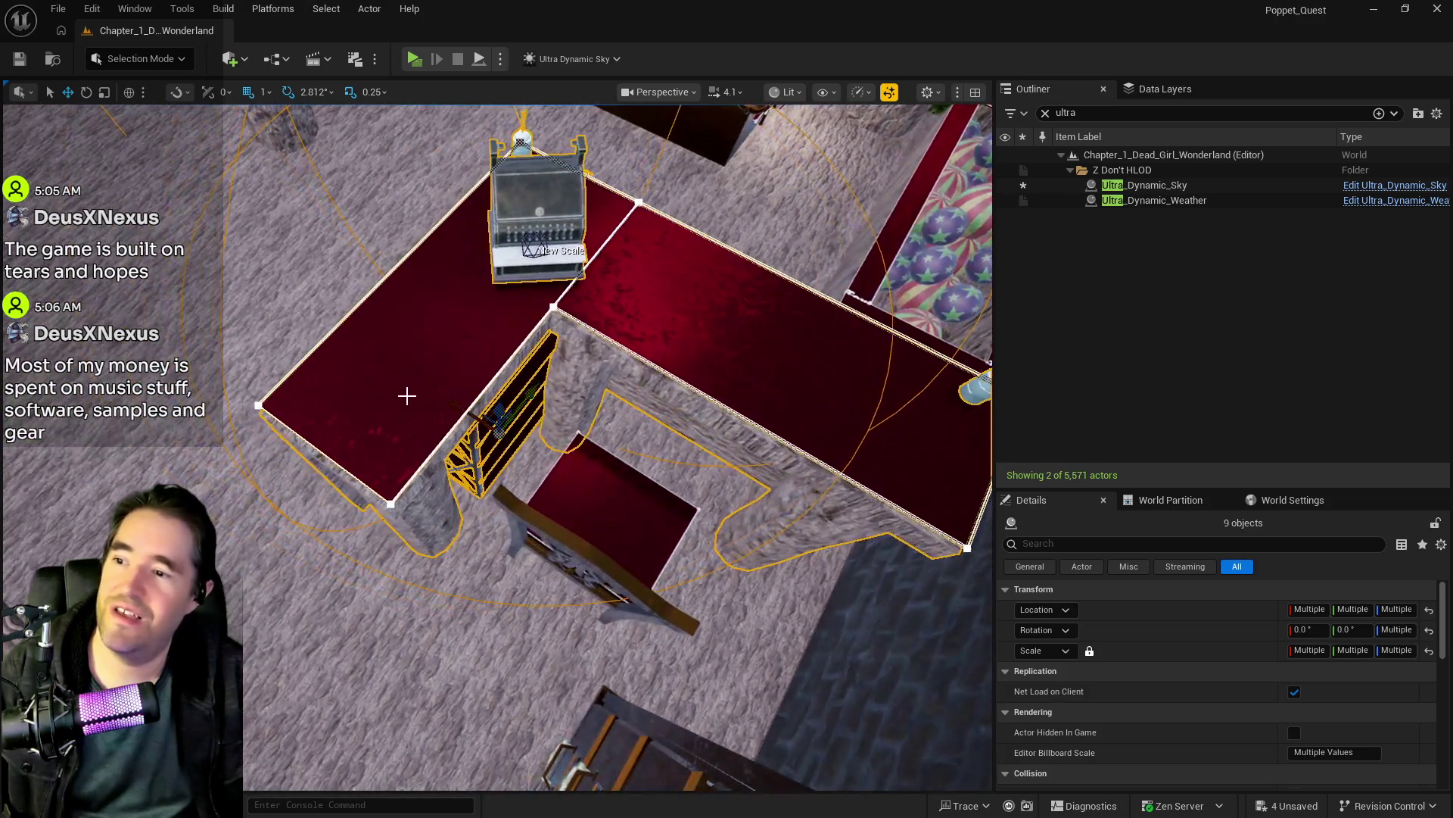
{"action": "left_click_drag", "start_coordinate": [477, 412], "coordinate": [318, 288]}
{"action": "key", "text": "ctrl+z"}
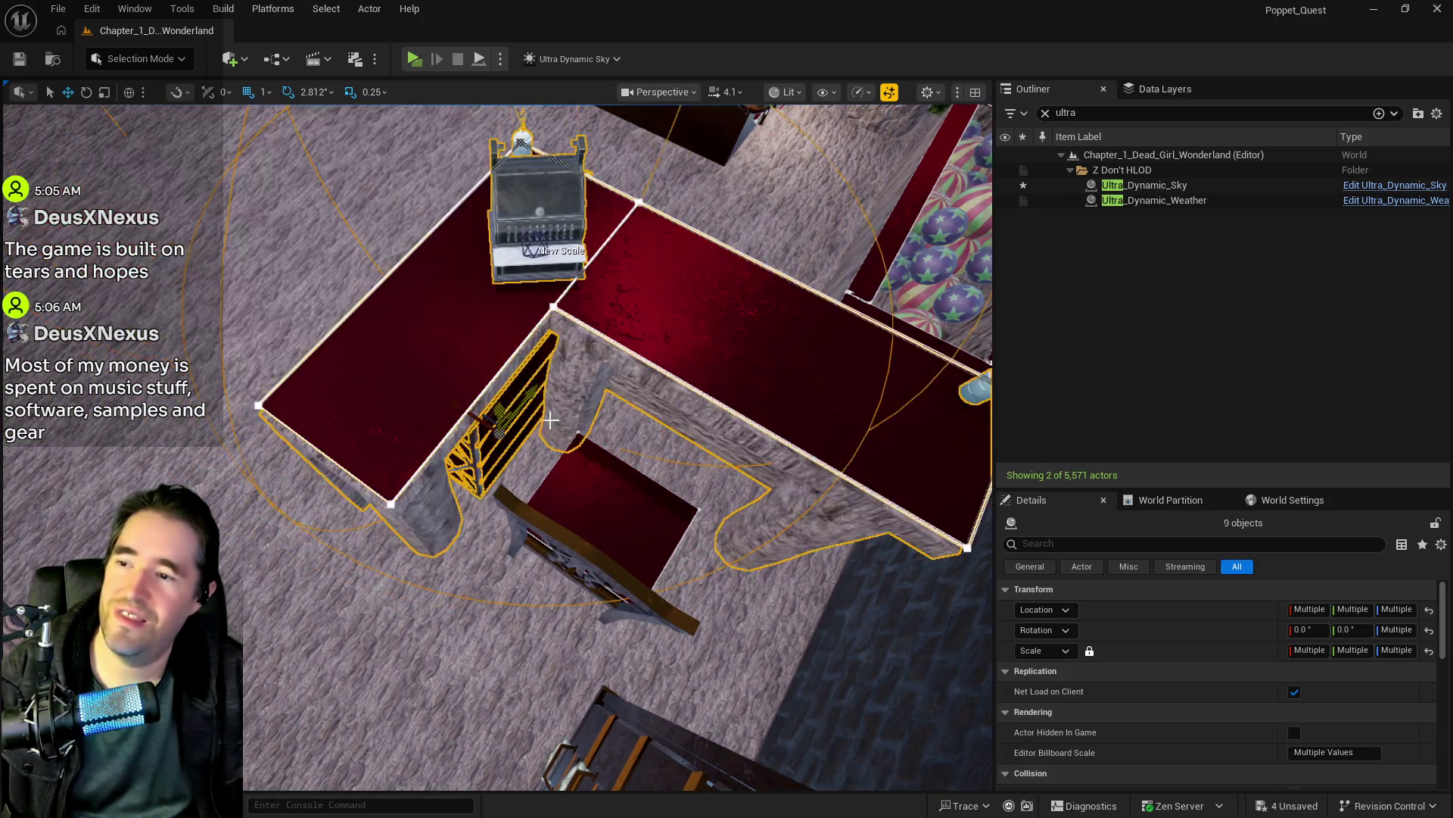
{"action": "left_click", "coordinate": [602, 490], "text": "ctrl"}
{"action": "left_click_drag", "start_coordinate": [602, 490], "coordinate": [626, 452]}
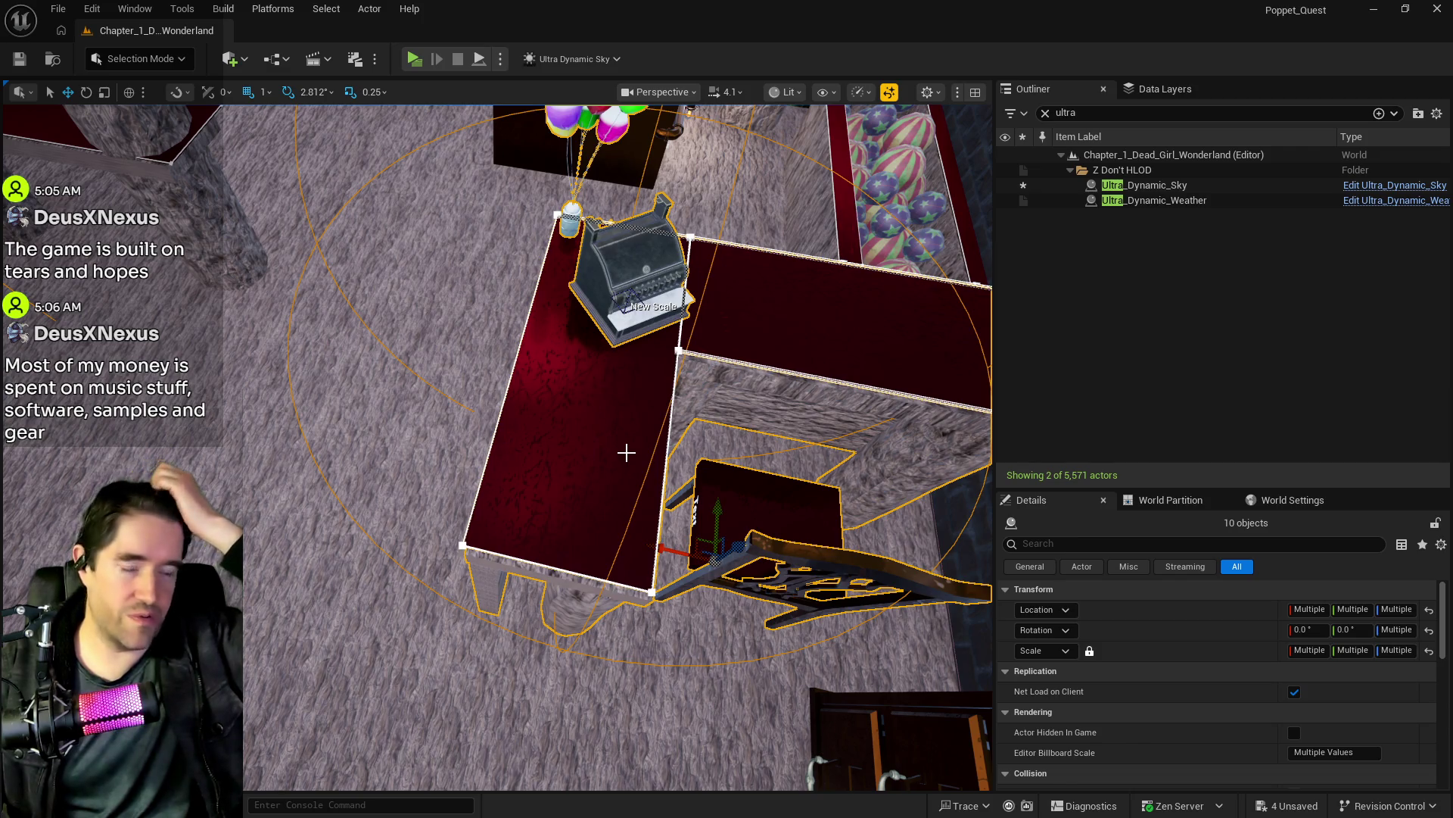
{"action": "left_click_drag", "start_coordinate": [659, 550], "coordinate": [307, 586]}
Step: Rotate the counter group 90 degrees on Z and scale it down beside the duck shelves
{"action": "key", "text": "f"}
{"action": "key", "text": "e"}
{"action": "left_click_drag", "start_coordinate": [657, 665], "coordinate": [803, 677]}
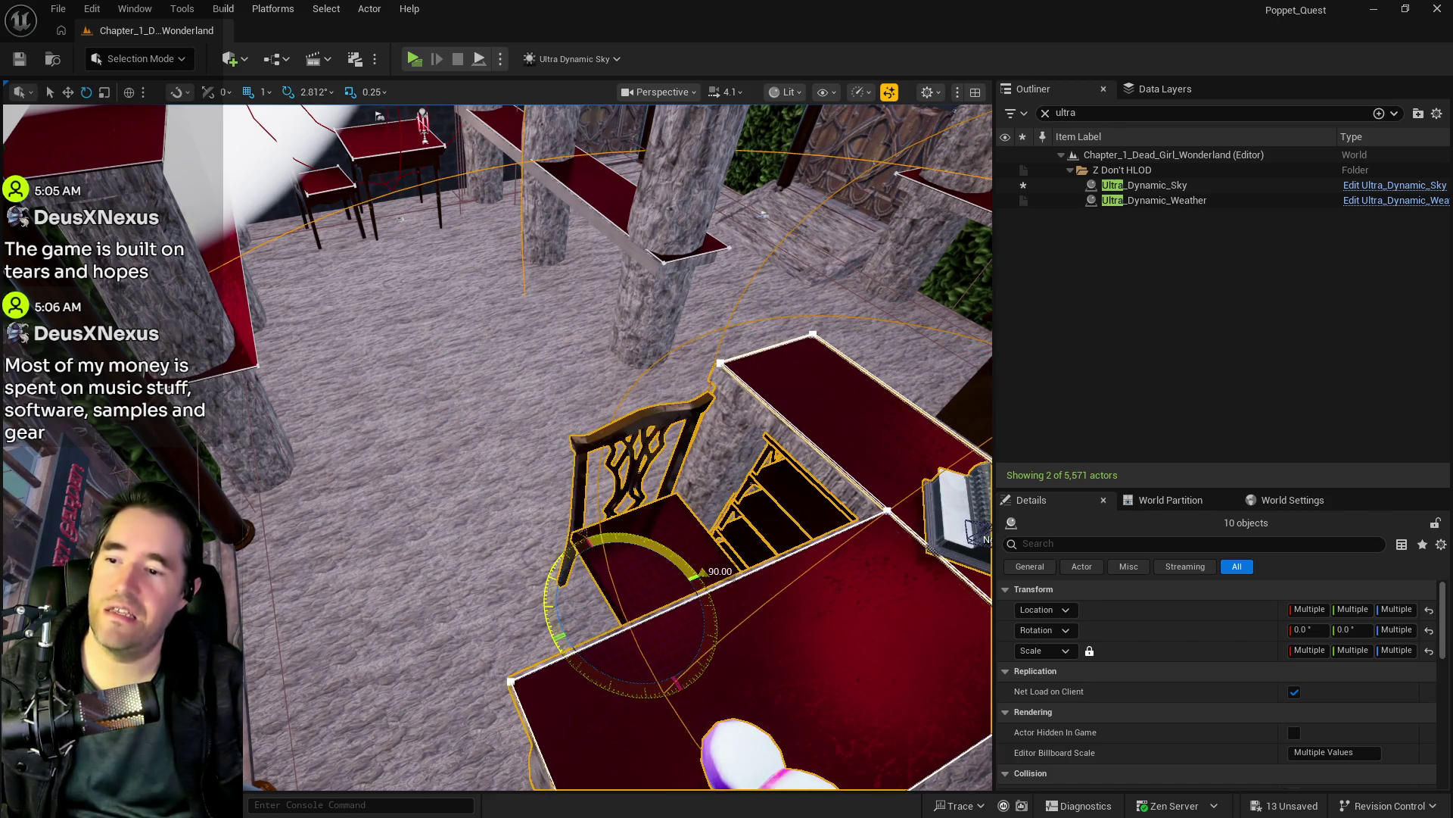
{"action": "key", "text": "r"}
{"action": "mouse_move", "coordinate": [600, 568]}
{"action": "left_mouse_down"}
{"action": "mouse_move", "coordinate": [433, 383]}
{"action": "mouse_move", "coordinate": [473, 363]}
{"action": "mouse_move", "coordinate": [363, 394]}
{"action": "mouse_move", "coordinate": [712, 408]}
{"action": "left_mouse_up"}
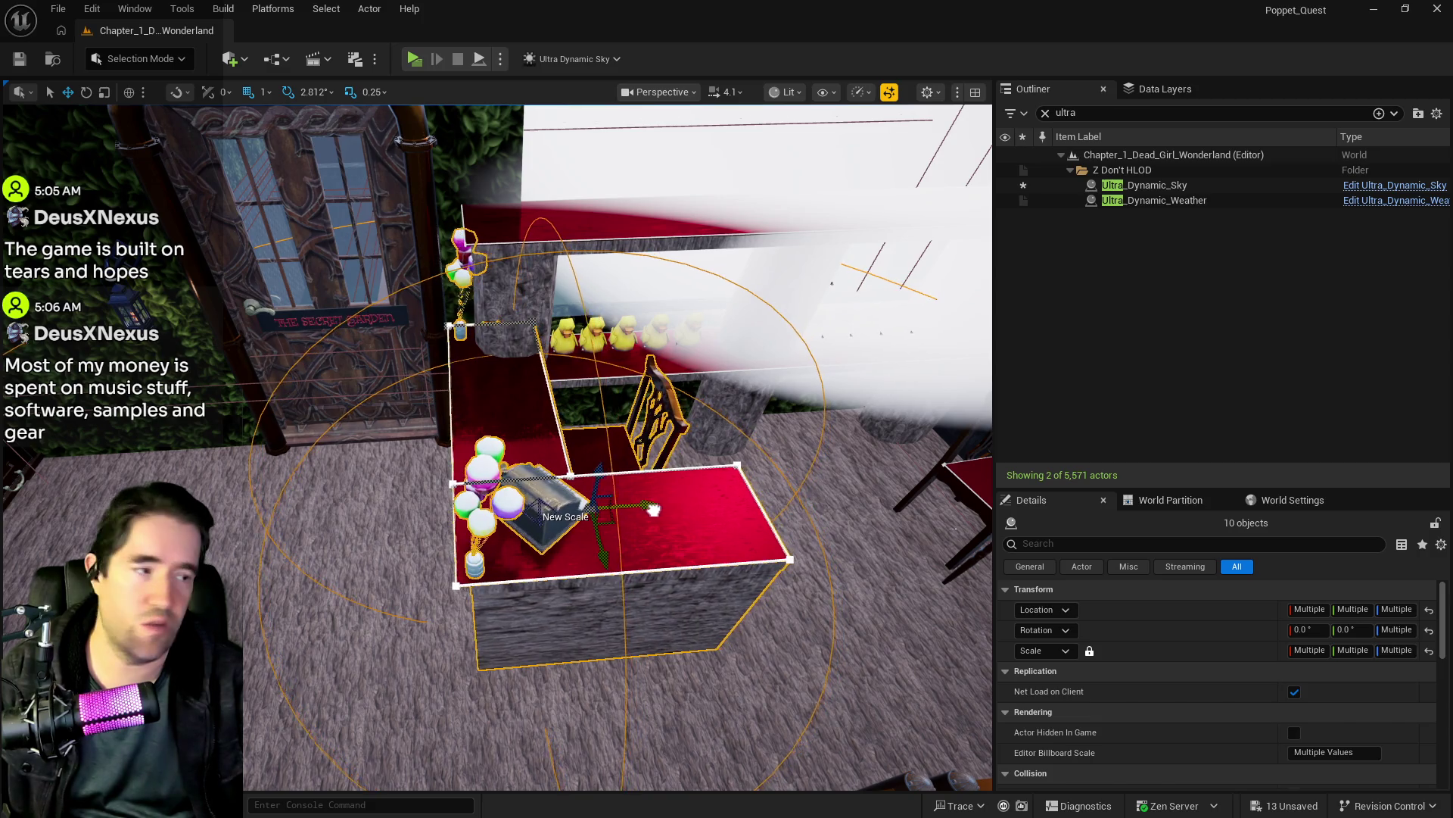
{"action": "mouse_move", "coordinate": [654, 511]}
{"action": "left_mouse_down"}
{"action": "mouse_move", "coordinate": [587, 410]}
{"action": "mouse_move", "coordinate": [594, 523]}
{"action": "mouse_move", "coordinate": [548, 535]}
{"action": "left_mouse_up"}
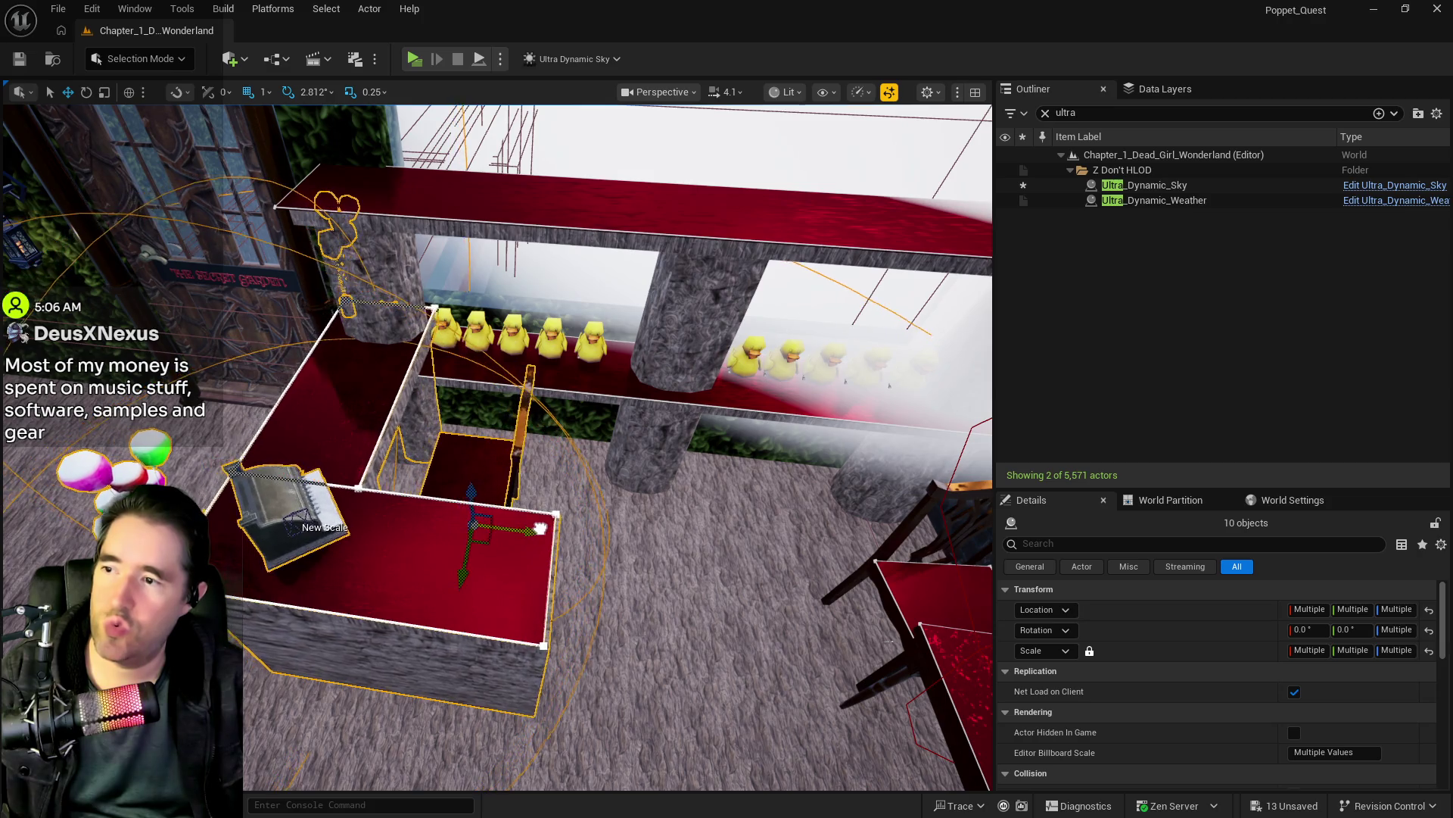
{"action": "mouse_move", "coordinate": [547, 523]}
{"action": "left_mouse_down"}
{"action": "mouse_move", "coordinate": [492, 537]}
{"action": "mouse_move", "coordinate": [446, 512]}
{"action": "mouse_move", "coordinate": [304, 367]}
{"action": "left_mouse_up"}
{"action": "left_click", "coordinate": [268, 381]}
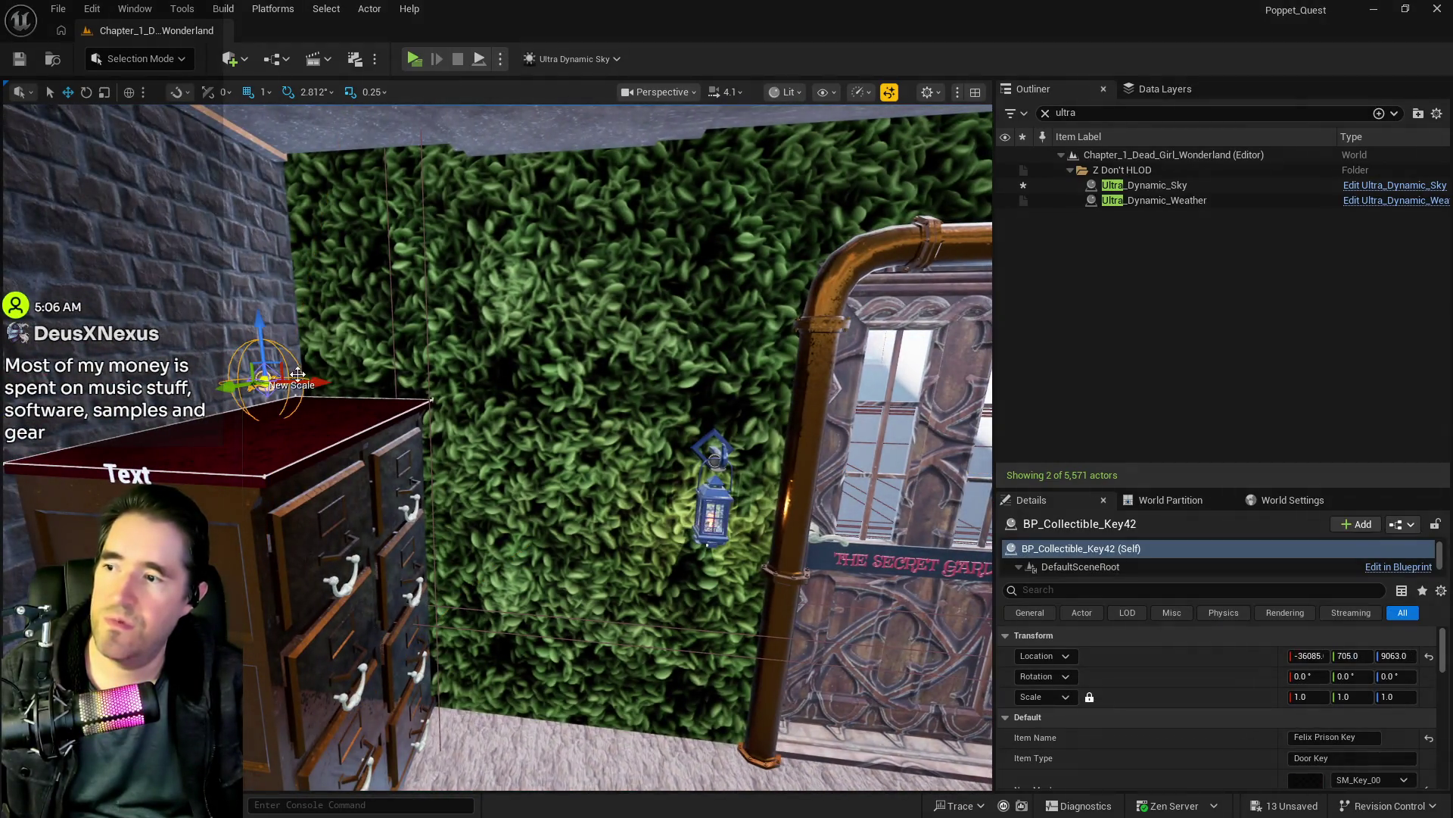
Step: Carry the door key over and set it on top of the duck shelf
{"action": "left_click_drag", "start_coordinate": [793, 411], "coordinate": [664, 429]}
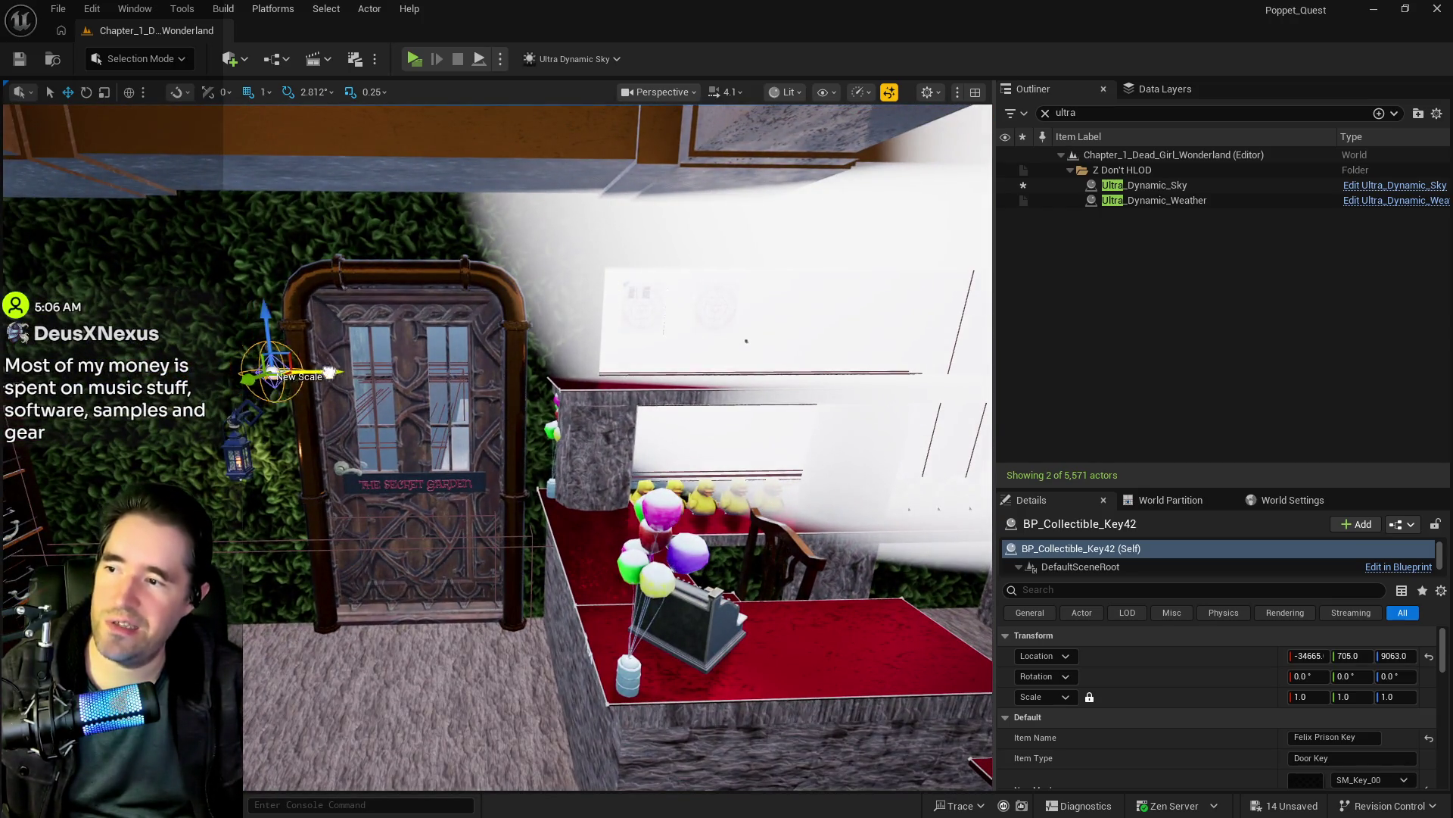
{"action": "left_click_drag", "start_coordinate": [939, 370], "coordinate": [812, 407]}
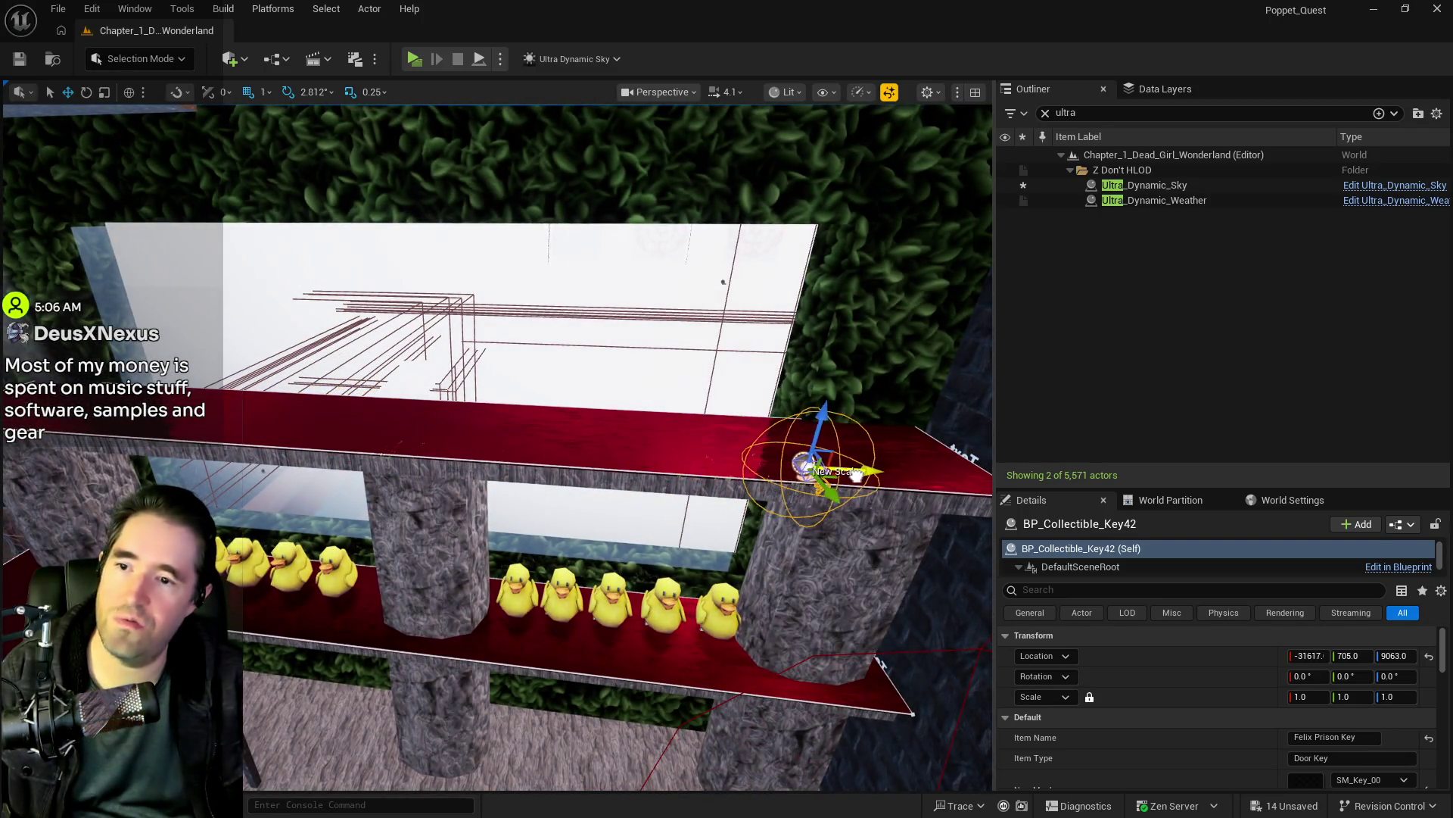
{"action": "key", "text": "f"}
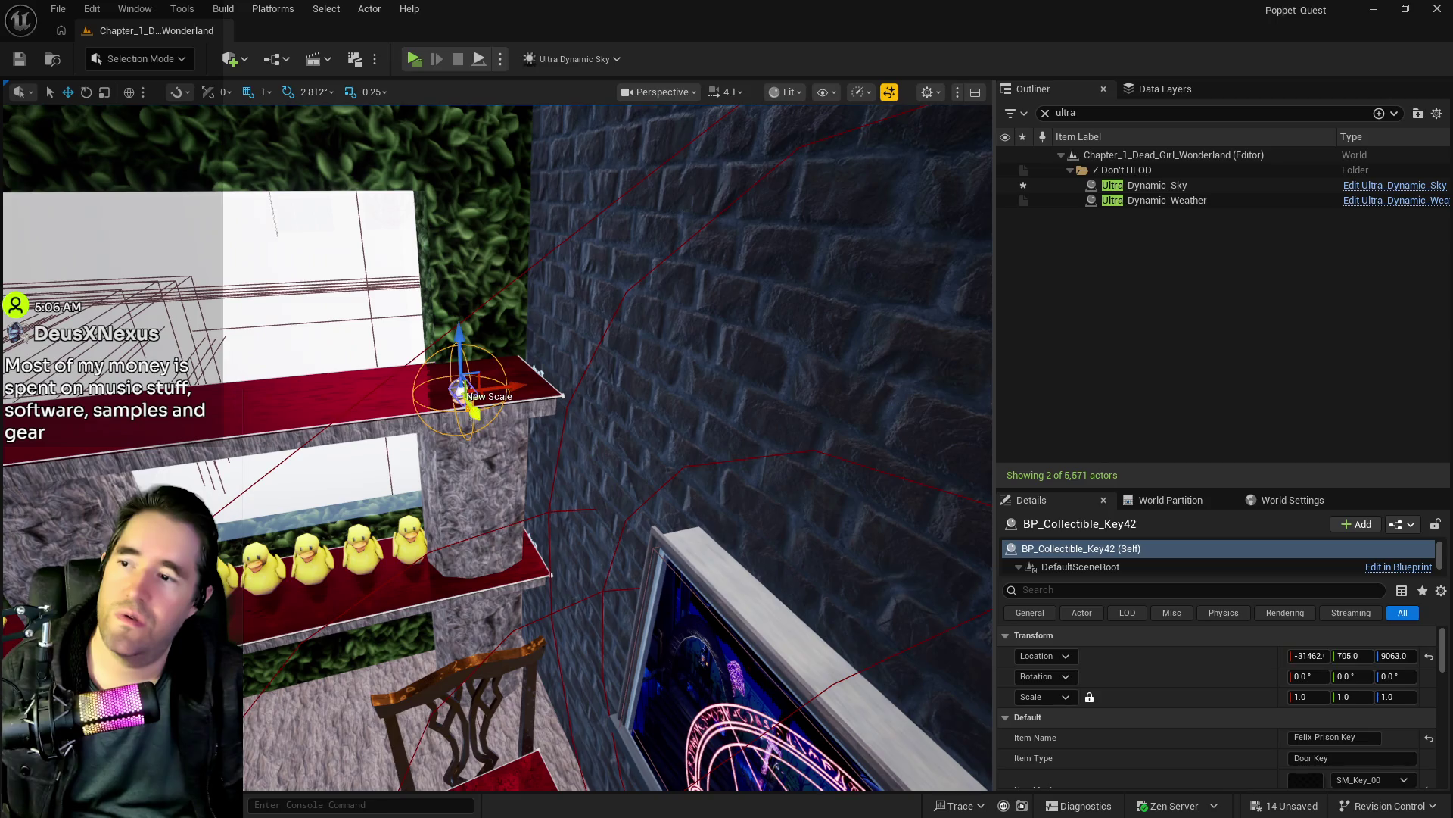
{"action": "left_click_drag", "start_coordinate": [456, 384], "coordinate": [685, 333]}
Step: Nudge the BP_The_Camp_Fire_Shelf3 duck shelf along X to -32024 beside the red counter
{"action": "left_click", "coordinate": [440, 521]}
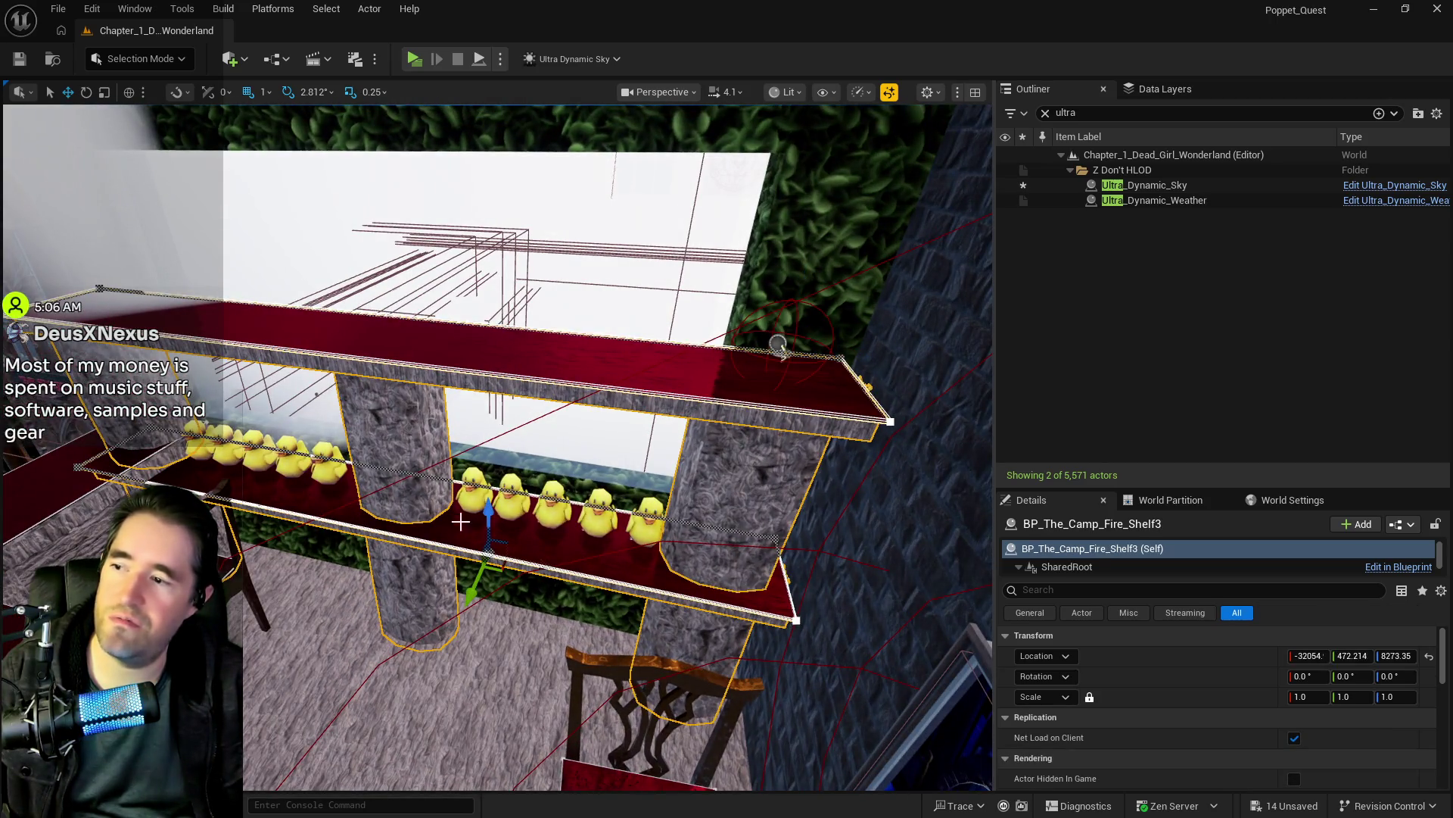
{"action": "mouse_move", "coordinate": [505, 569]}
{"action": "left_mouse_down"}
{"action": "mouse_move", "coordinate": [562, 569]}
{"action": "mouse_move", "coordinate": [483, 545]}
{"action": "left_mouse_up"}
{"action": "left_click", "coordinate": [483, 545]}
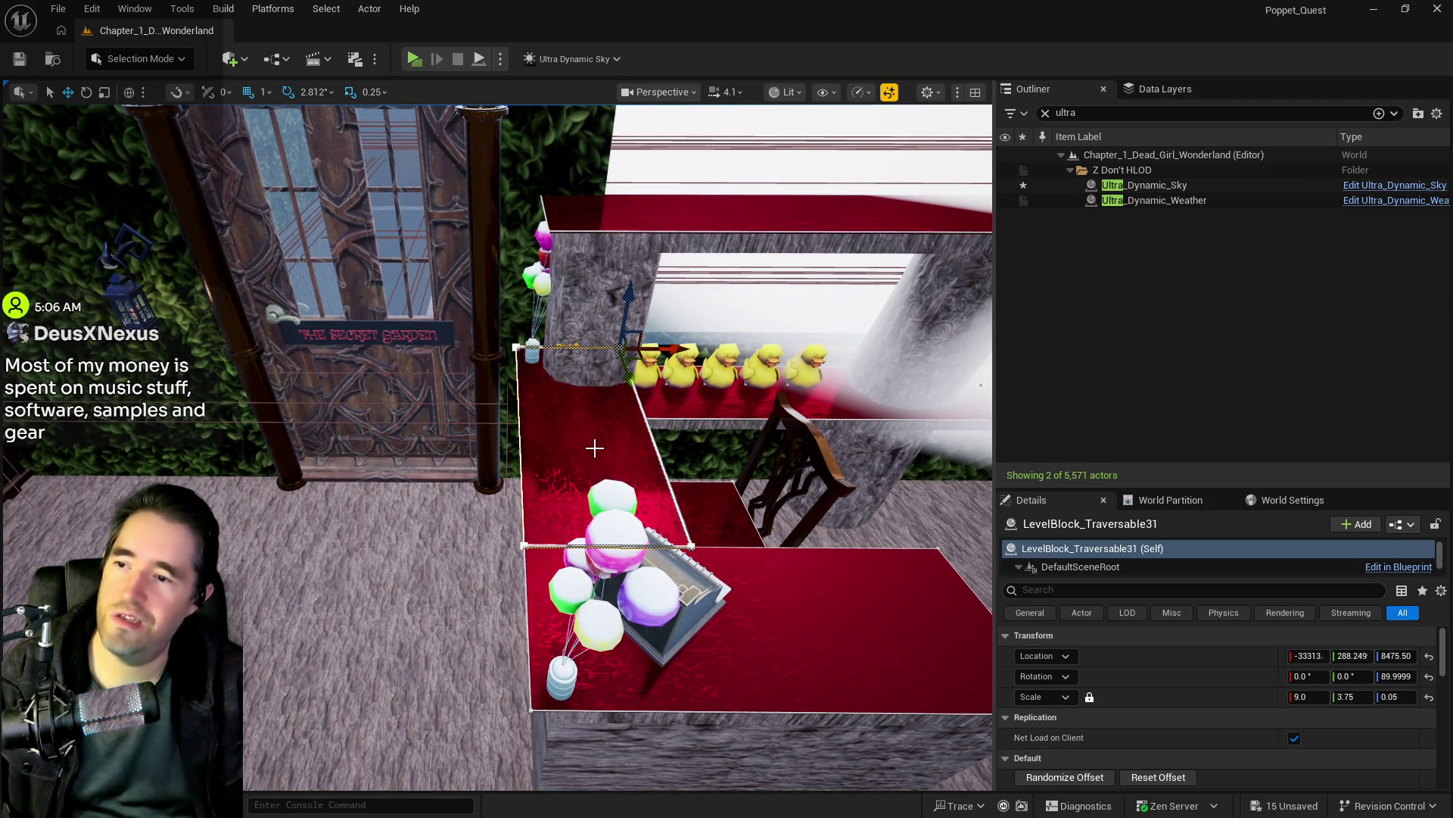
{"action": "left_click_drag", "start_coordinate": [569, 474], "coordinate": [435, 467]}
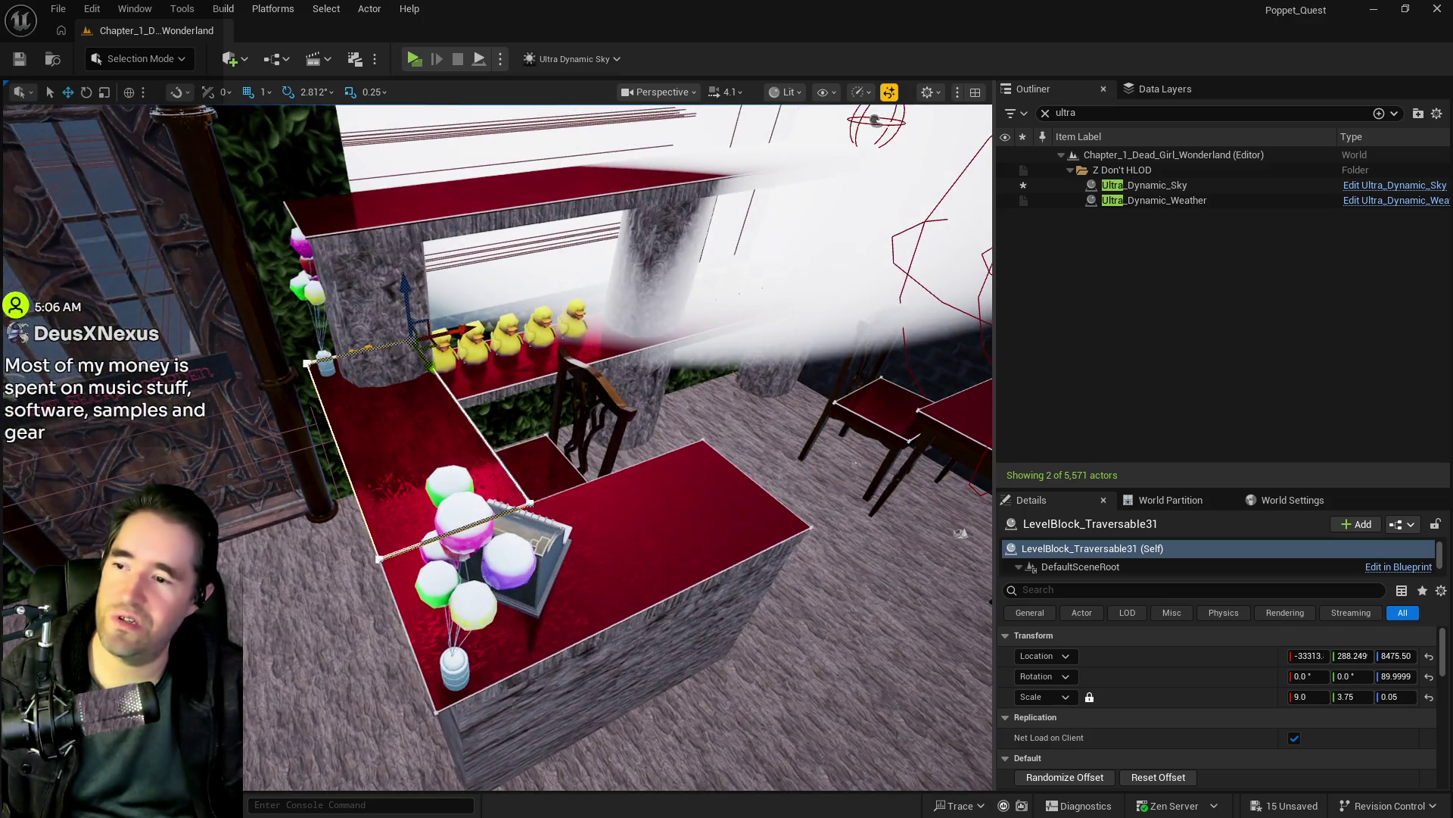
Step: Select the balloons, weight, cash register, chair, railing and counter, then undo a stray group move
{"action": "left_click", "coordinate": [435, 467], "text": "ctrl"}
{"action": "left_click", "coordinate": [447, 670], "text": "ctrl"}
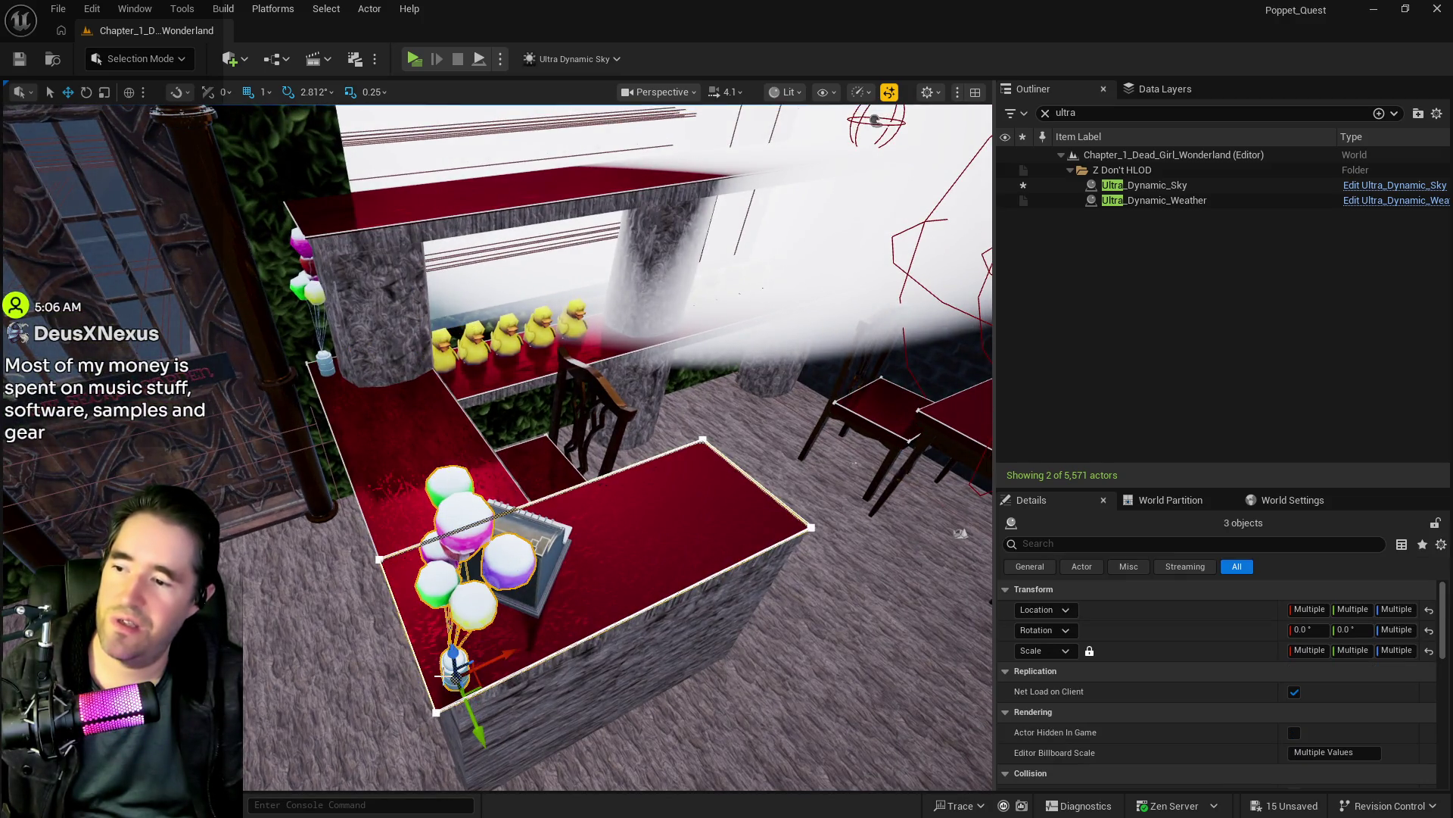
{"action": "left_click", "coordinate": [513, 572], "text": "ctrl"}
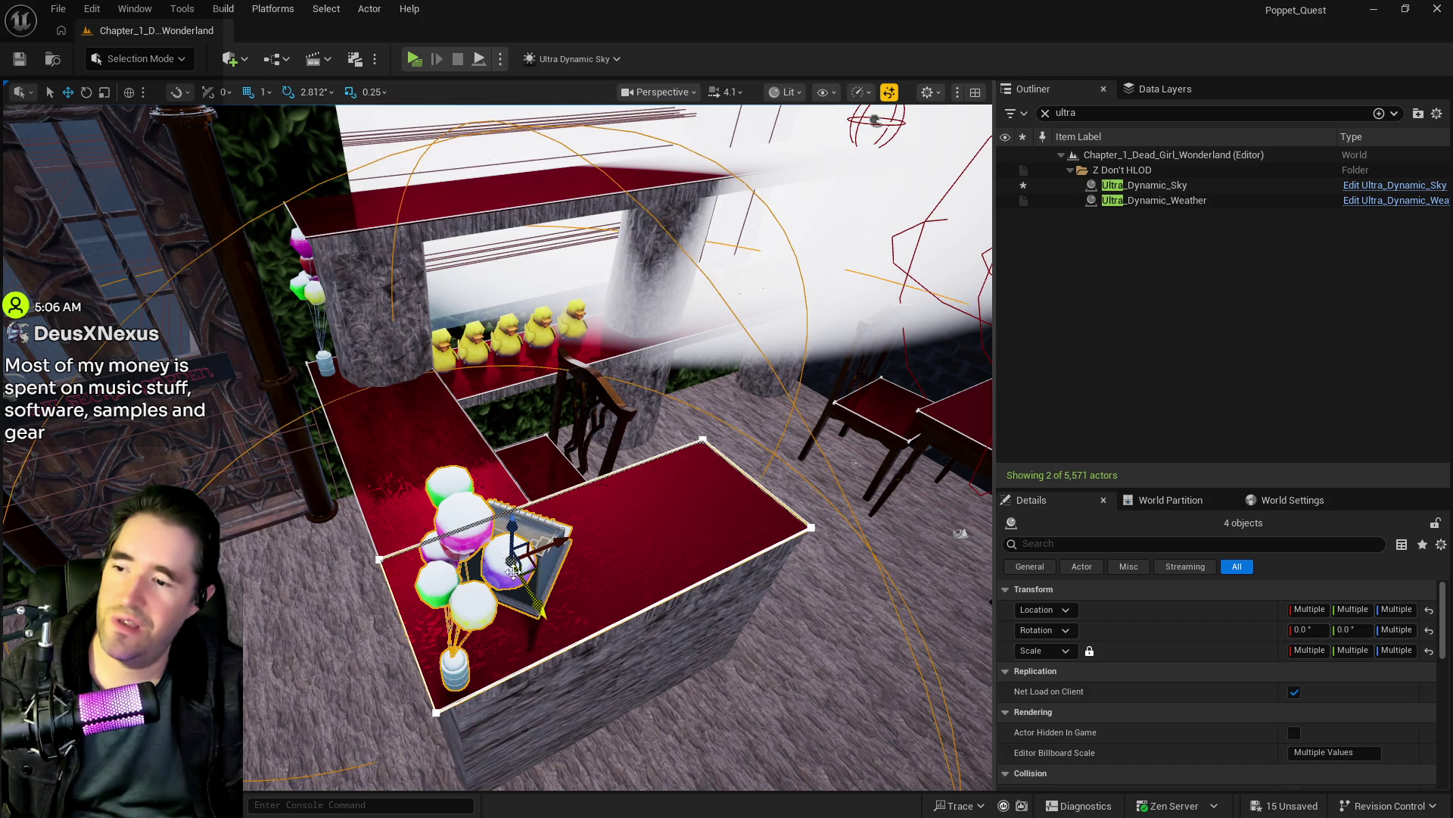
{"action": "left_click", "coordinate": [323, 358], "text": "ctrl"}
{"action": "left_click", "coordinate": [307, 250], "text": "ctrl"}
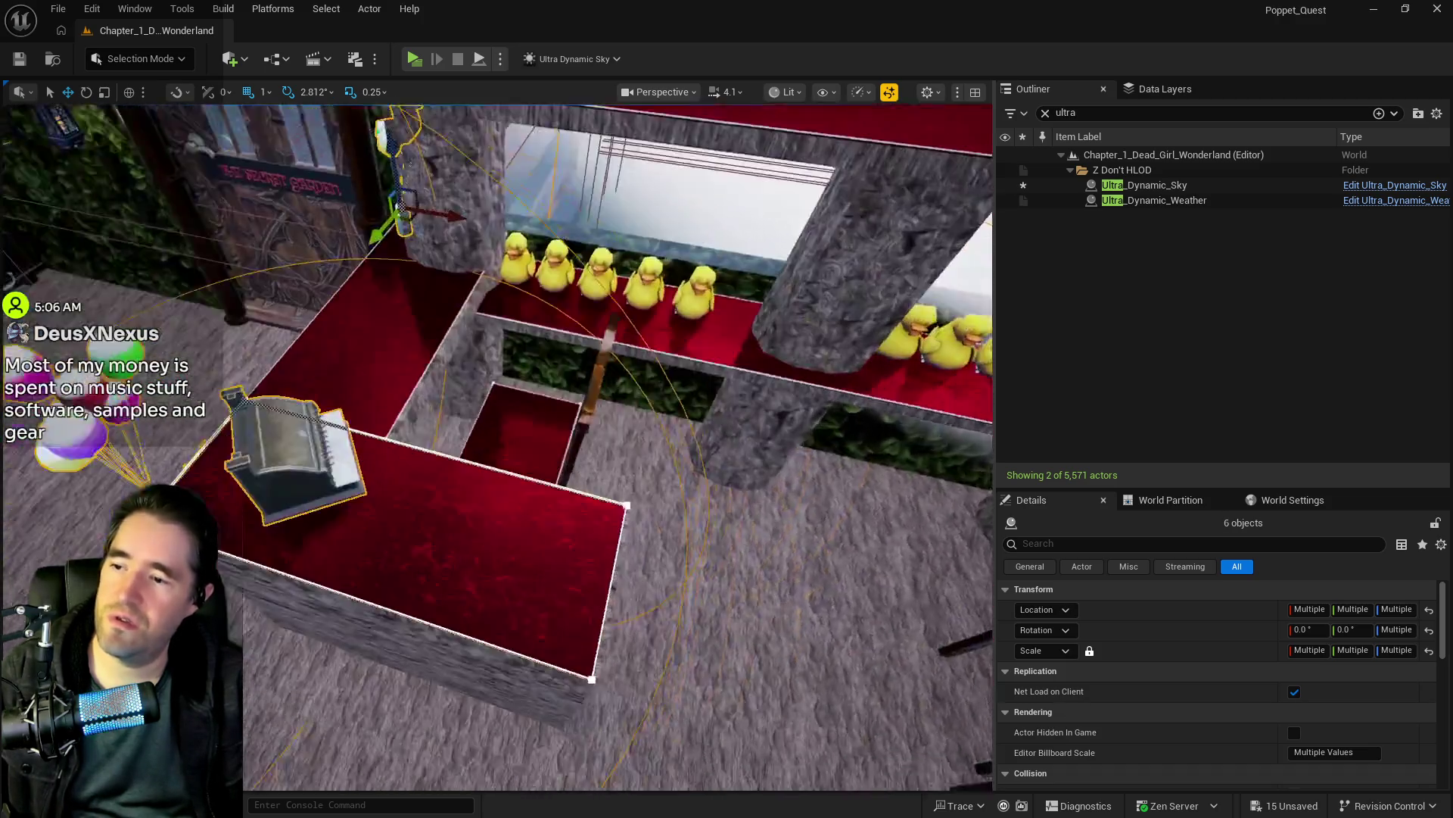
{"action": "left_click", "coordinate": [447, 322], "text": "ctrl"}
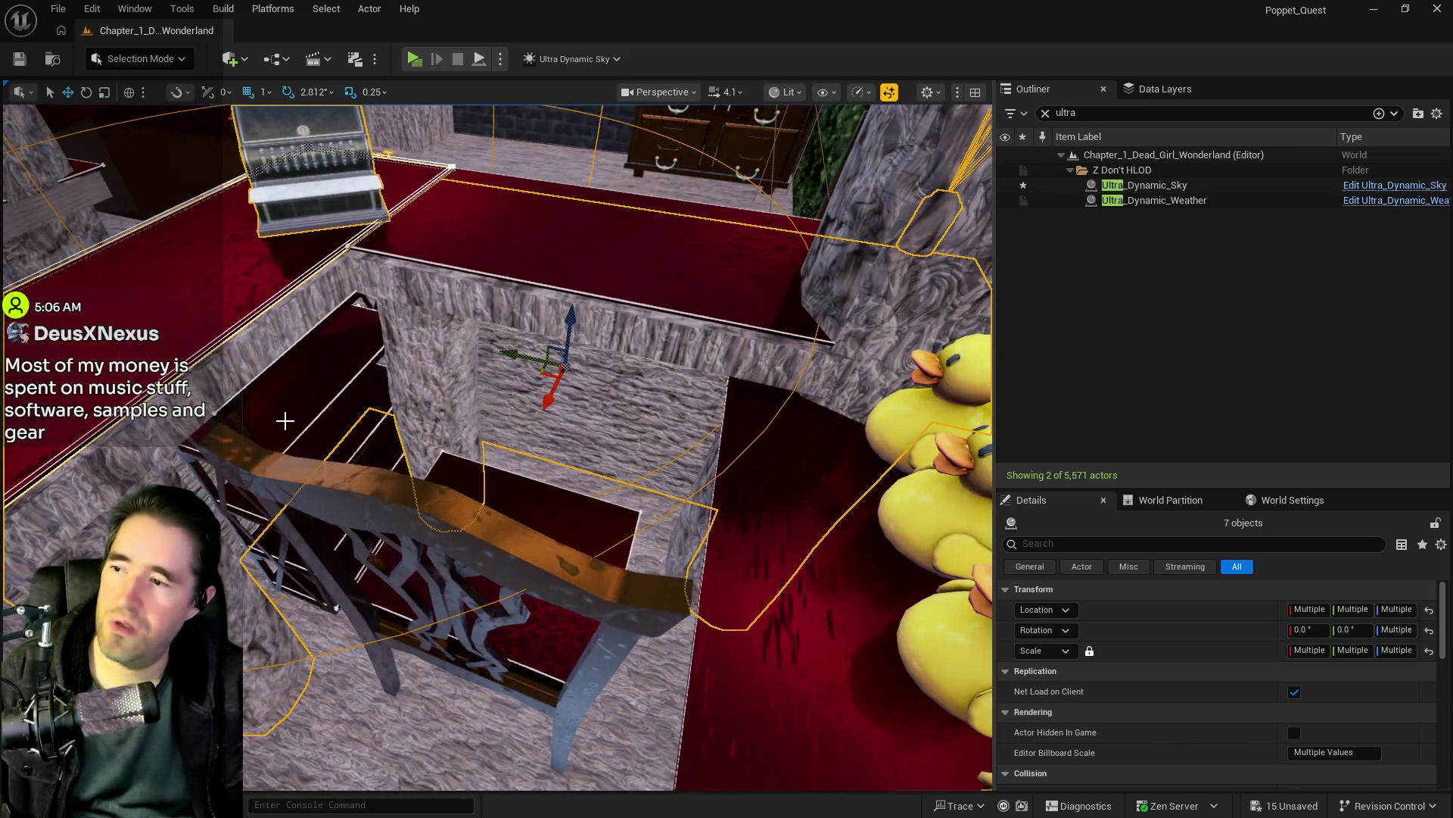
{"action": "left_click", "coordinate": [349, 462], "text": "ctrl"}
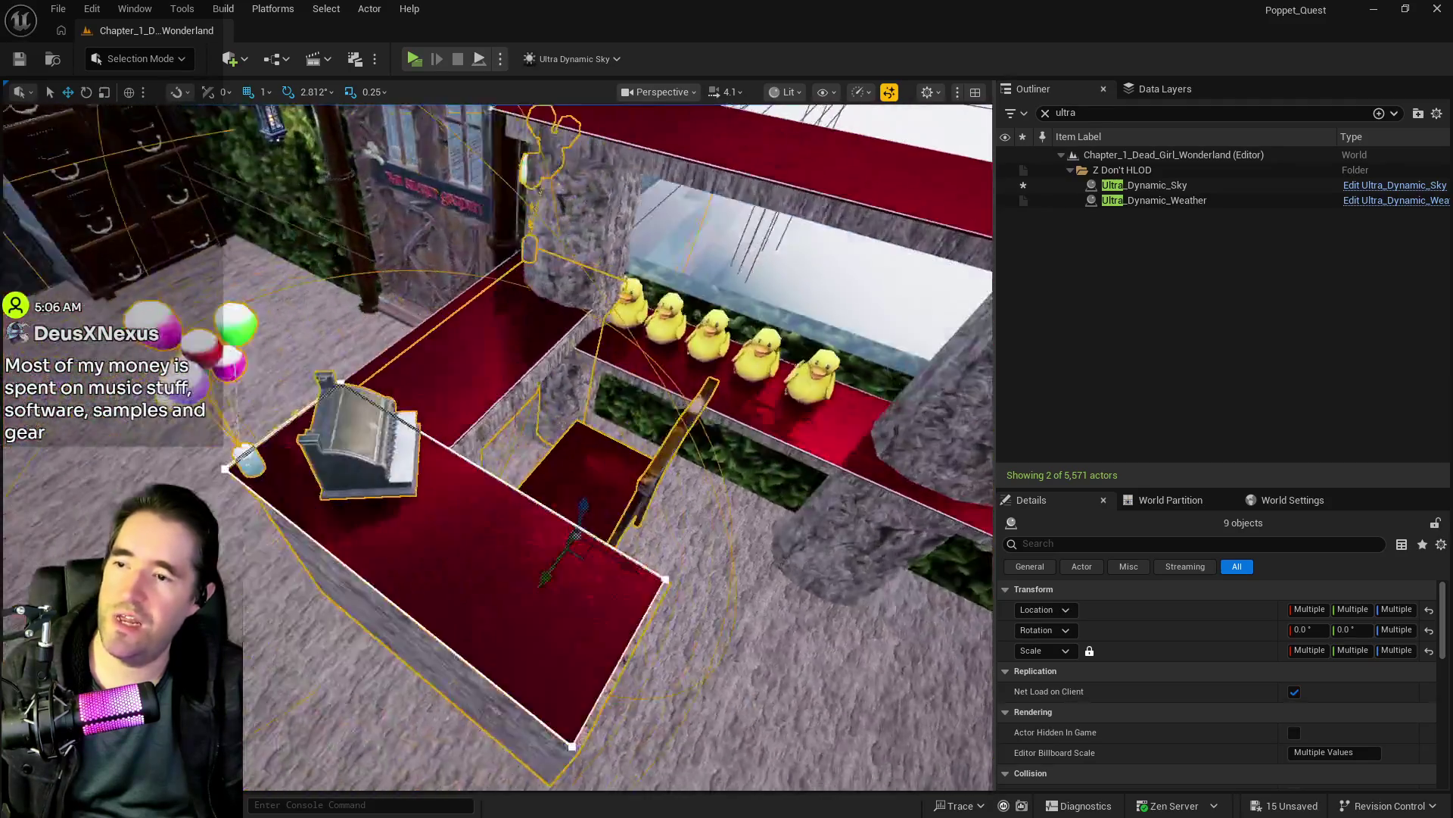
{"action": "left_click", "coordinate": [634, 528], "text": "ctrl"}
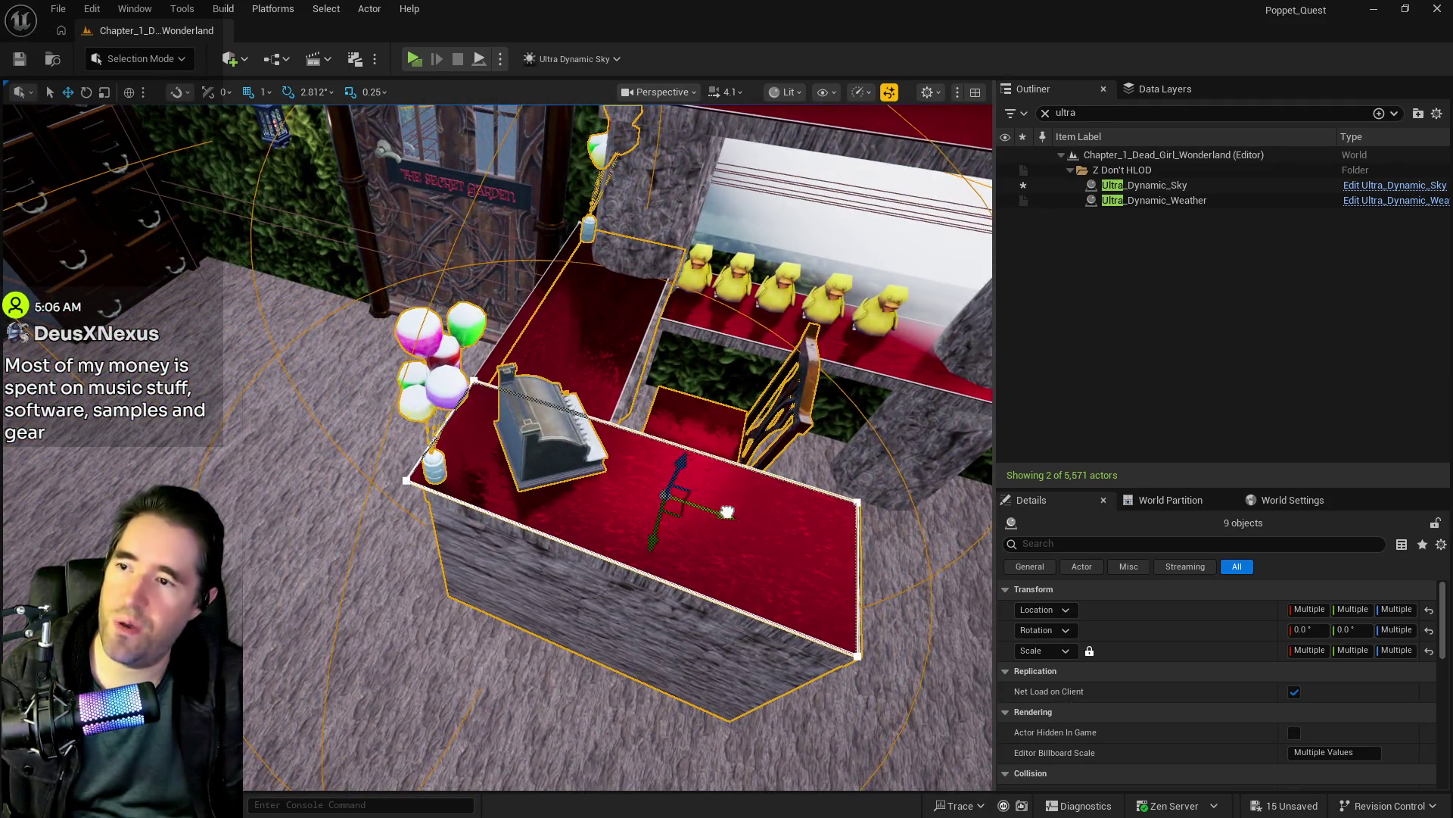
{"action": "key", "text": "ctrl+z"}
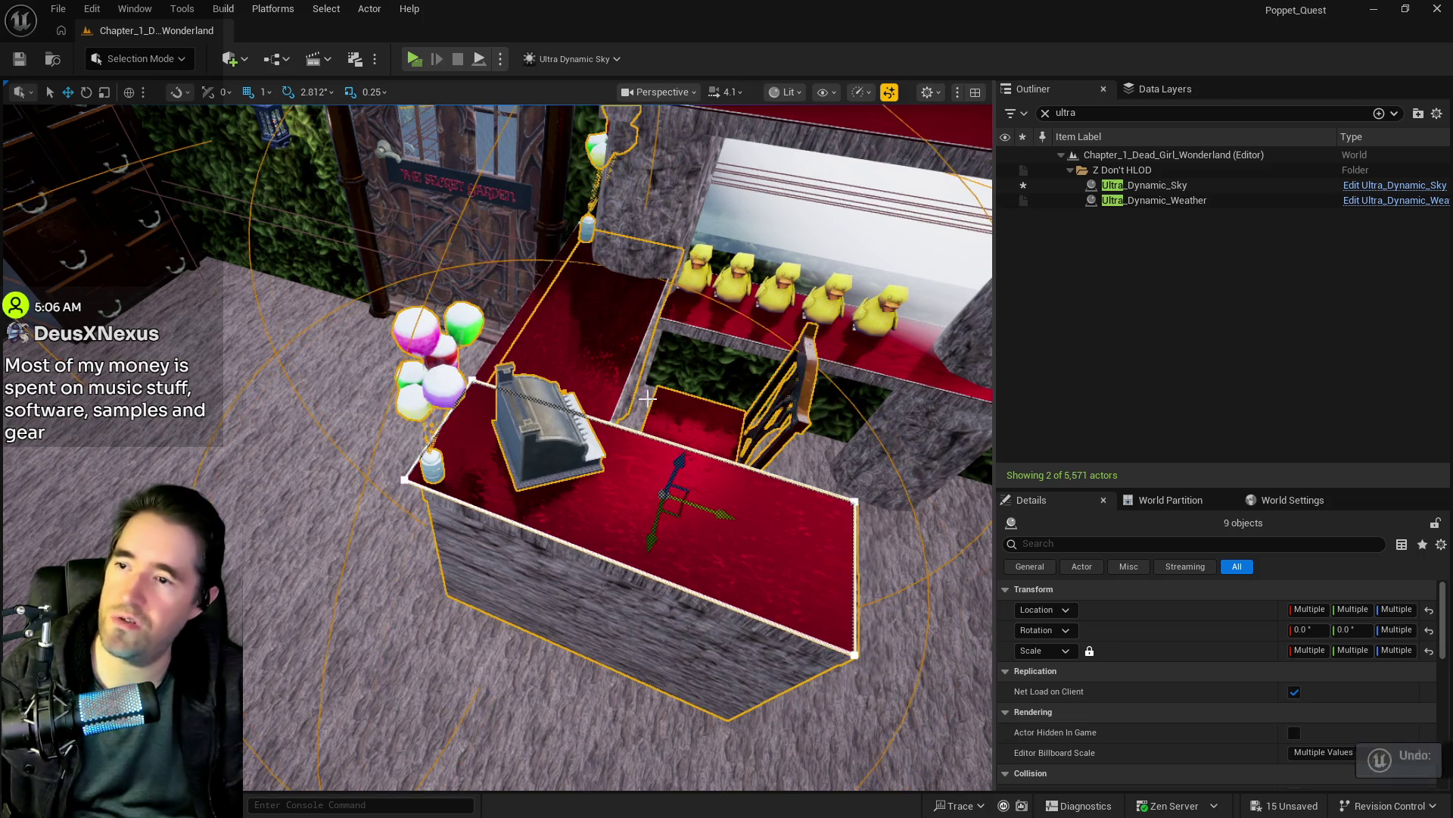
Step: Move the two balloon bunches onto the counter, one on each side of the cash register
{"action": "left_click", "coordinate": [408, 366]}
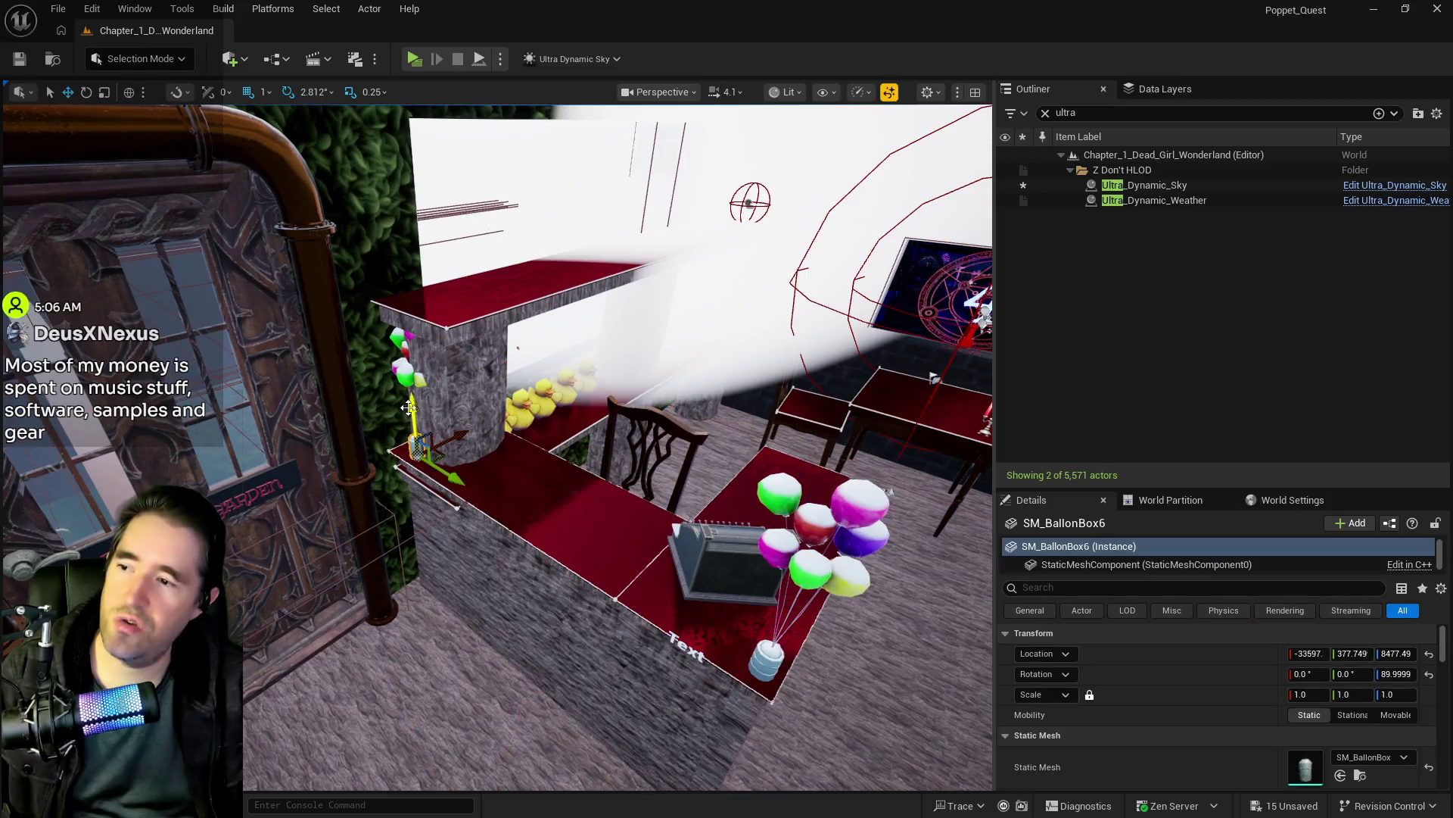
{"action": "mouse_move", "coordinate": [441, 452]}
{"action": "left_mouse_down"}
{"action": "mouse_move", "coordinate": [485, 488]}
{"action": "mouse_move", "coordinate": [729, 589]}
{"action": "left_mouse_up"}
{"action": "key", "text": "f"}
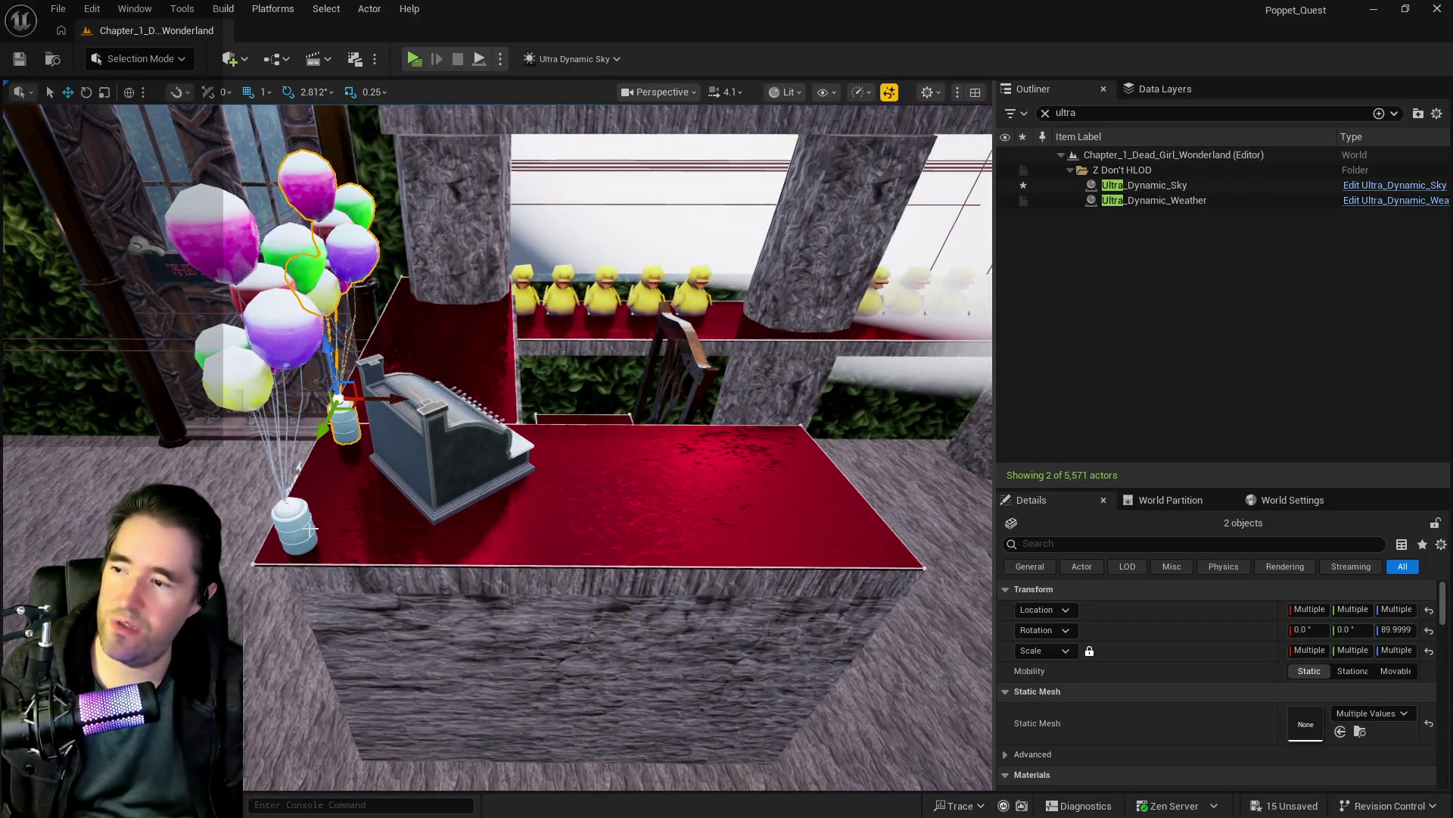
{"action": "left_click", "coordinate": [287, 400]}
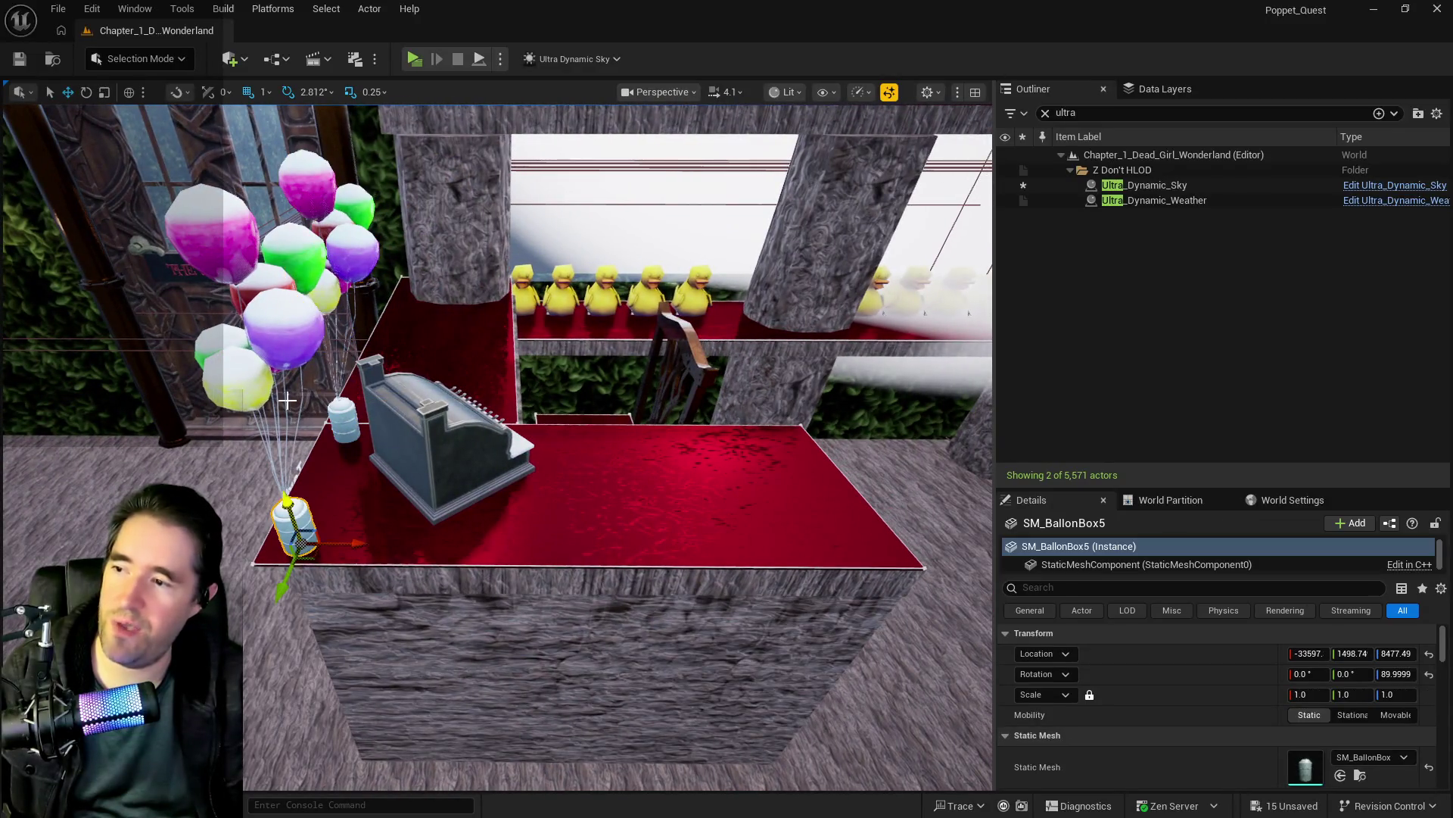
{"action": "left_click", "coordinate": [259, 373], "text": "ctrl"}
{"action": "left_click_drag", "start_coordinate": [337, 506], "coordinate": [564, 507]}
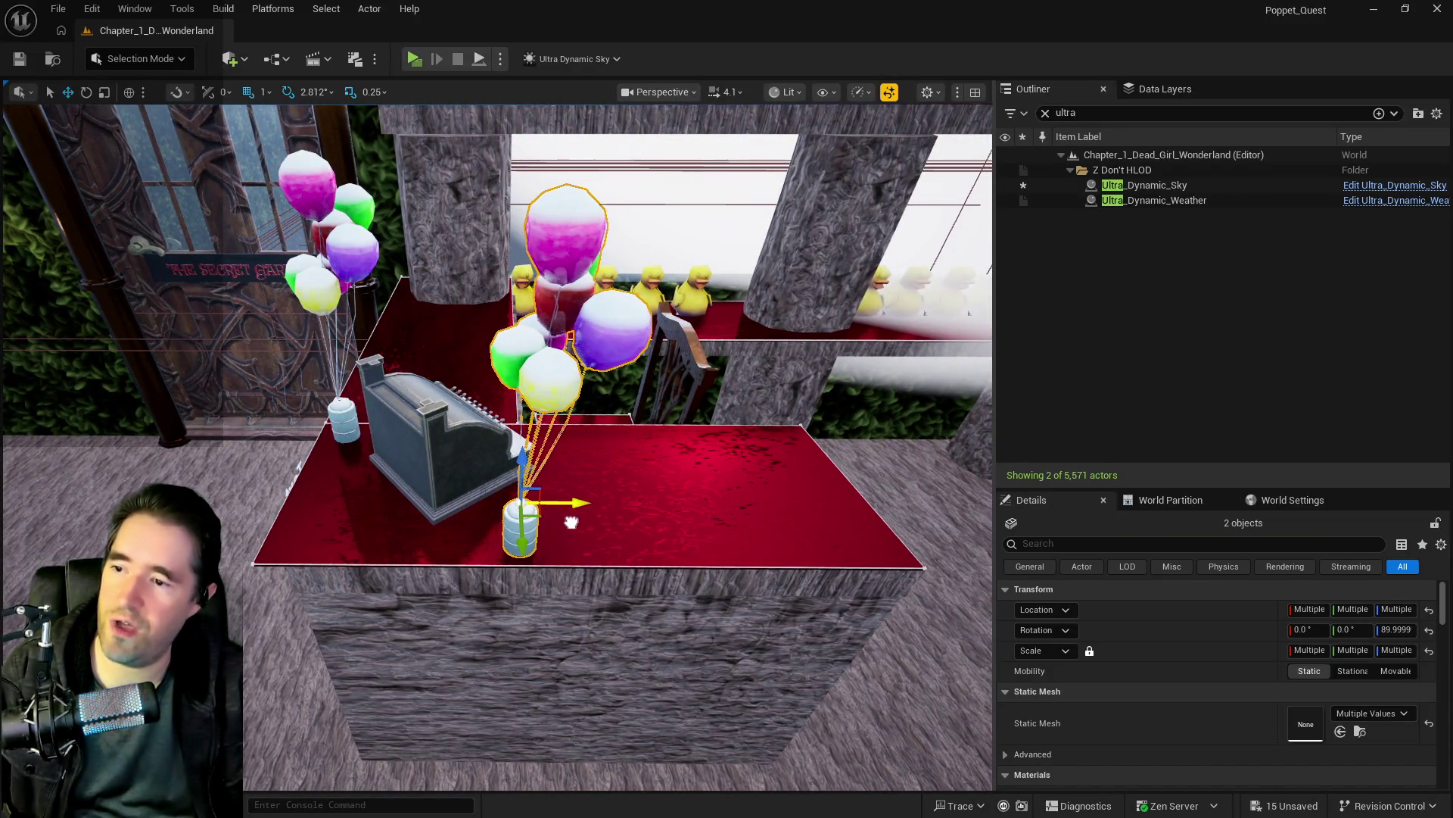
Step: Save all level changes with Ctrl+S, then select the Level_Cabinet6 drawer cabinet by the far wall
{"action": "key", "text": "ctrl+s"}
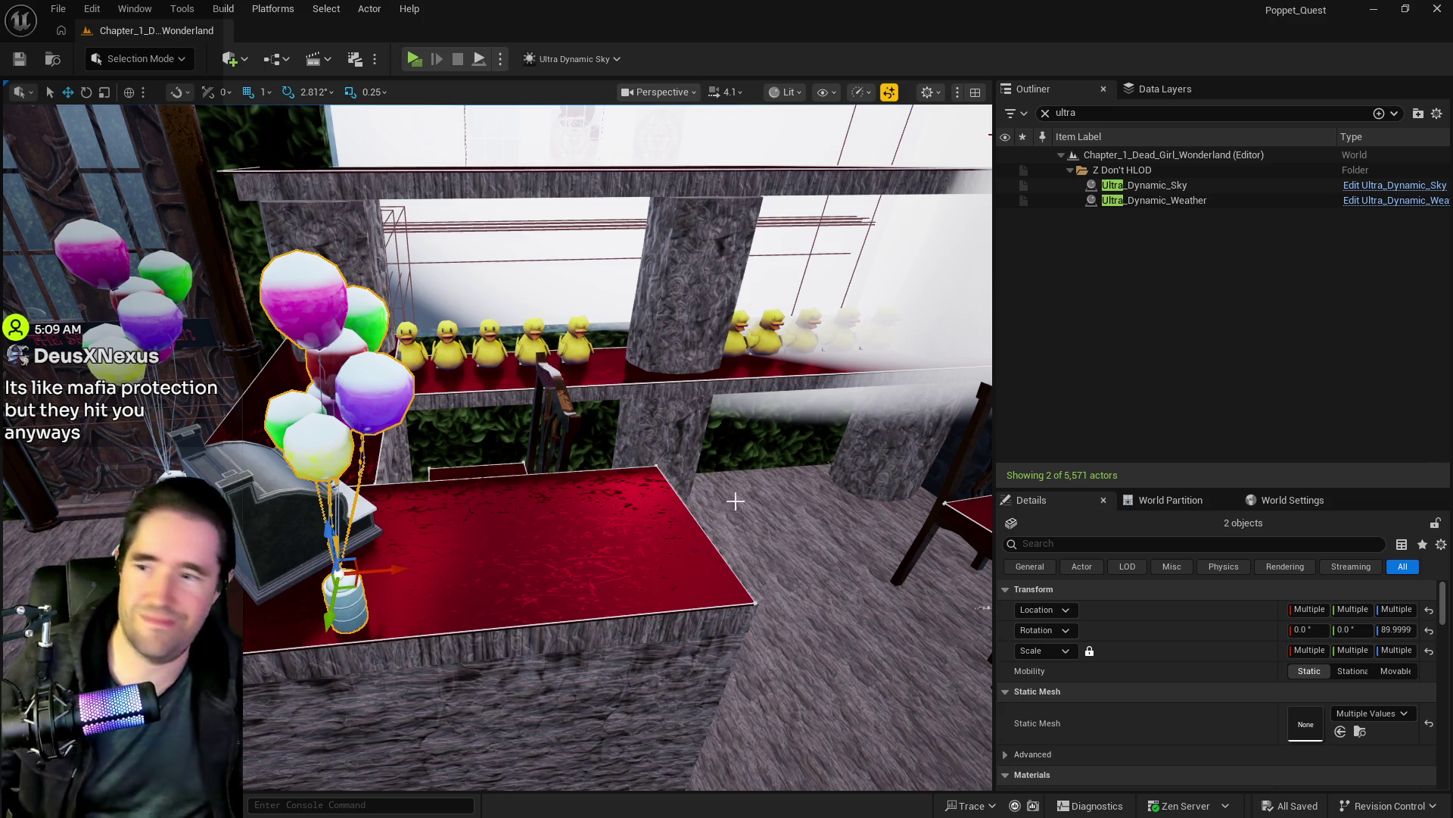
{"action": "mouse_move", "coordinate": [749, 496]}
{"action": "left_mouse_down"}
{"action": "mouse_move", "coordinate": [550, 401]}
{"action": "mouse_move", "coordinate": [835, 638]}
{"action": "mouse_move", "coordinate": [746, 617]}
{"action": "mouse_move", "coordinate": [678, 320]}
{"action": "mouse_move", "coordinate": [719, 413]}
{"action": "left_mouse_up"}
{"action": "left_click", "coordinate": [719, 413]}
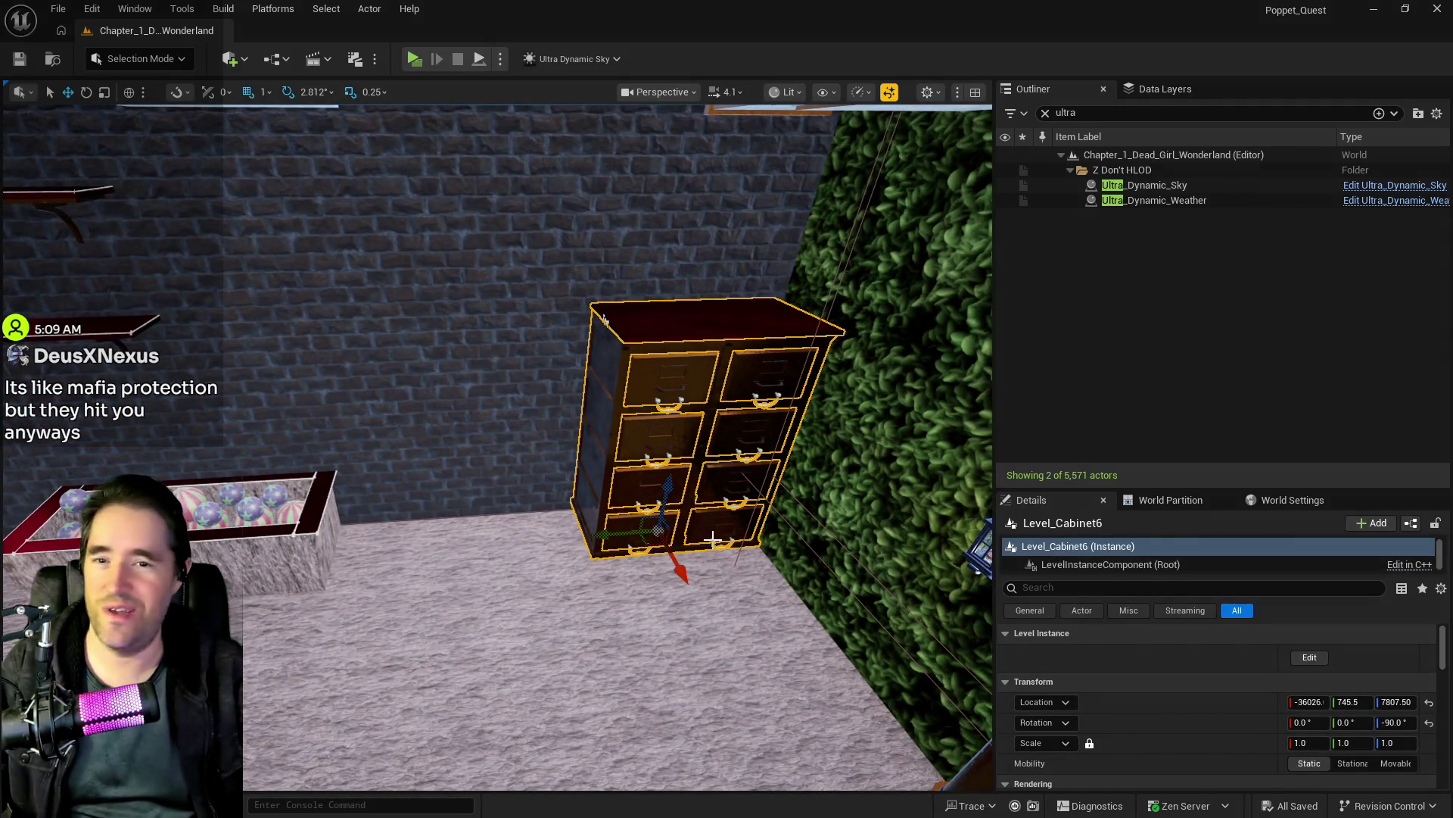
Step: Delete the drawer cabinet, then turn the Anniezons hat booth and speaker about the vertical axis
{"action": "key", "text": "Delete"}
{"action": "mouse_move", "coordinate": [474, 497]}
{"action": "left_mouse_down"}
{"action": "mouse_move", "coordinate": [473, 528]}
{"action": "mouse_move", "coordinate": [477, 492]}
{"action": "mouse_move", "coordinate": [507, 469]}
{"action": "left_mouse_up"}
{"action": "left_click", "coordinate": [473, 528]}
{"action": "left_click", "coordinate": [488, 485], "text": "ctrl"}
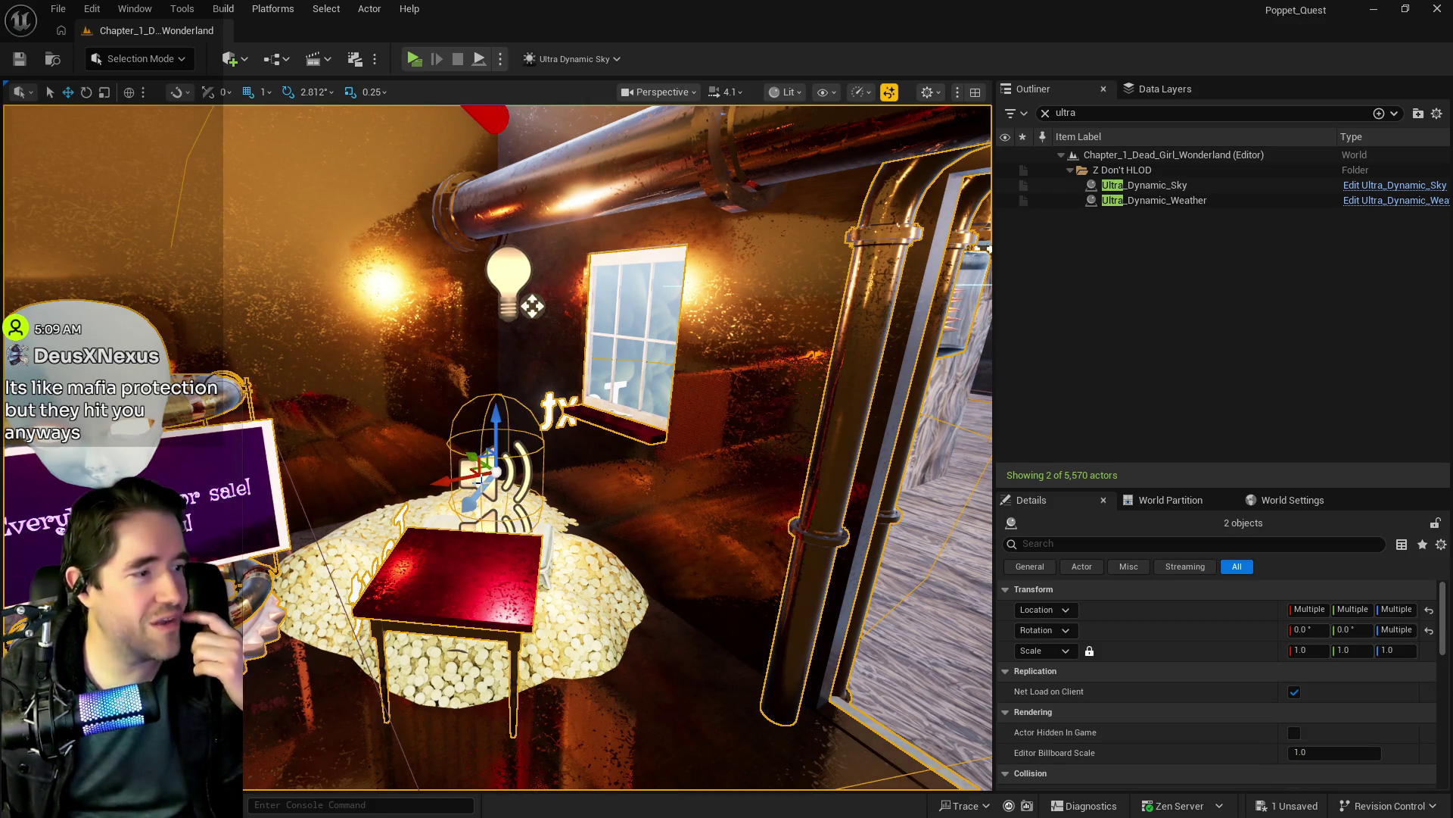
{"action": "mouse_move", "coordinate": [532, 306]}
{"action": "left_mouse_down"}
{"action": "mouse_move", "coordinate": [519, 322]}
{"action": "mouse_move", "coordinate": [592, 406]}
{"action": "mouse_move", "coordinate": [460, 492]}
{"action": "left_mouse_up"}
{"action": "left_click_drag", "start_coordinate": [499, 446], "coordinate": [485, 432]}
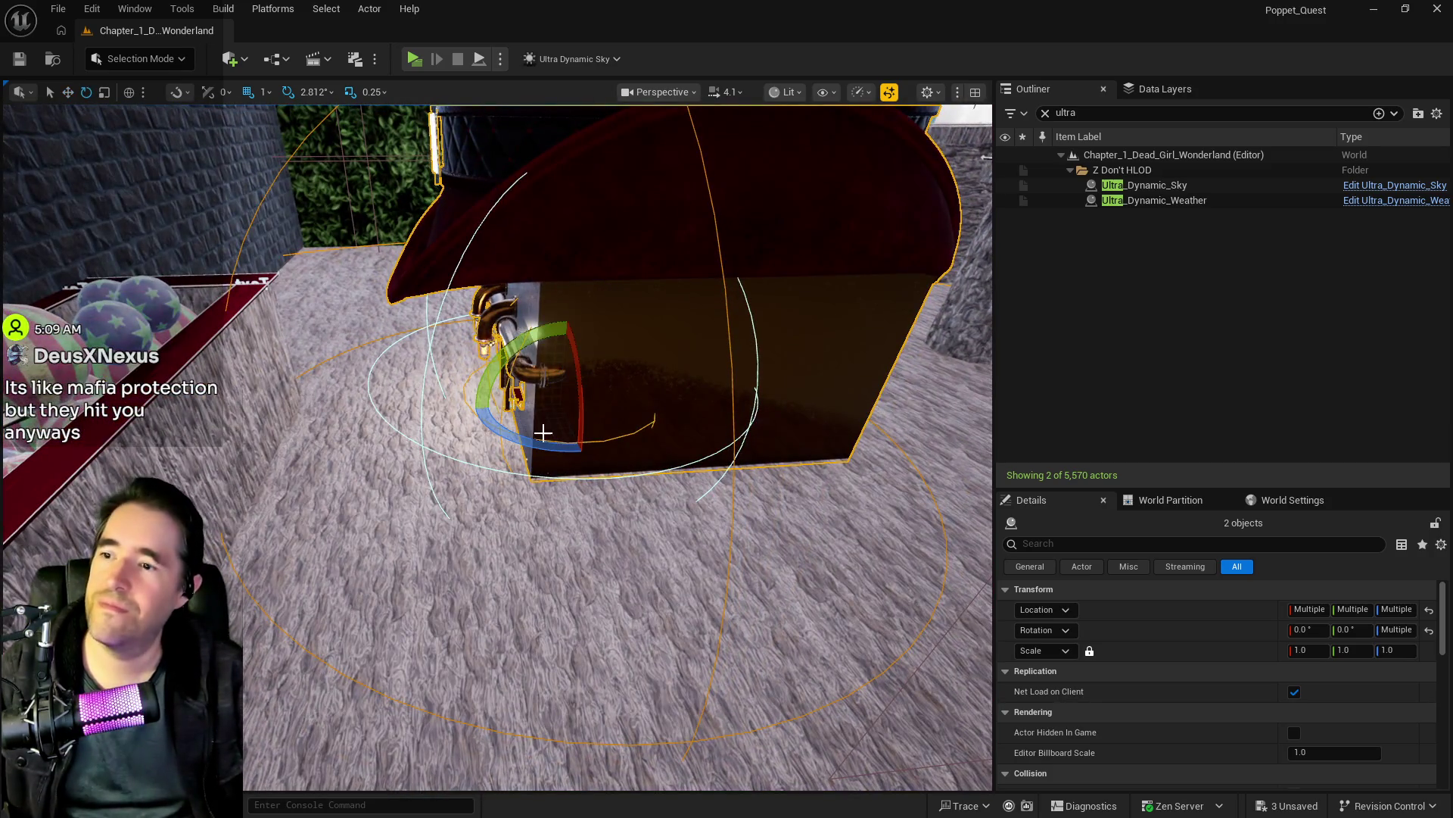
{"action": "mouse_move", "coordinate": [606, 439]}
{"action": "left_mouse_down"}
{"action": "mouse_move", "coordinate": [537, 446]}
{"action": "mouse_move", "coordinate": [530, 416]}
{"action": "left_mouse_up"}
Step: Move the hat booth across the floor so it sits next to the hedge wall
{"action": "key", "text": "f"}
{"action": "key", "text": "w"}
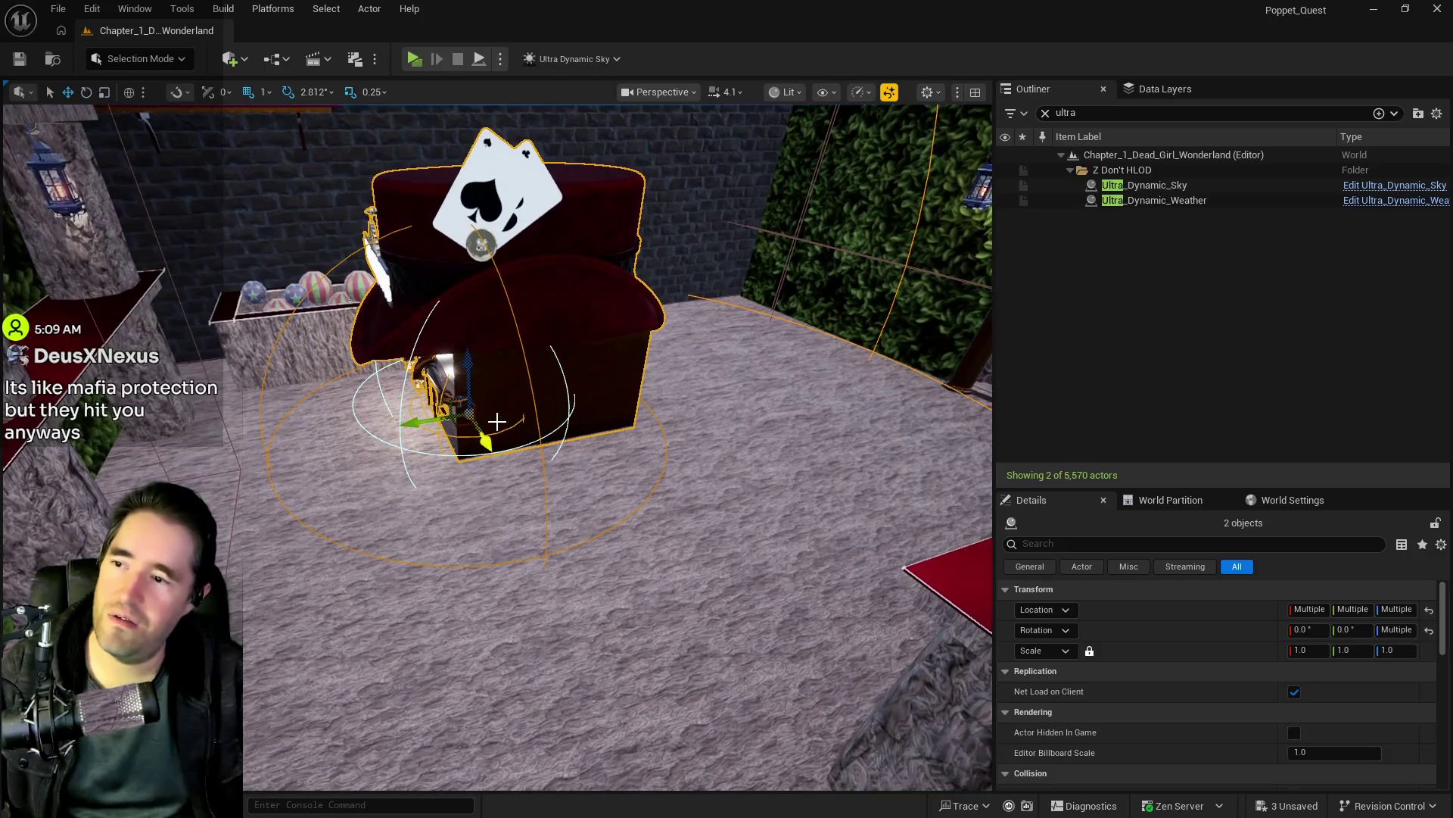
{"action": "mouse_move", "coordinate": [428, 422]}
{"action": "left_mouse_down"}
{"action": "mouse_move", "coordinate": [688, 406]}
{"action": "mouse_move", "coordinate": [704, 424]}
{"action": "mouse_move", "coordinate": [659, 477]}
{"action": "left_mouse_up"}
{"action": "mouse_move", "coordinate": [571, 421]}
{"action": "left_mouse_down"}
{"action": "mouse_move", "coordinate": [651, 428]}
{"action": "mouse_move", "coordinate": [571, 421]}
{"action": "left_mouse_up"}
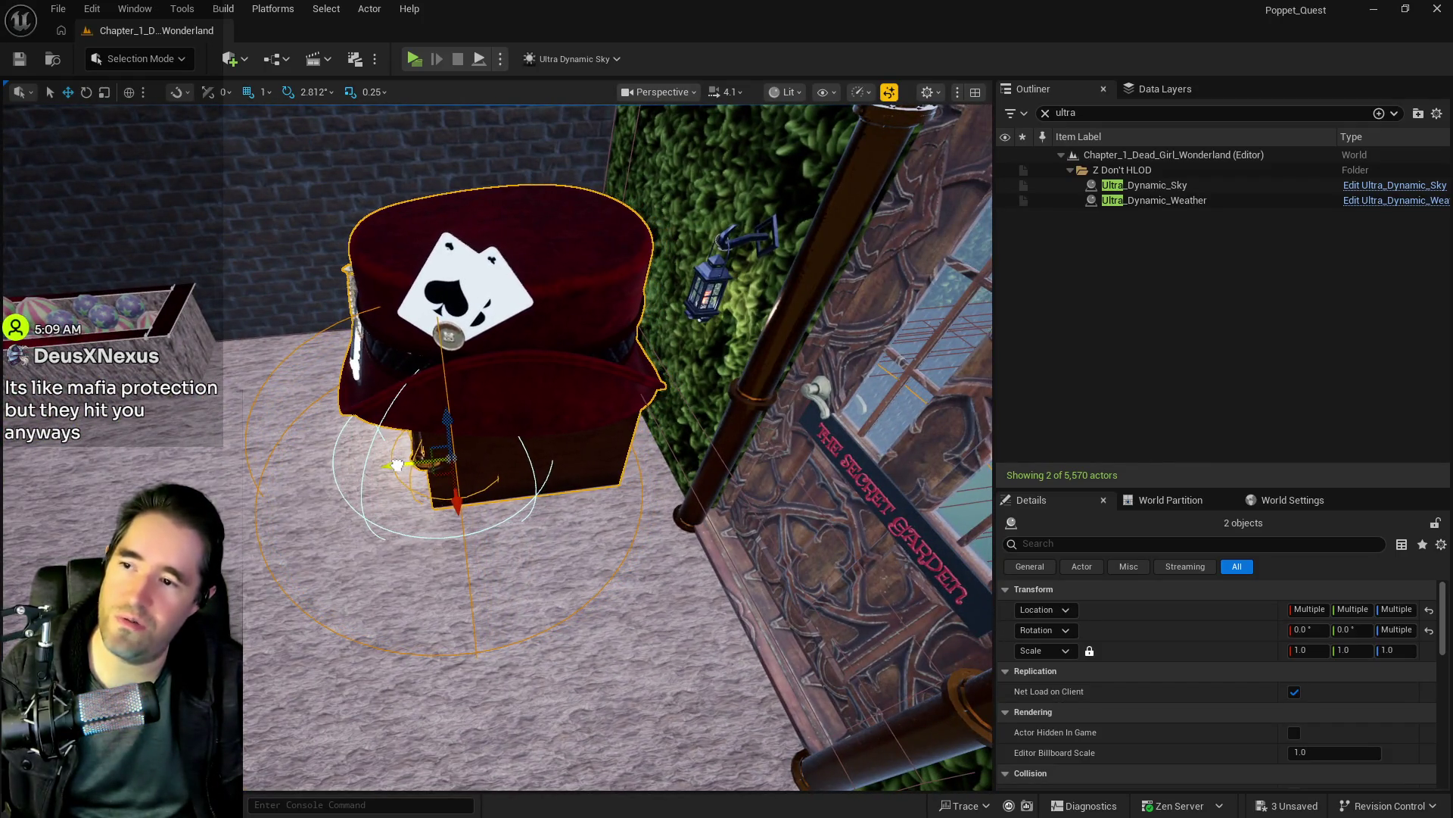
{"action": "mouse_move", "coordinate": [453, 525]}
{"action": "left_mouse_down"}
{"action": "mouse_move", "coordinate": [439, 539]}
{"action": "mouse_move", "coordinate": [409, 522]}
{"action": "left_mouse_up"}
{"action": "mouse_move", "coordinate": [595, 451]}
{"action": "left_mouse_down"}
{"action": "mouse_move", "coordinate": [561, 443]}
{"action": "mouse_move", "coordinate": [666, 452]}
{"action": "mouse_move", "coordinate": [553, 446]}
{"action": "mouse_move", "coordinate": [610, 478]}
{"action": "left_mouse_up"}
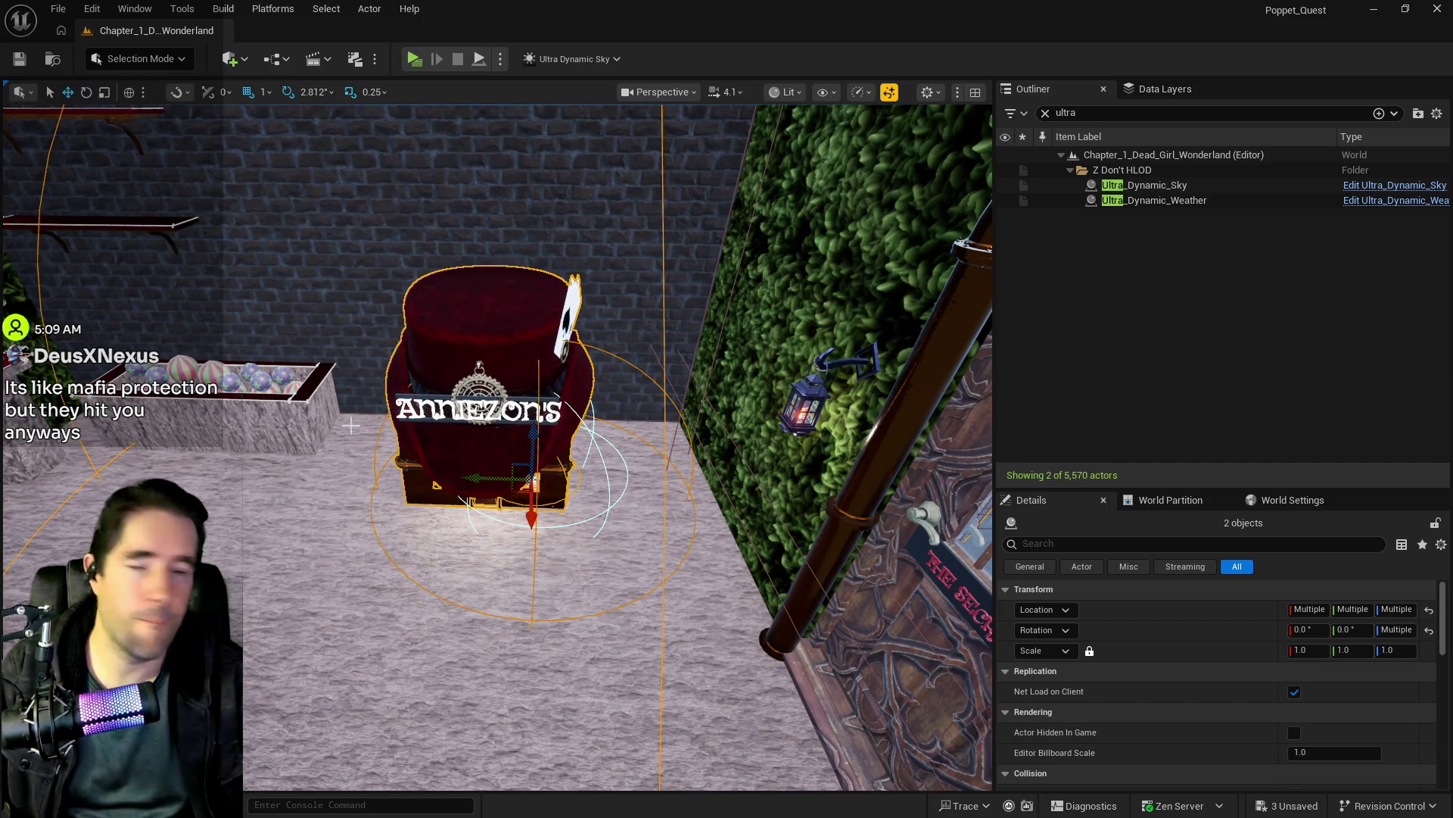
{"action": "left_click_drag", "start_coordinate": [529, 482], "coordinate": [591, 490]}
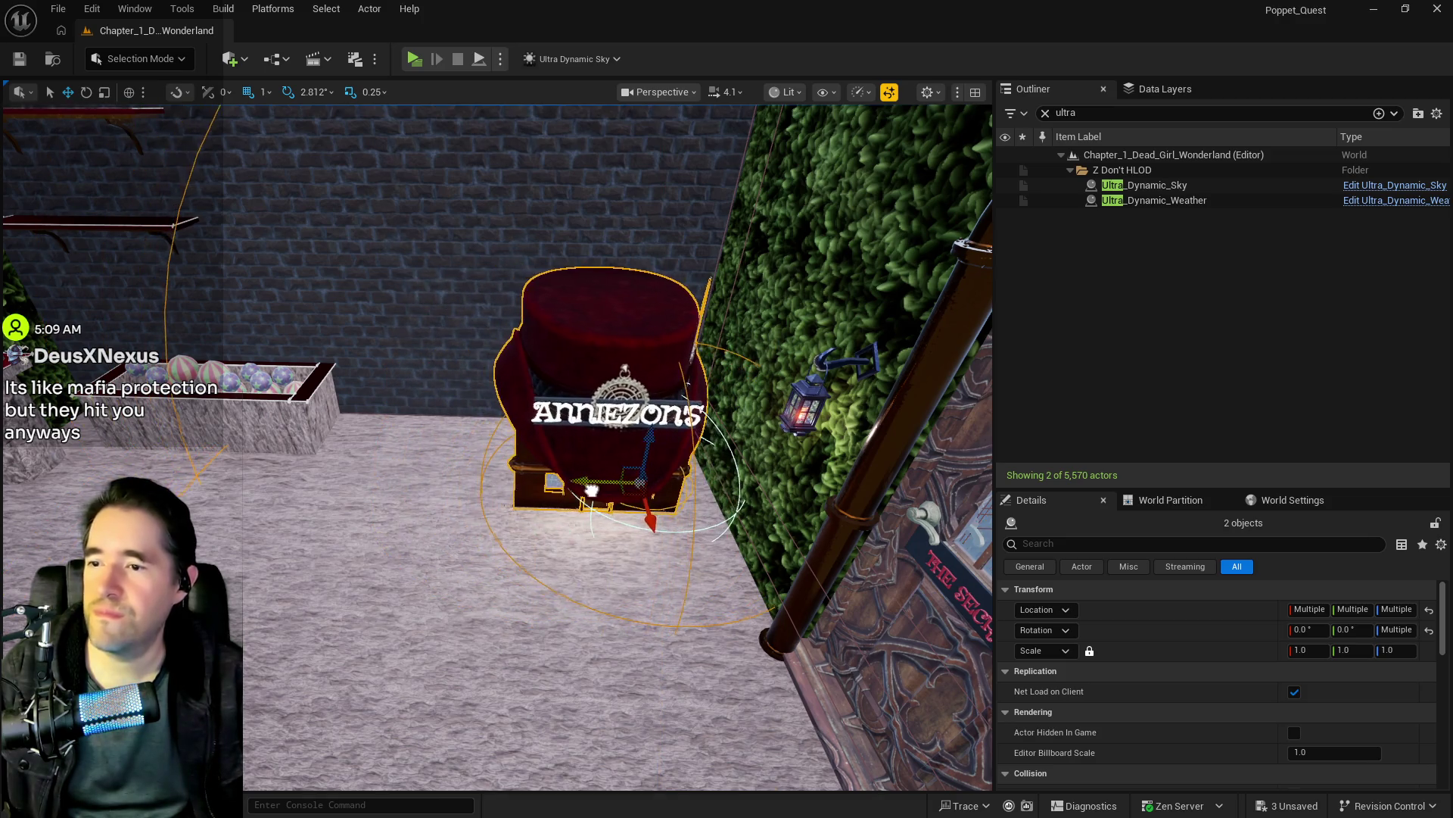
{"action": "left_click_drag", "start_coordinate": [656, 536], "coordinate": [734, 515]}
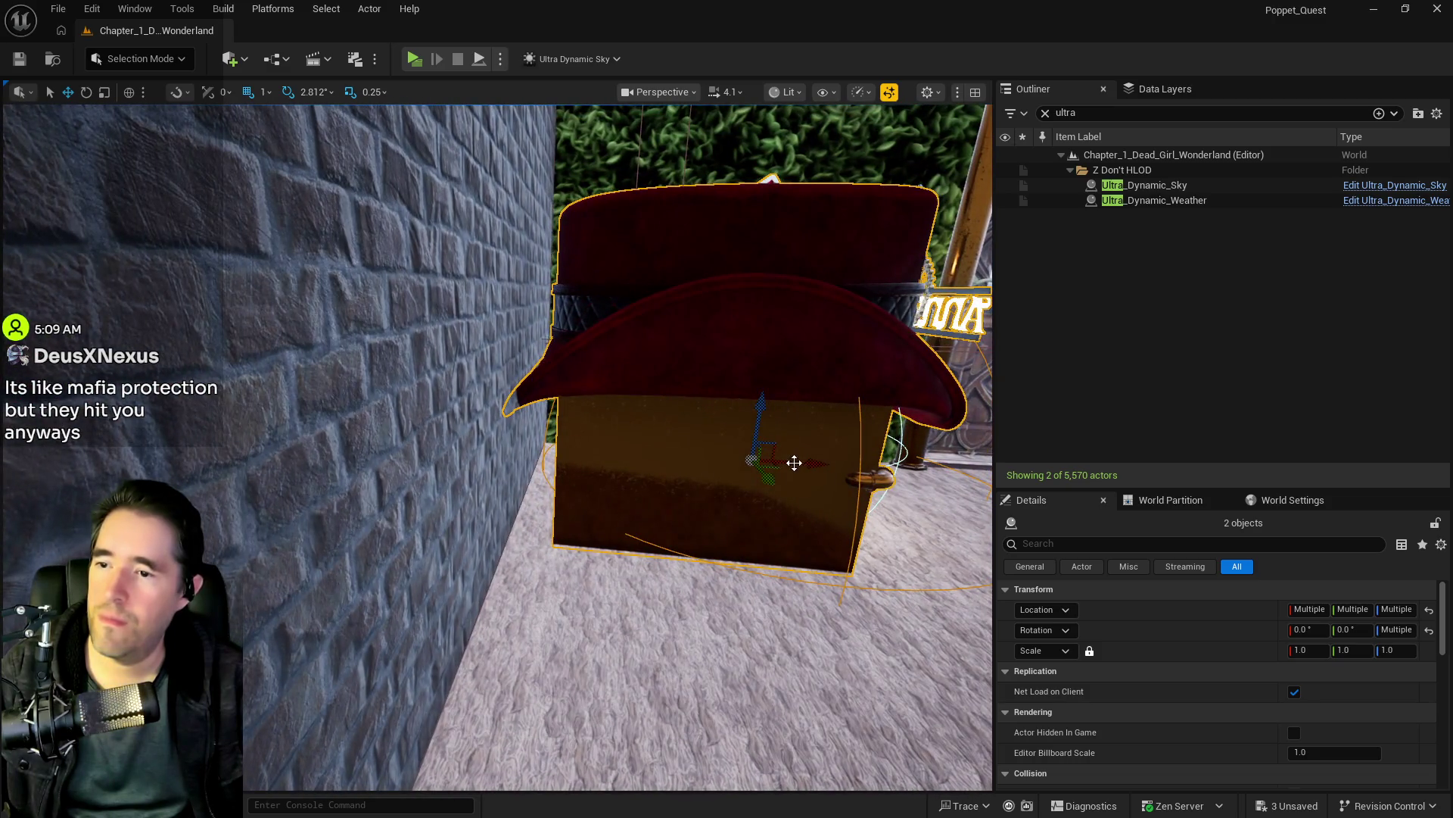
{"action": "left_click_drag", "start_coordinate": [793, 463], "coordinate": [764, 454]}
Step: Slide the BP_Shelf39 wall shelf along the brick wall to Y 1937.5
{"action": "left_click_drag", "start_coordinate": [617, 446], "coordinate": [521, 434]}
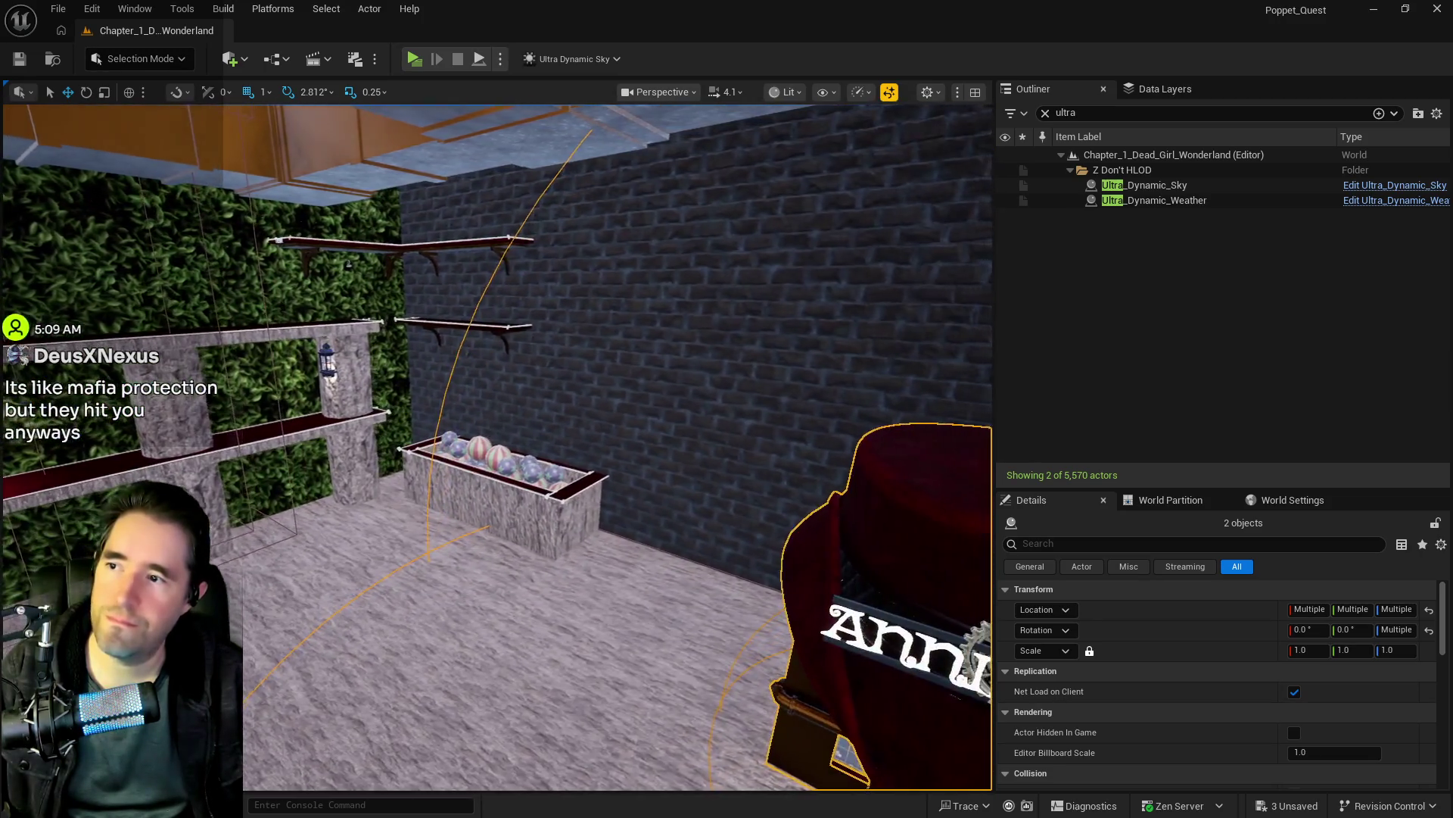
{"action": "key", "text": "f"}
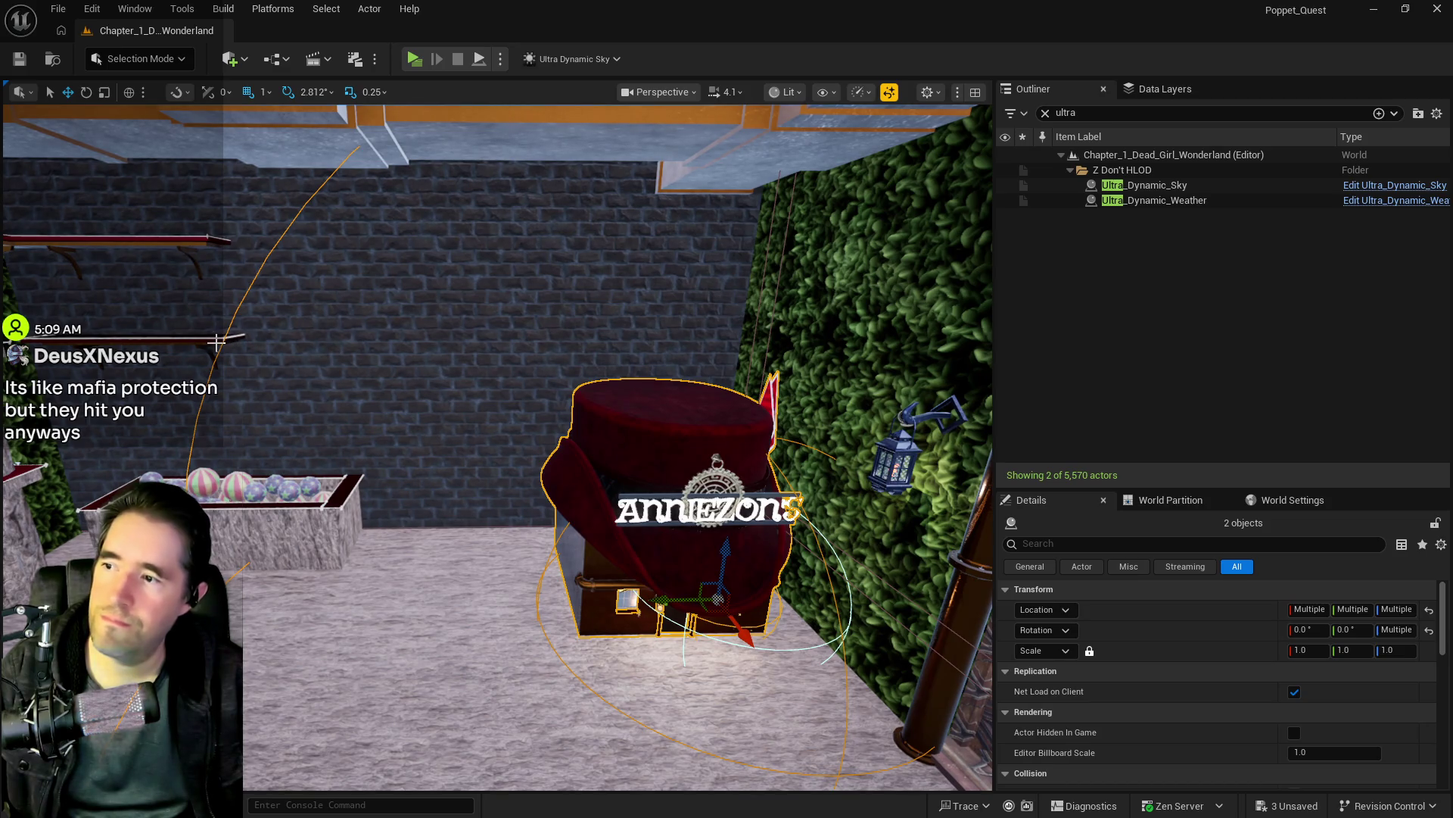
{"action": "left_click", "coordinate": [214, 342]}
{"action": "mouse_move", "coordinate": [100, 350]}
{"action": "left_mouse_down"}
{"action": "mouse_move", "coordinate": [331, 349]}
{"action": "mouse_move", "coordinate": [348, 333]}
{"action": "mouse_move", "coordinate": [315, 315]}
{"action": "mouse_move", "coordinate": [712, 366]}
{"action": "mouse_move", "coordinate": [513, 275]}
{"action": "mouse_move", "coordinate": [547, 281]}
{"action": "left_mouse_up"}
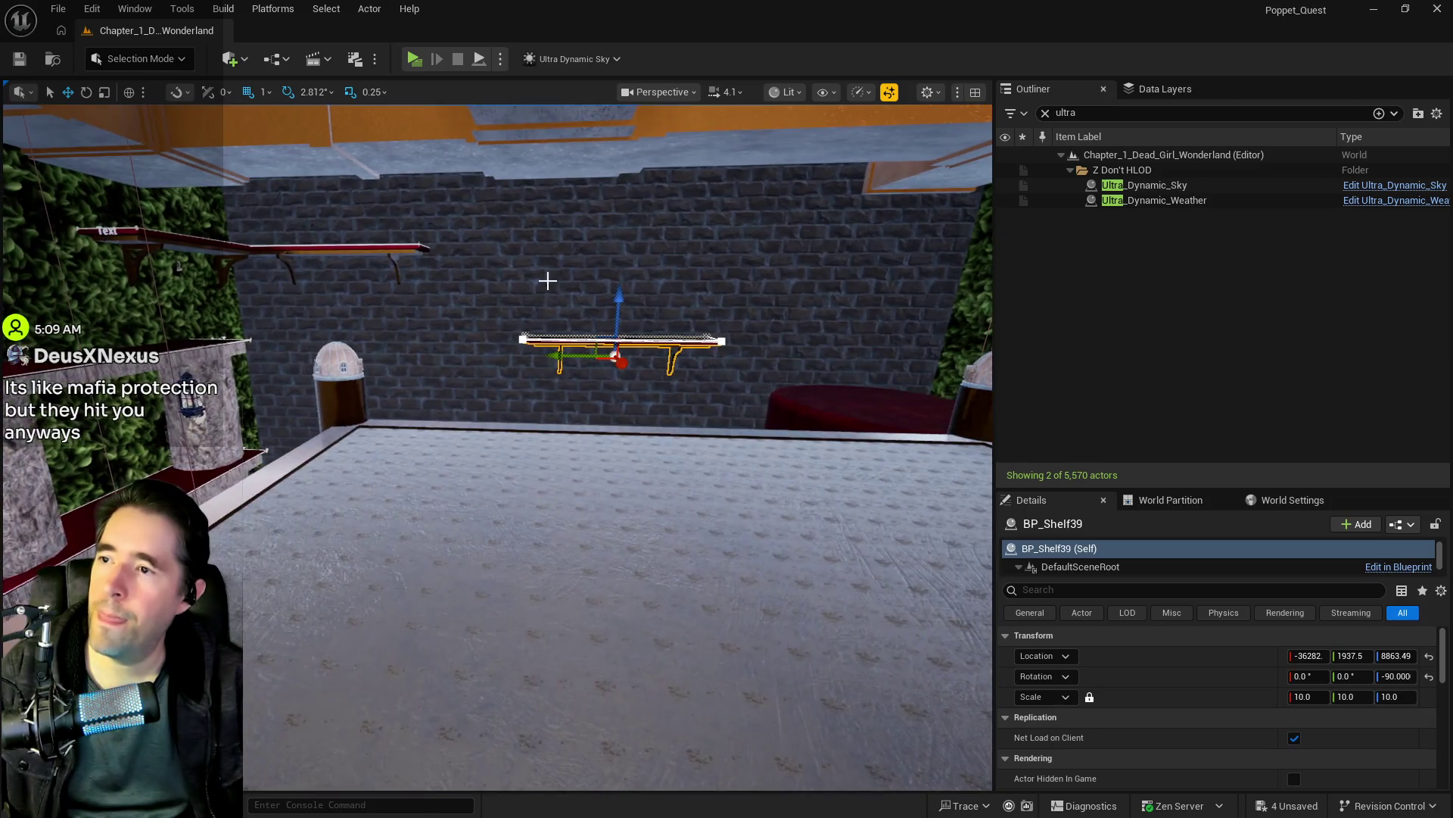
Step: Alt-drag BP_Shelf39 along Y to create a second shelf beside it
{"action": "left_click_drag", "start_coordinate": [312, 247], "coordinate": [594, 250]}
{"action": "left_click_drag", "start_coordinate": [637, 388], "coordinate": [638, 389]}
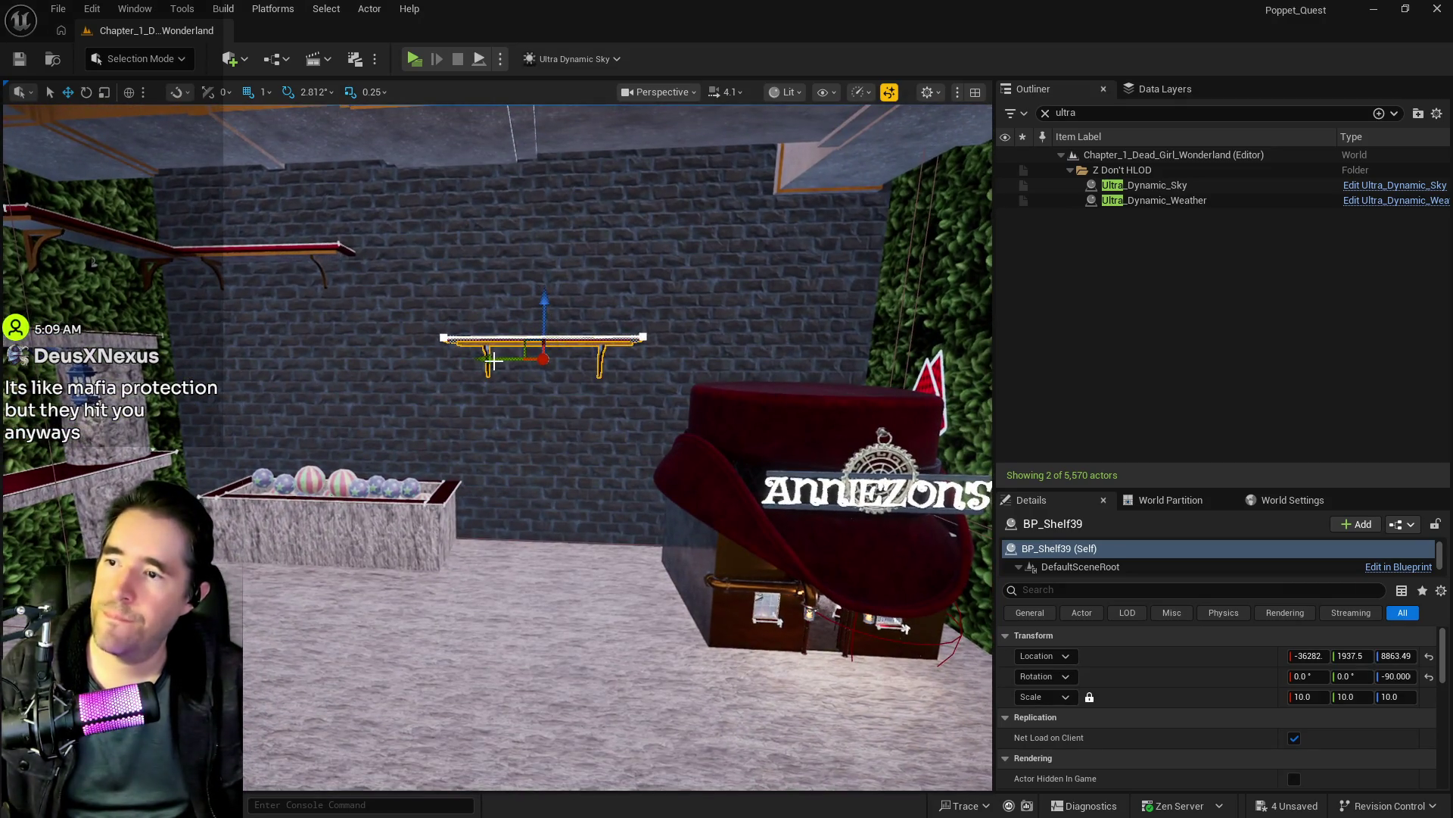
{"action": "mouse_move", "coordinate": [496, 358]}
{"action": "left_mouse_down"}
{"action": "mouse_move", "coordinate": [529, 362]}
{"action": "mouse_move", "coordinate": [297, 359]}
{"action": "left_mouse_up"}
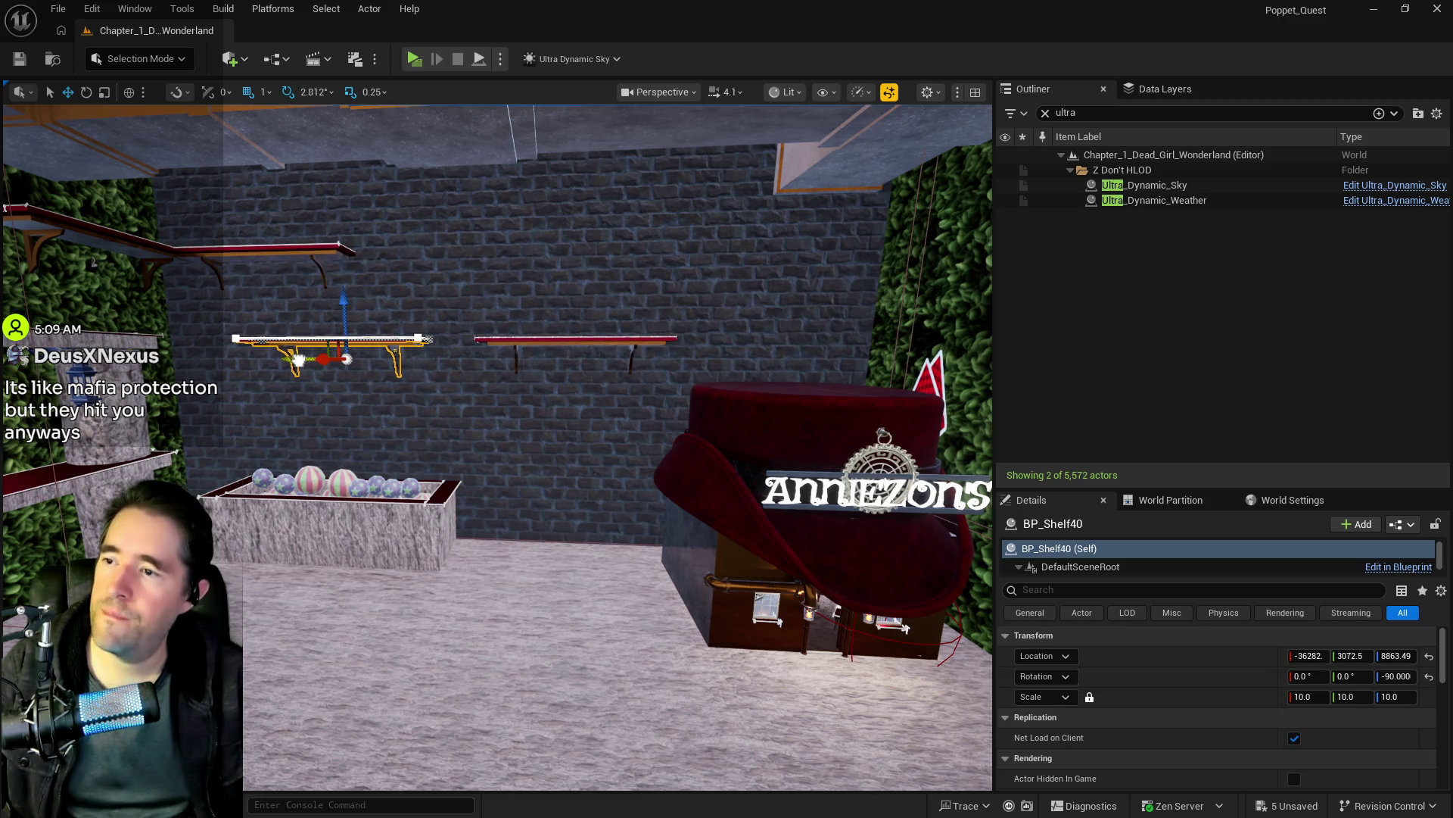
Step: Delete the upper shelf and the long left shelf, then save the level
{"action": "left_click", "coordinate": [252, 258]}
{"action": "key", "text": "Delete"}
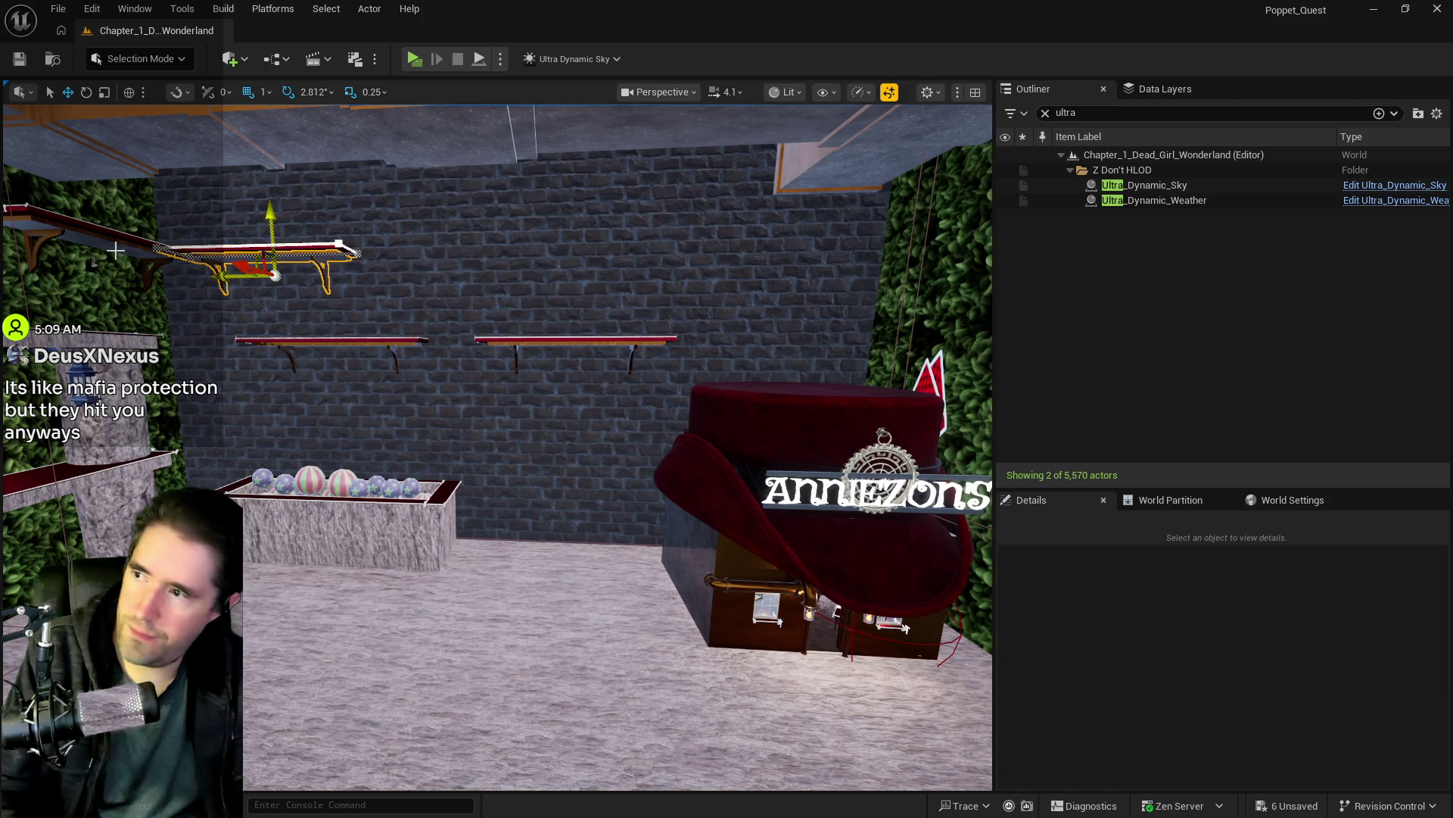
{"action": "left_click", "coordinate": [123, 250]}
{"action": "key", "text": "Delete"}
{"action": "mouse_move", "coordinate": [416, 433]}
{"action": "left_mouse_down"}
{"action": "mouse_move", "coordinate": [420, 379]}
{"action": "mouse_move", "coordinate": [428, 424]}
{"action": "mouse_move", "coordinate": [455, 409]}
{"action": "mouse_move", "coordinate": [395, 359]}
{"action": "mouse_move", "coordinate": [388, 442]}
{"action": "left_mouse_up"}
{"action": "key", "text": "ctrl+s"}
{"action": "left_click", "coordinate": [389, 365]}
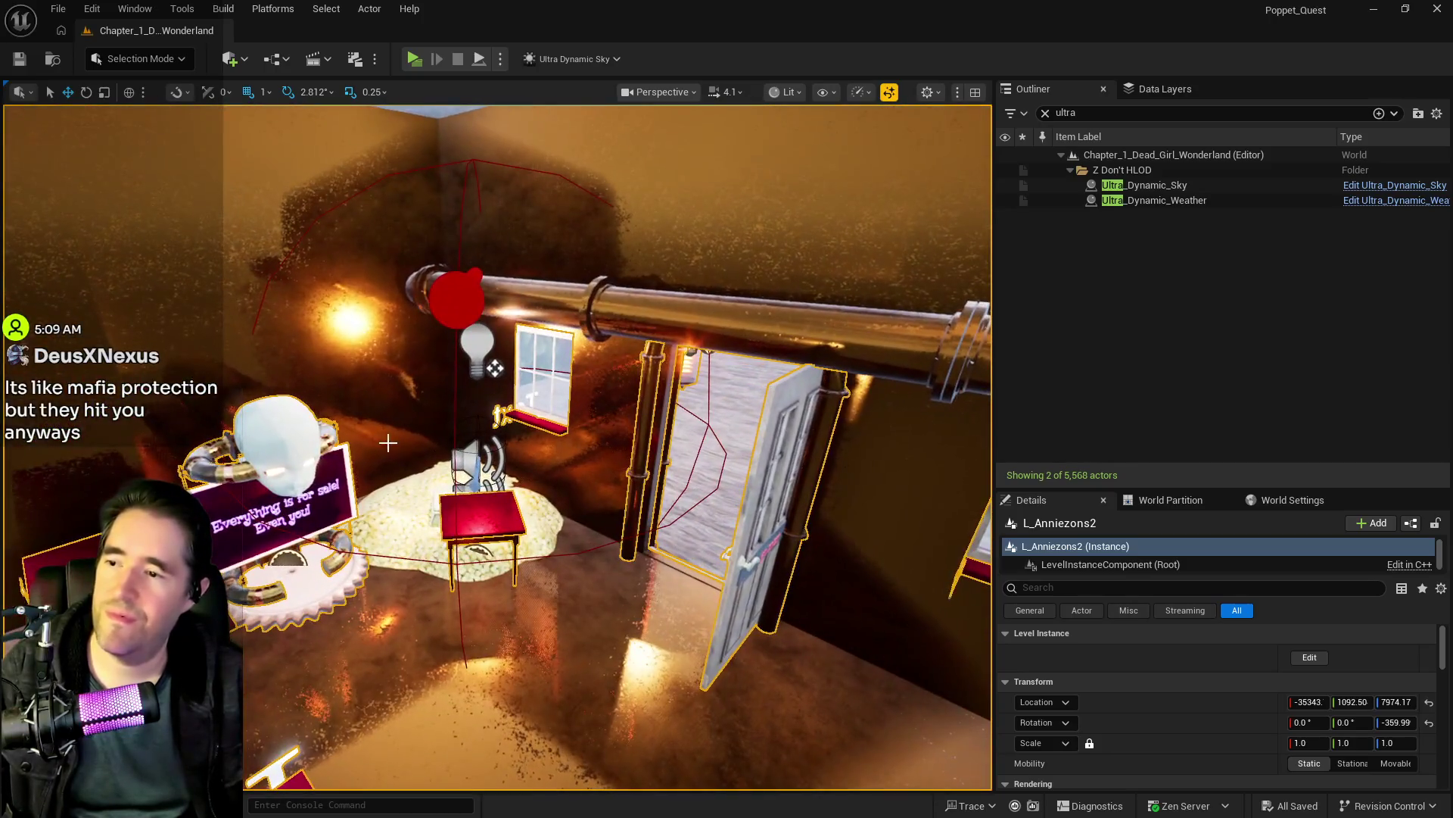
Step: Add the second shop actor, clear the 'ultra' Outliner filter, and open L_Anniezons2's context menu
{"action": "left_click", "coordinate": [485, 464]}
{"action": "left_click_drag", "start_coordinate": [485, 464], "coordinate": [514, 420]}
{"action": "left_click", "coordinate": [1043, 114]}
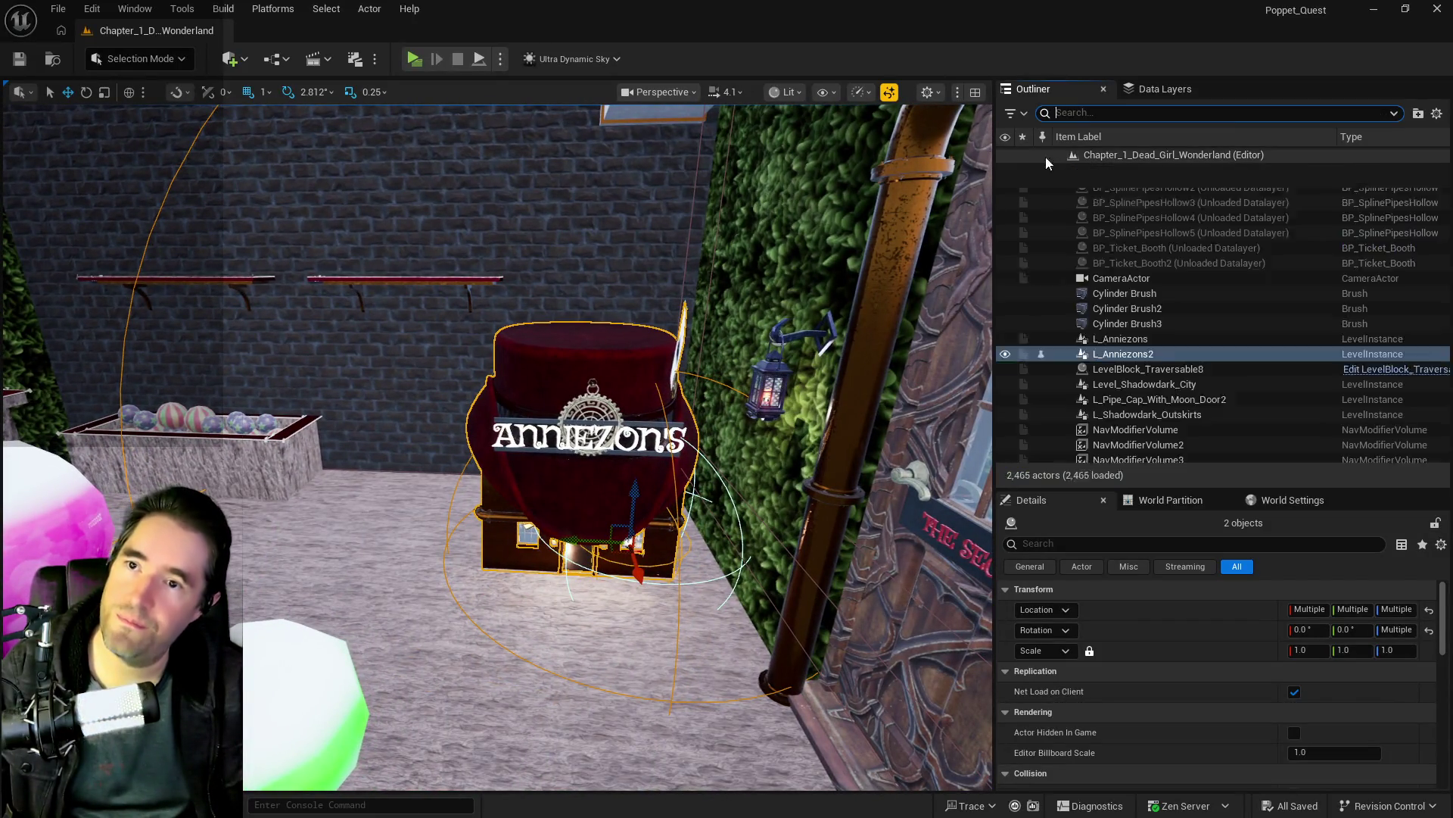
{"action": "right_click", "coordinate": [1127, 334]}
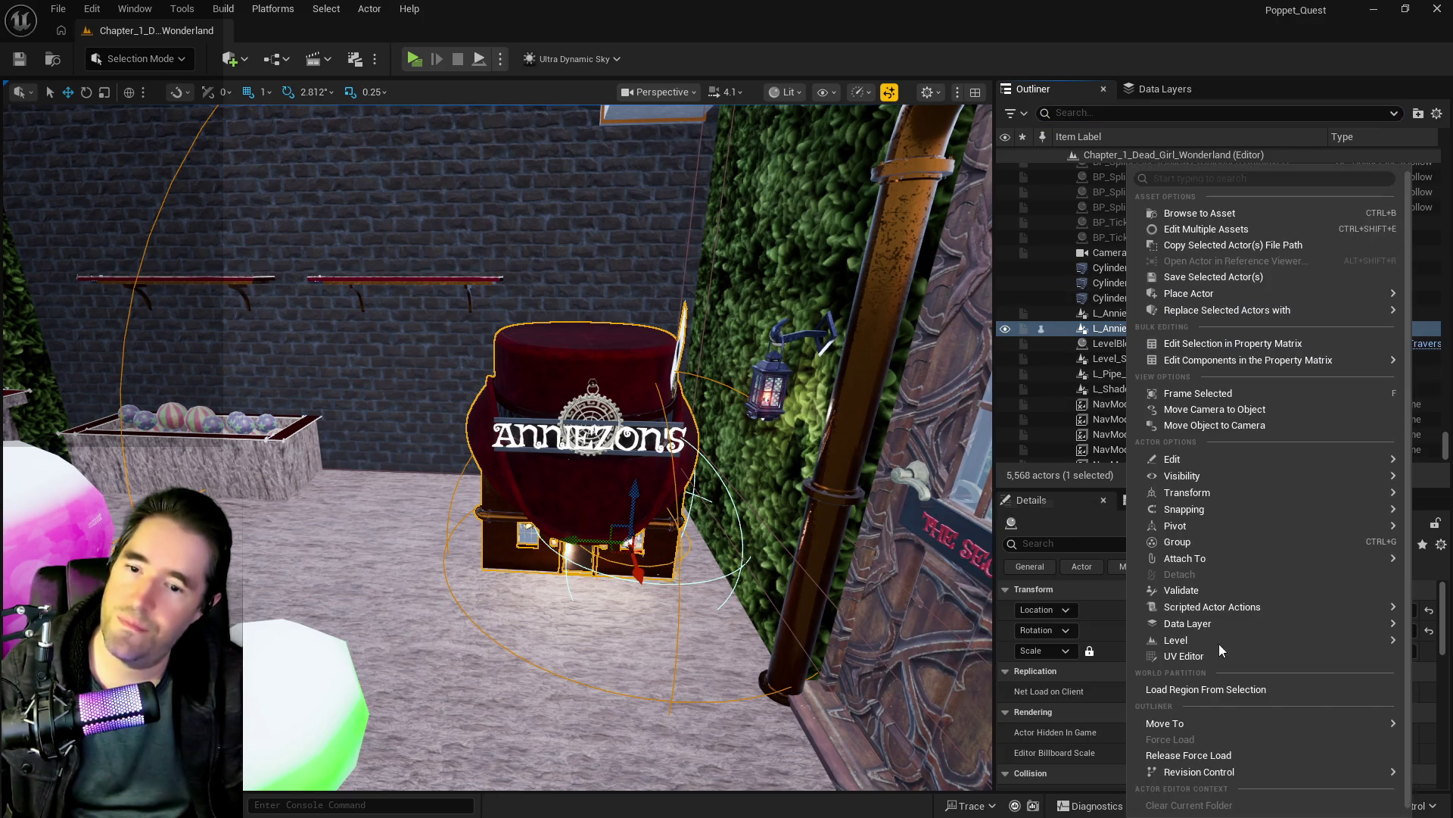
Step: Move the selected shop actors into the Pirate's Plunder folder
{"action": "mouse_move", "coordinate": [1198, 722]}
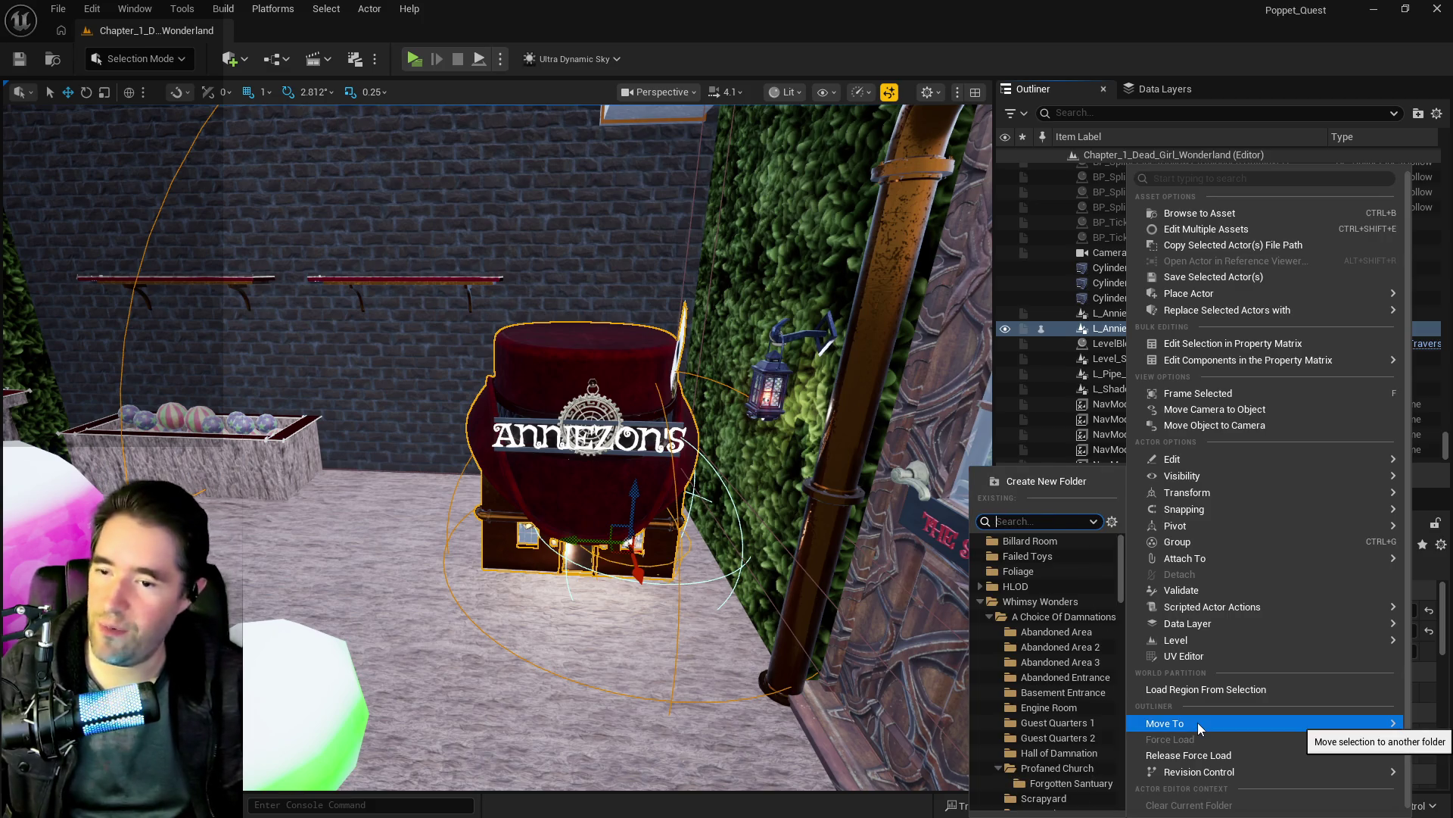
{"action": "type", "text": "pi"}
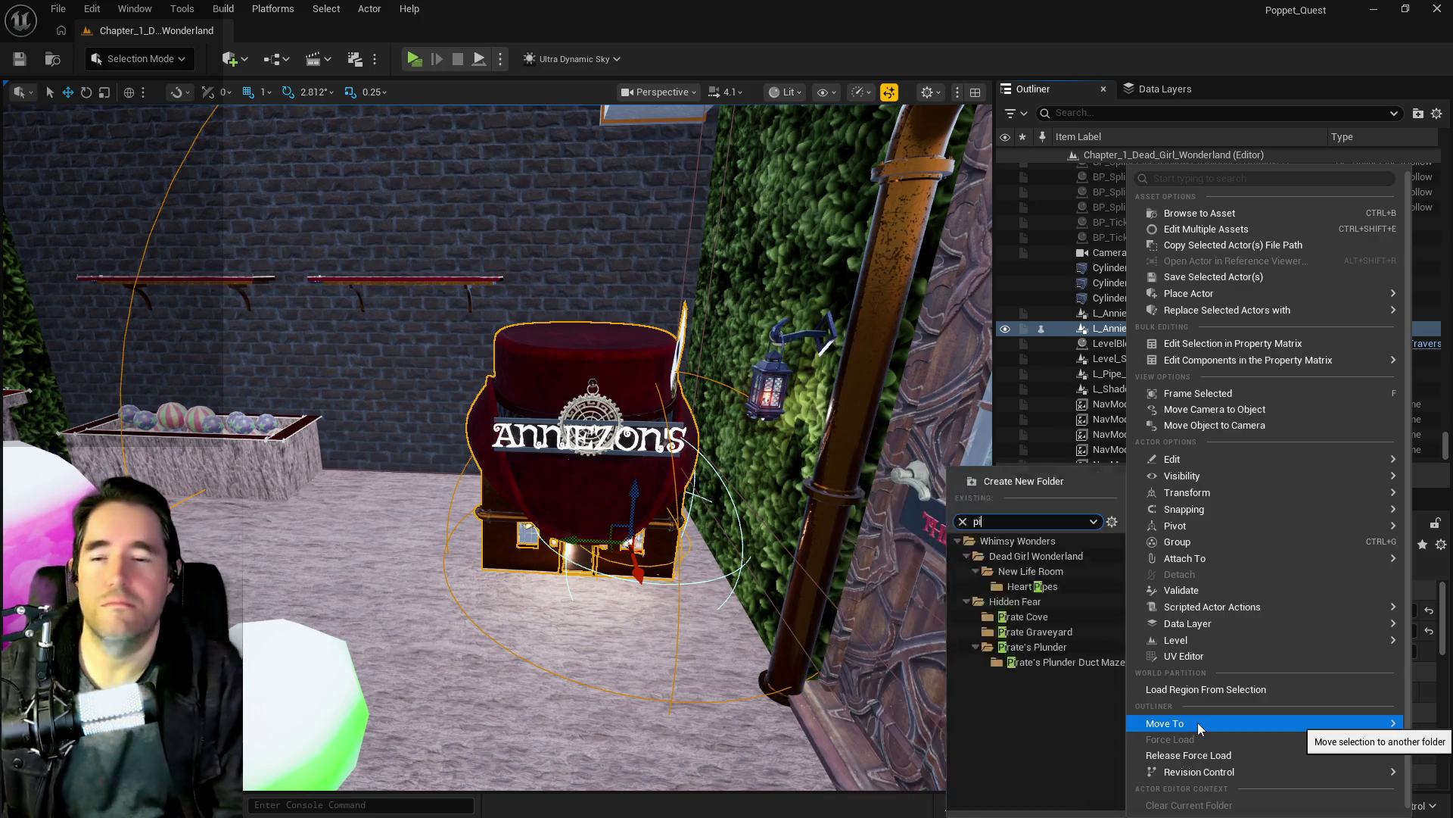
{"action": "type", "text": "r"}
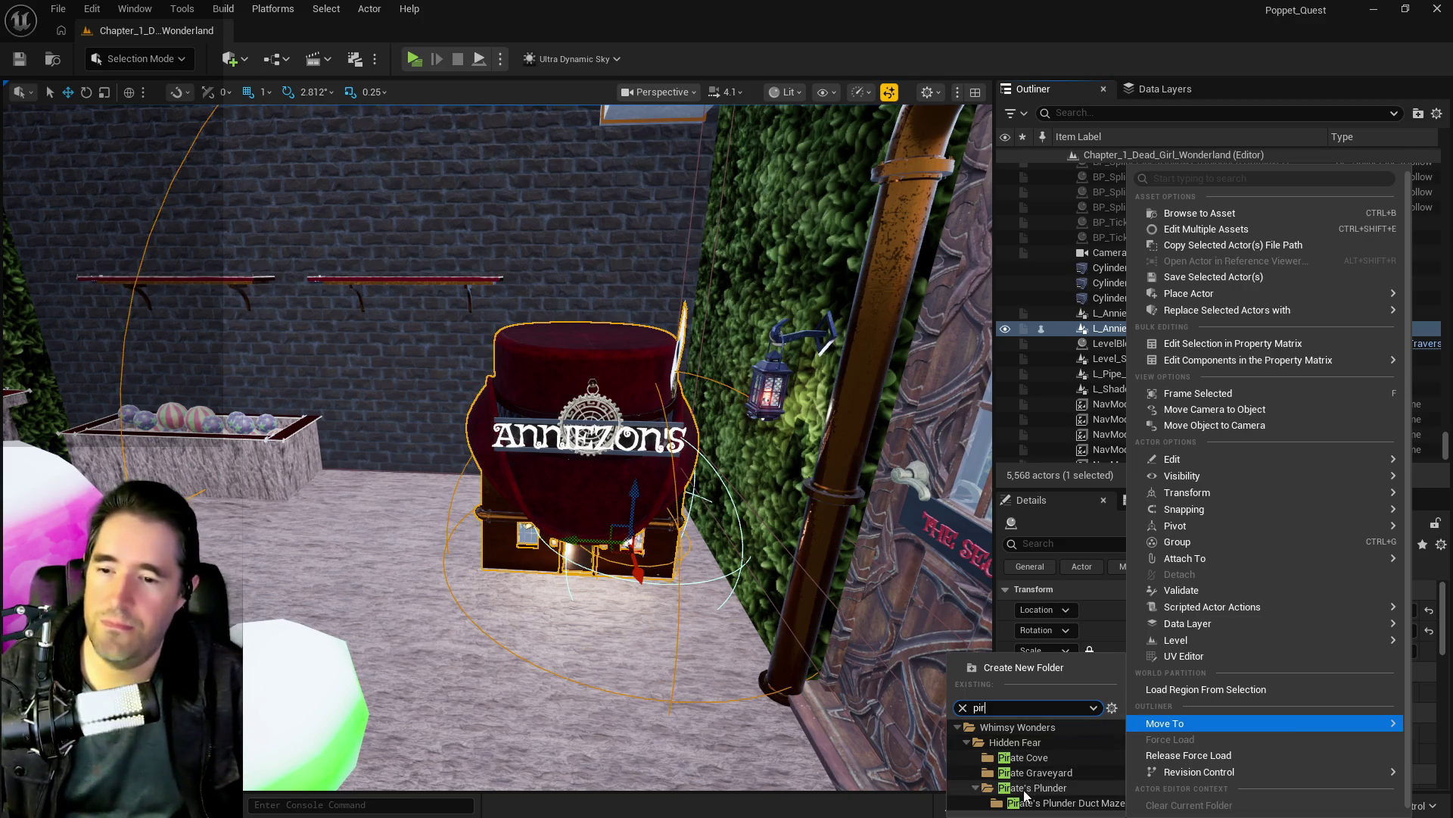
{"action": "left_click", "coordinate": [1025, 789]}
Step: Add the selected actors to the DL_C2_Pirates_Plunder data layer, then reselect L_Anniezons2 alone
{"action": "left_click", "coordinate": [1143, 94]}
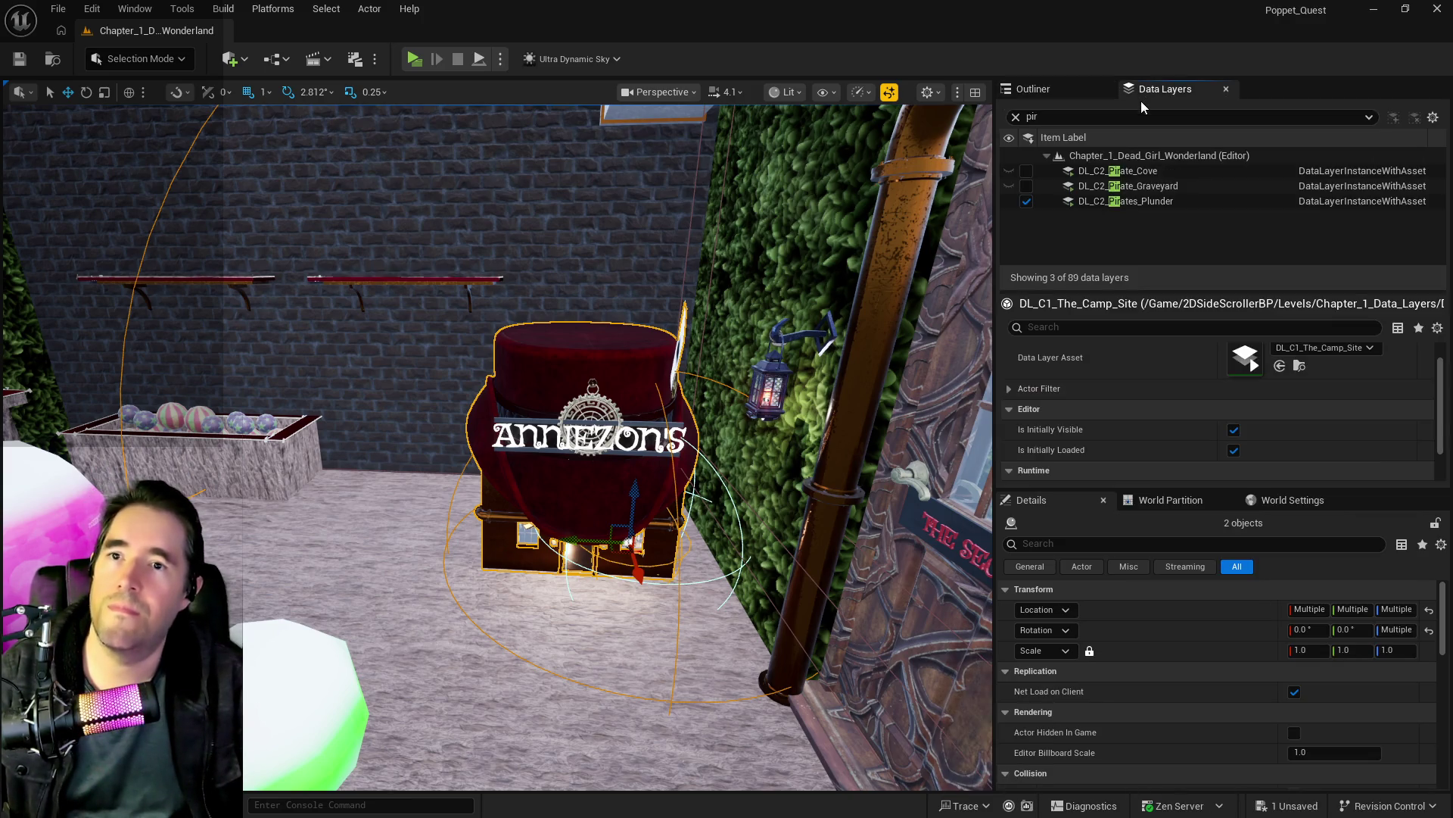
{"action": "left_click", "coordinate": [1111, 200]}
{"action": "right_click", "coordinate": [1110, 202]}
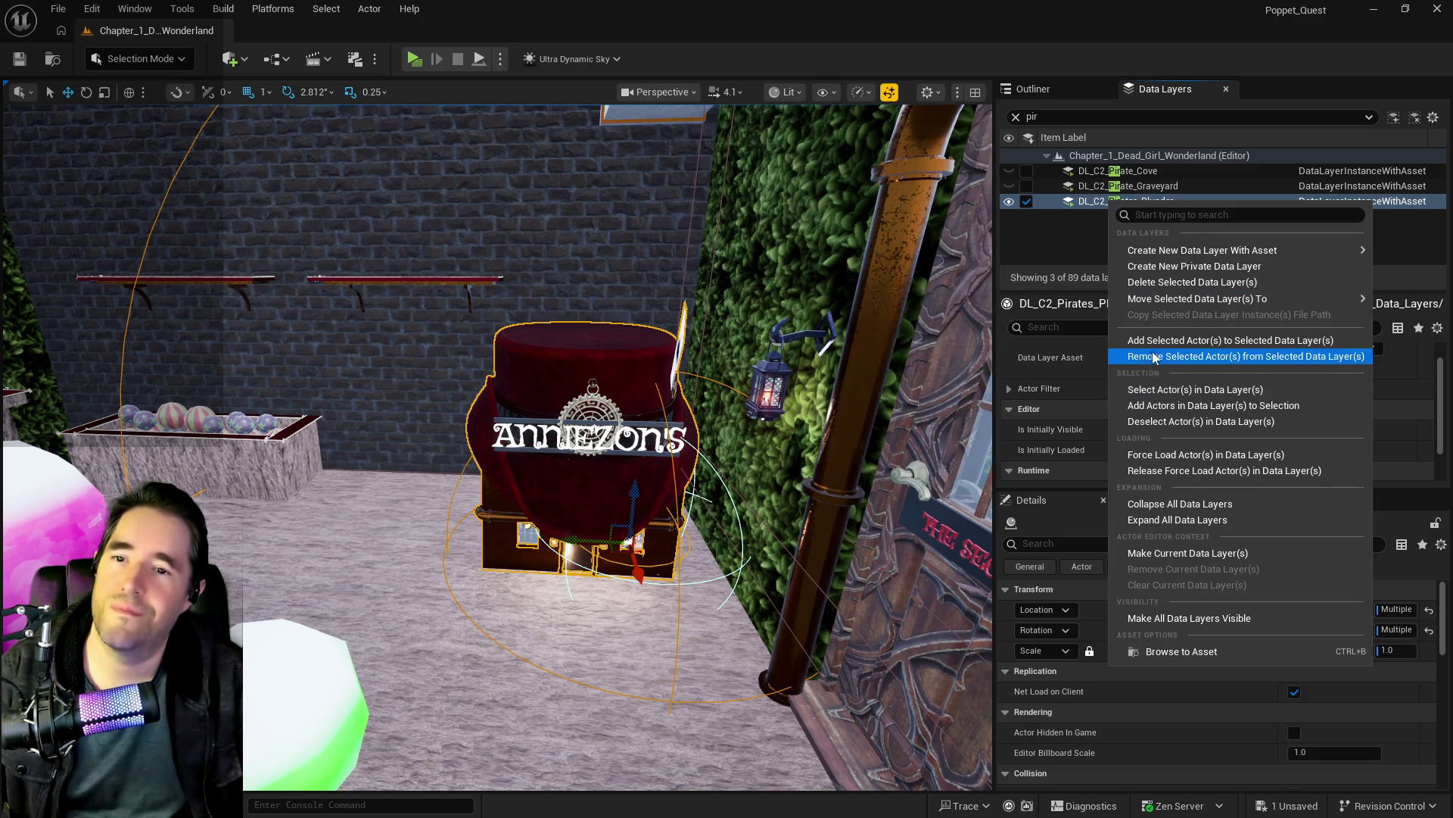
{"action": "left_click", "coordinate": [1144, 340]}
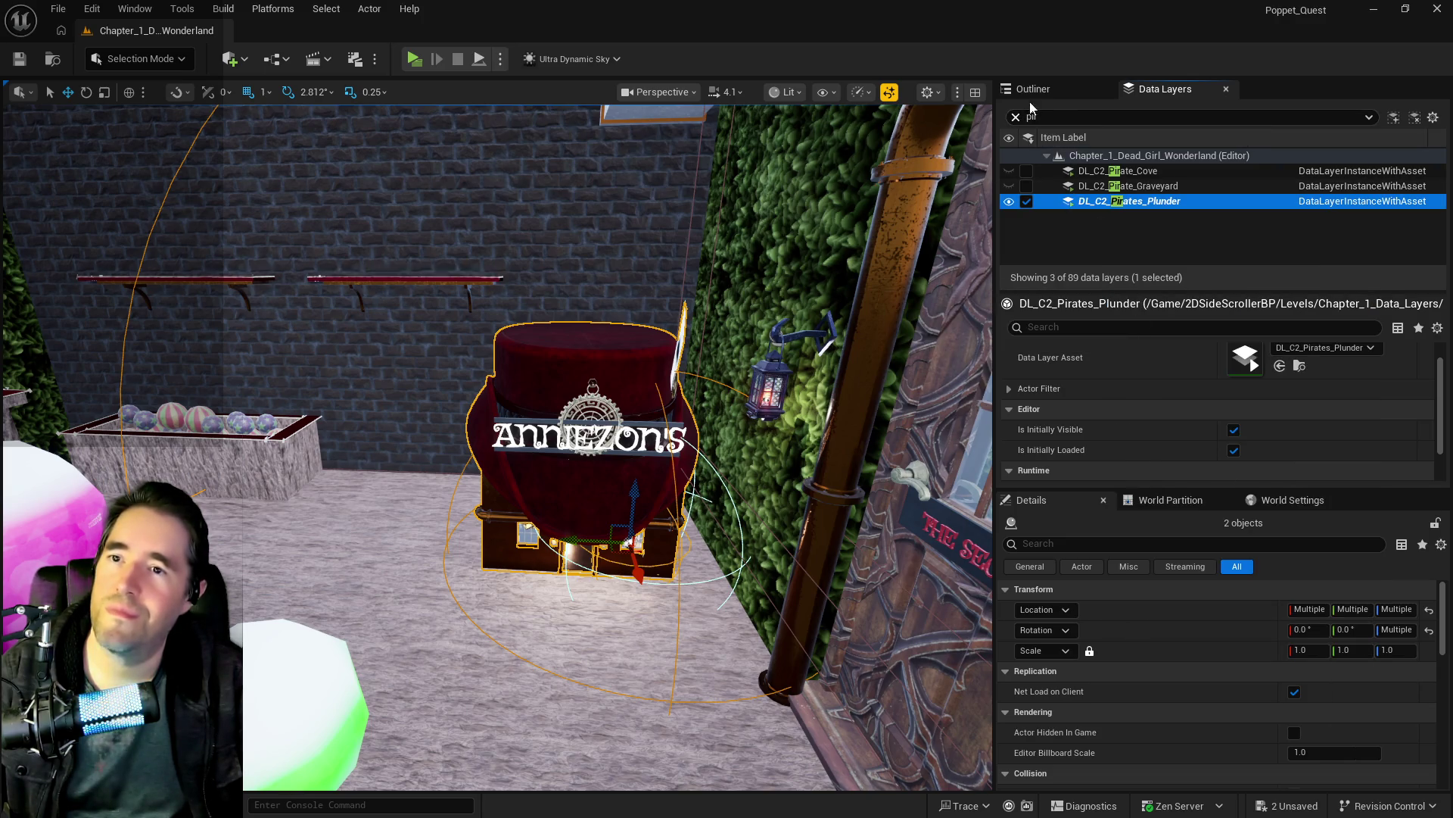
{"action": "left_click", "coordinate": [1036, 89]}
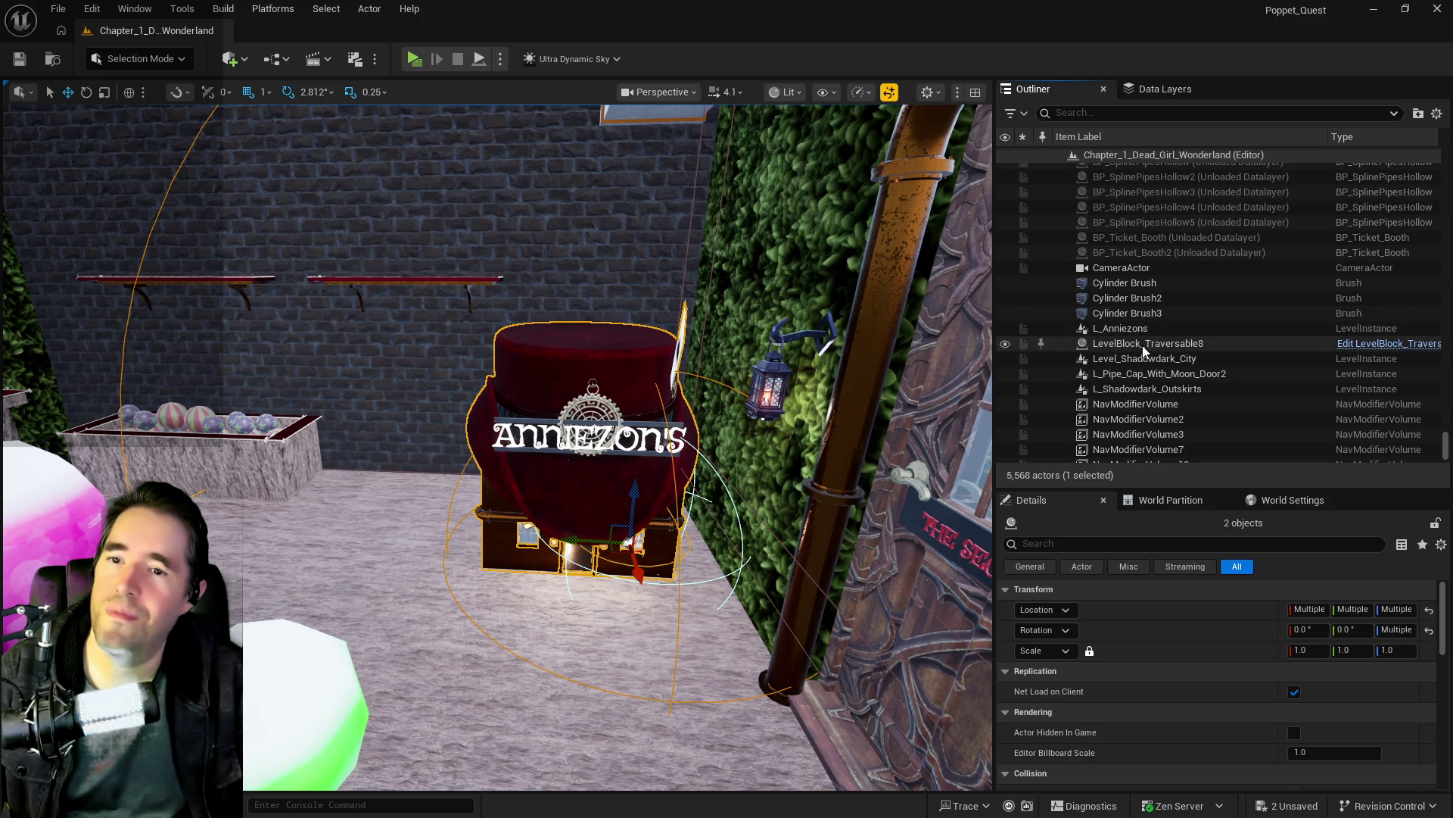
{"action": "left_click", "coordinate": [546, 414]}
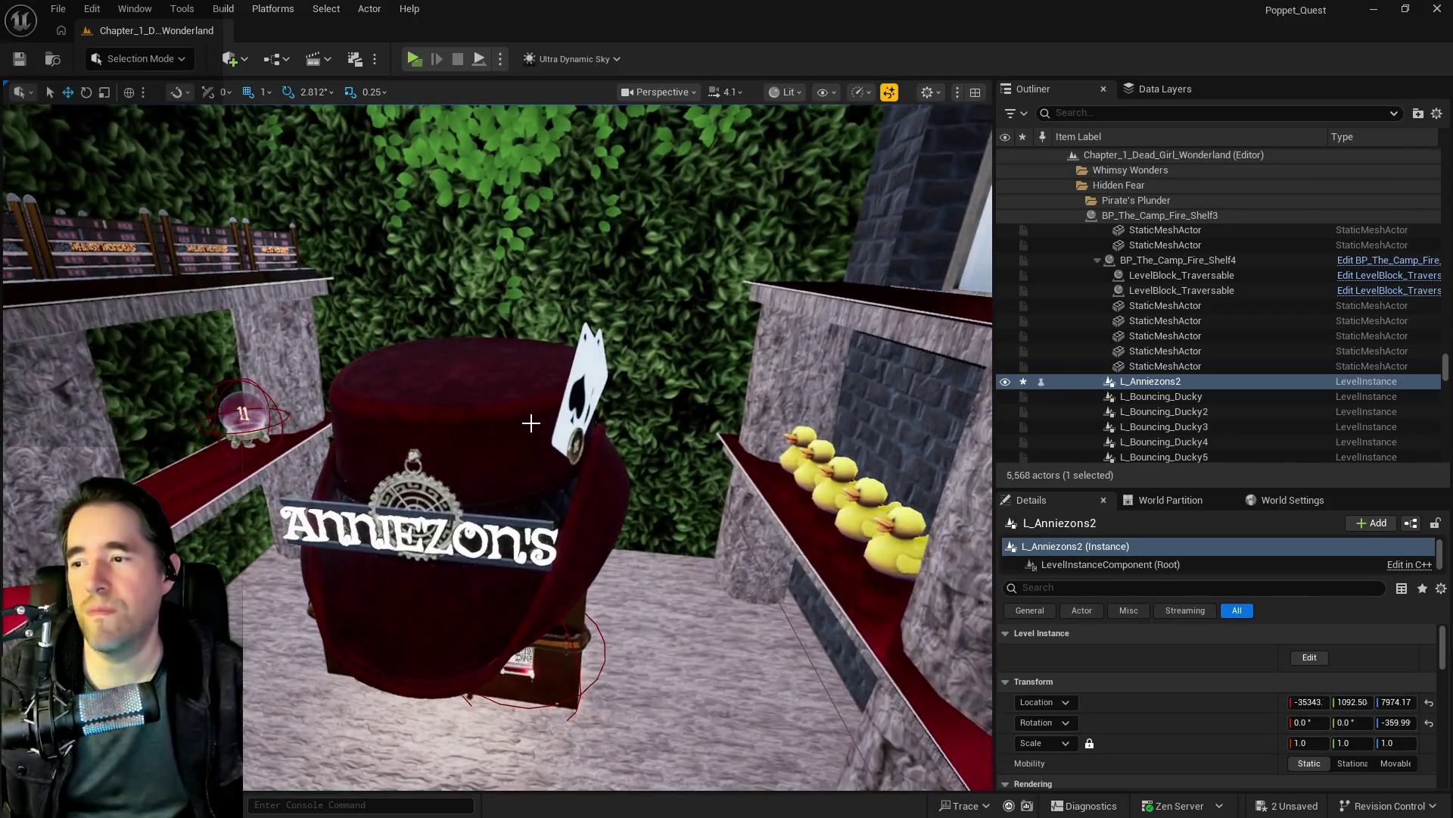
Step: Select the original L_Anniezons shop in the Outliner and frame it in the viewport
{"action": "left_click", "coordinate": [528, 422]}
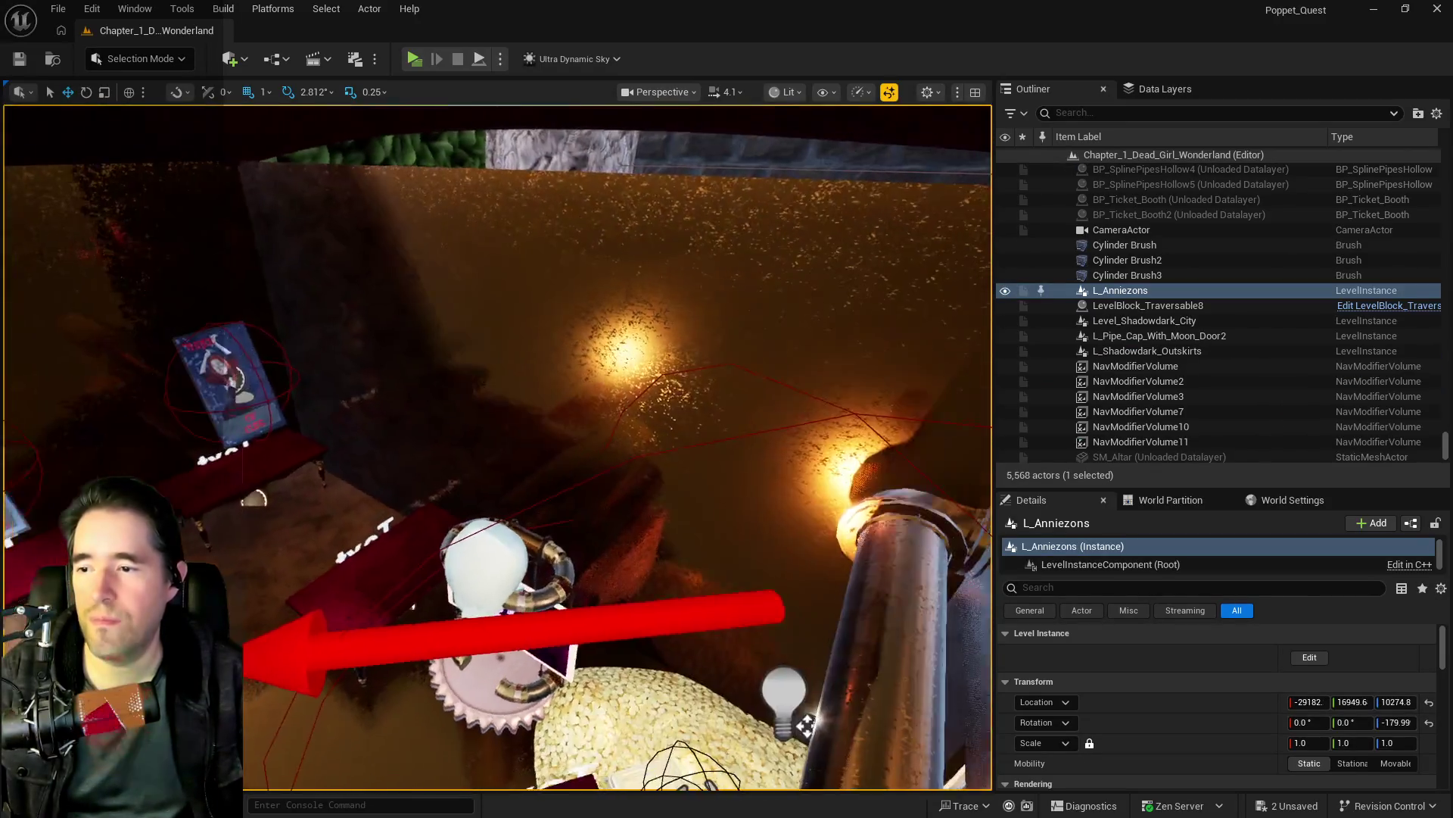
{"action": "key", "text": "Escape"}
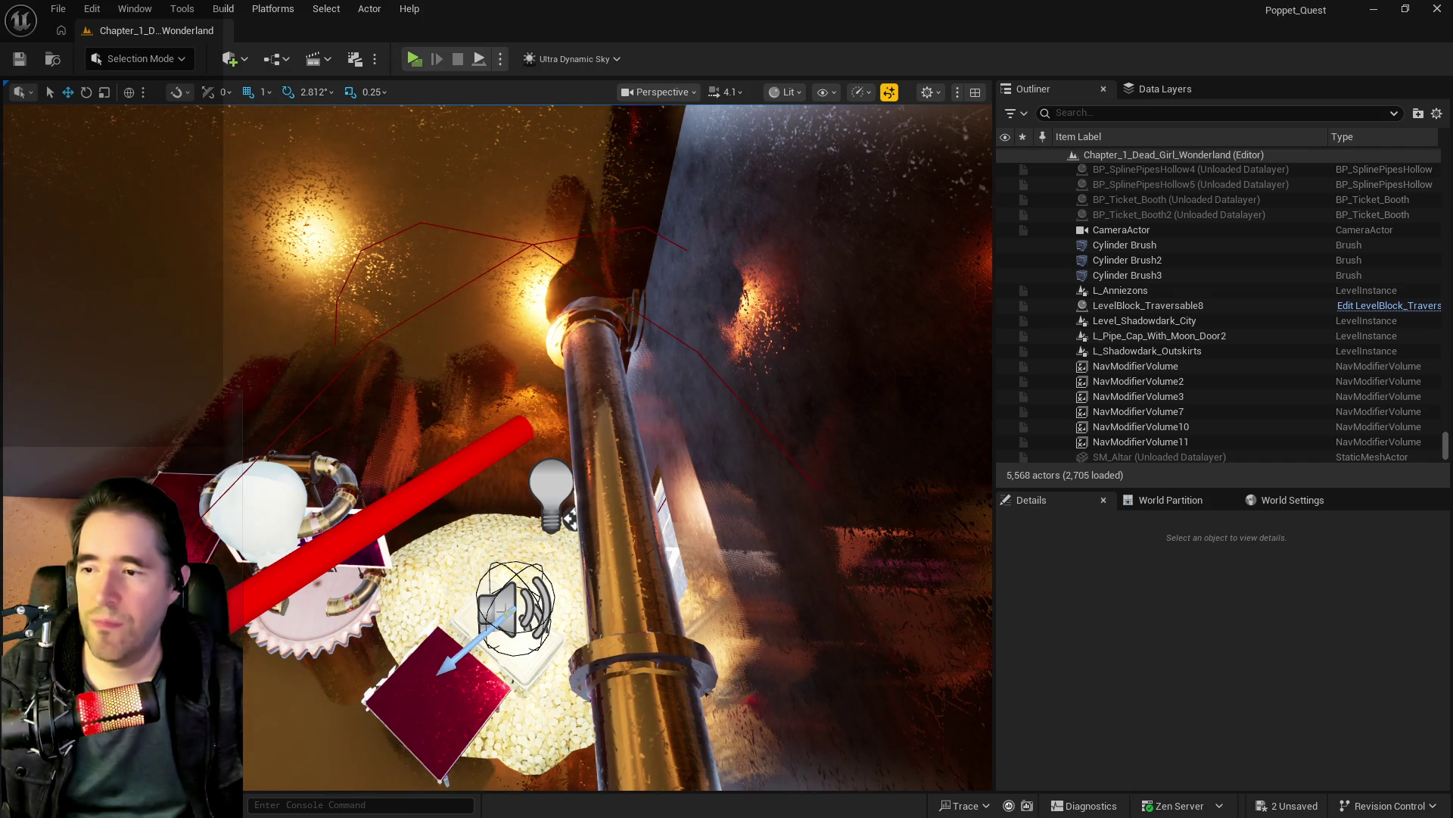
{"action": "key", "text": "ctrl+z"}
{"action": "key", "text": "f"}
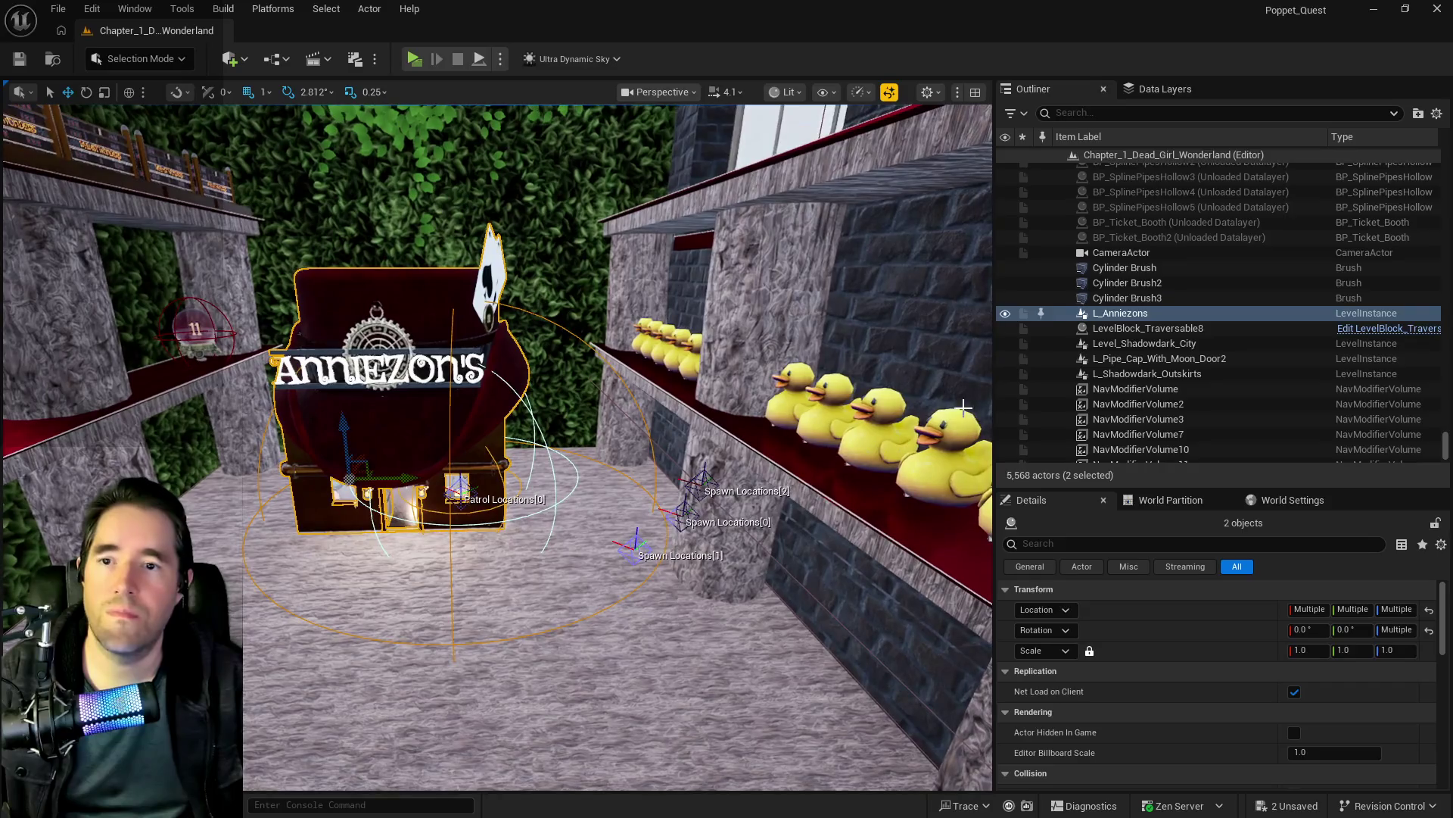
Step: Search 'camp' in Move To and file L_Anniezons under The Camp Site folder
{"action": "right_click", "coordinate": [1143, 320]}
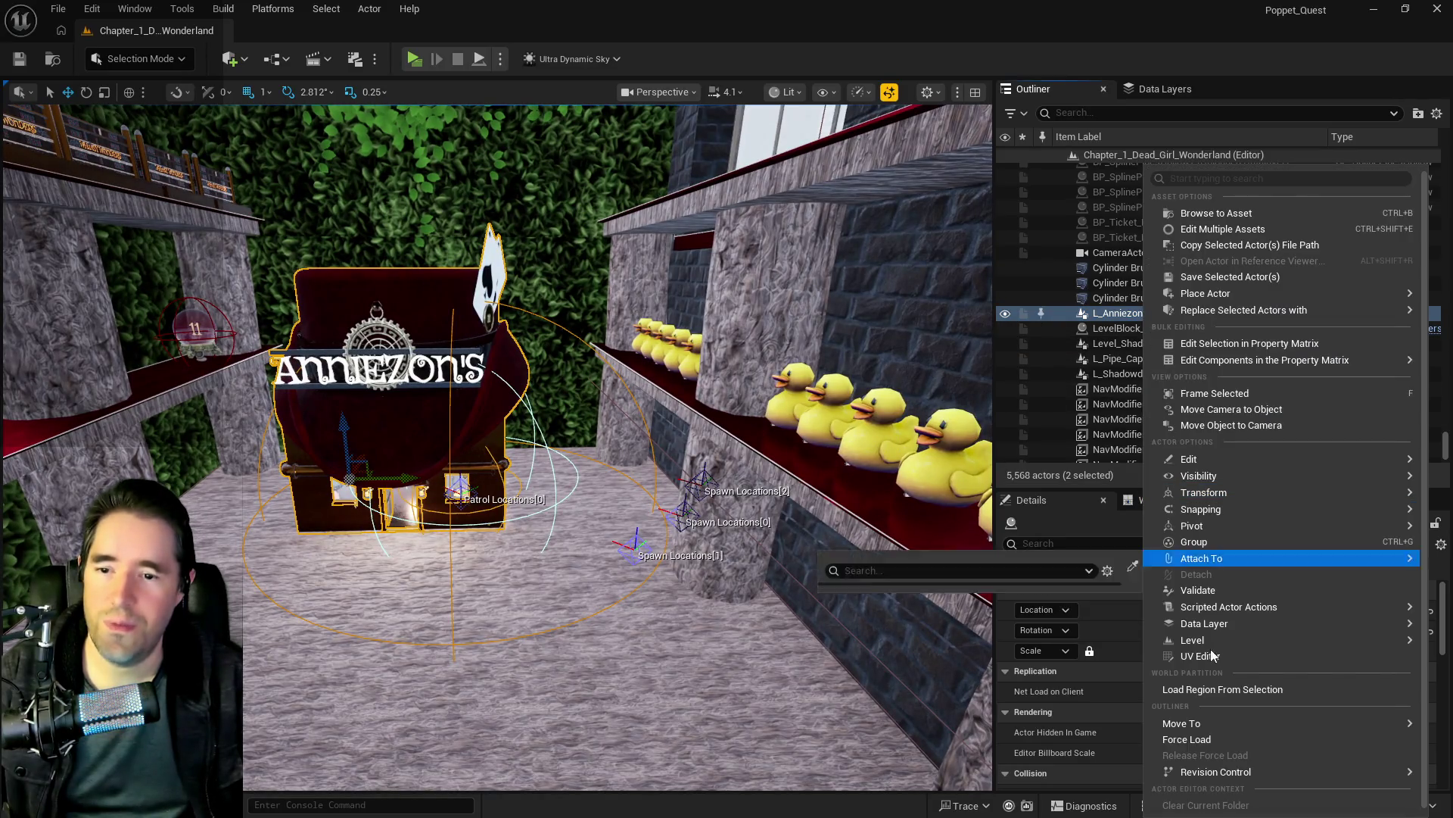
{"action": "mouse_move", "coordinate": [1218, 716]}
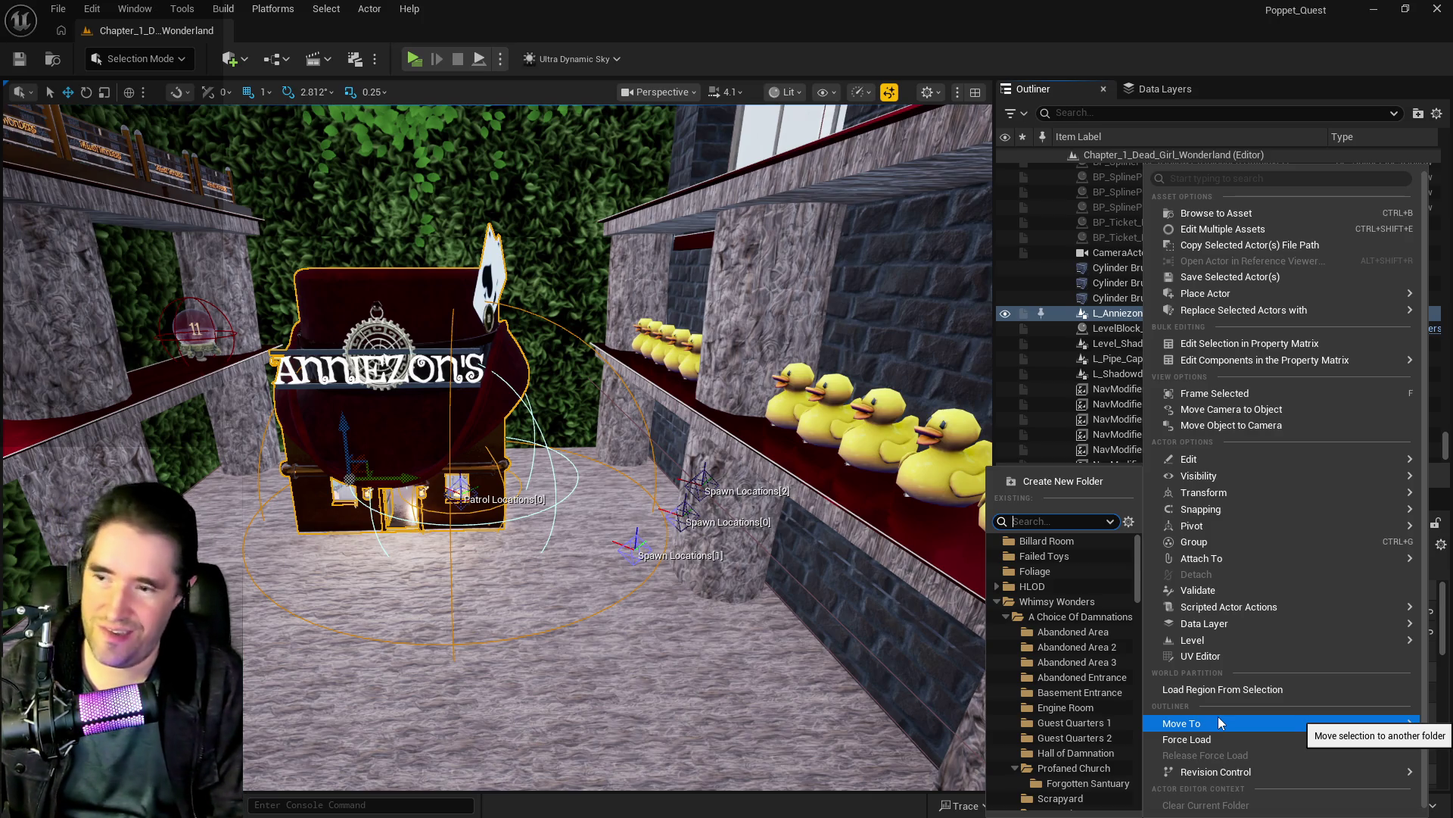
{"action": "type", "text": "camp"}
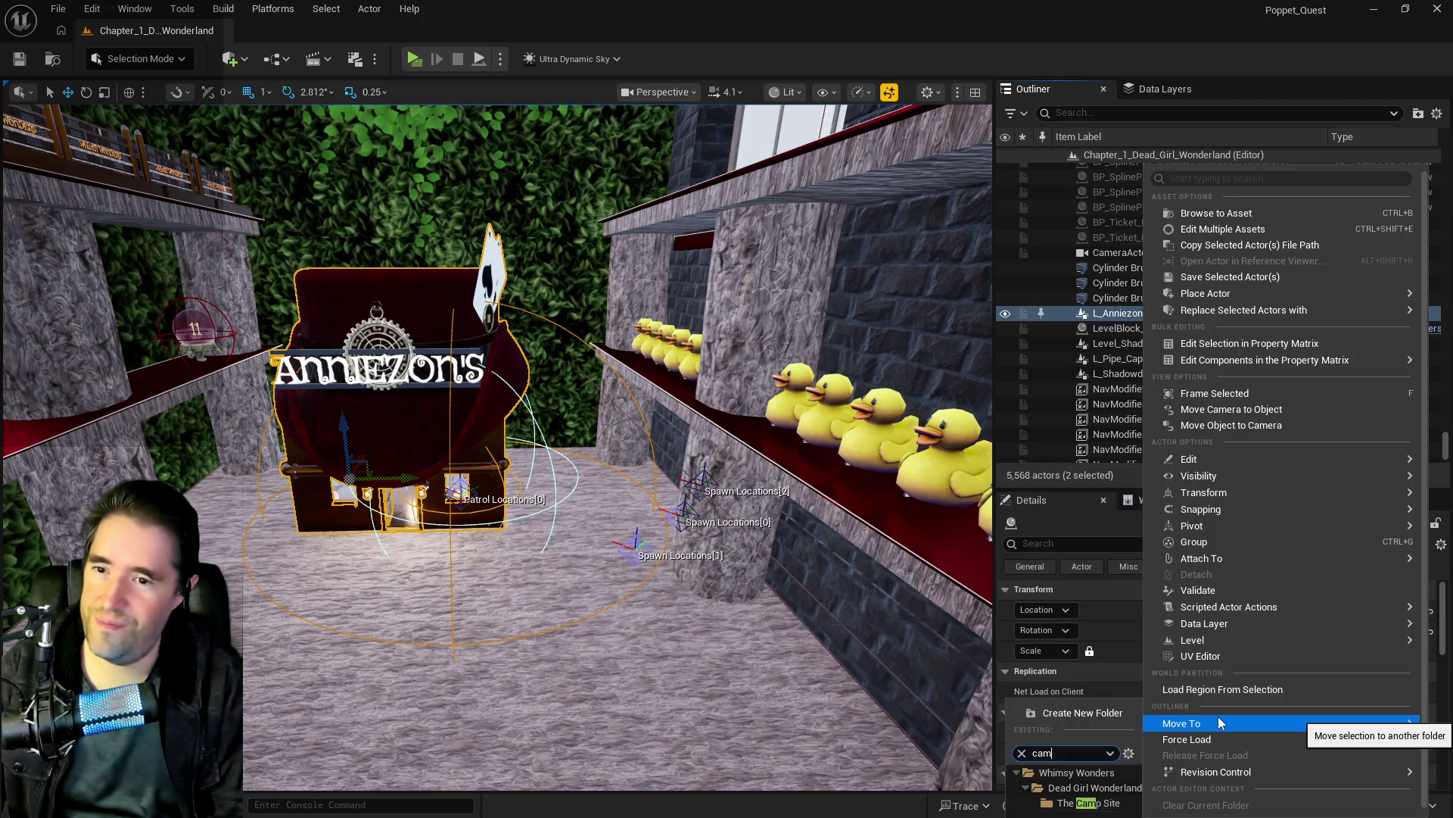
{"action": "left_click", "coordinate": [1088, 802]}
{"action": "left_click_drag", "start_coordinate": [828, 581], "coordinate": [750, 576]}
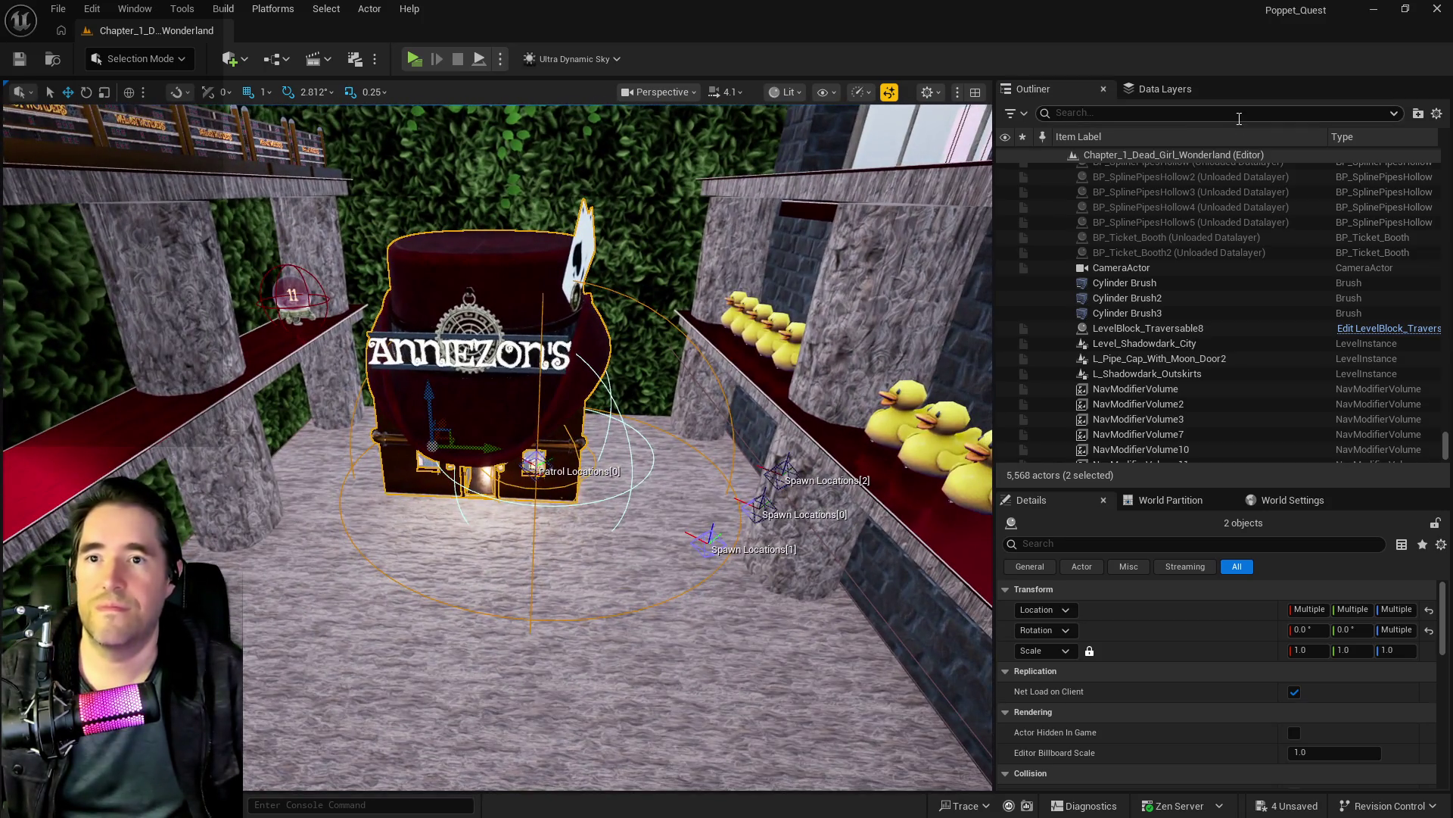
{"action": "left_click", "coordinate": [1160, 89]}
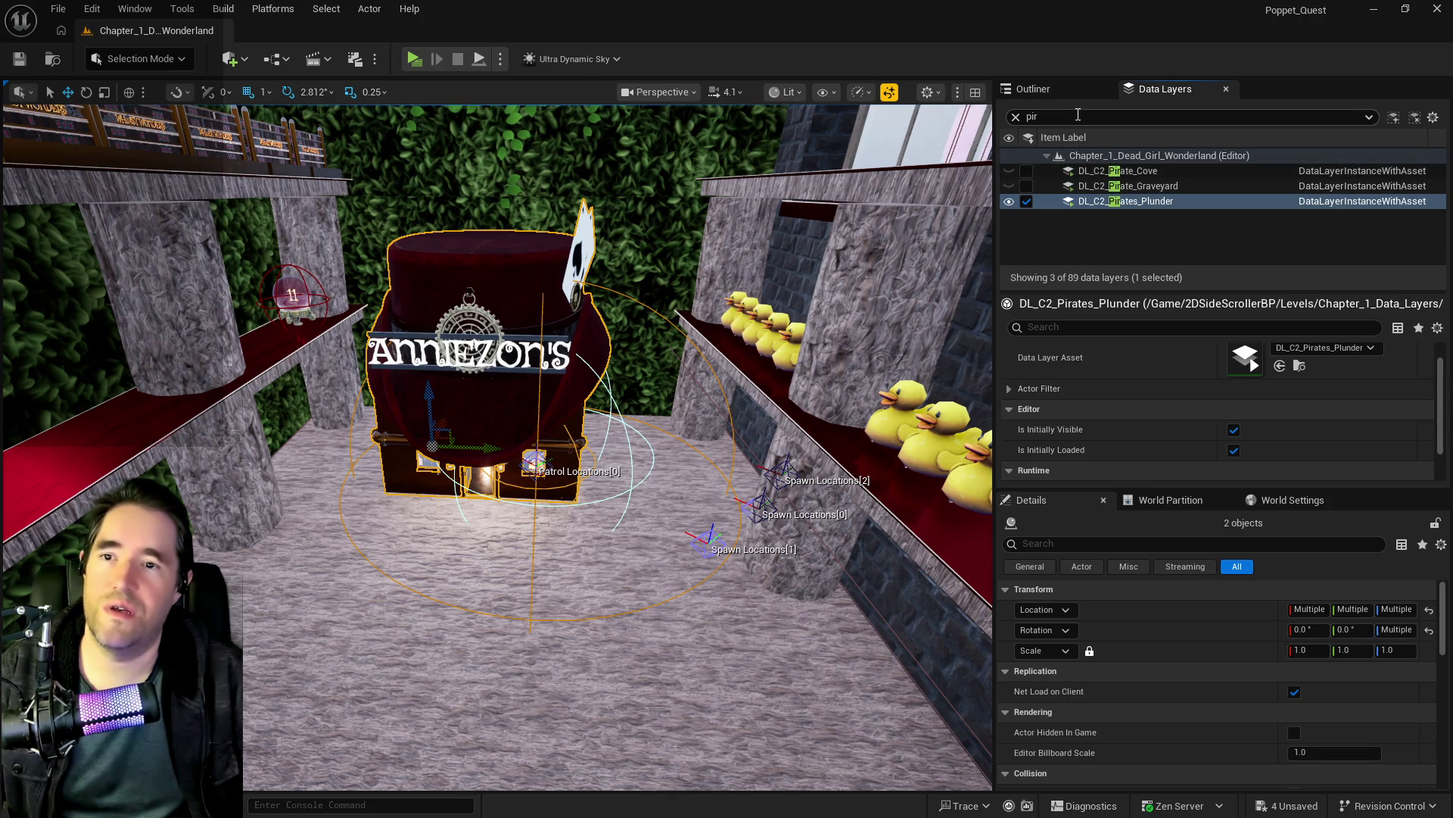
Step: Filter data layers by 'camp', nudge the hat shop slightly right and forward, and save
{"action": "type", "text": "camp"}
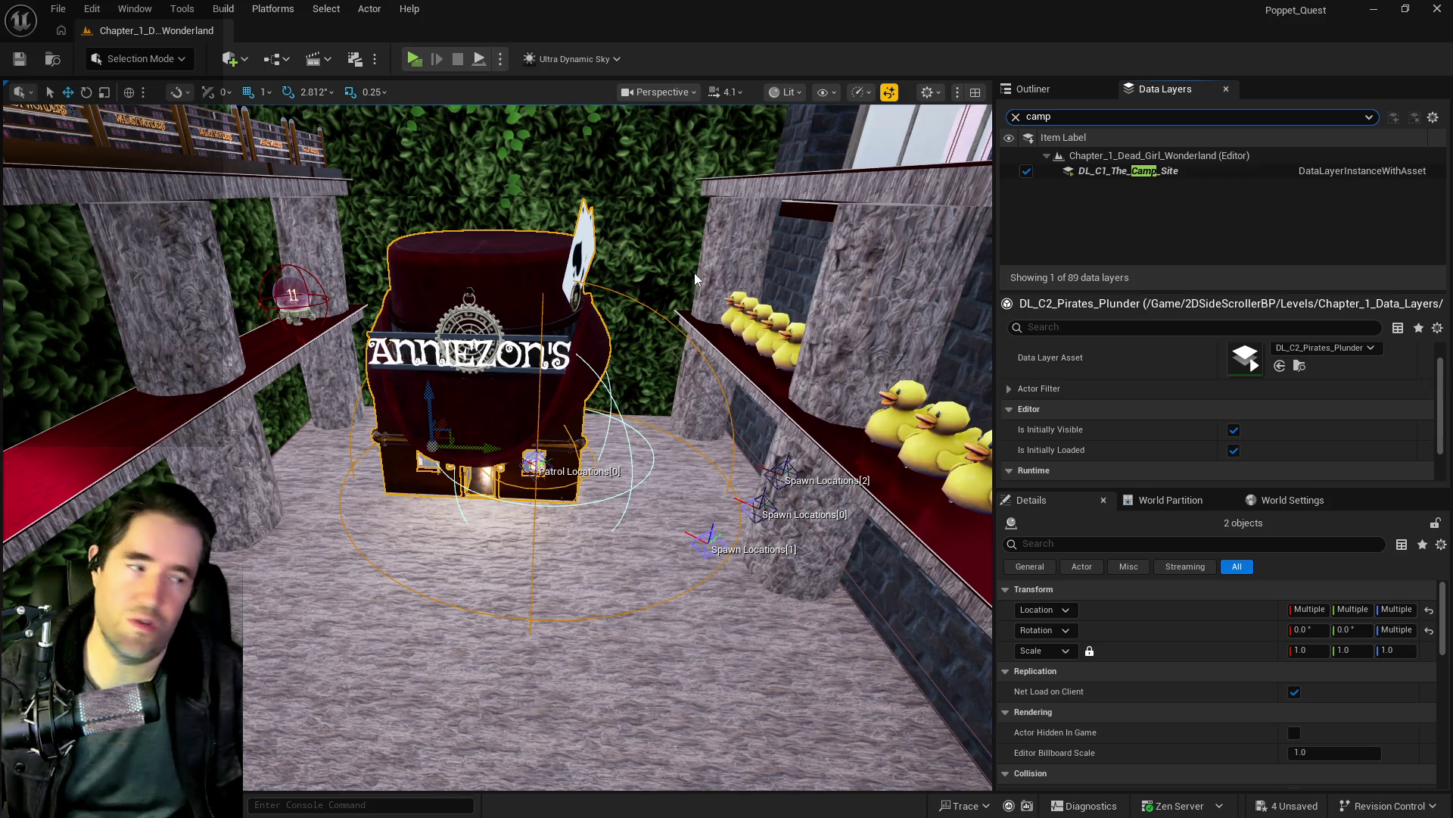
{"action": "key", "text": "ctrl+s"}
{"action": "scroll", "coordinate": [712, 284], "scroll_direction": "up", "scroll_amount": 3}
{"action": "key", "text": "d"}
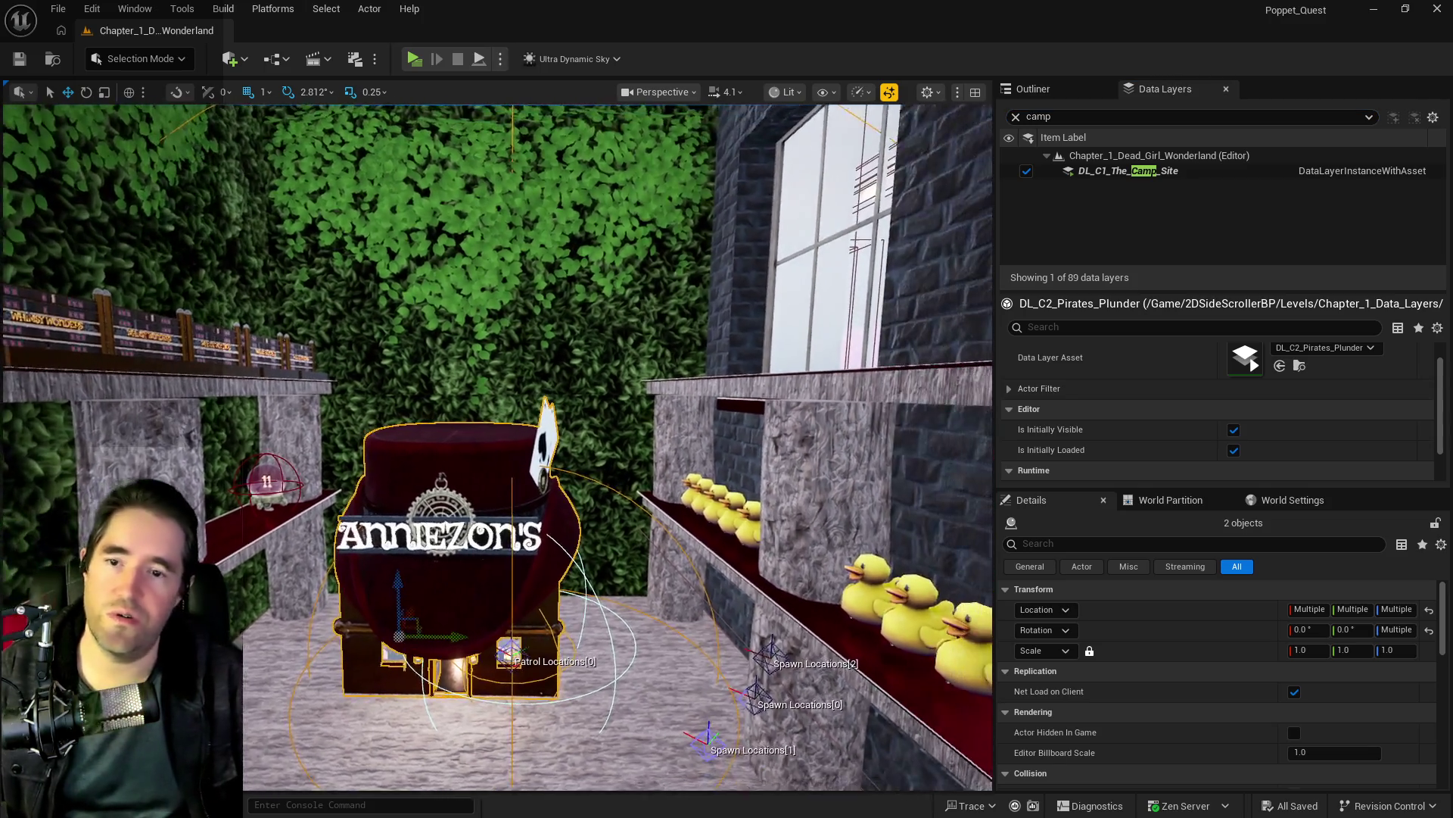
{"action": "left_click_drag", "start_coordinate": [450, 600], "coordinate": [478, 610]}
{"action": "key", "text": "ctrl+s"}
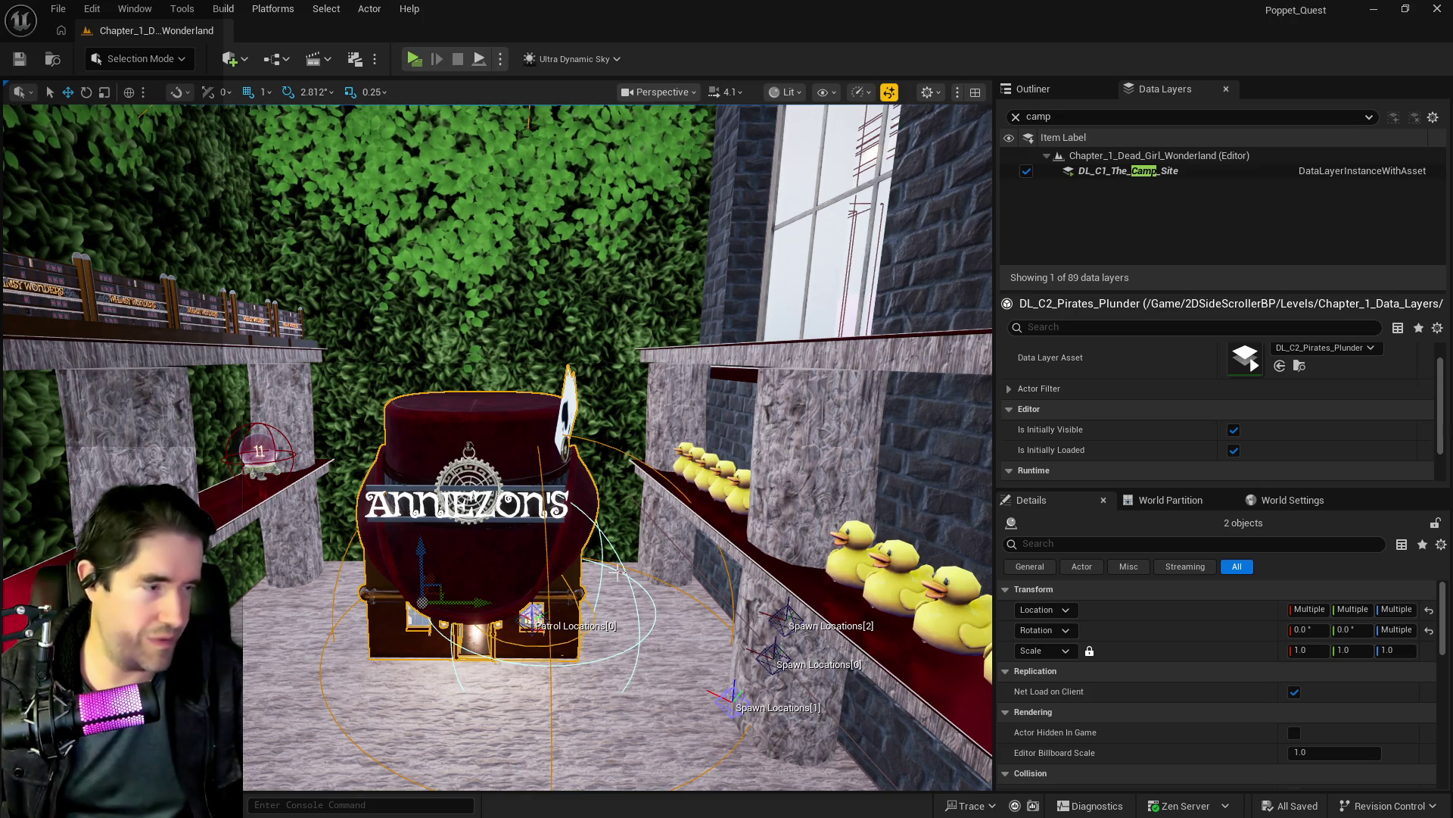
{"action": "mouse_move", "coordinate": [620, 569]}
{"action": "left_mouse_down"}
{"action": "mouse_move", "coordinate": [530, 530]}
{"action": "mouse_move", "coordinate": [352, 564]}
{"action": "left_mouse_up"}
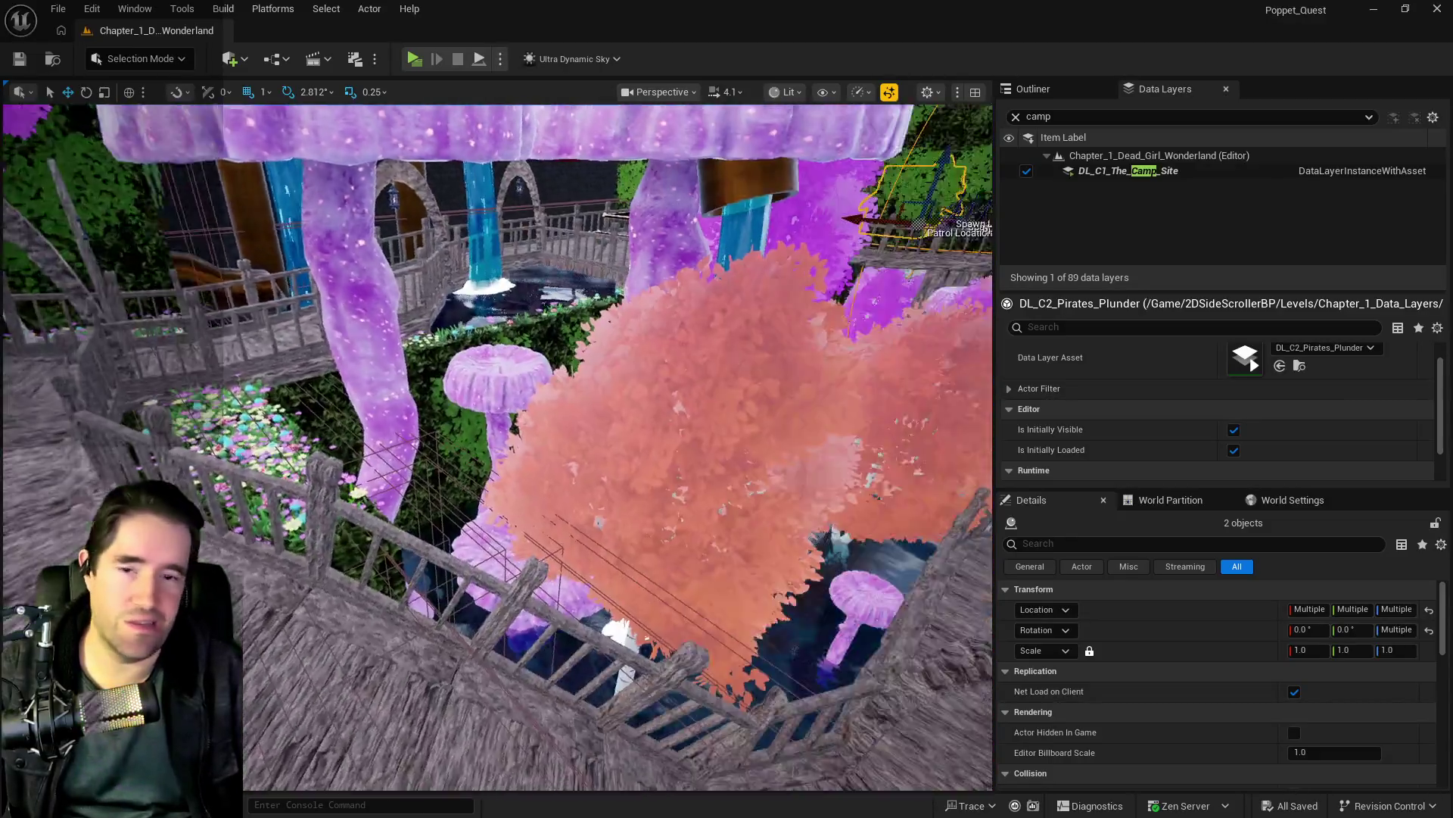
{"action": "left_click_drag", "start_coordinate": [352, 564], "coordinate": [523, 572]}
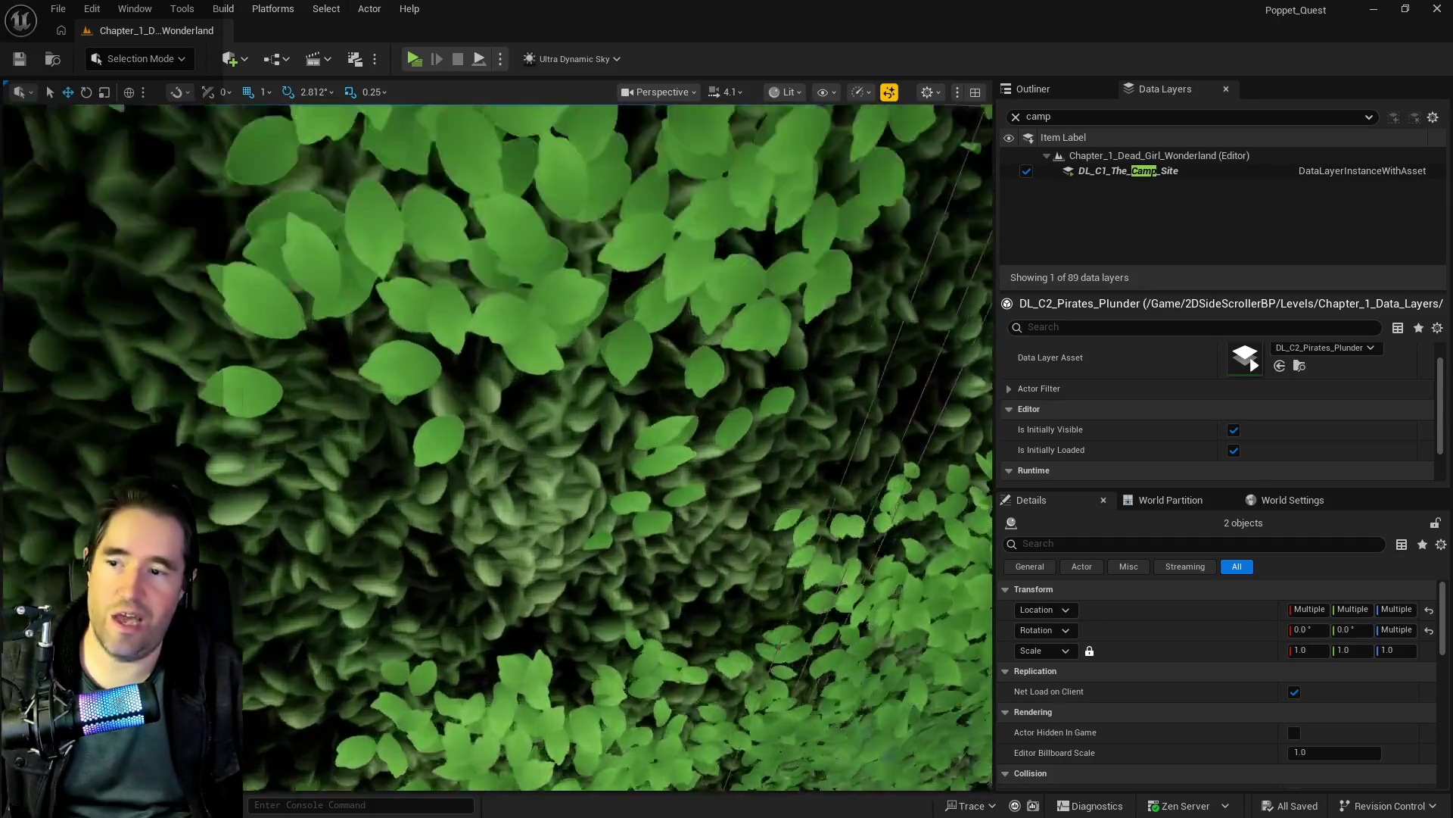
{"action": "mouse_move", "coordinate": [522, 572]}
{"action": "left_mouse_down"}
{"action": "mouse_move", "coordinate": [613, 500]}
{"action": "mouse_move", "coordinate": [704, 535]}
{"action": "left_mouse_up"}
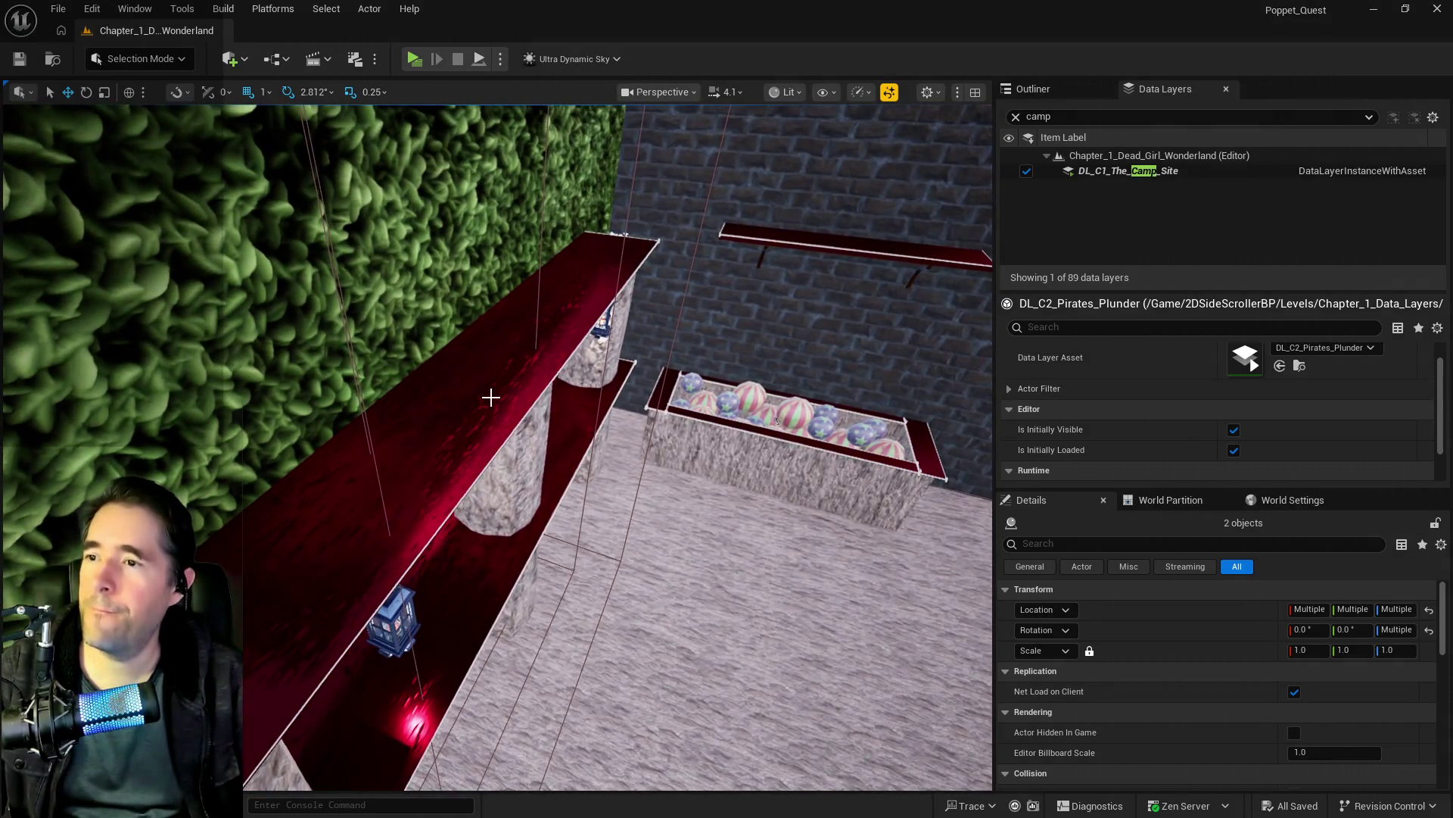
{"action": "left_click", "coordinate": [490, 397]}
{"action": "left_click_drag", "start_coordinate": [498, 462], "coordinate": [513, 467]}
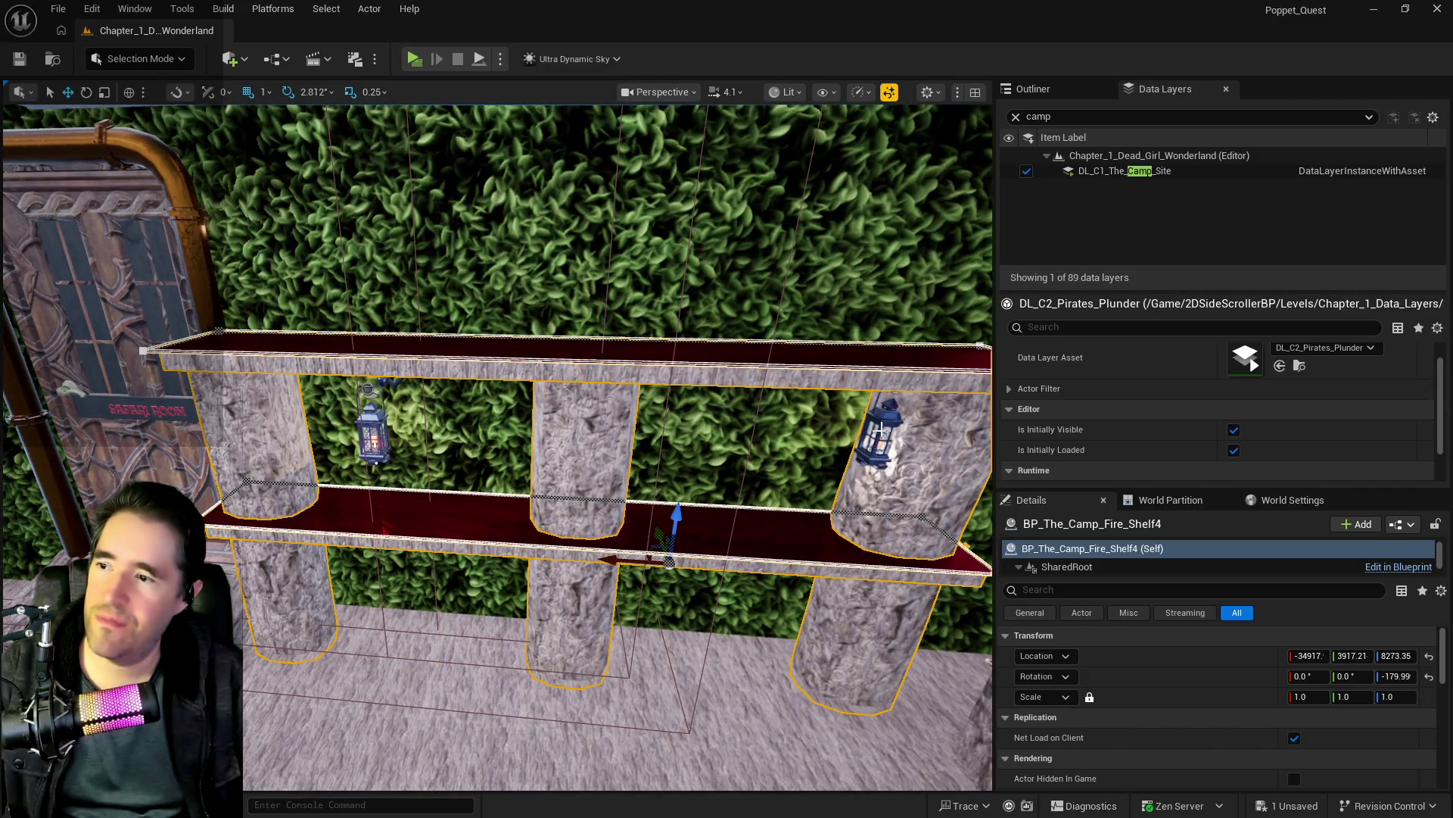
{"action": "left_click", "coordinate": [858, 459]}
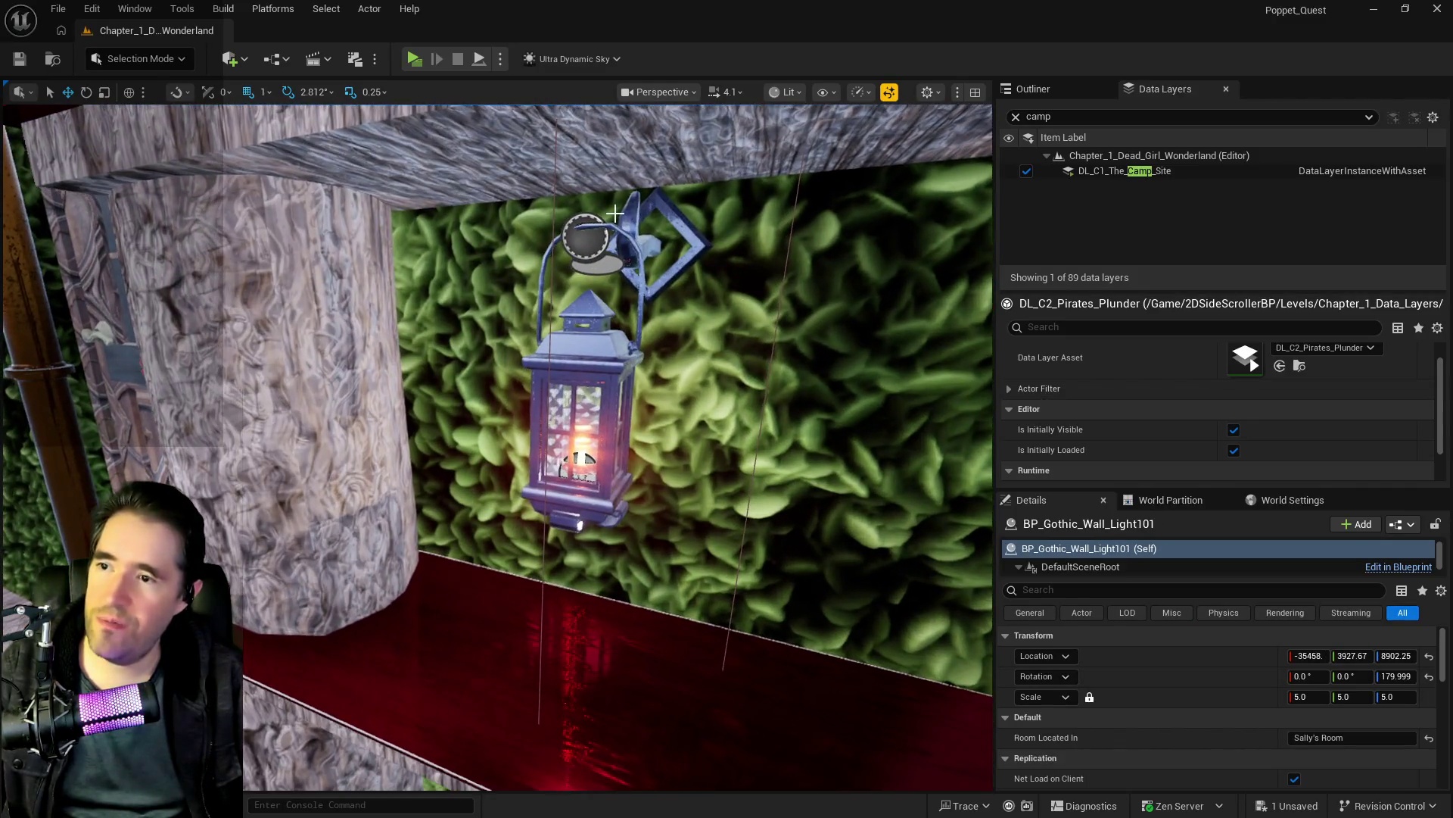
{"action": "left_click", "coordinate": [629, 226]}
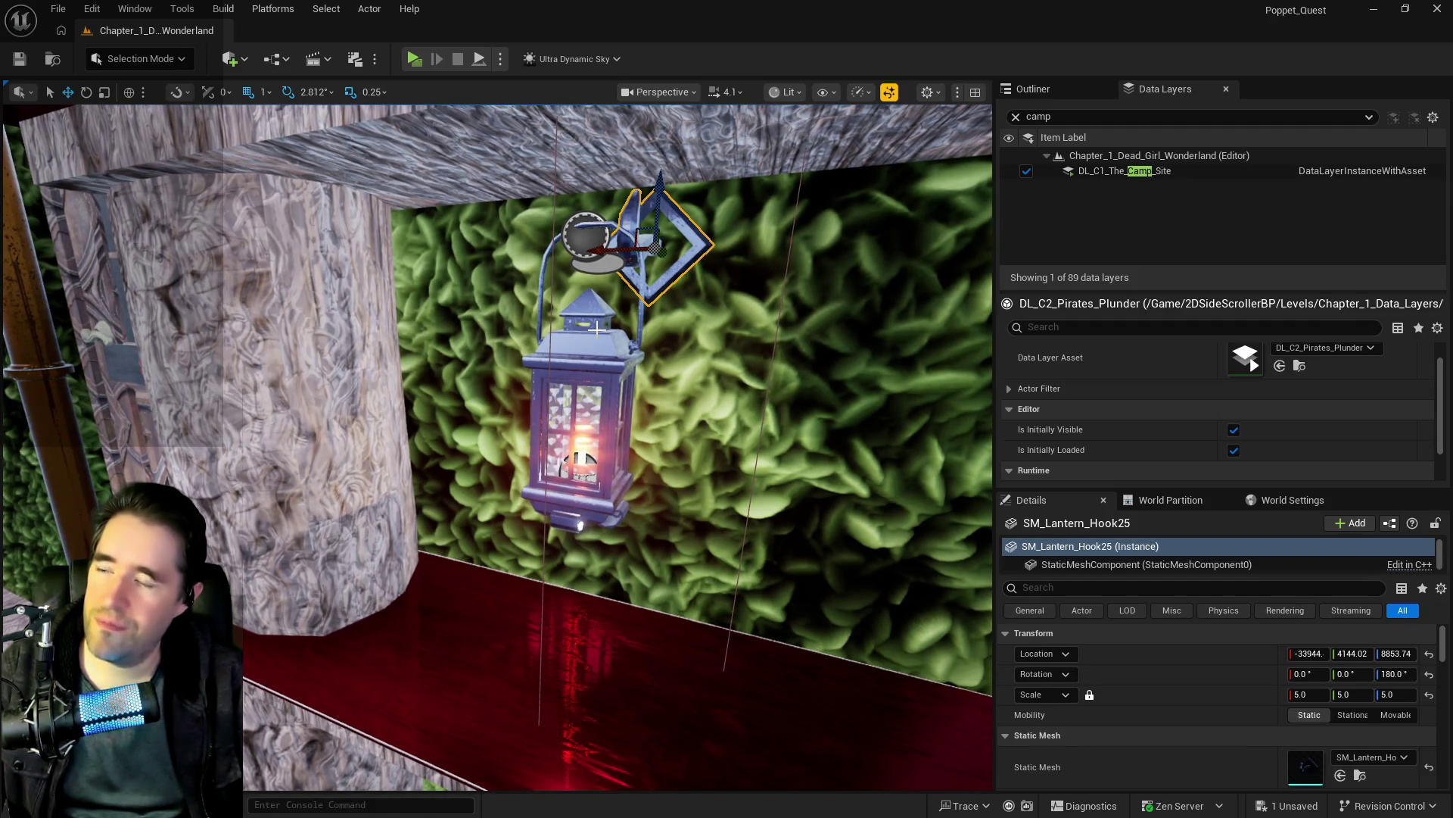
{"action": "left_click", "coordinate": [594, 243], "text": "ctrl"}
{"action": "scroll", "coordinate": [496, 447], "scroll_direction": "down", "scroll_amount": 5}
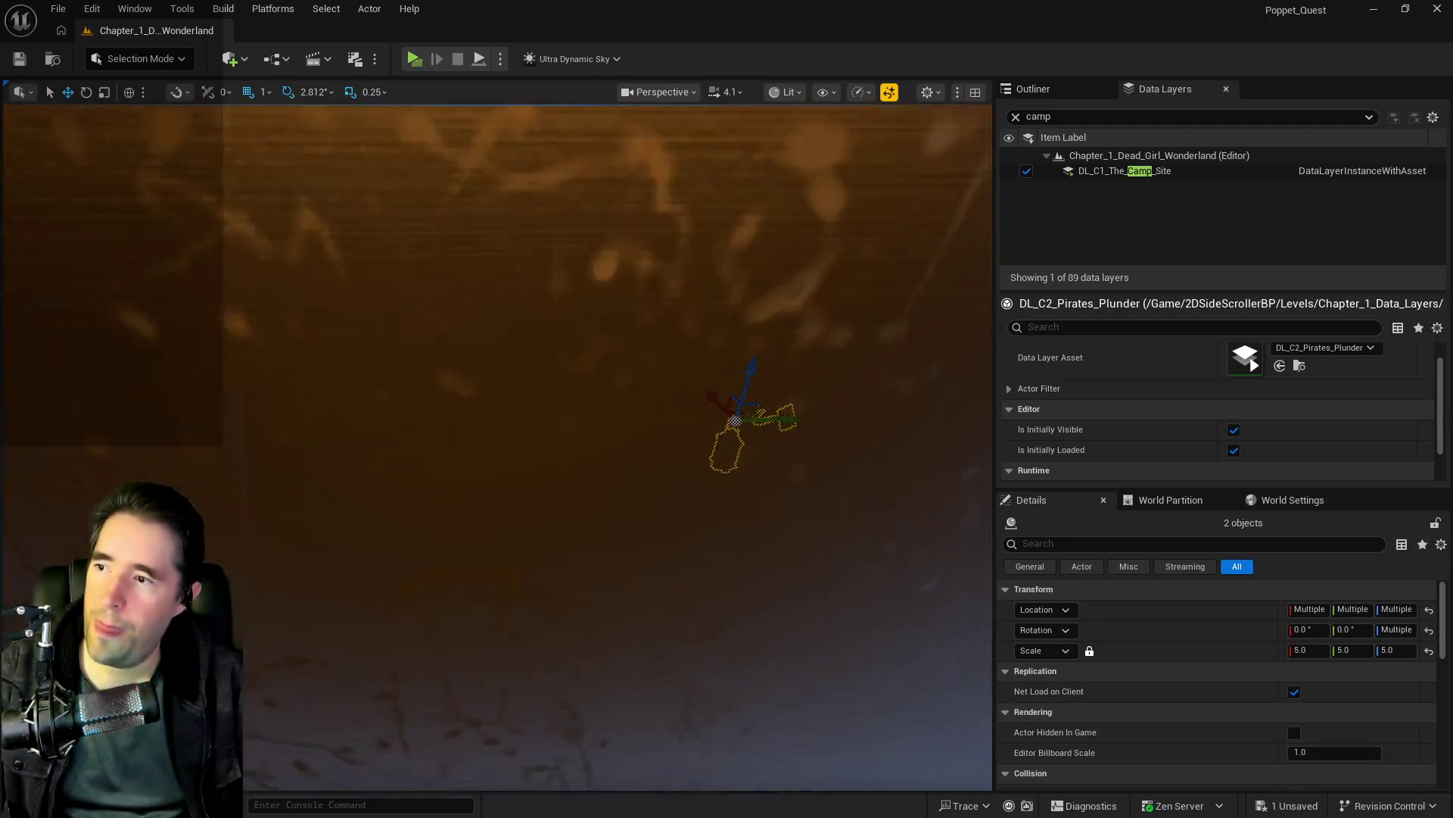
{"action": "scroll", "coordinate": [497, 447], "scroll_direction": "up", "scroll_amount": 5}
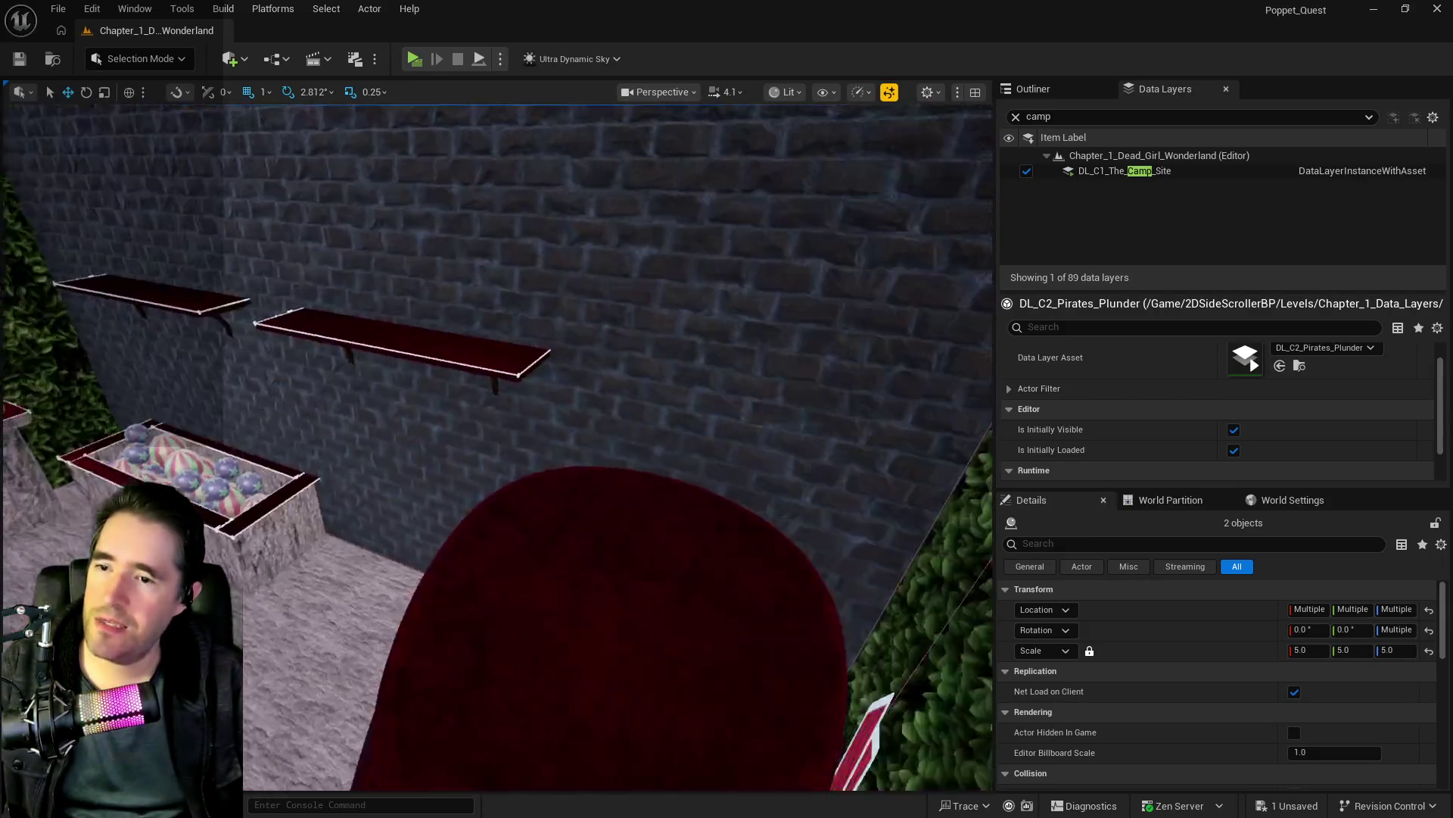
{"action": "left_click_drag", "start_coordinate": [496, 447], "coordinate": [529, 424]}
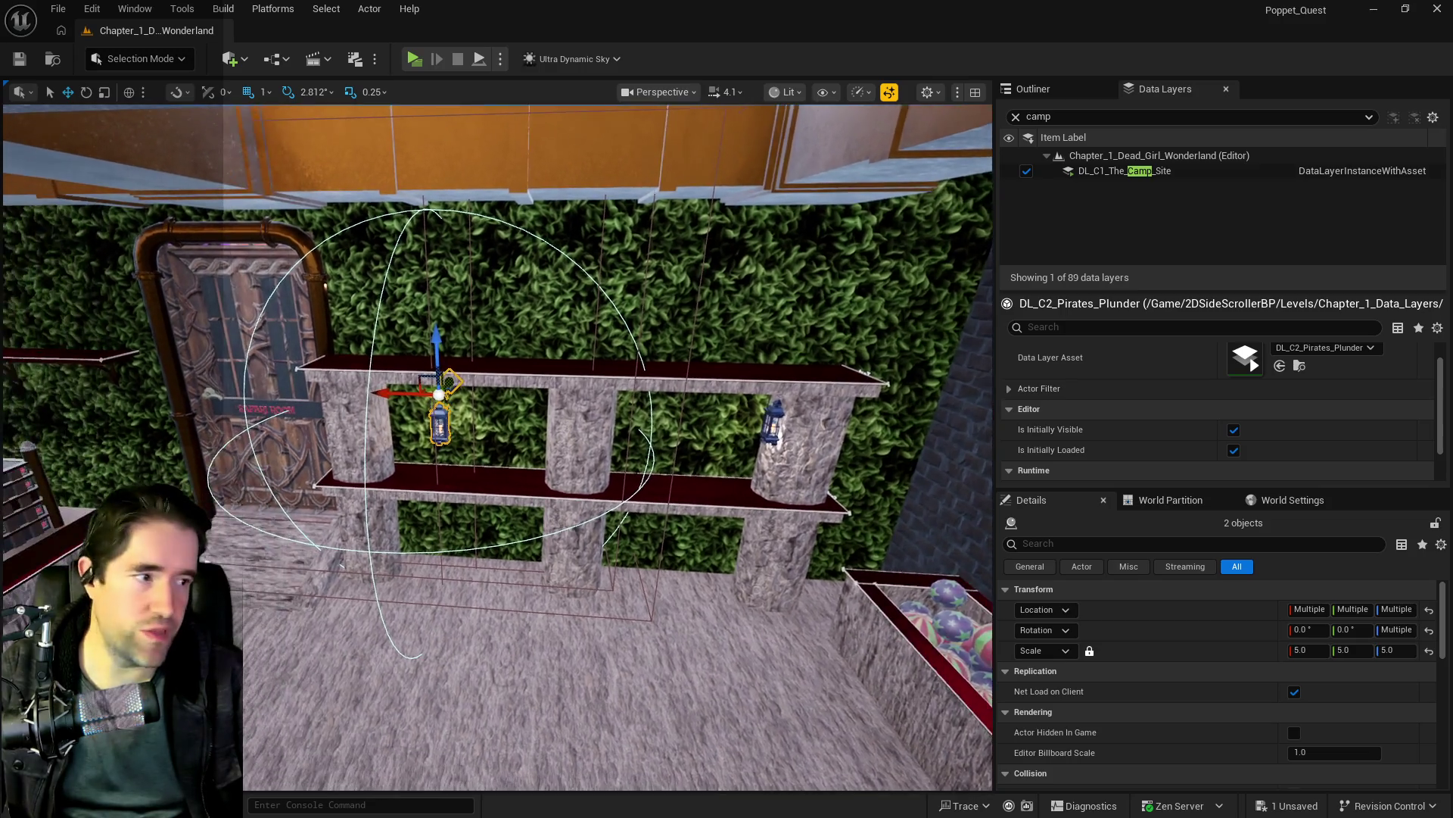
{"action": "left_click_drag", "start_coordinate": [530, 424], "coordinate": [580, 418]}
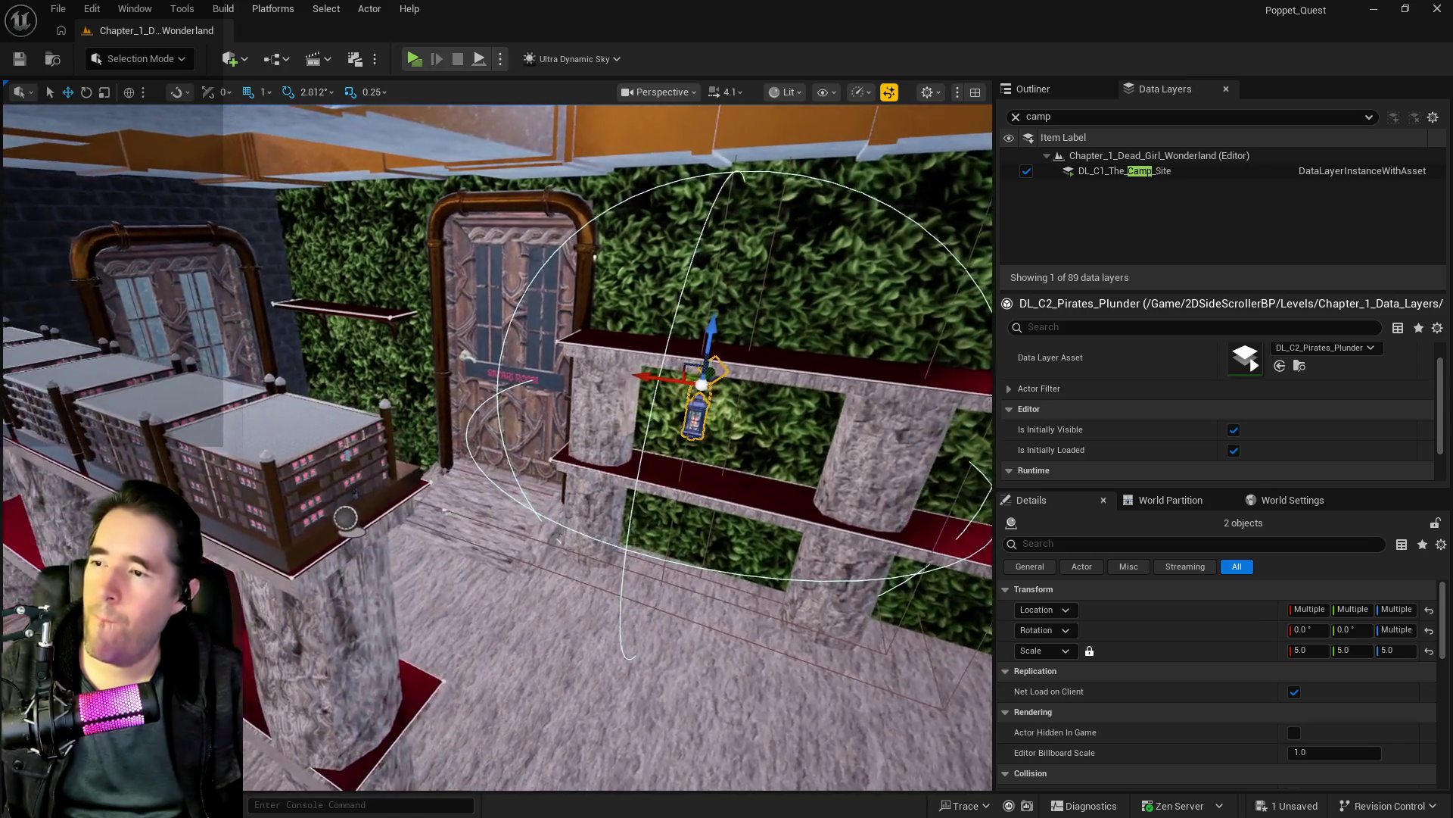
{"action": "left_click_drag", "start_coordinate": [580, 419], "coordinate": [610, 416]}
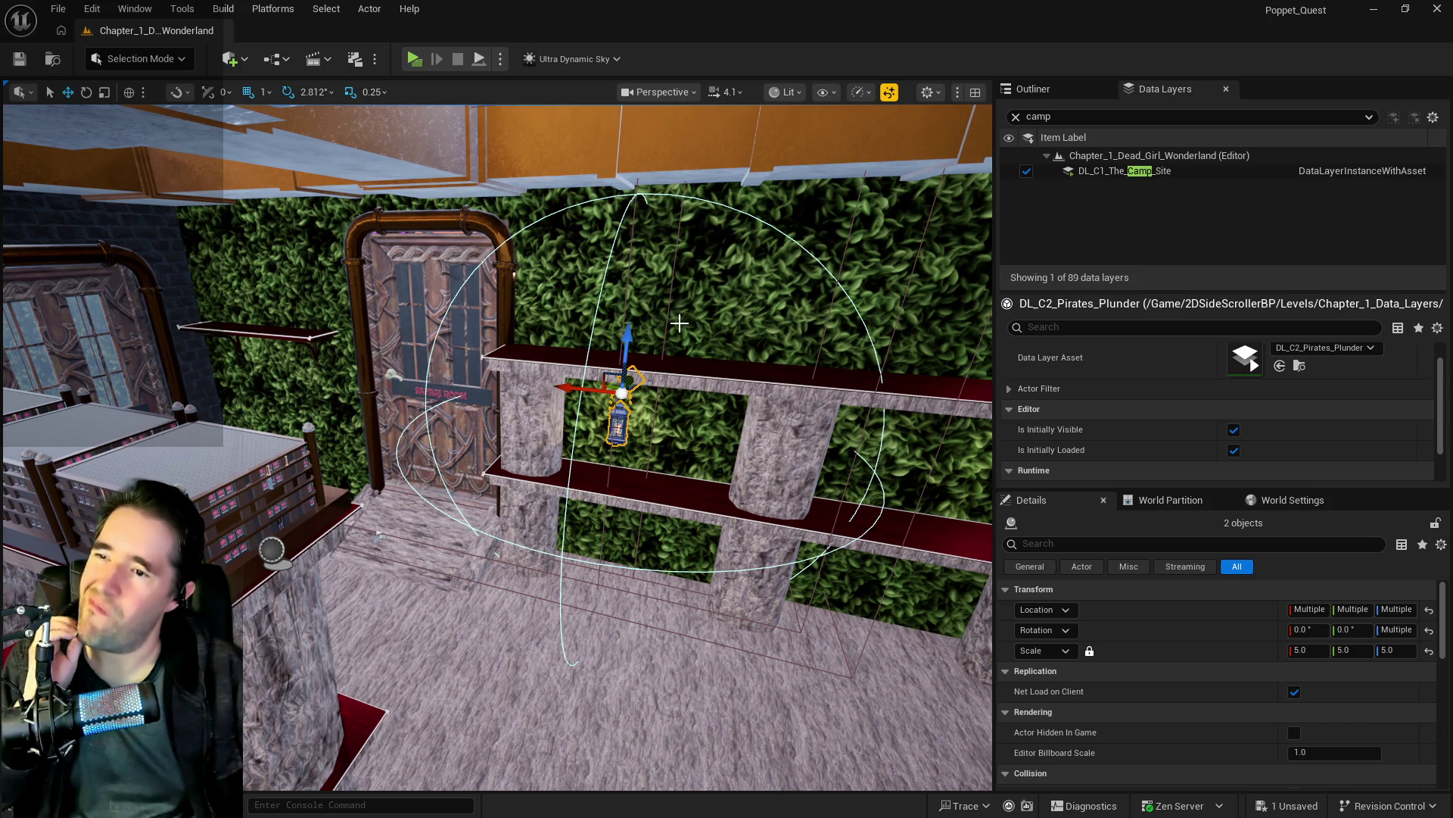
{"action": "left_click_drag", "start_coordinate": [632, 327], "coordinate": [657, 193]}
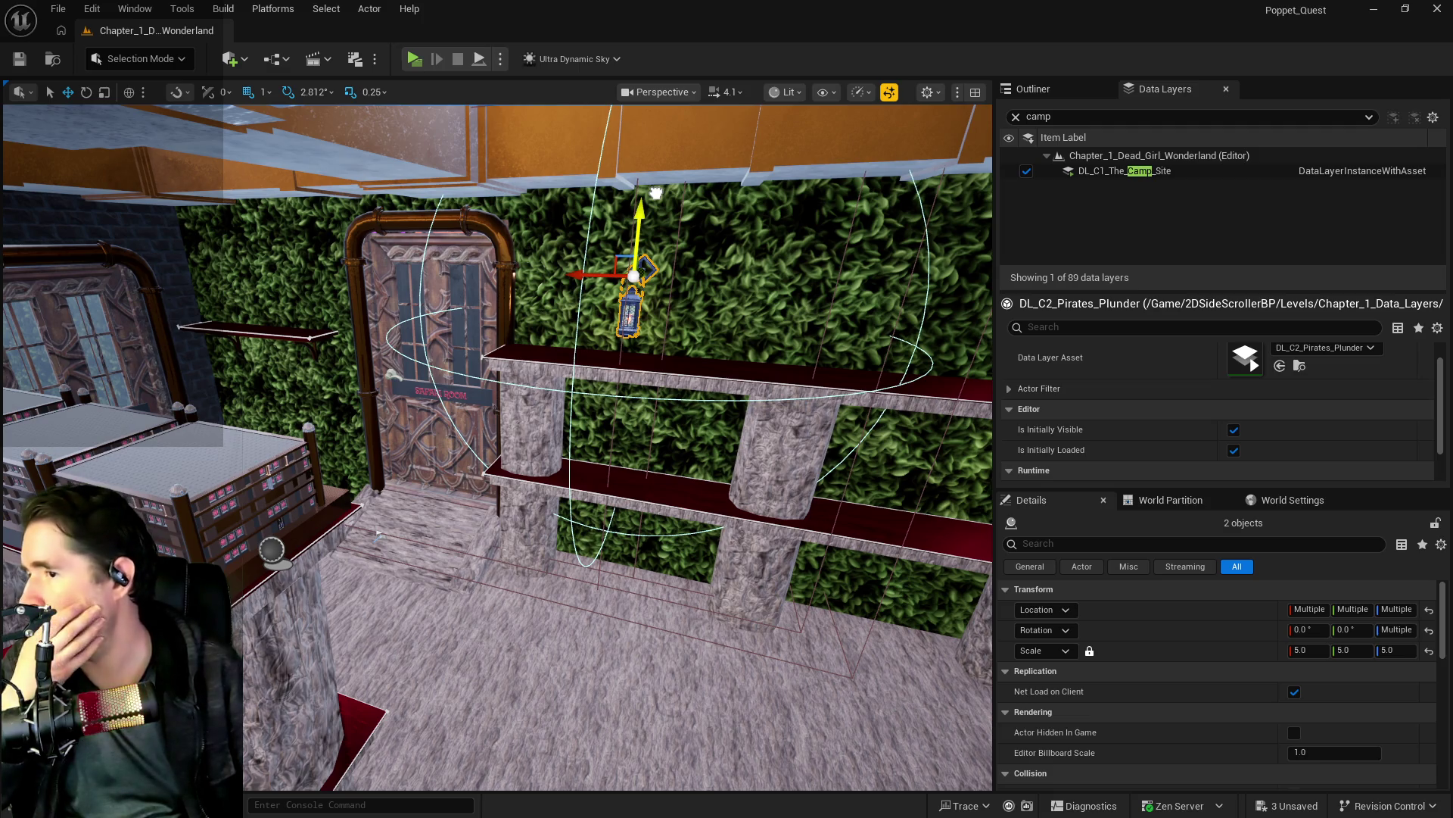
{"action": "key", "text": "ctrl+z"}
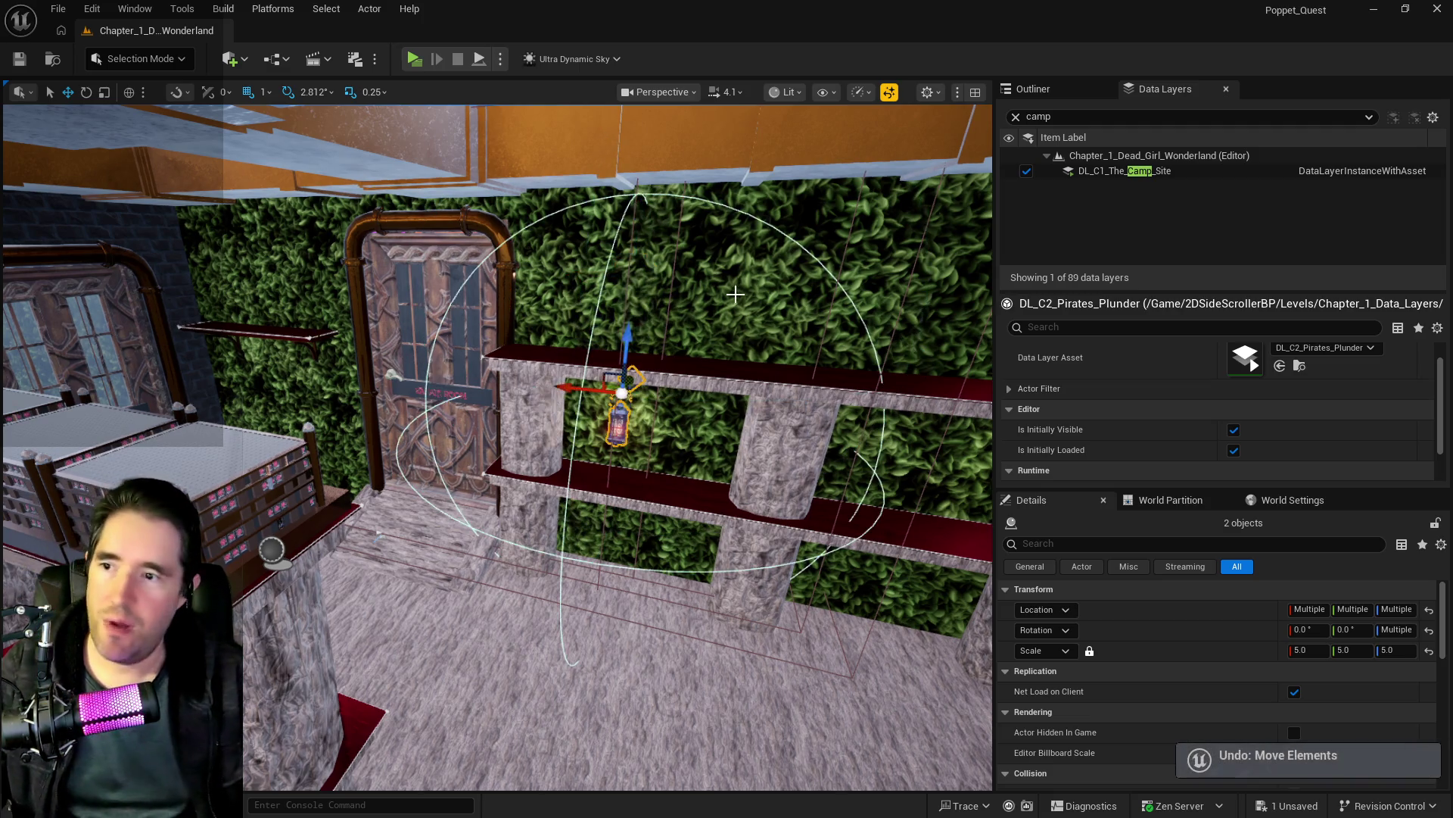
{"action": "mouse_move", "coordinate": [732, 289]}
{"action": "left_mouse_down"}
{"action": "mouse_move", "coordinate": [893, 295]}
{"action": "mouse_move", "coordinate": [651, 297]}
{"action": "mouse_move", "coordinate": [712, 303]}
{"action": "mouse_move", "coordinate": [711, 318]}
{"action": "mouse_move", "coordinate": [594, 285]}
{"action": "left_mouse_up"}
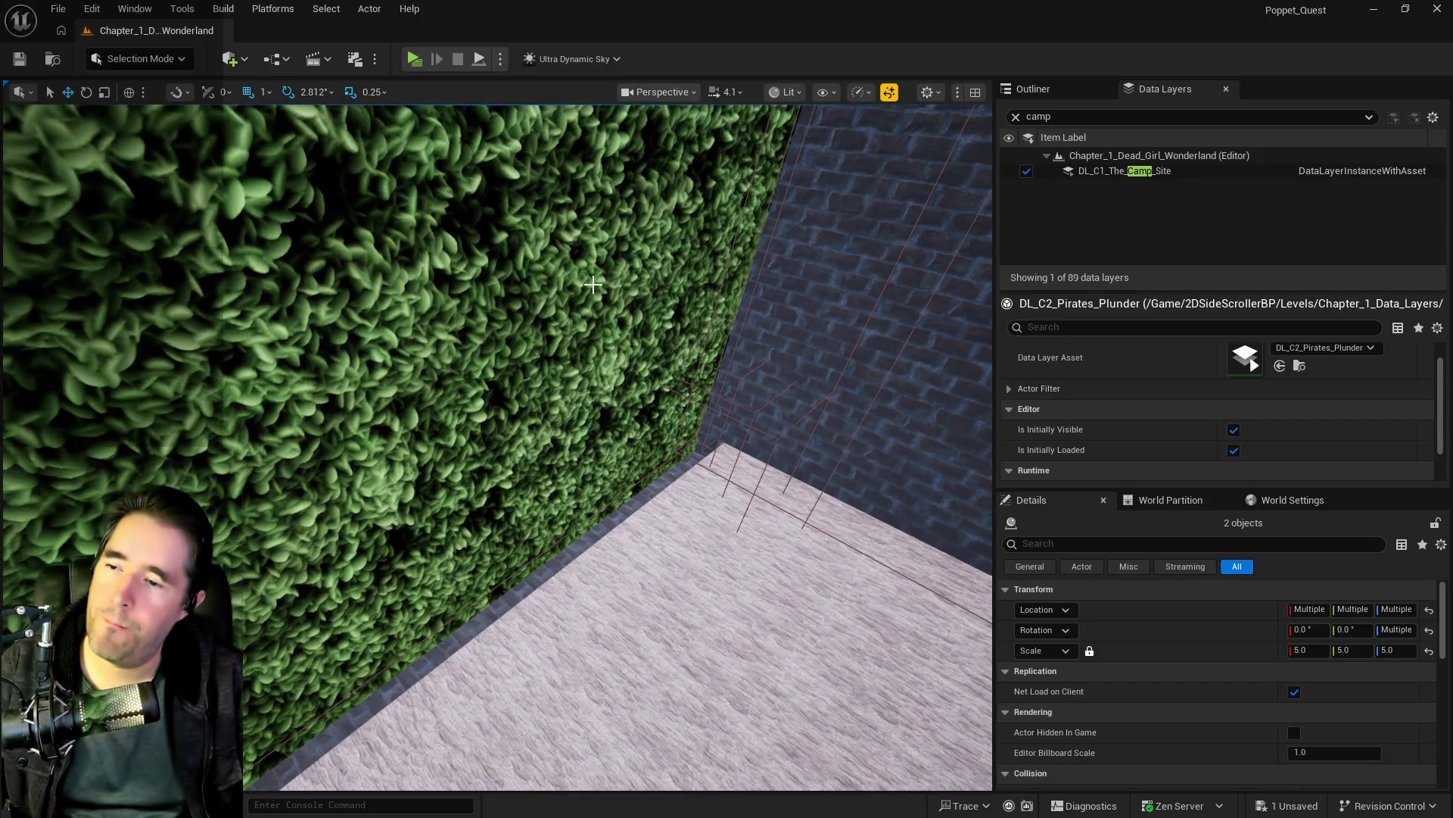
Step: Set the brick wall's Materials Element 0 to Inst_Leaves and save the level
{"action": "left_click", "coordinate": [532, 292]}
{"action": "scroll", "coordinate": [1264, 707], "scroll_direction": "down", "scroll_amount": 3}
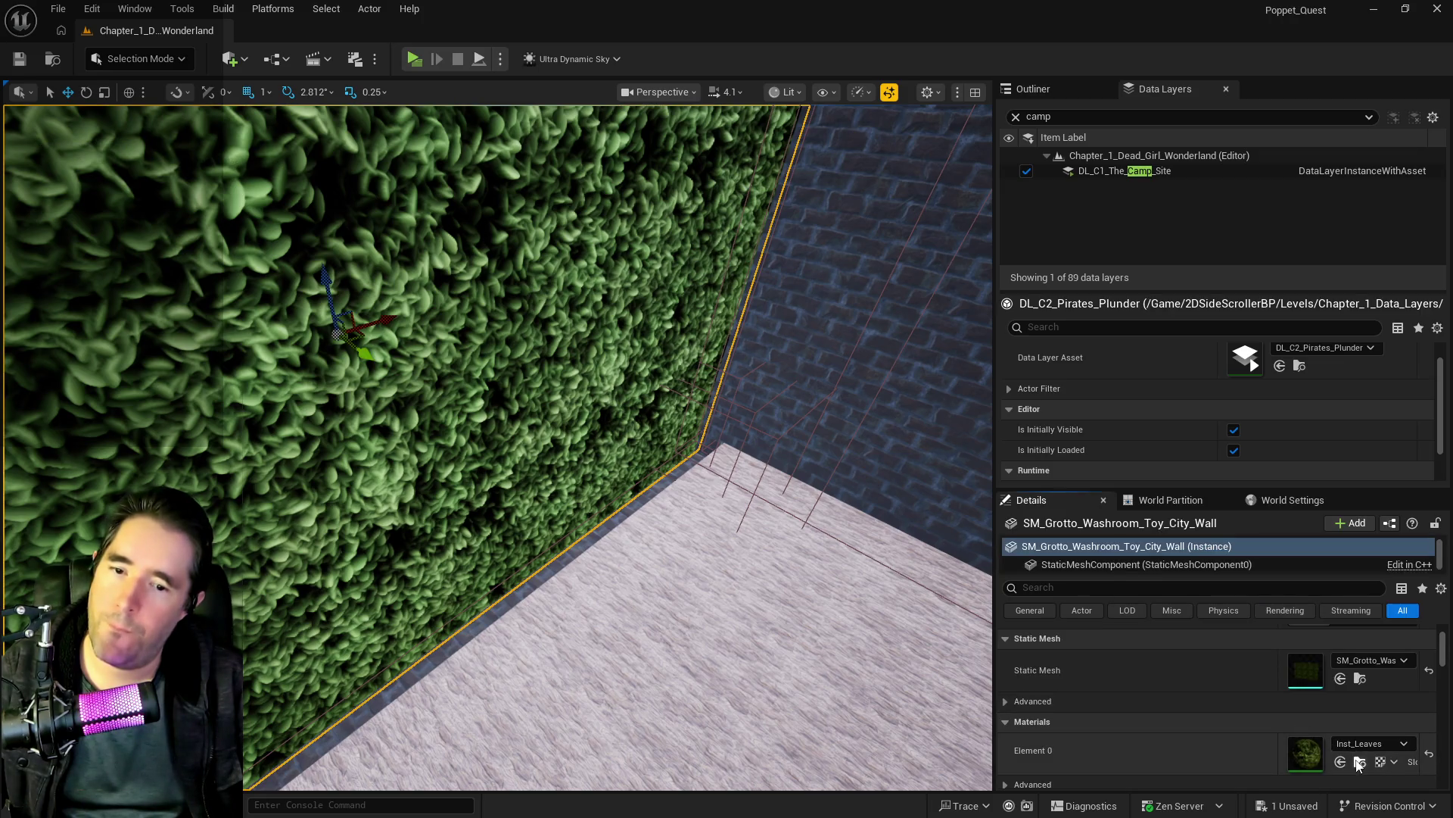
{"action": "left_click", "coordinate": [960, 457]}
{"action": "key", "text": "f"}
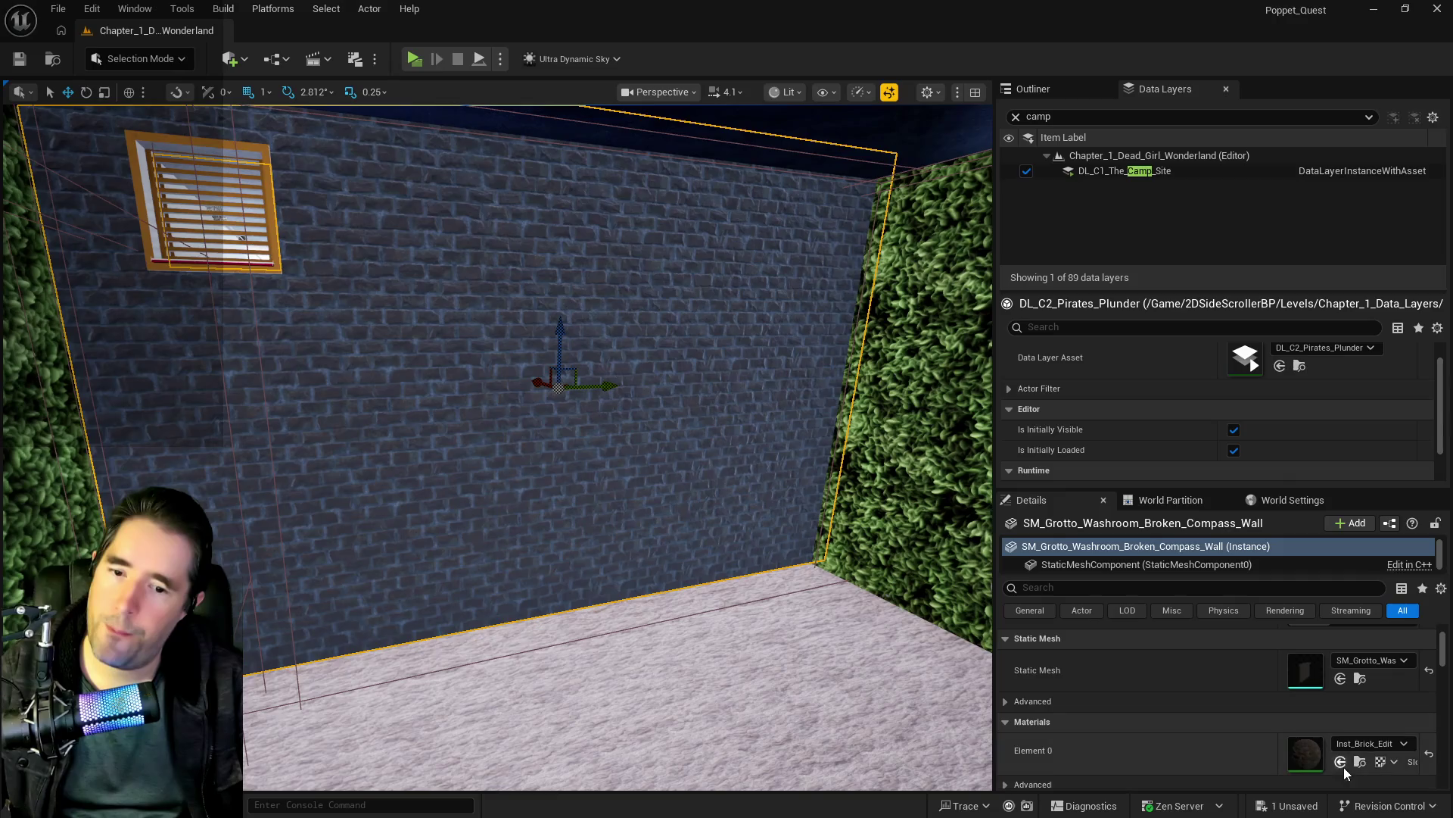
{"action": "left_click", "coordinate": [1341, 762]}
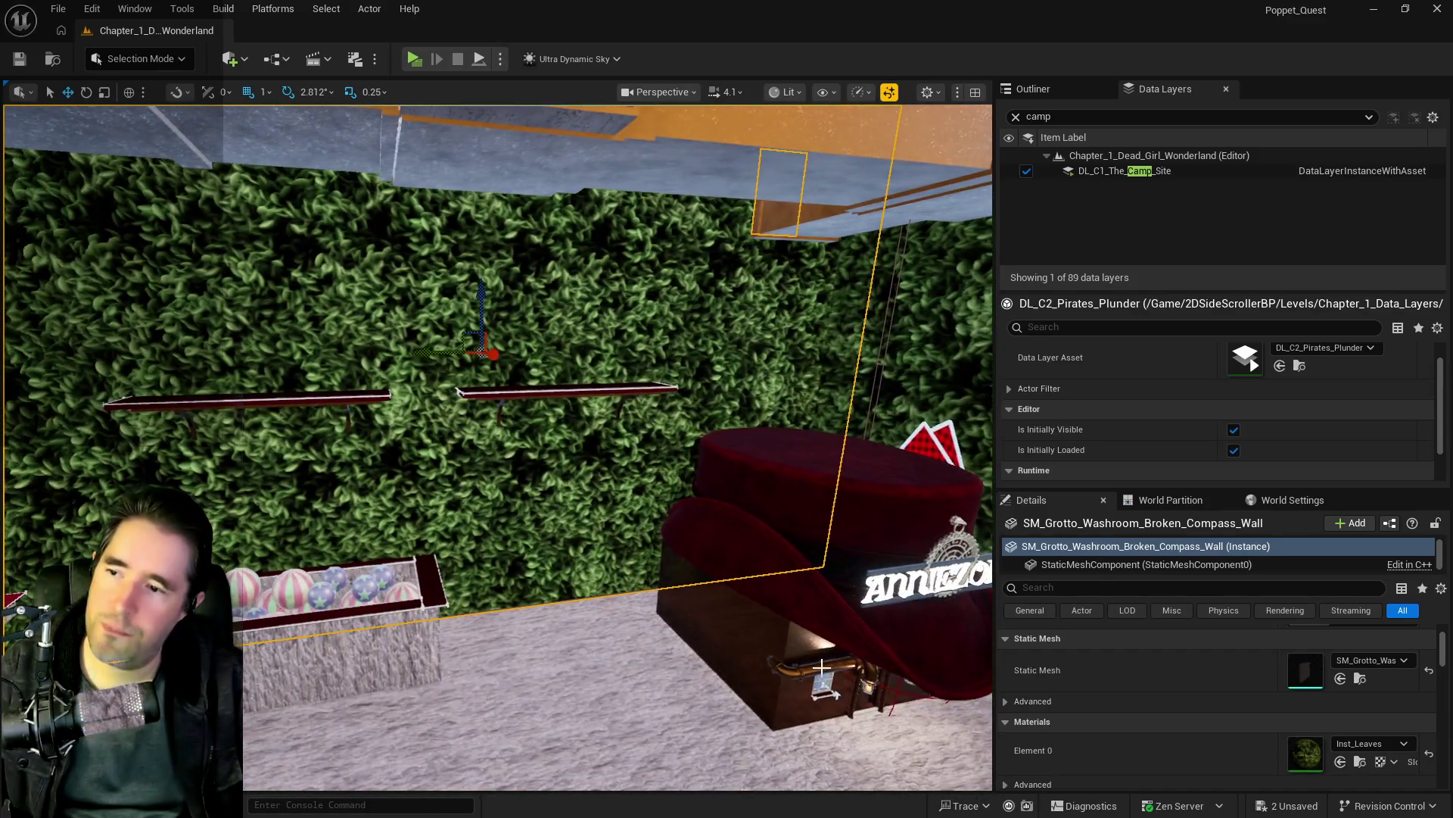
{"action": "key", "text": "ctrl+s"}
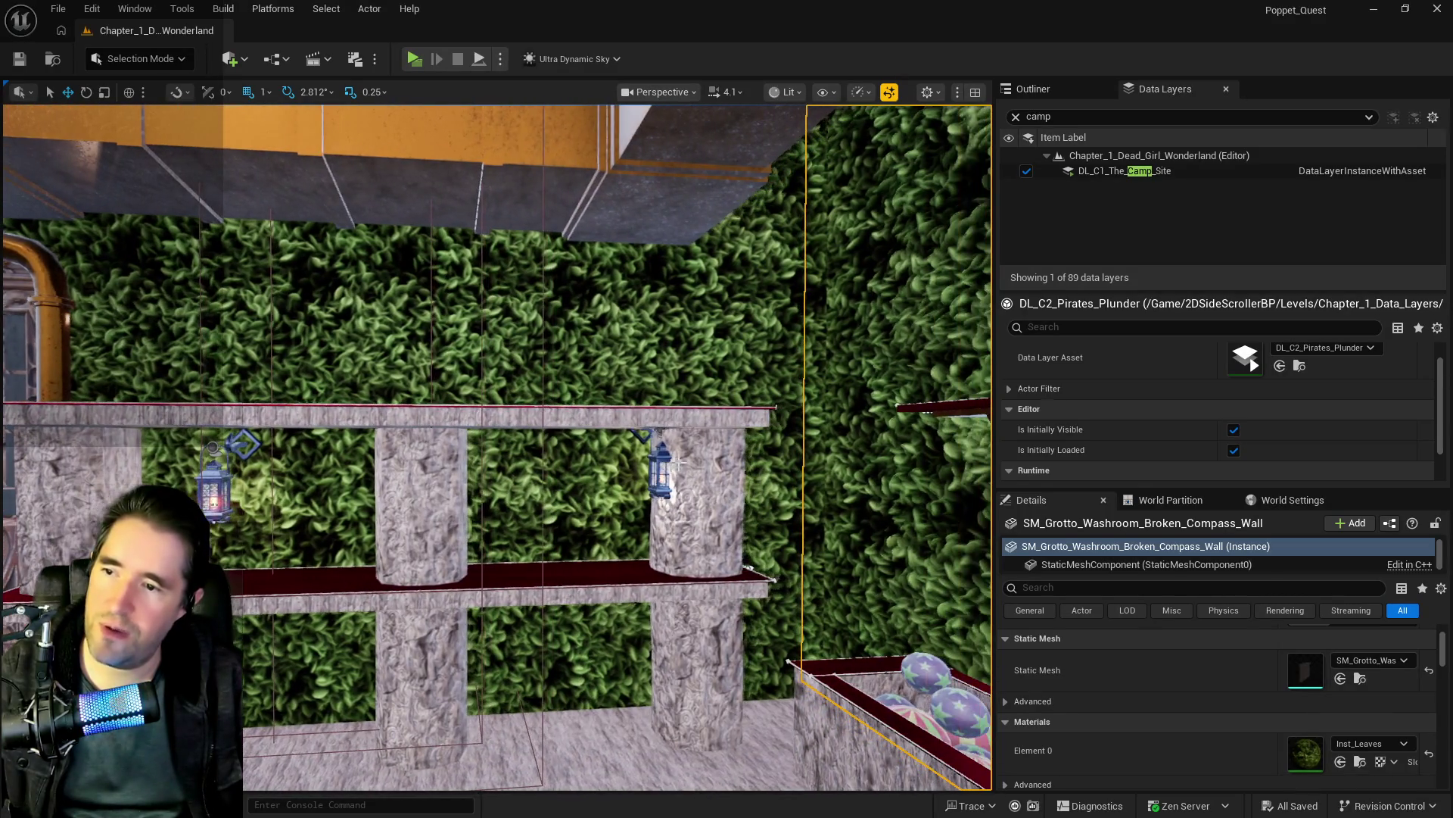
{"action": "left_click", "coordinate": [660, 455]}
Step: Select the lantern and its bracket and move them along X and up Z onto the wall
{"action": "left_click", "coordinate": [662, 456]}
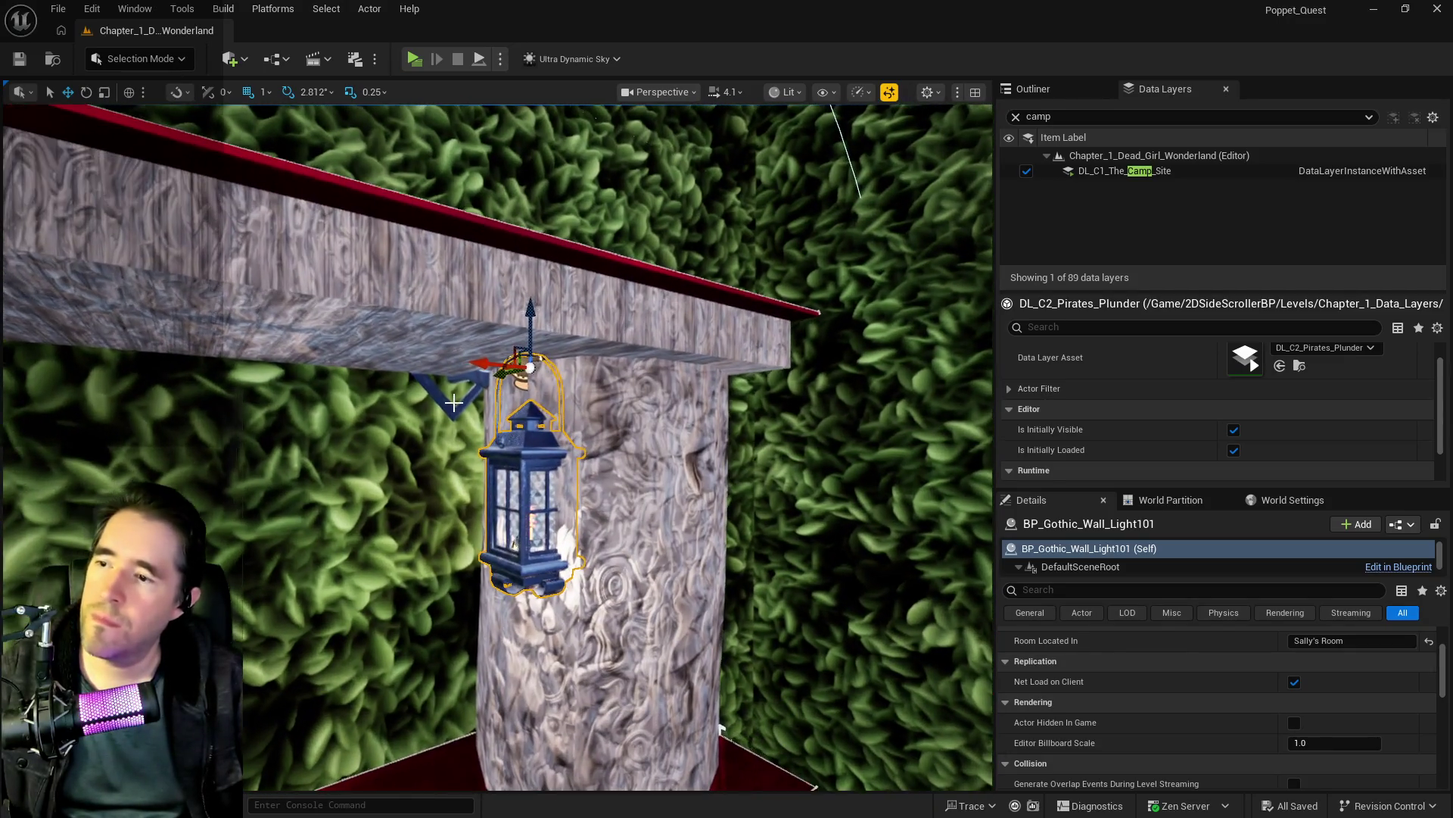
{"action": "left_click", "coordinate": [446, 402], "text": "ctrl"}
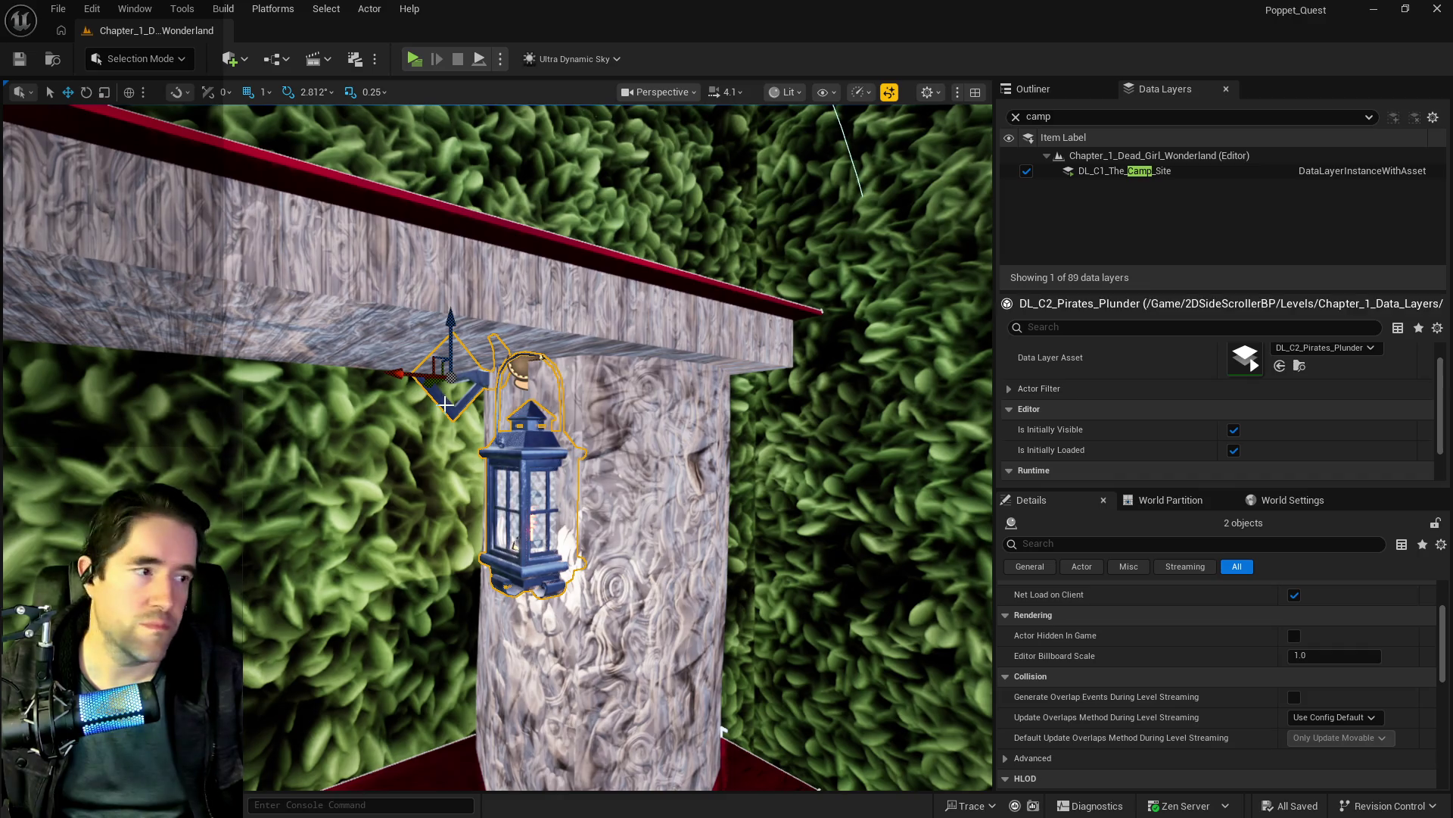
{"action": "scroll", "coordinate": [516, 543], "scroll_direction": "down", "scroll_amount": 10}
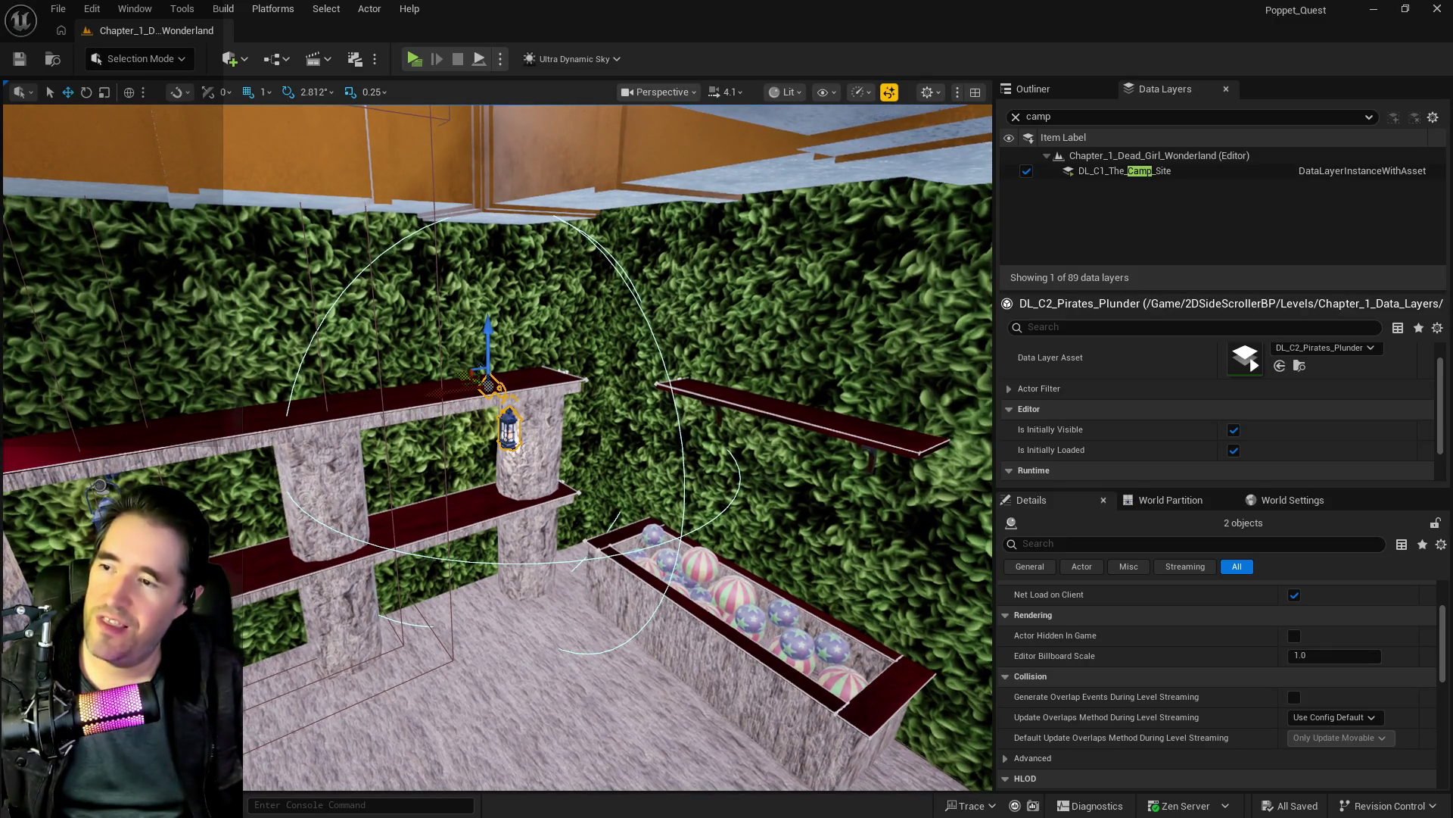
{"action": "scroll", "coordinate": [445, 452], "scroll_direction": "up", "scroll_amount": 8}
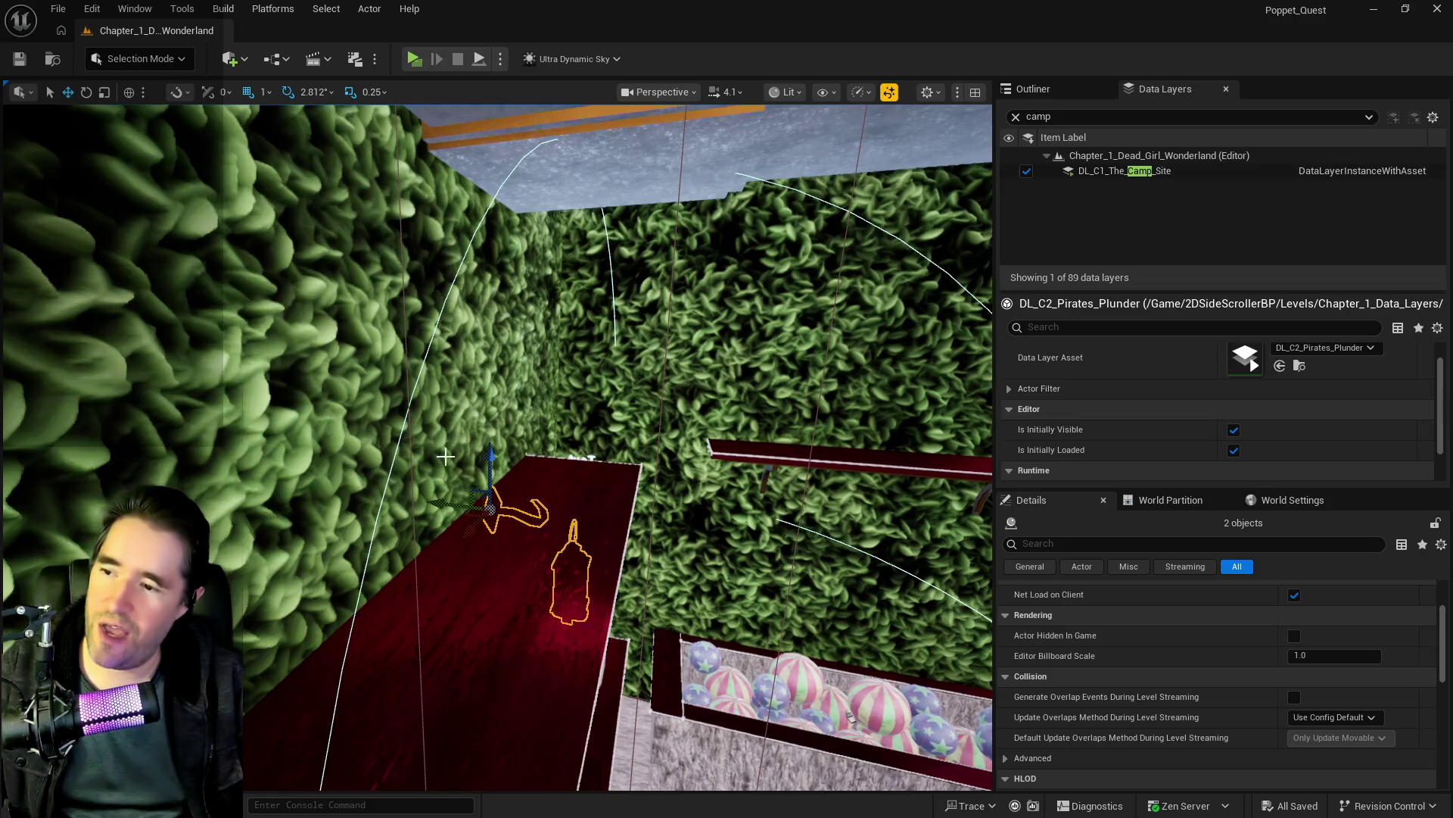
{"action": "left_click_drag", "start_coordinate": [440, 503], "coordinate": [484, 511]}
{"action": "mouse_move", "coordinate": [533, 470]}
{"action": "left_mouse_down"}
{"action": "mouse_move", "coordinate": [529, 270]}
{"action": "mouse_move", "coordinate": [712, 294]}
{"action": "mouse_move", "coordinate": [879, 265]}
{"action": "mouse_move", "coordinate": [832, 273]}
{"action": "left_mouse_up"}
{"action": "scroll", "coordinate": [529, 271], "scroll_direction": "down", "scroll_amount": 6}
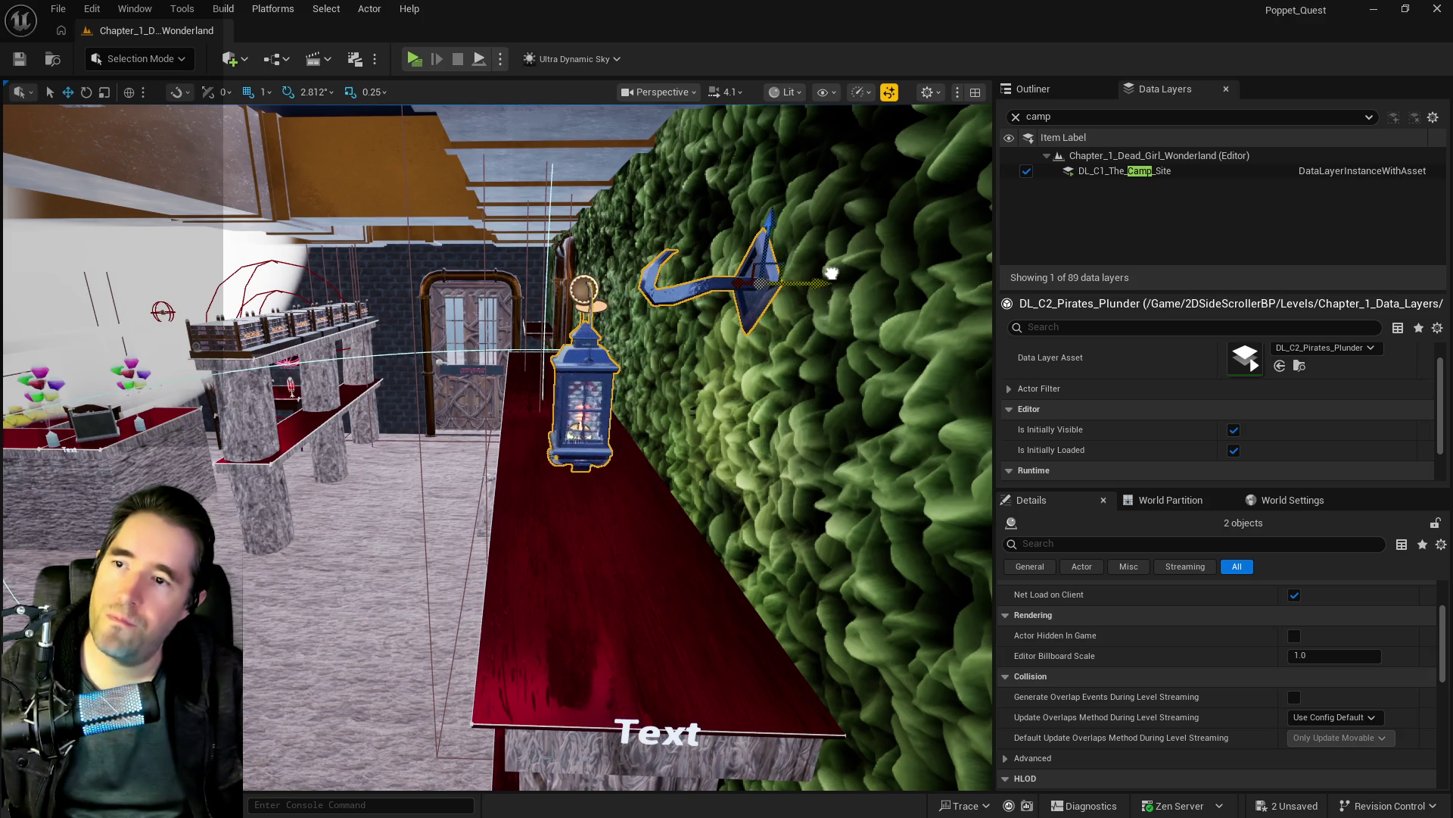
Step: Nudge the lantern alone sideways along the hedge wall
{"action": "left_click", "coordinate": [615, 391]}
{"action": "left_click_drag", "start_coordinate": [649, 294], "coordinate": [727, 295]}
{"action": "left_click_drag", "start_coordinate": [575, 355], "coordinate": [555, 340]}
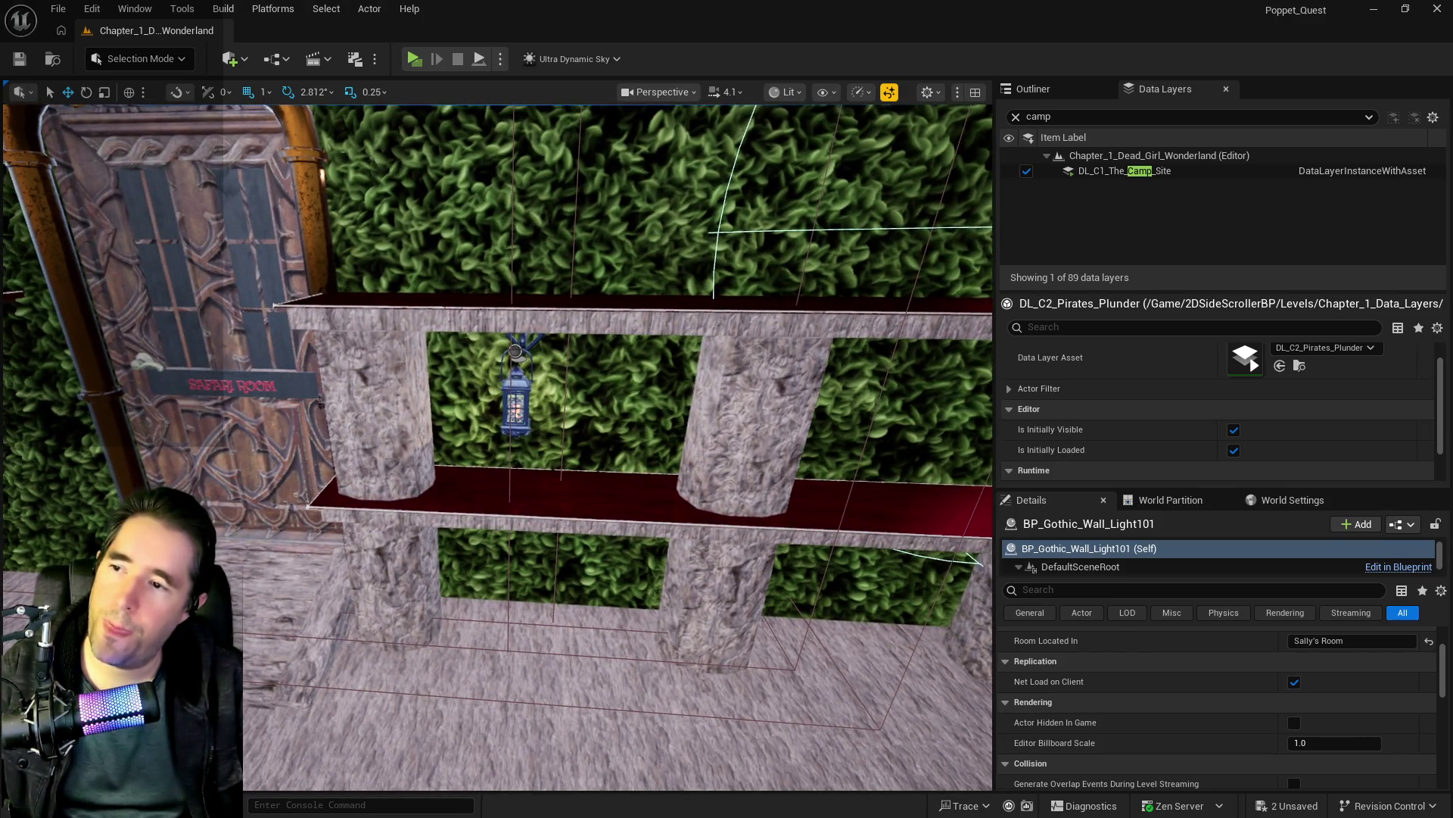
{"action": "key", "text": "f"}
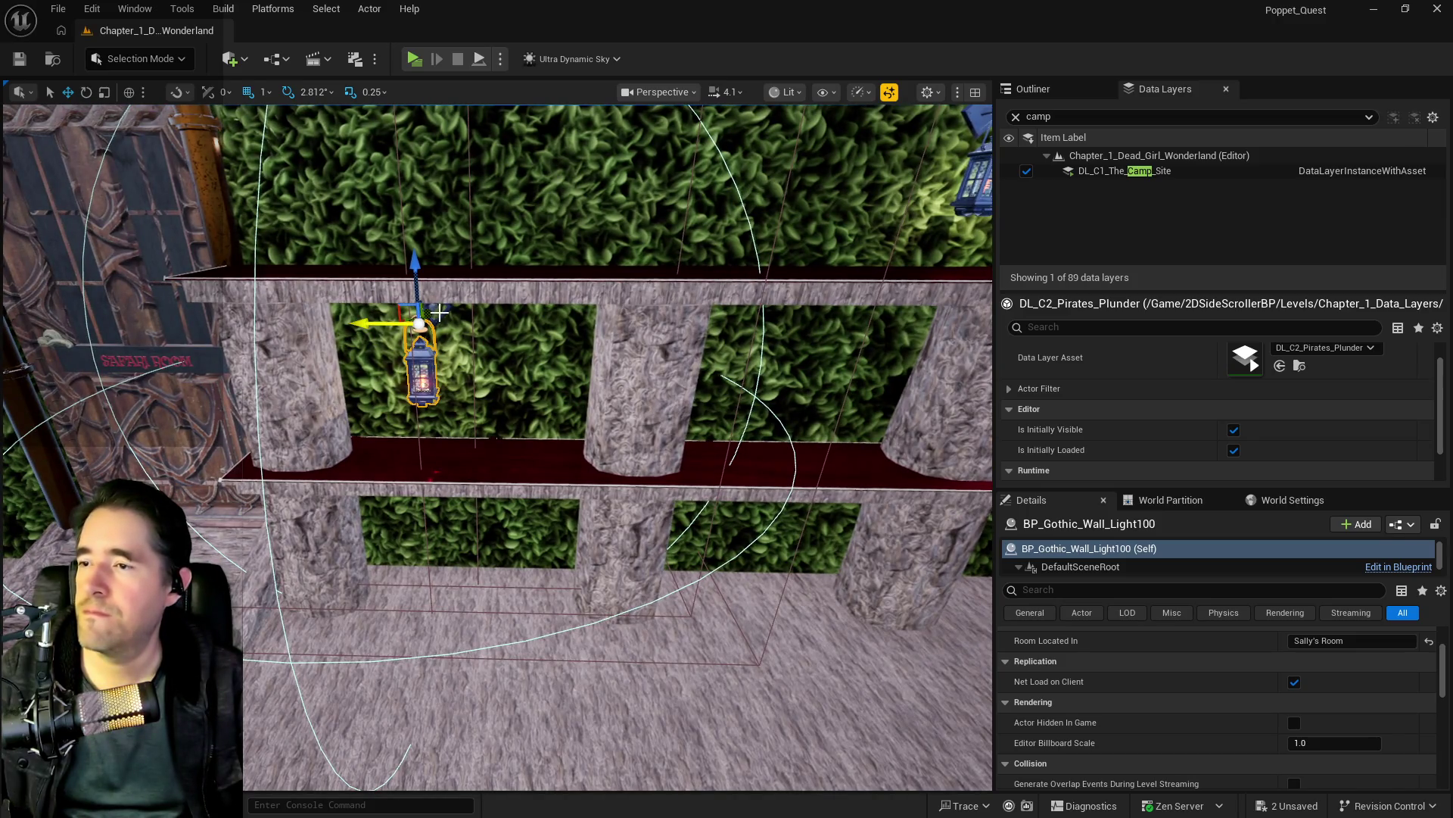
Step: Raise the first lantern and its bracket up the hedge wall
{"action": "left_click", "coordinate": [439, 309], "text": "ctrl"}
{"action": "mouse_move", "coordinate": [428, 262]}
{"action": "left_mouse_down"}
{"action": "mouse_move", "coordinate": [436, 216]}
{"action": "mouse_move", "coordinate": [466, 189]}
{"action": "left_mouse_up"}
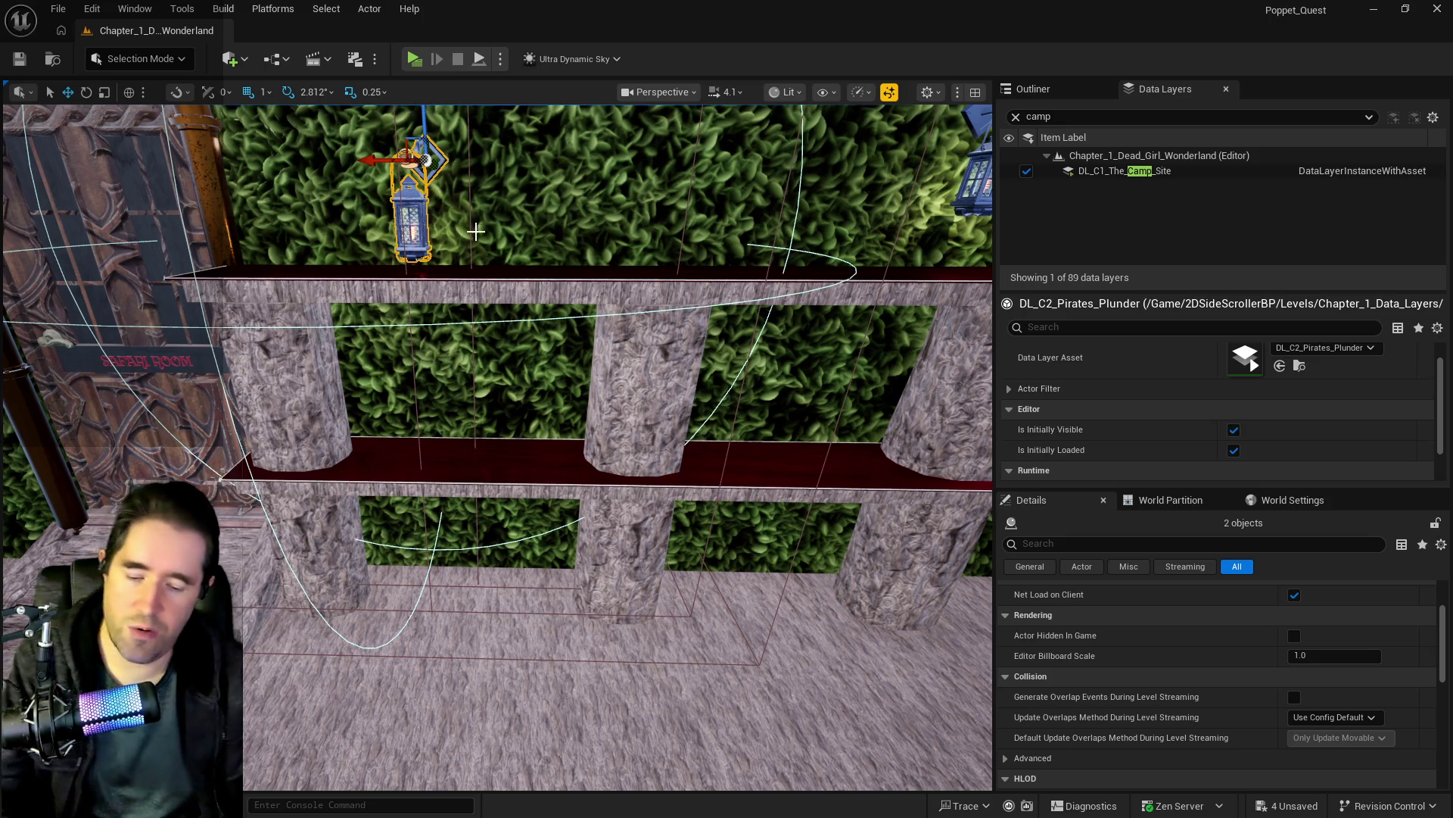
{"action": "key", "text": "Escape"}
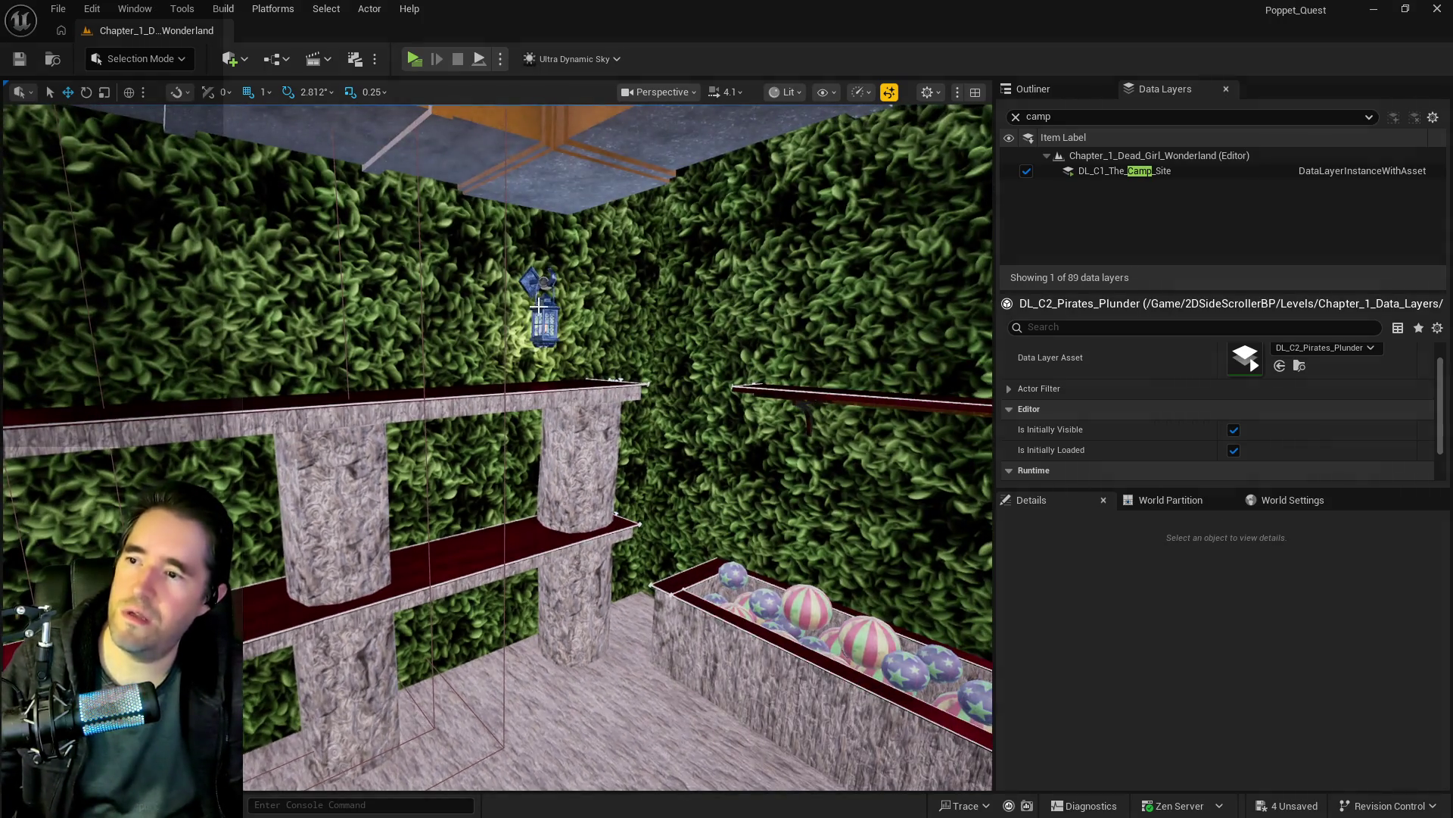
Step: Shift the other lantern and its bracket sideways along the wall, then save
{"action": "left_click", "coordinate": [522, 274]}
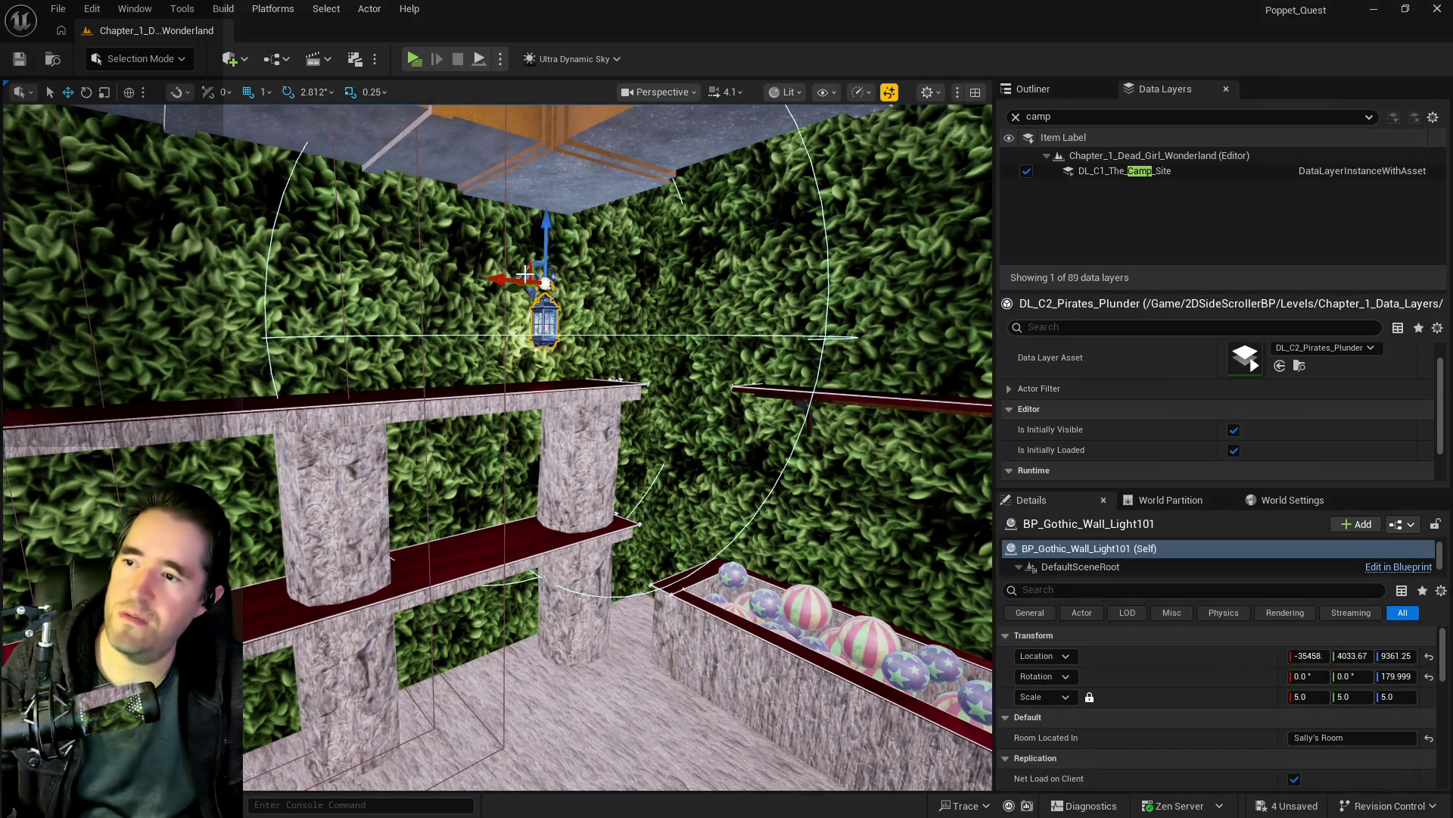
{"action": "left_click", "coordinate": [528, 277], "text": "ctrl"}
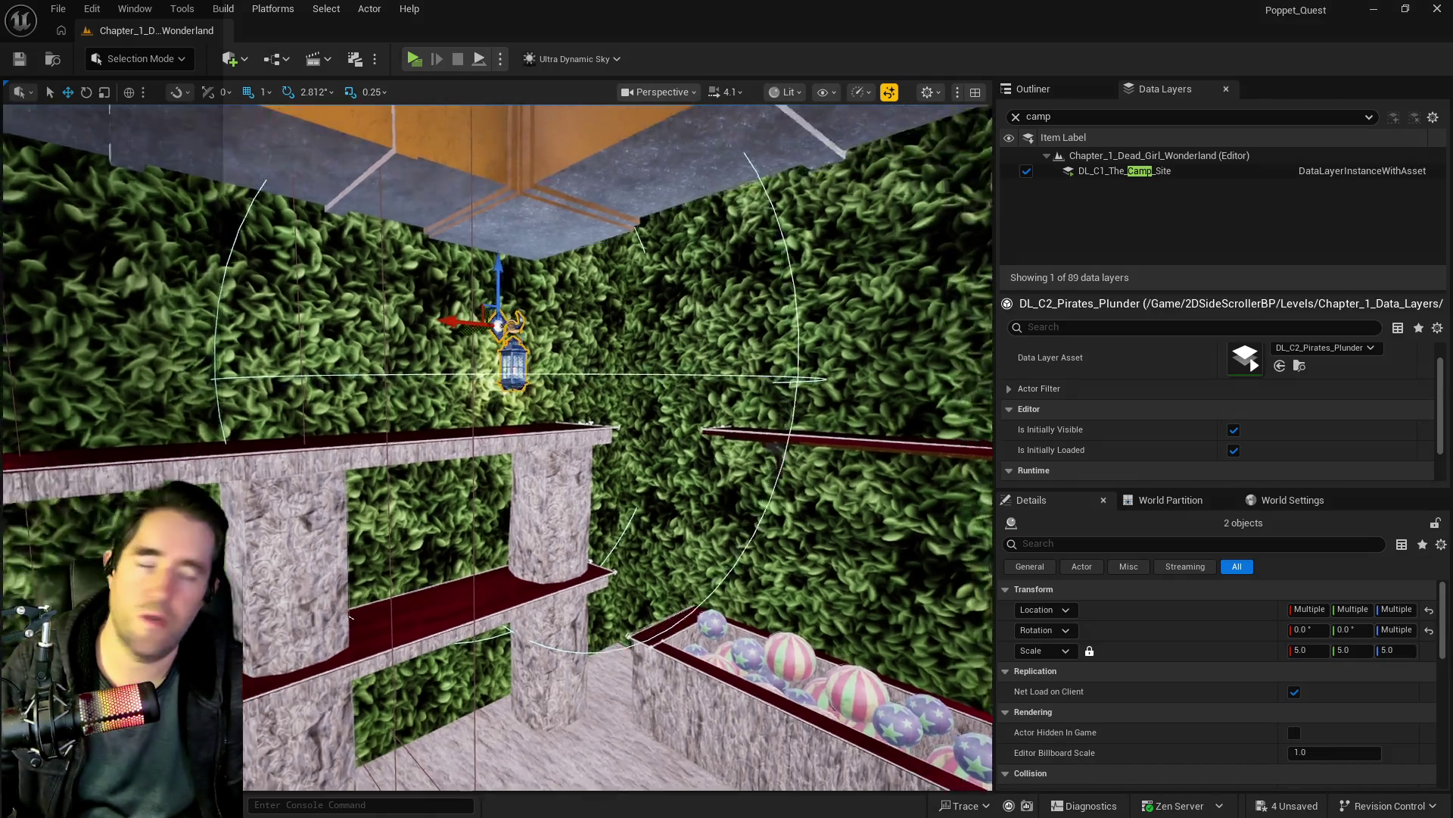
{"action": "mouse_move", "coordinate": [529, 278]}
{"action": "left_mouse_down"}
{"action": "mouse_move", "coordinate": [652, 266]}
{"action": "mouse_move", "coordinate": [182, 264]}
{"action": "left_mouse_up"}
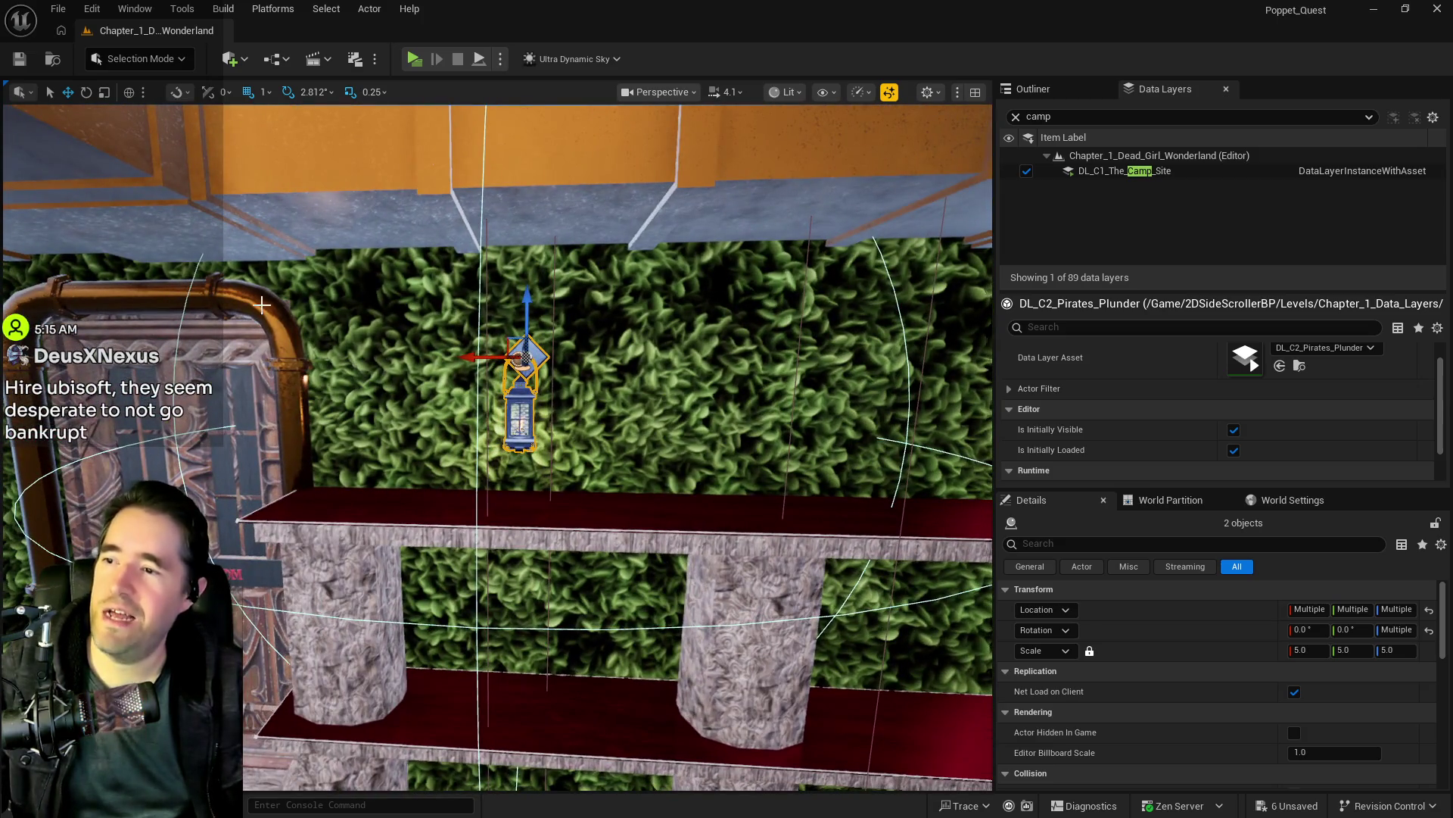
{"action": "scroll", "coordinate": [450, 351], "scroll_direction": "up", "scroll_amount": 1}
{"action": "left_click_drag", "start_coordinate": [476, 356], "coordinate": [409, 357]}
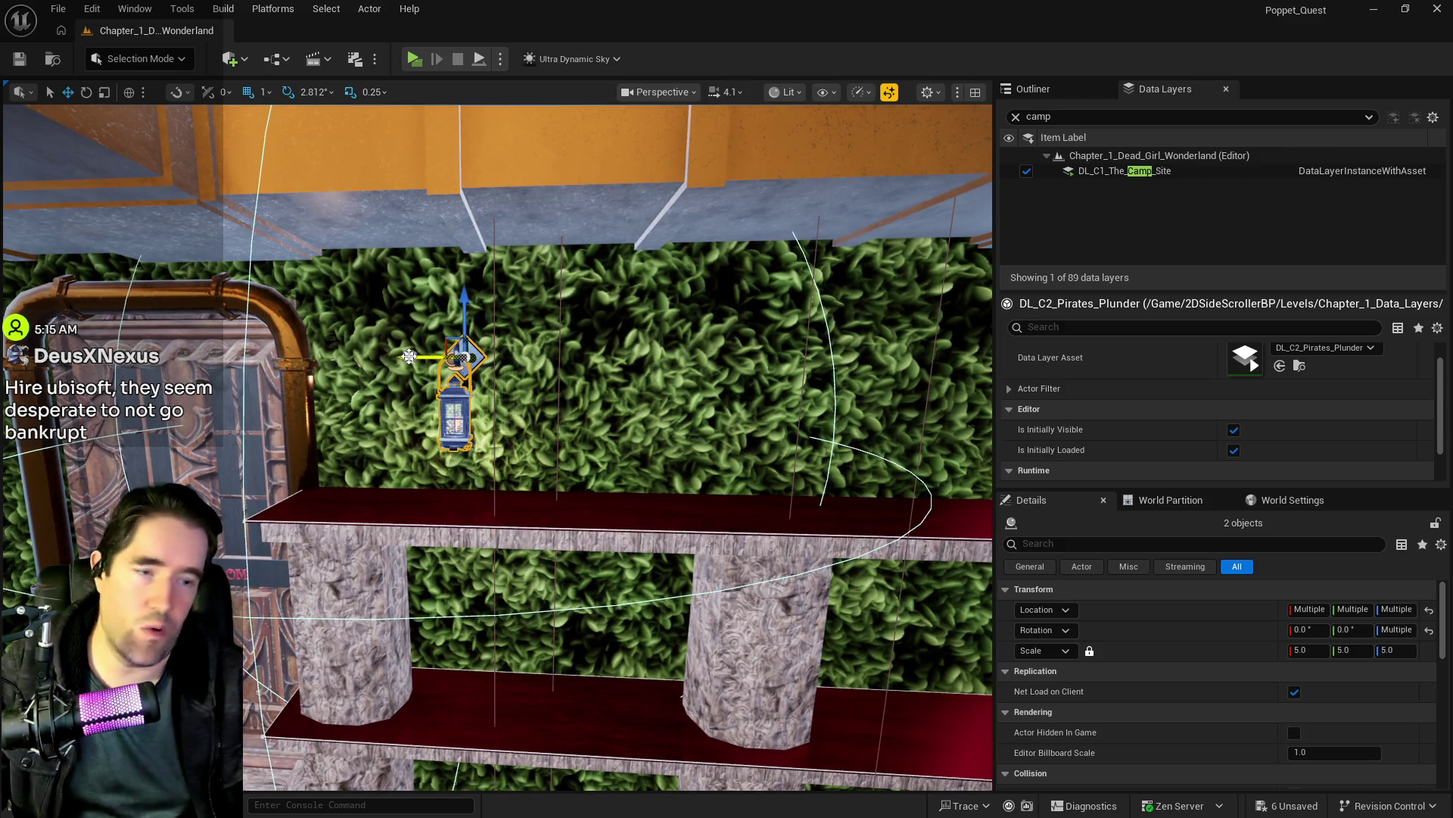
{"action": "key", "text": "ctrl+s"}
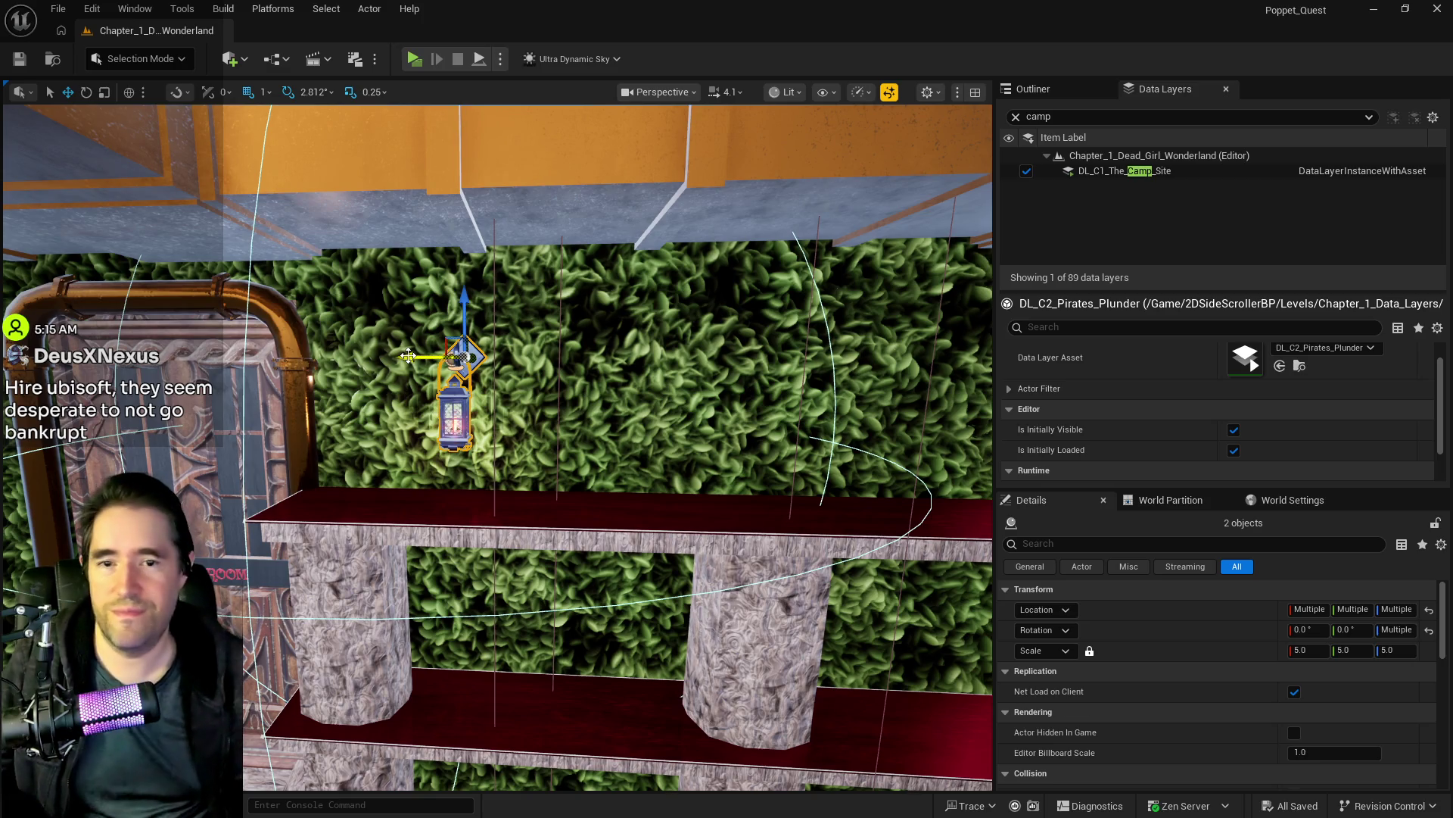
{"action": "key", "text": "s"}
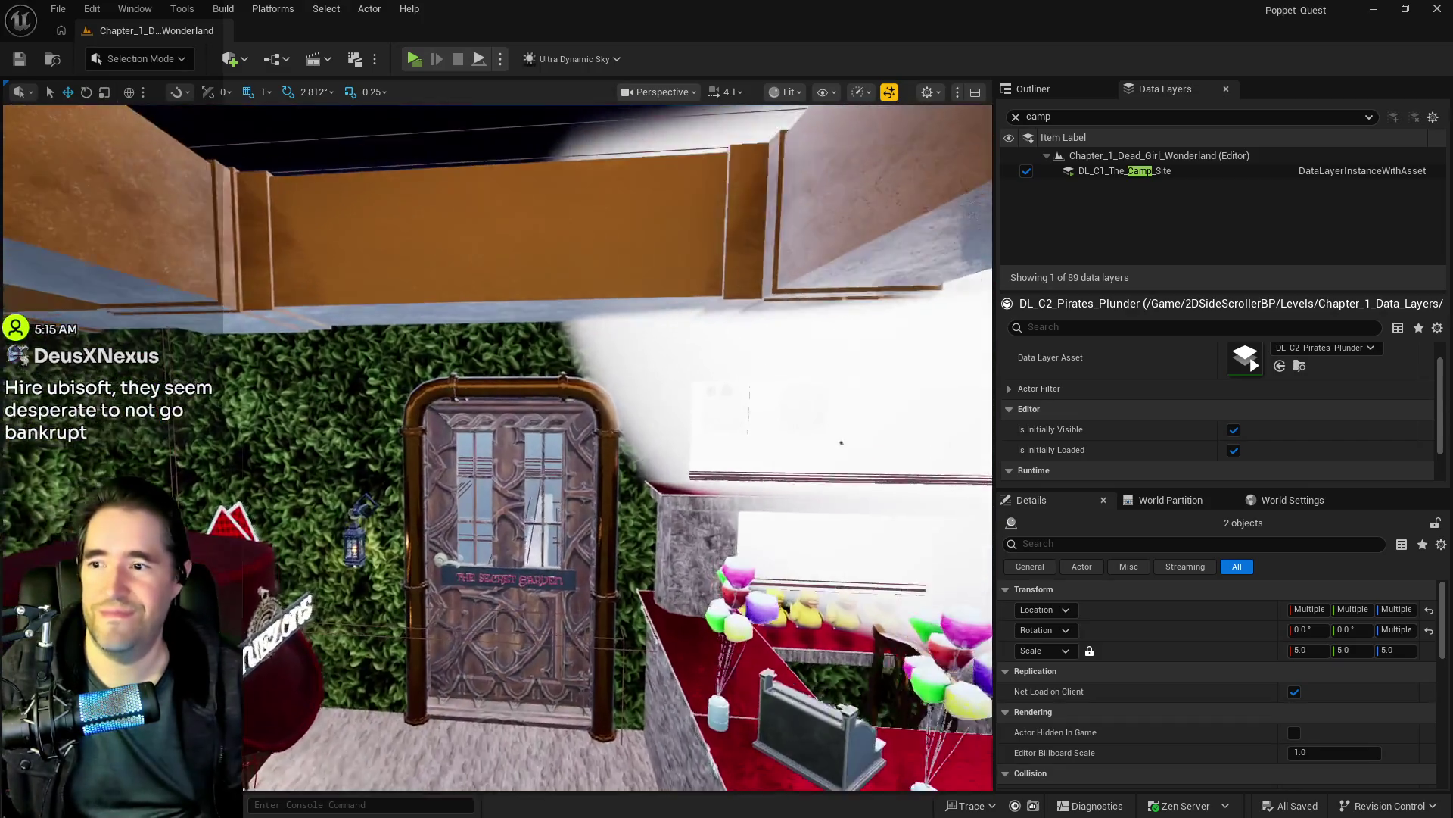
{"action": "scroll", "coordinate": [486, 463], "scroll_direction": "down", "scroll_amount": 2}
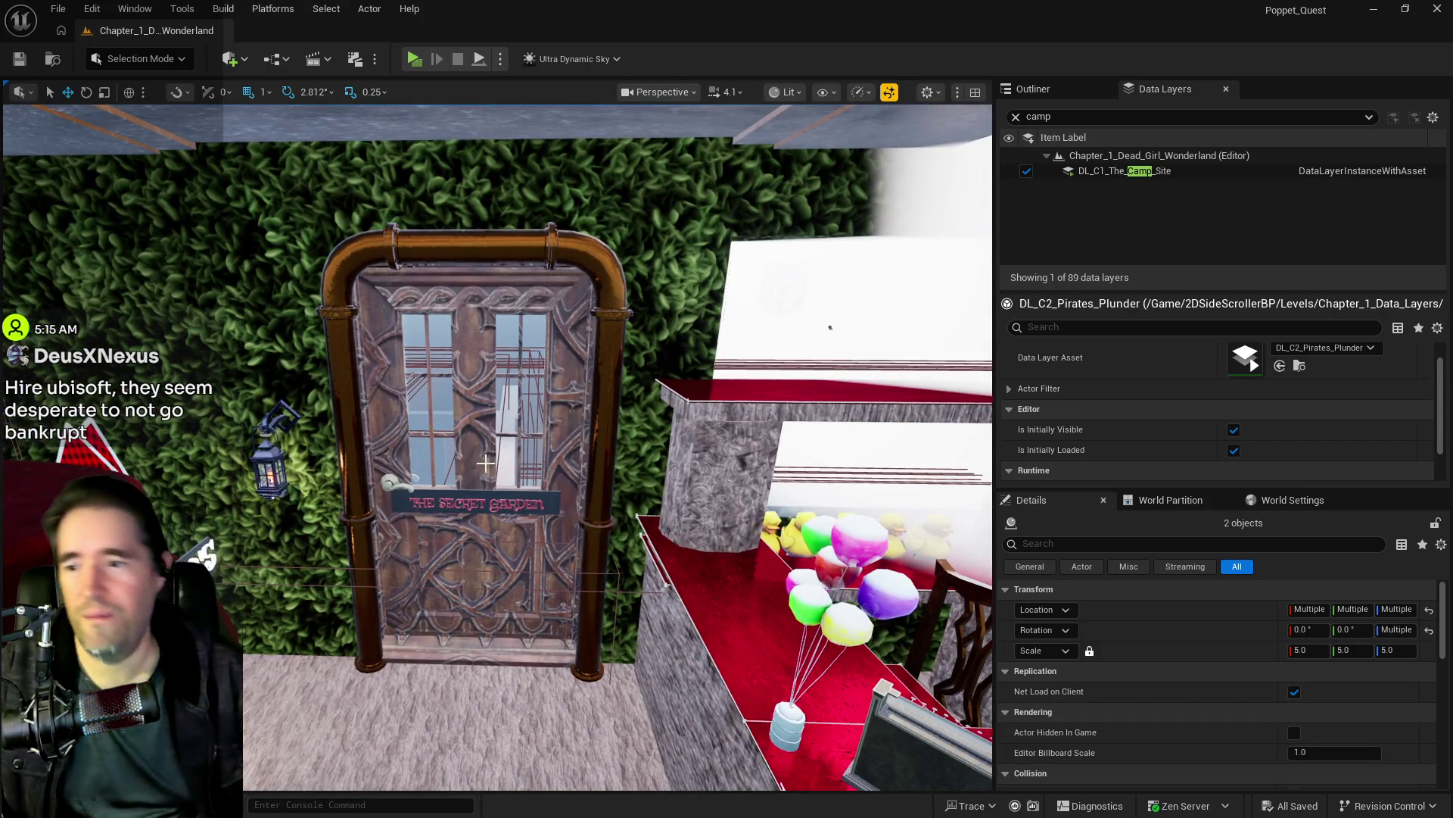
{"action": "left_click_drag", "start_coordinate": [637, 510], "coordinate": [575, 509]}
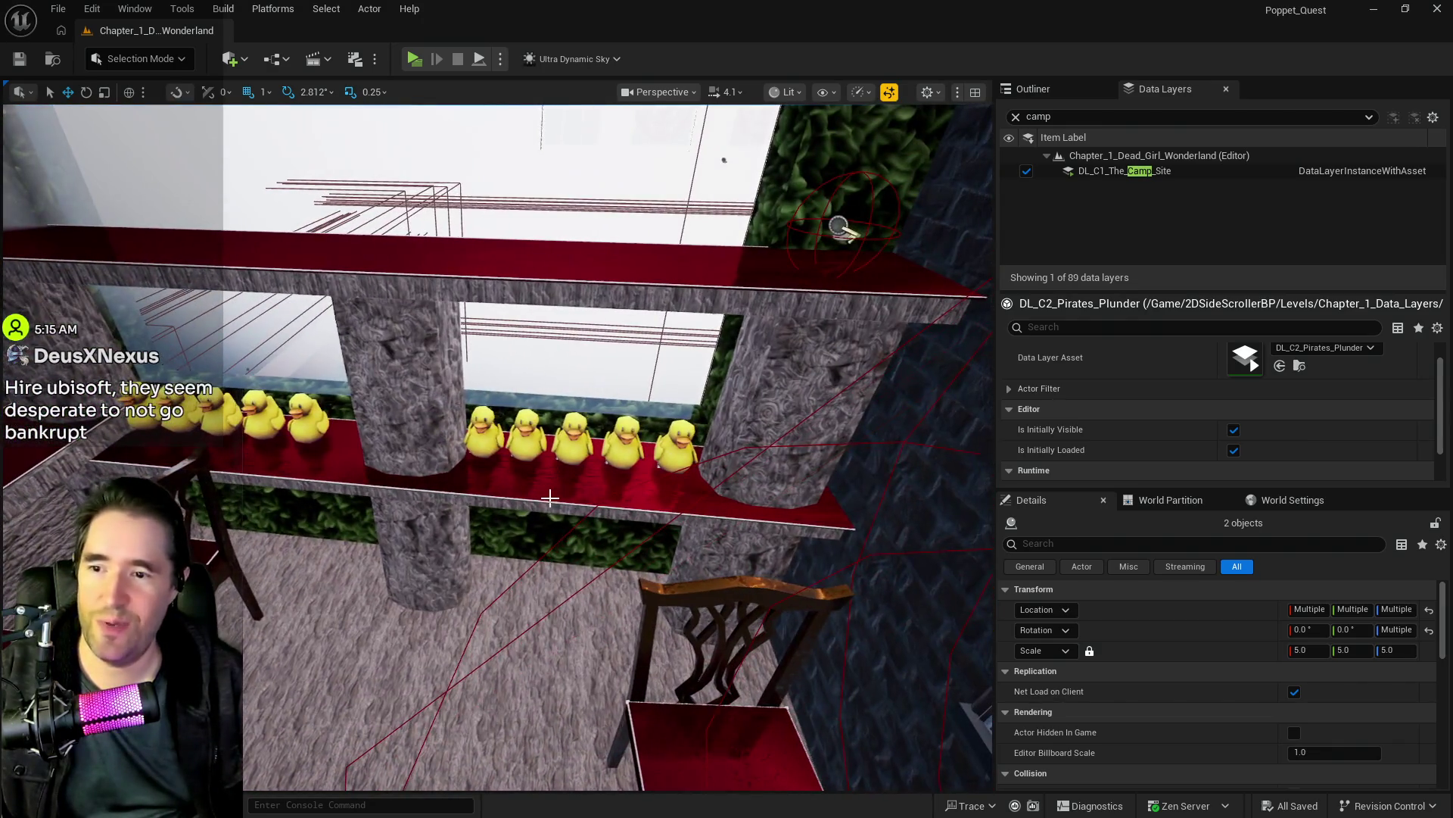
{"action": "left_click", "coordinate": [587, 485]}
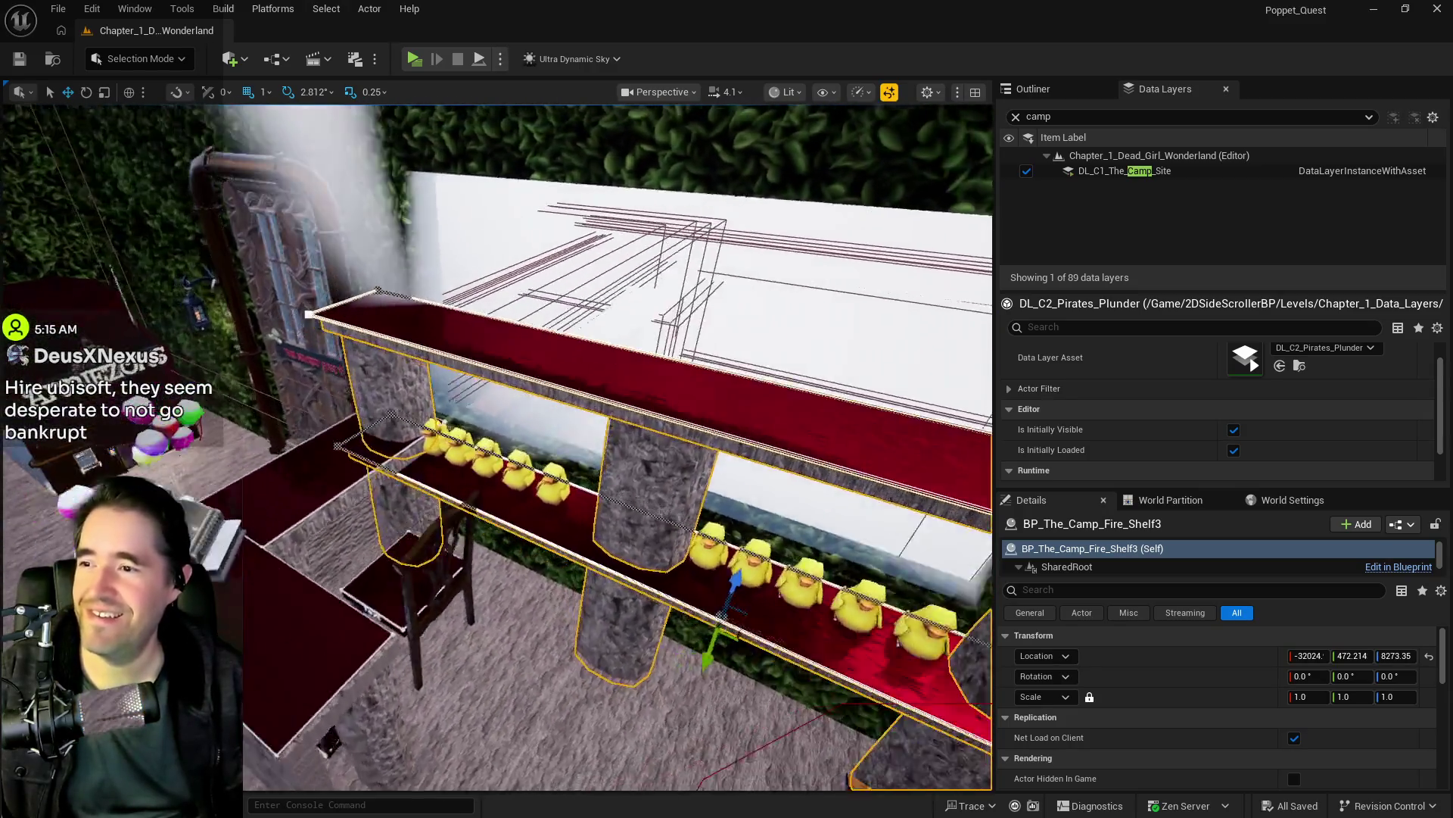
{"action": "left_click_drag", "start_coordinate": [618, 447], "coordinate": [431, 455]}
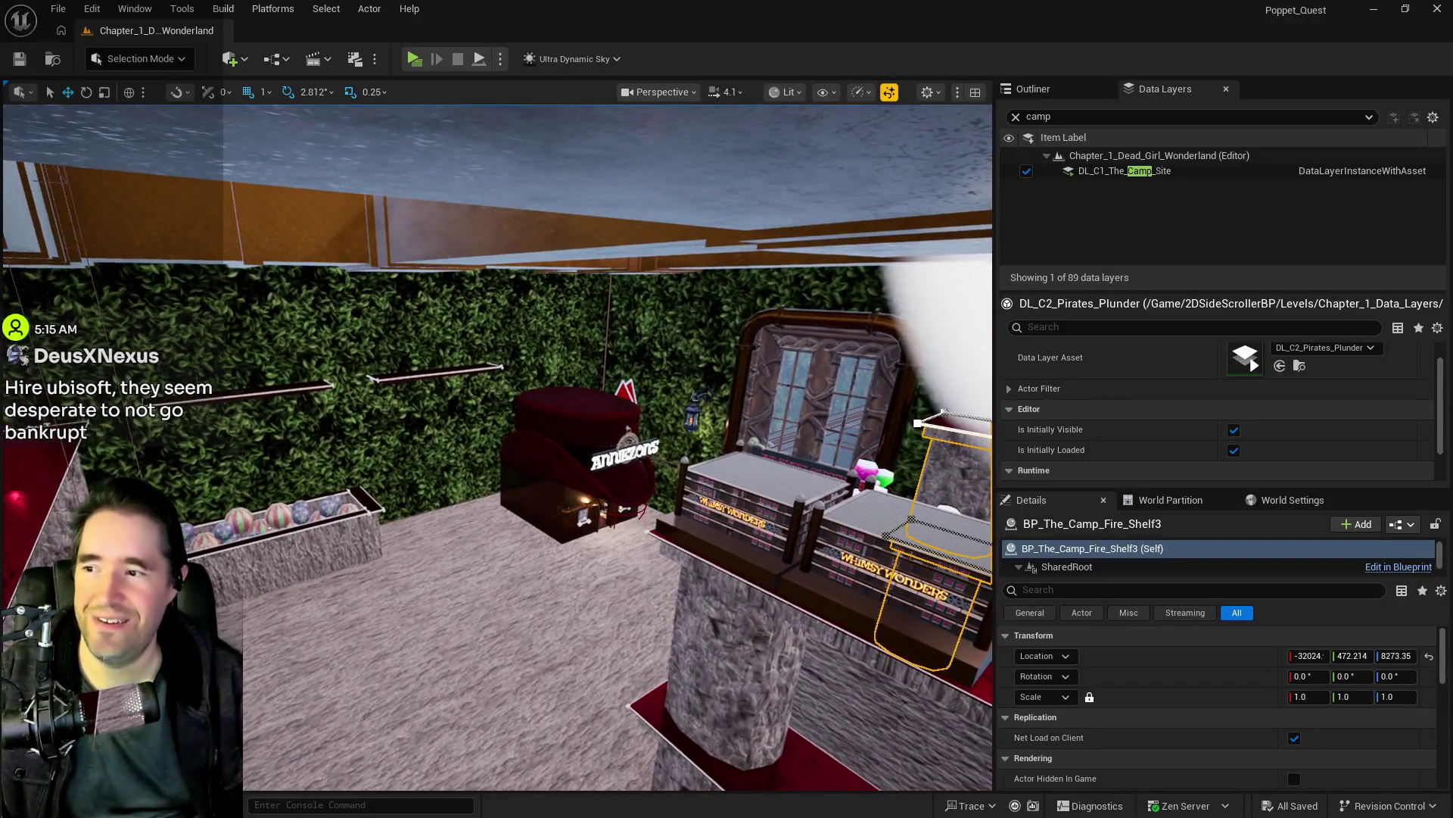
{"action": "mouse_move", "coordinate": [432, 454]}
{"action": "left_mouse_down"}
{"action": "mouse_move", "coordinate": [409, 409]}
{"action": "mouse_move", "coordinate": [504, 413]}
{"action": "left_mouse_up"}
Step: Slide the ball-pit planter sideways and save the level
{"action": "left_click", "coordinate": [493, 356]}
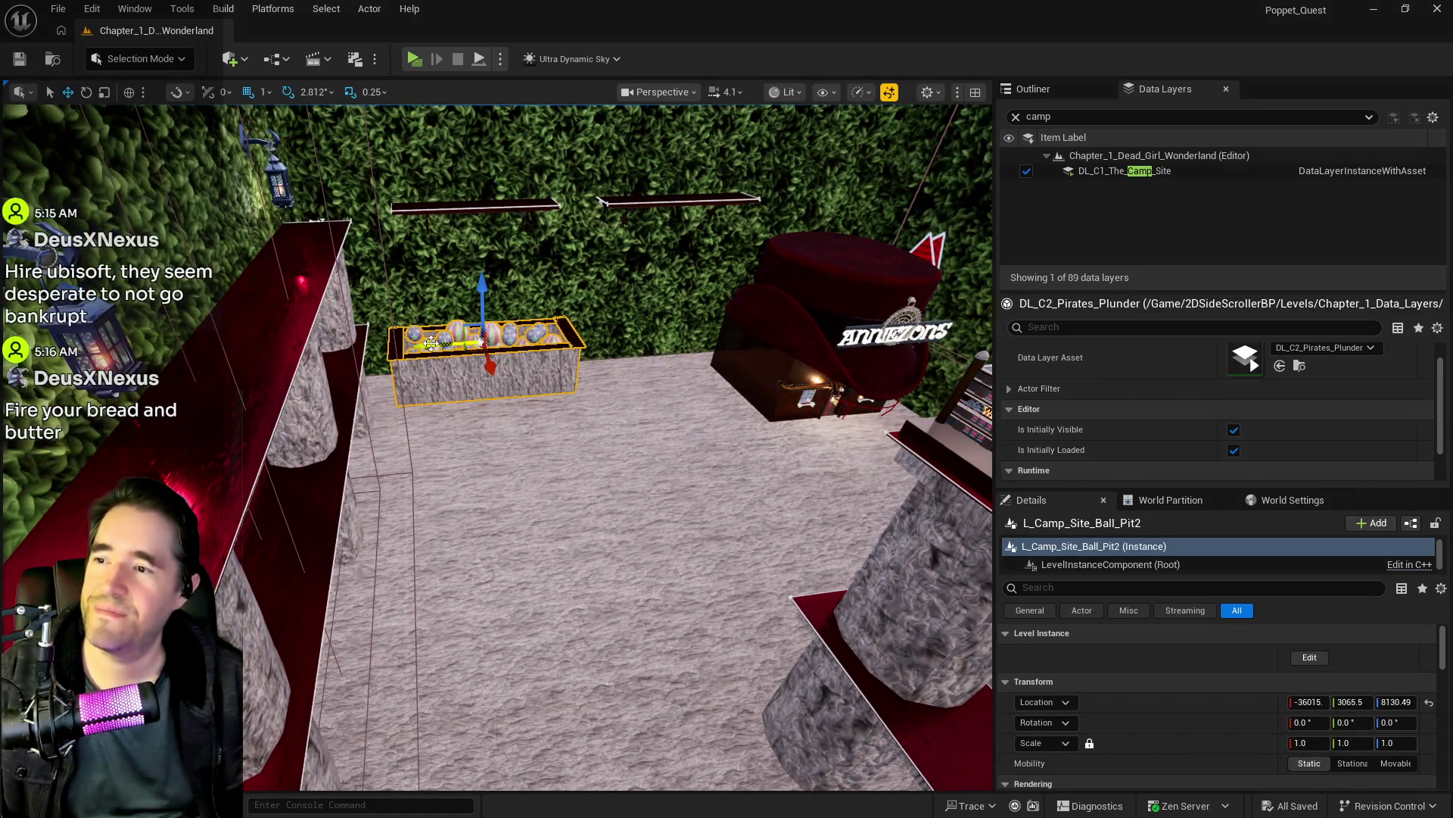
{"action": "mouse_move", "coordinate": [437, 347]}
{"action": "left_mouse_down"}
{"action": "mouse_move", "coordinate": [412, 348]}
{"action": "mouse_move", "coordinate": [785, 472]}
{"action": "mouse_move", "coordinate": [548, 391]}
{"action": "left_mouse_up"}
{"action": "key", "text": "ctrl+s"}
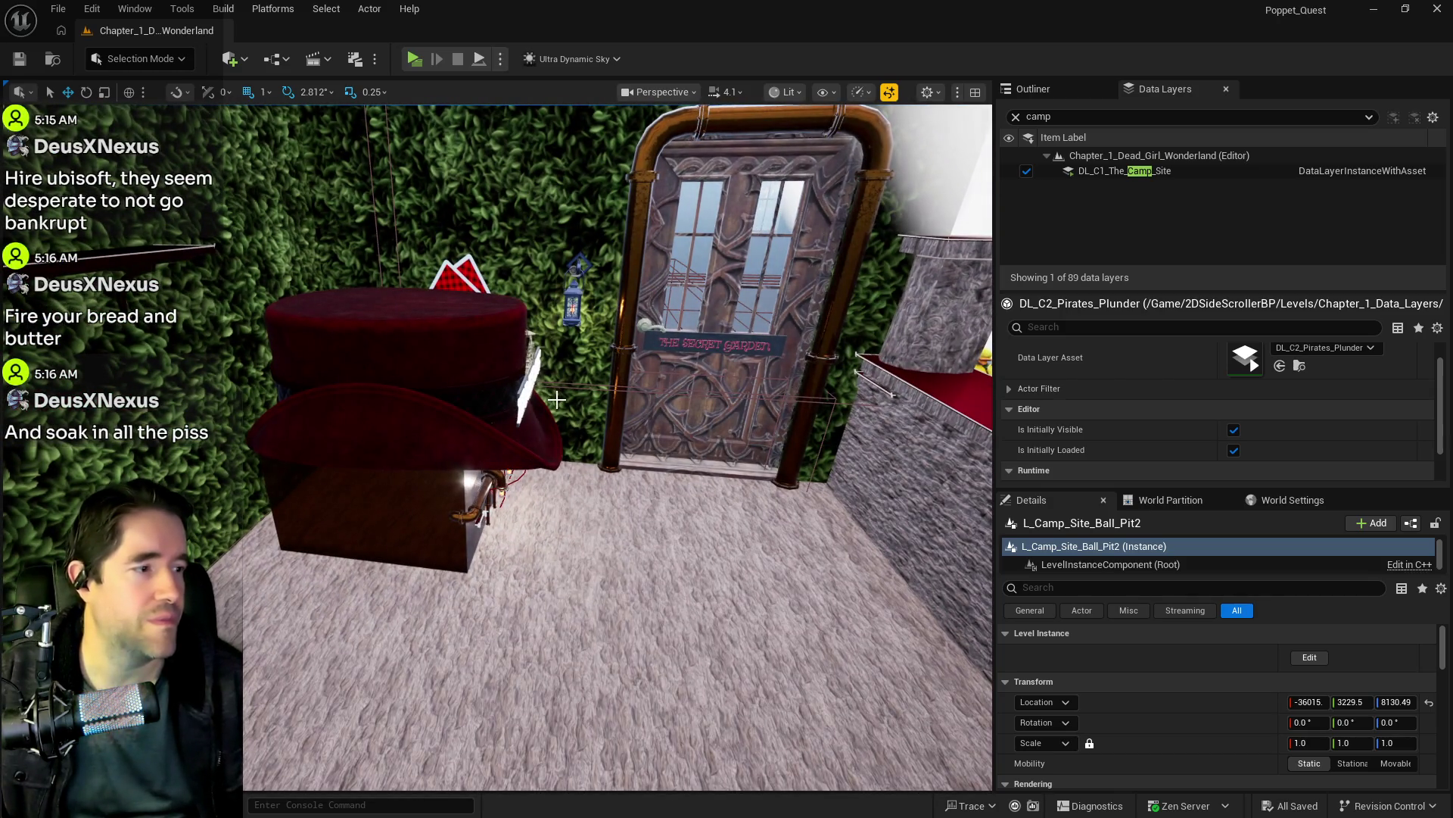
Step: Select BP_Anniezon_Chapter_2 together with its Anniezons sign for copying
{"action": "left_click_drag", "start_coordinate": [571, 435], "coordinate": [699, 419]}
{"action": "left_click", "coordinate": [699, 420]}
{"action": "key", "text": "f"}
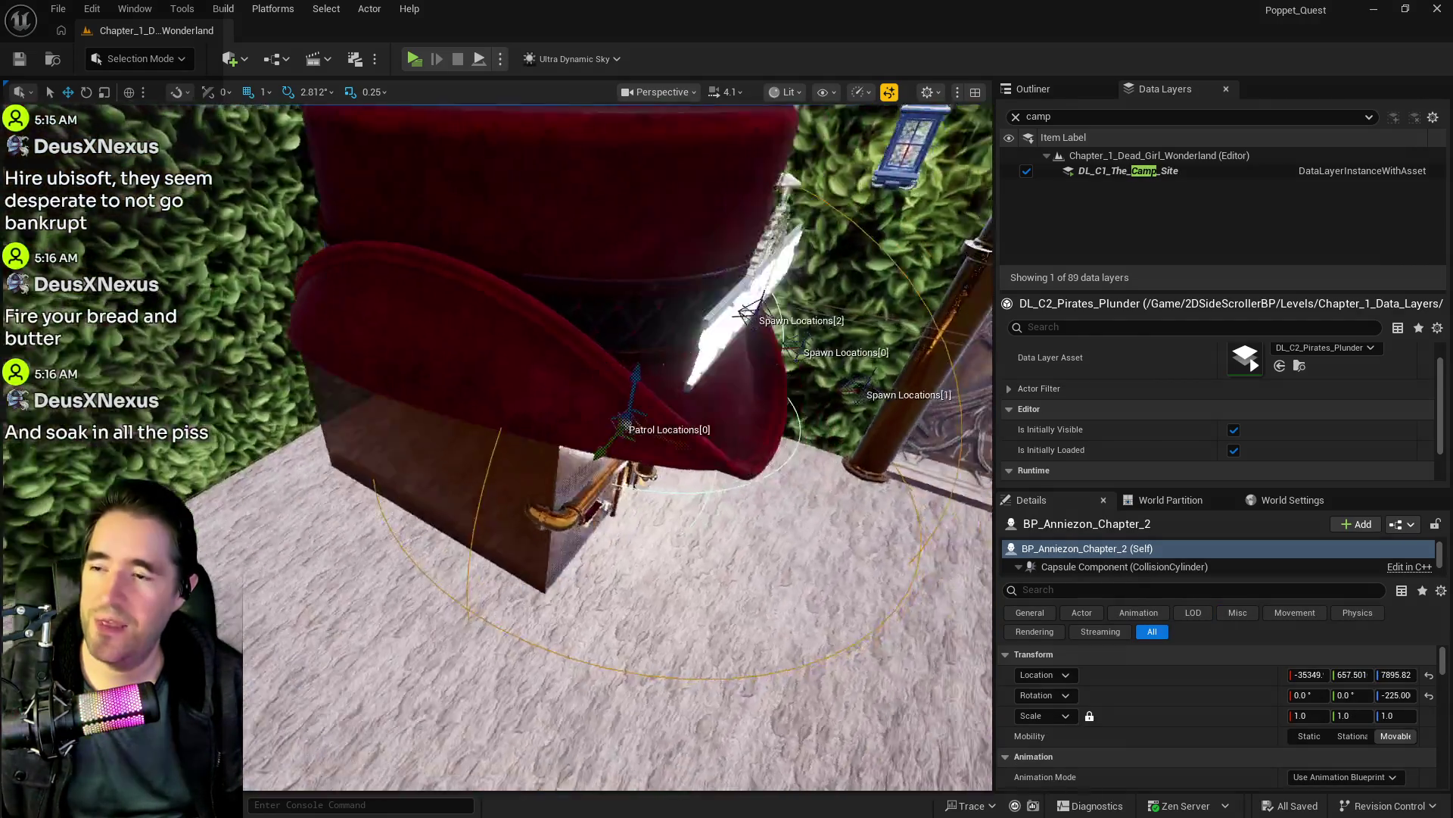
{"action": "left_click", "coordinate": [416, 385], "text": "ctrl"}
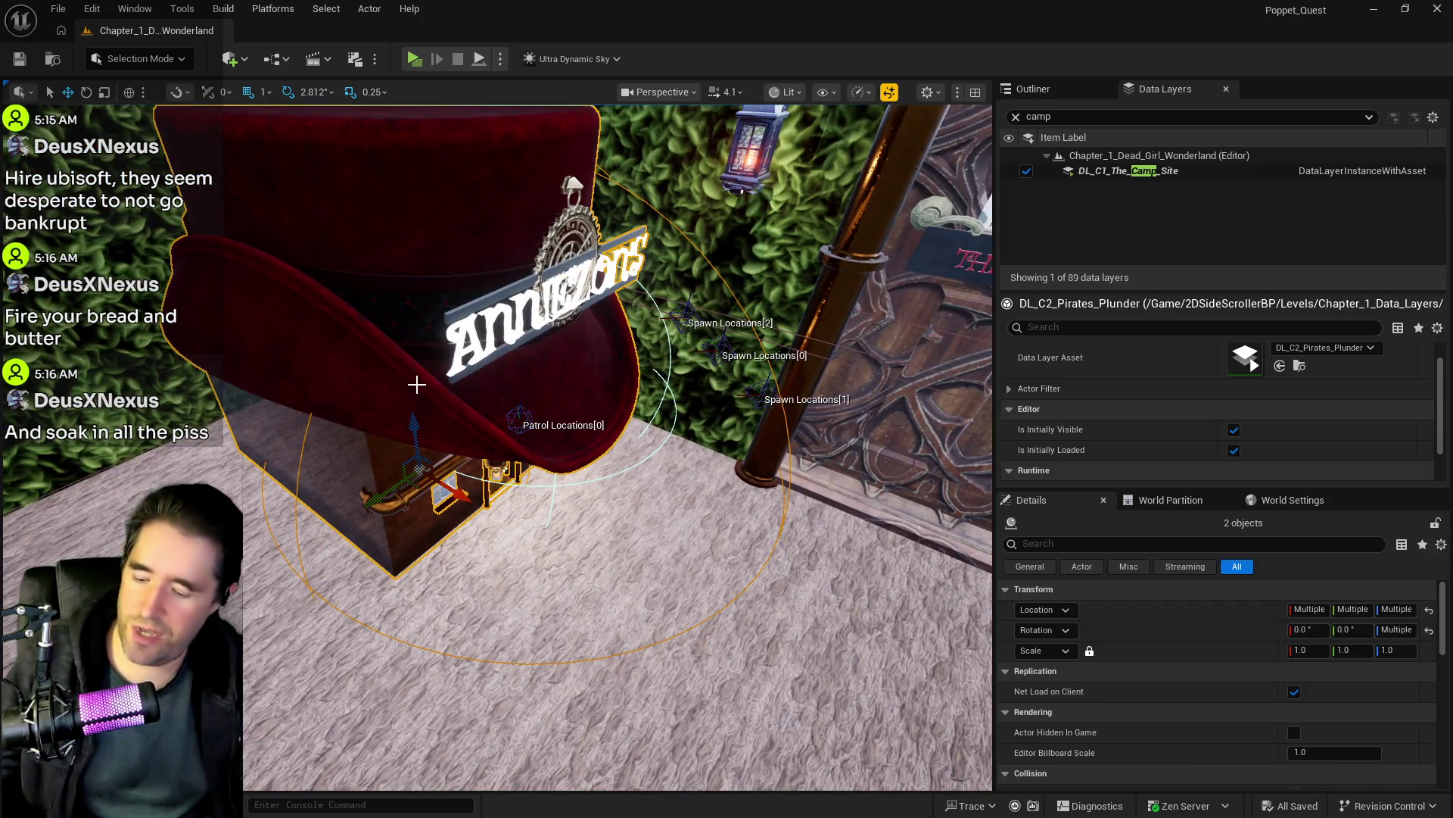
{"action": "mouse_move", "coordinate": [464, 415]}
{"action": "left_mouse_down"}
{"action": "mouse_move", "coordinate": [515, 500]}
{"action": "mouse_move", "coordinate": [499, 470]}
{"action": "mouse_move", "coordinate": [480, 483]}
{"action": "left_mouse_up"}
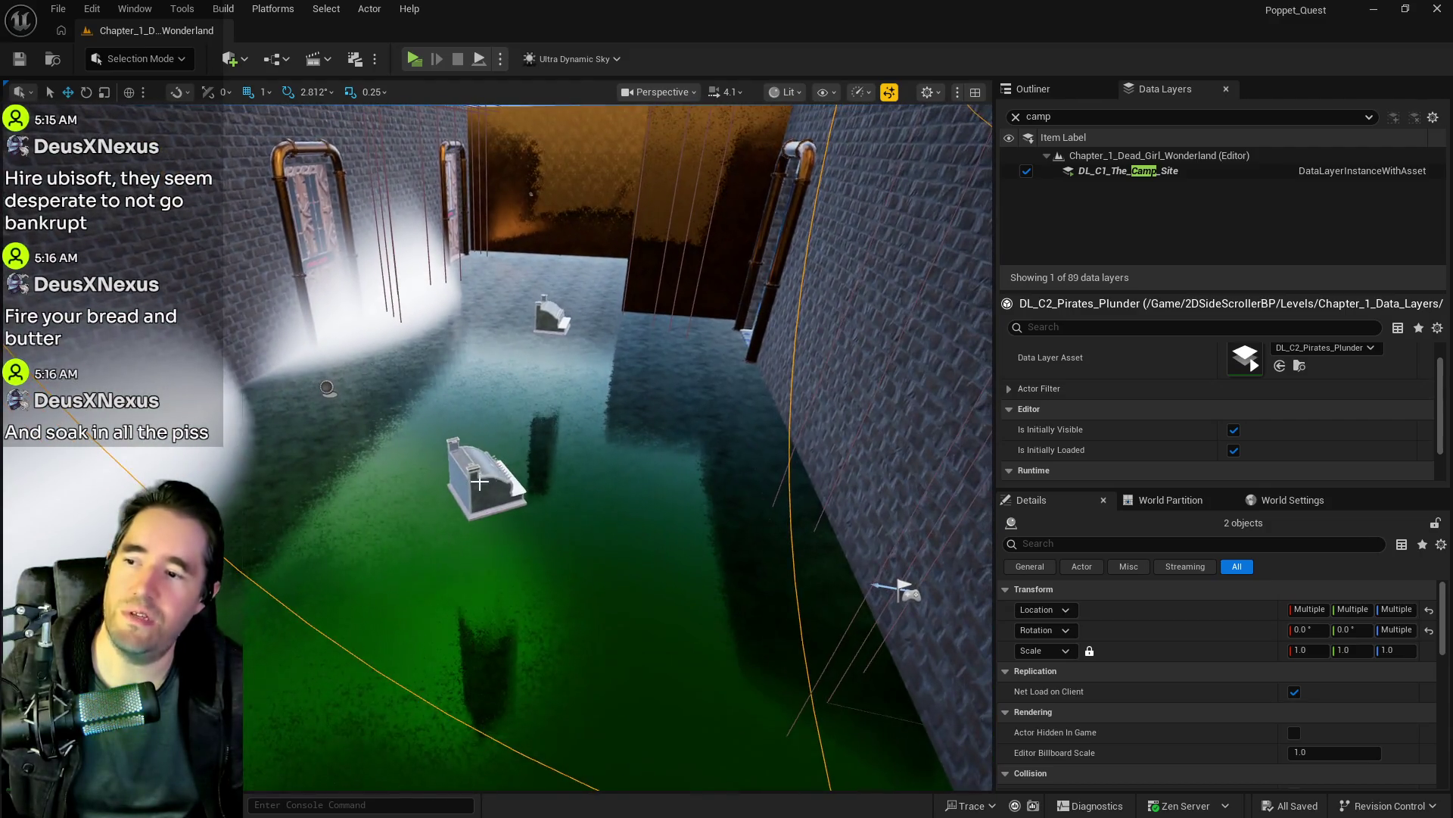
Step: Select both green-water room tills and remove them from DL_C1_The_Camp_Site
{"action": "left_click", "coordinate": [481, 482]}
{"action": "double_click", "coordinate": [1067, 171]}
{"action": "right_click", "coordinate": [1093, 171]}
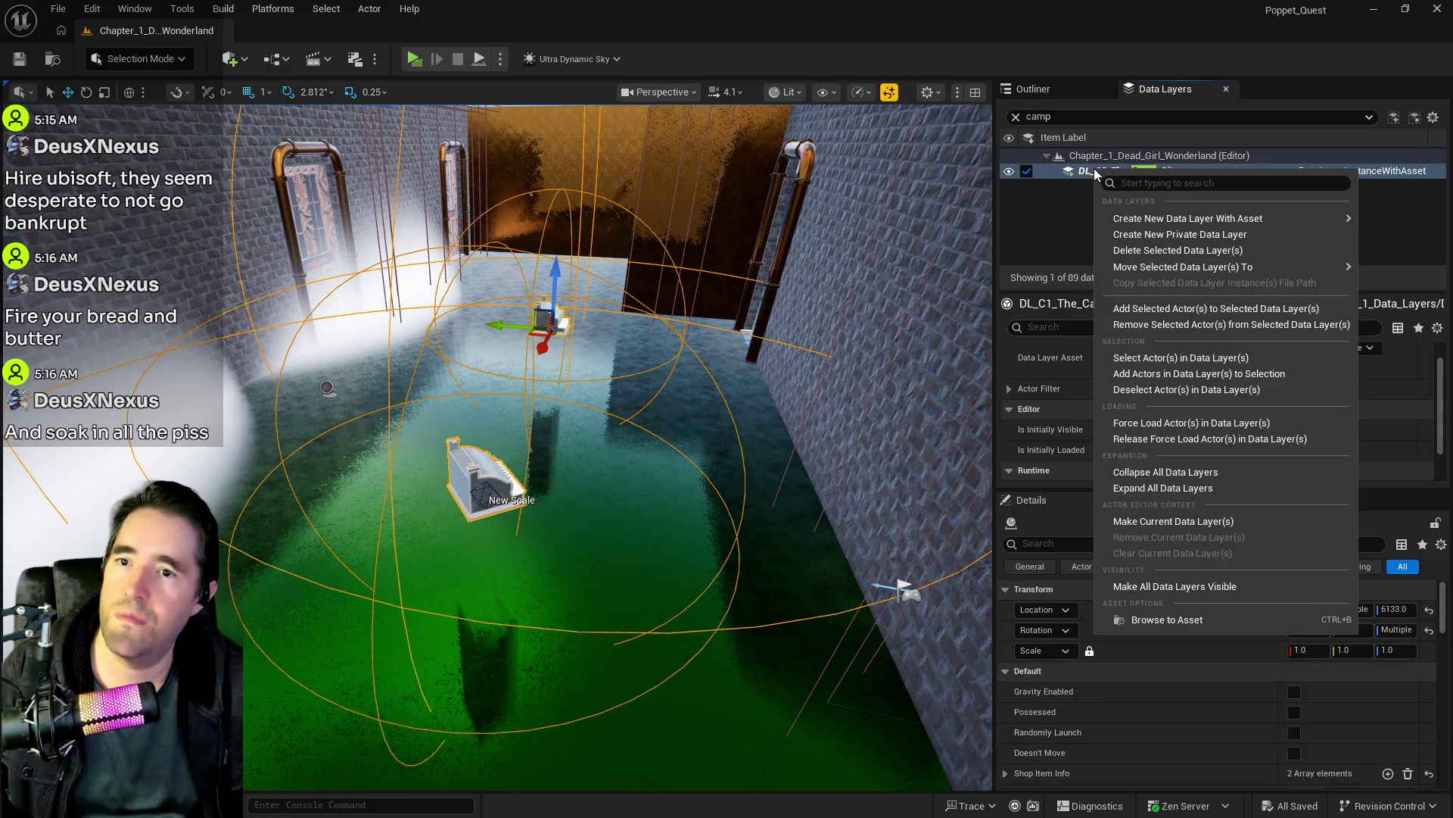
{"action": "left_click", "coordinate": [1181, 326]}
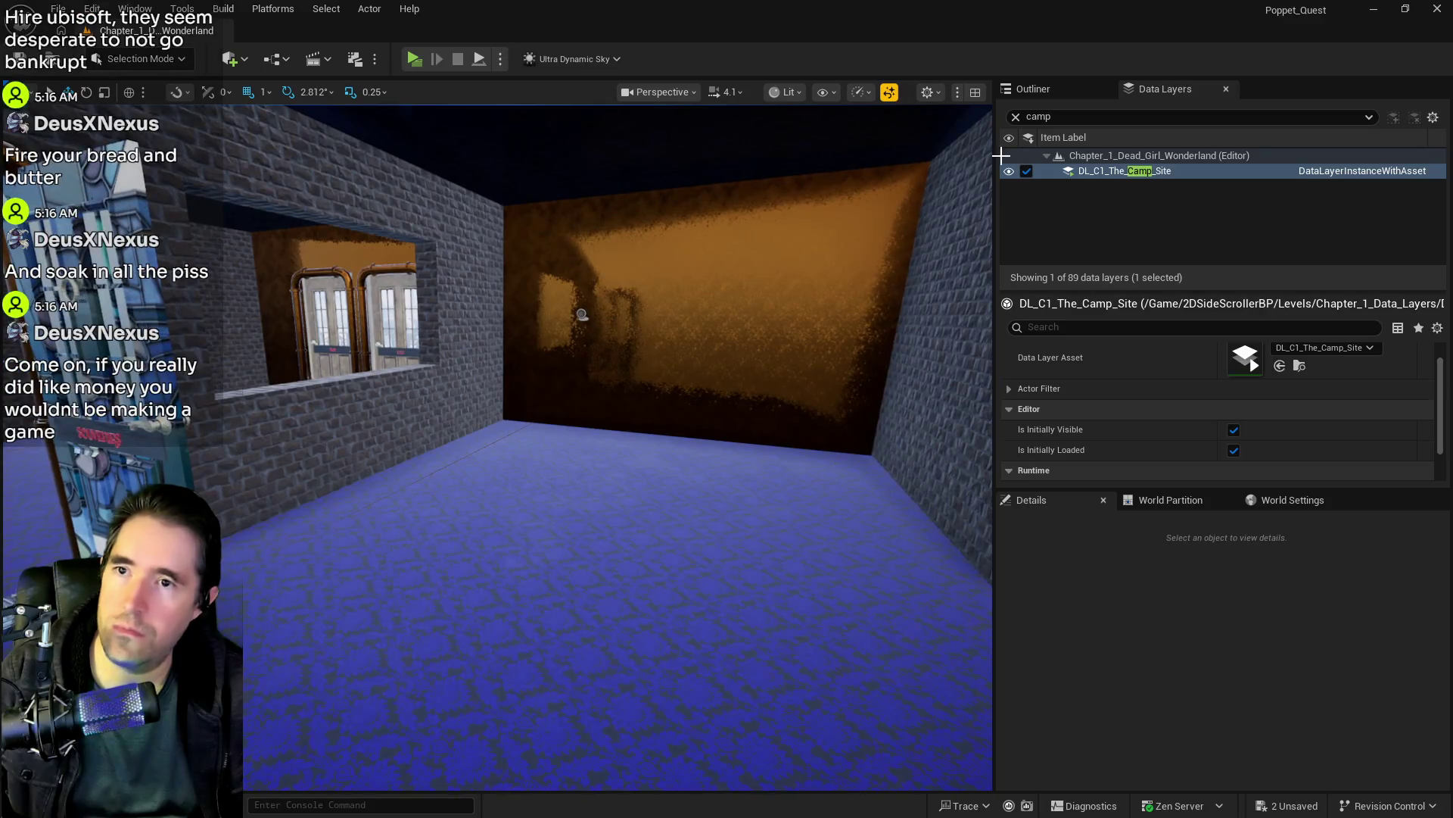
Step: Search data layers for 'sou' and load DL_C3_Souvenirs
{"action": "left_click", "coordinate": [1015, 118]}
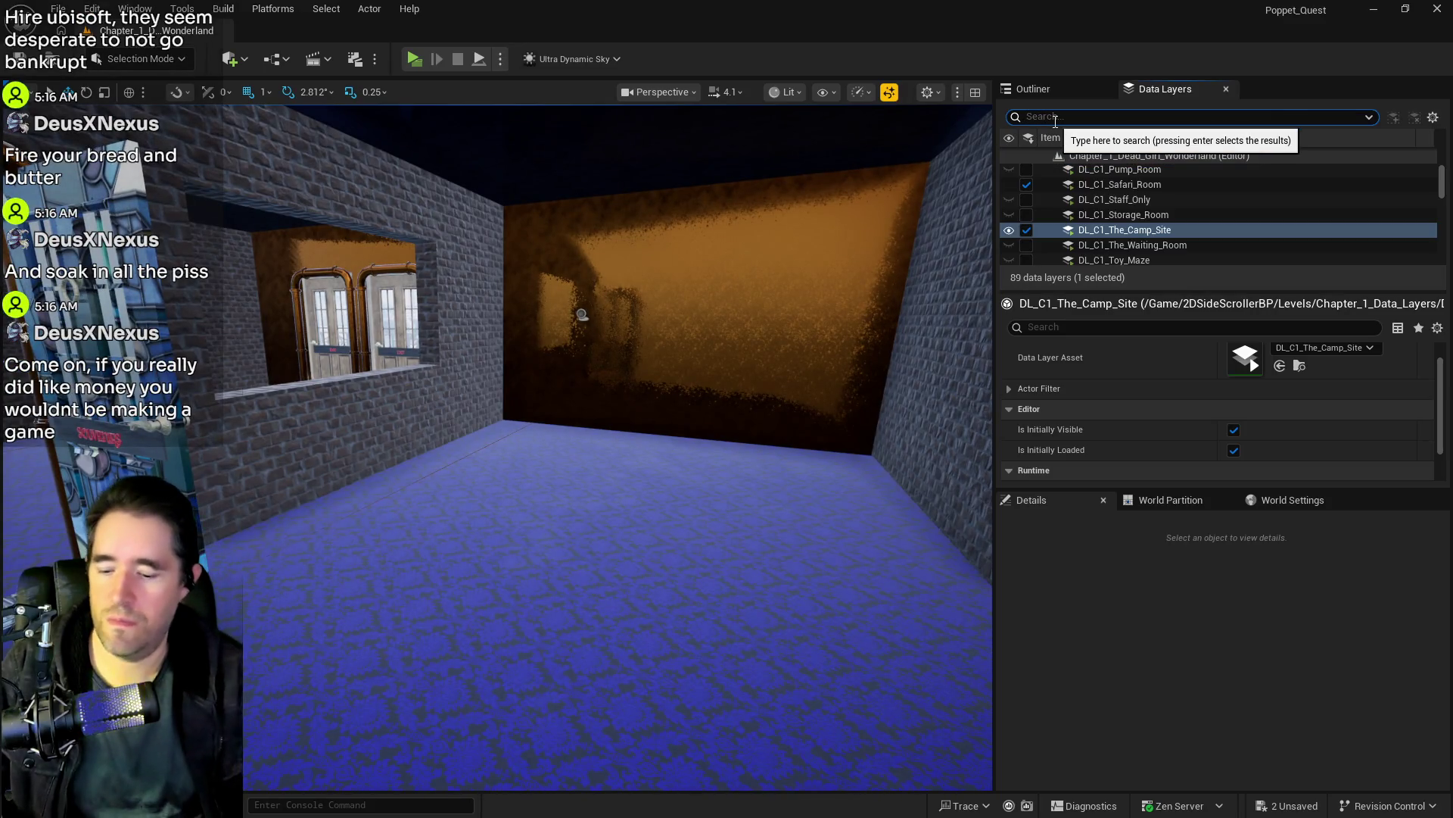
{"action": "type", "text": "sou"}
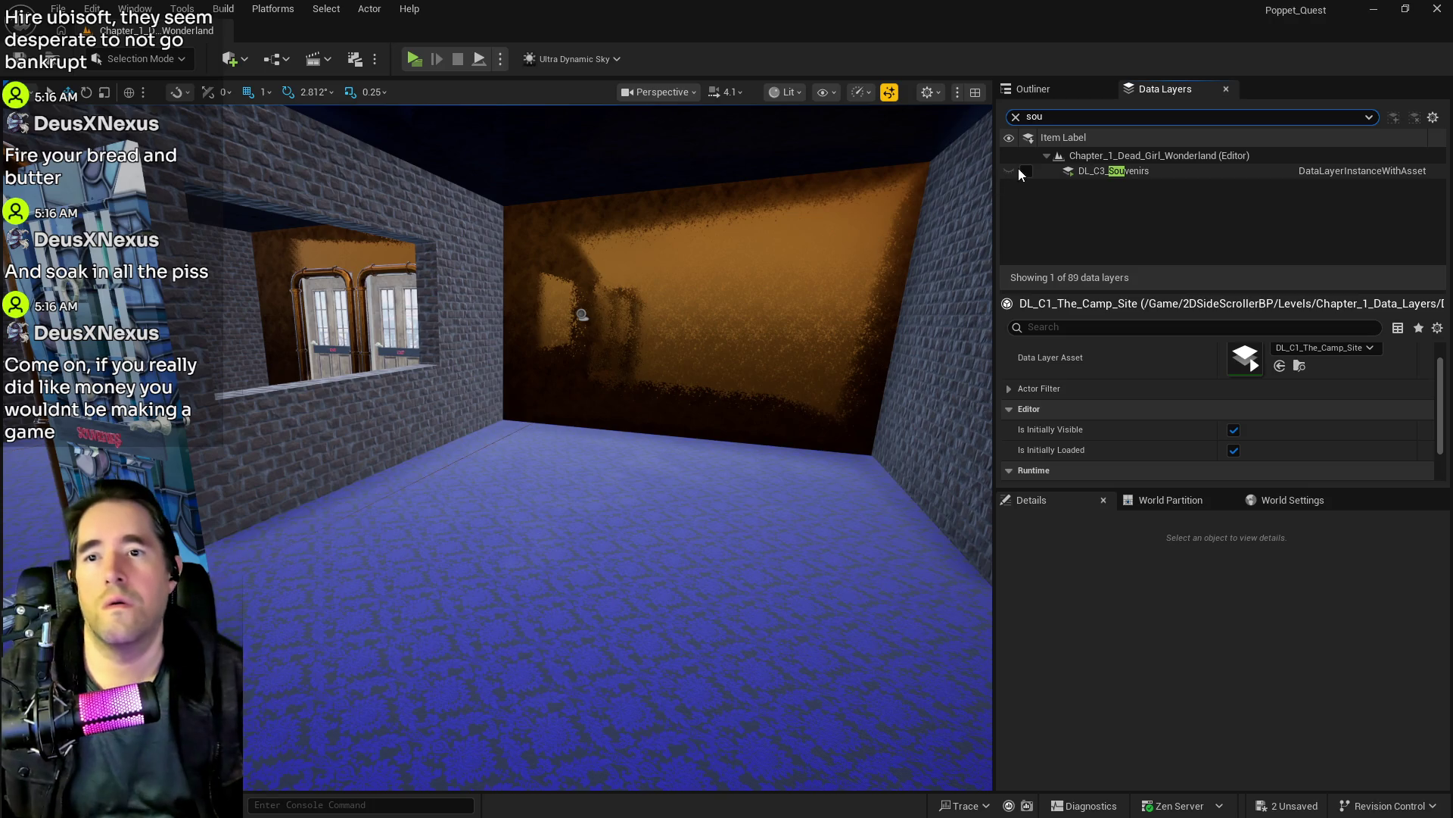
{"action": "left_click", "coordinate": [1025, 171]}
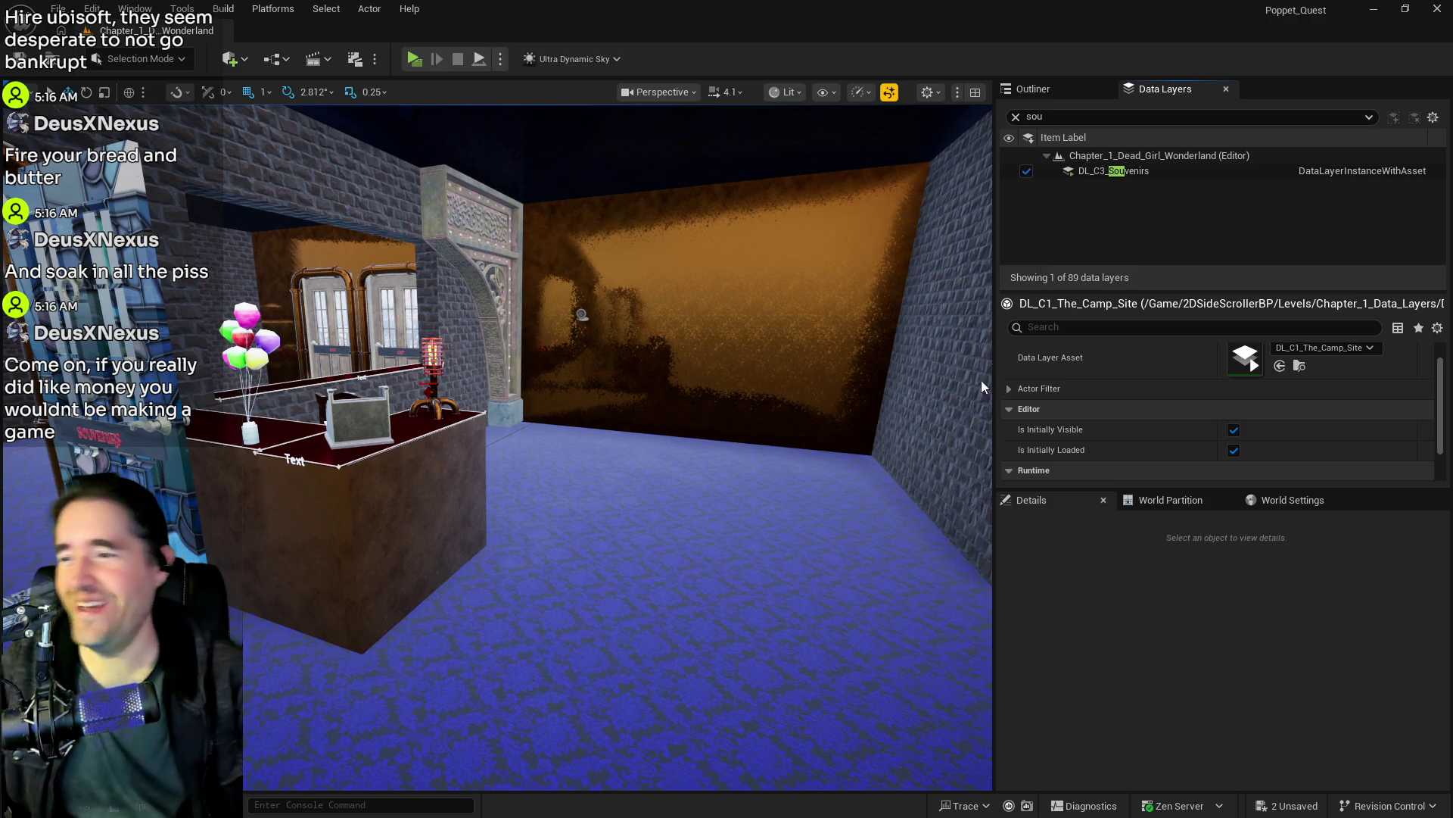
Step: Paste the copied hat shop onto the empty room's blue floor with Paste Here
{"action": "left_click_drag", "start_coordinate": [636, 500], "coordinate": [666, 454]}
{"action": "left_click_drag", "start_coordinate": [415, 393], "coordinate": [616, 484]}
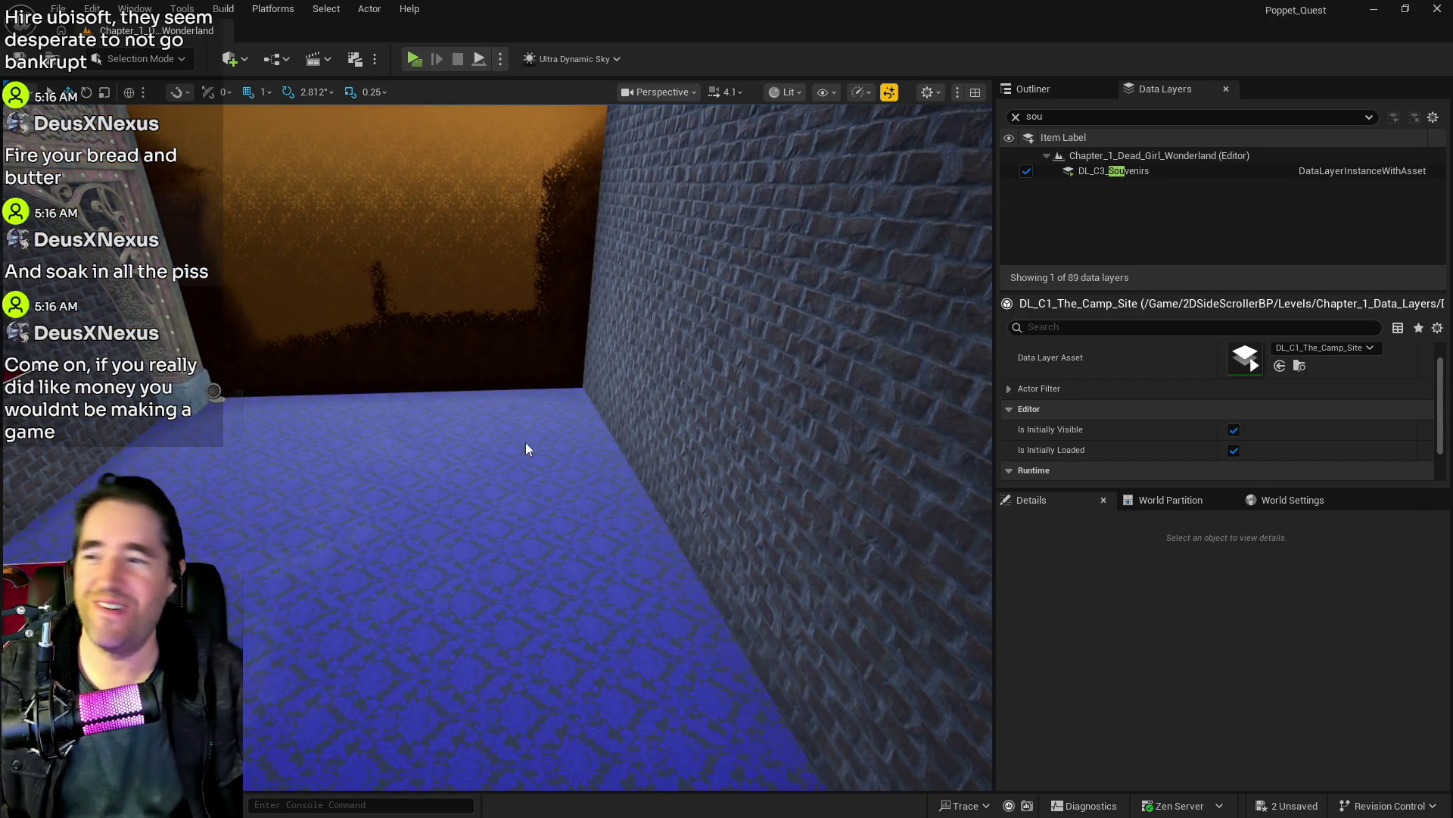
{"action": "right_click", "coordinate": [526, 431]}
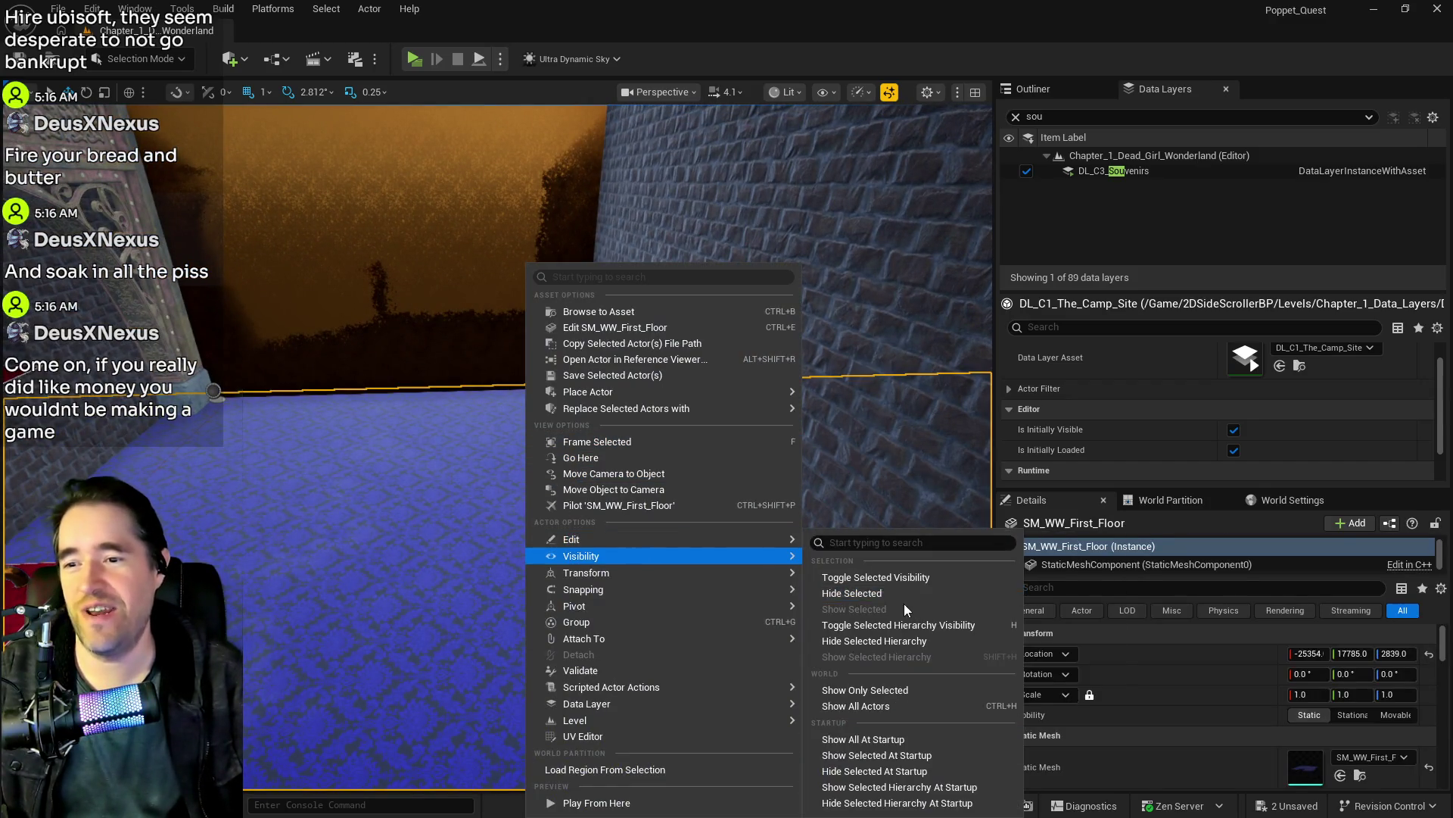
{"action": "mouse_move", "coordinate": [690, 542]}
{"action": "left_click", "coordinate": [856, 592]}
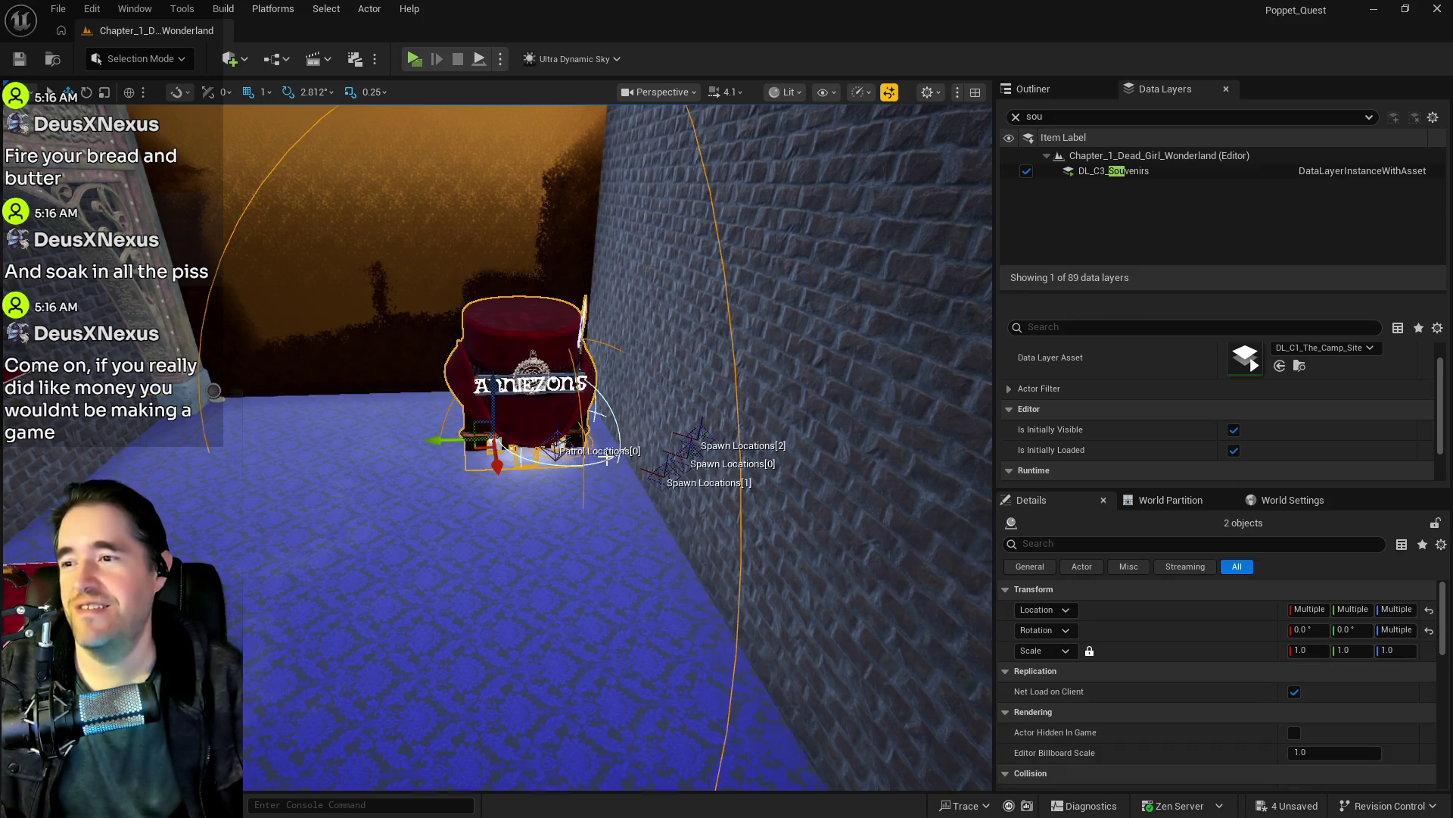
Step: Push the pasted shop back against the brick wall, frame it, and save
{"action": "left_click_drag", "start_coordinate": [492, 403], "coordinate": [502, 365]}
{"action": "key", "text": "f"}
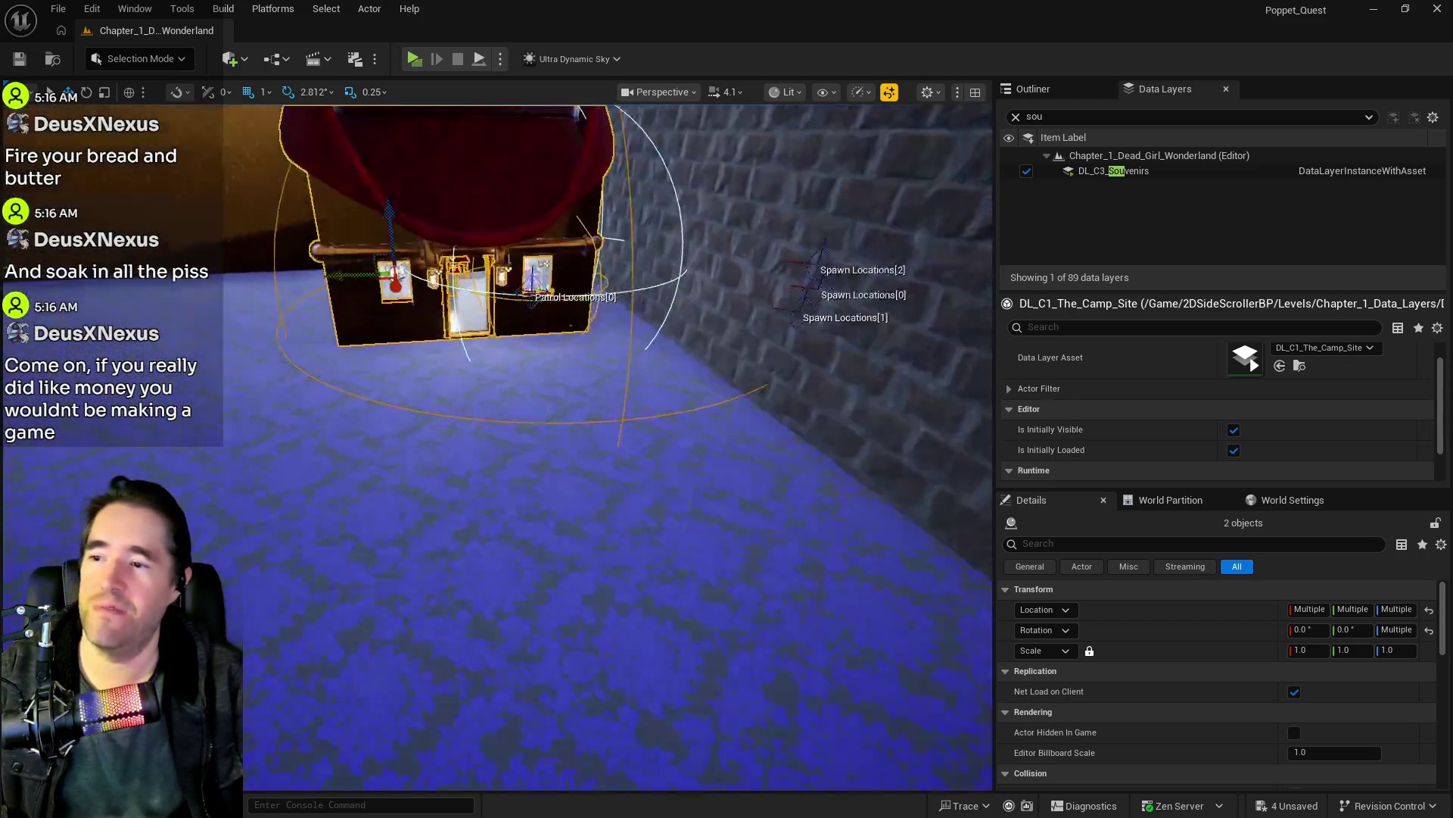
{"action": "scroll", "coordinate": [497, 446], "scroll_direction": "down", "scroll_amount": 5}
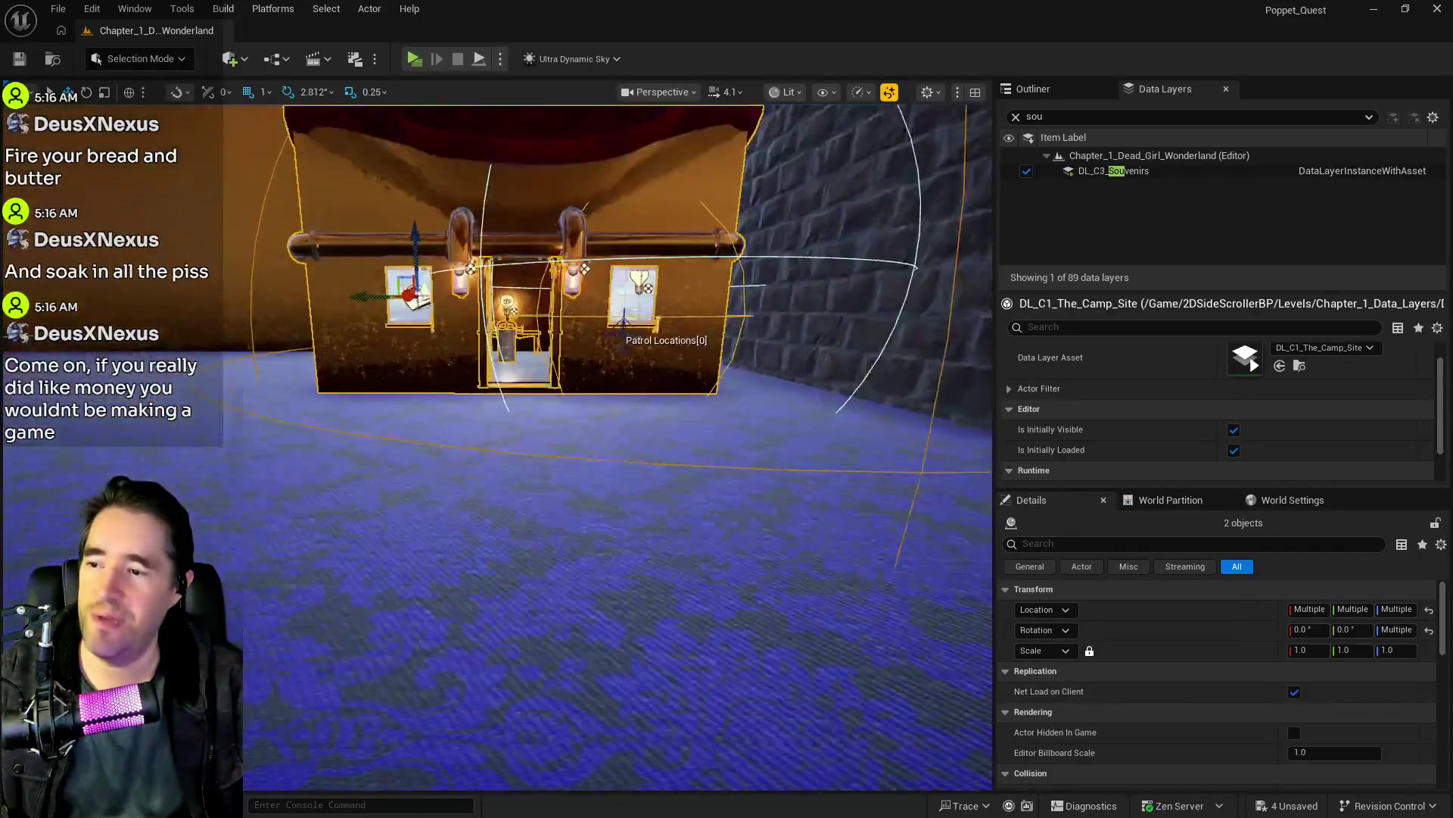
{"action": "scroll", "coordinate": [406, 333], "scroll_direction": "up", "scroll_amount": 3}
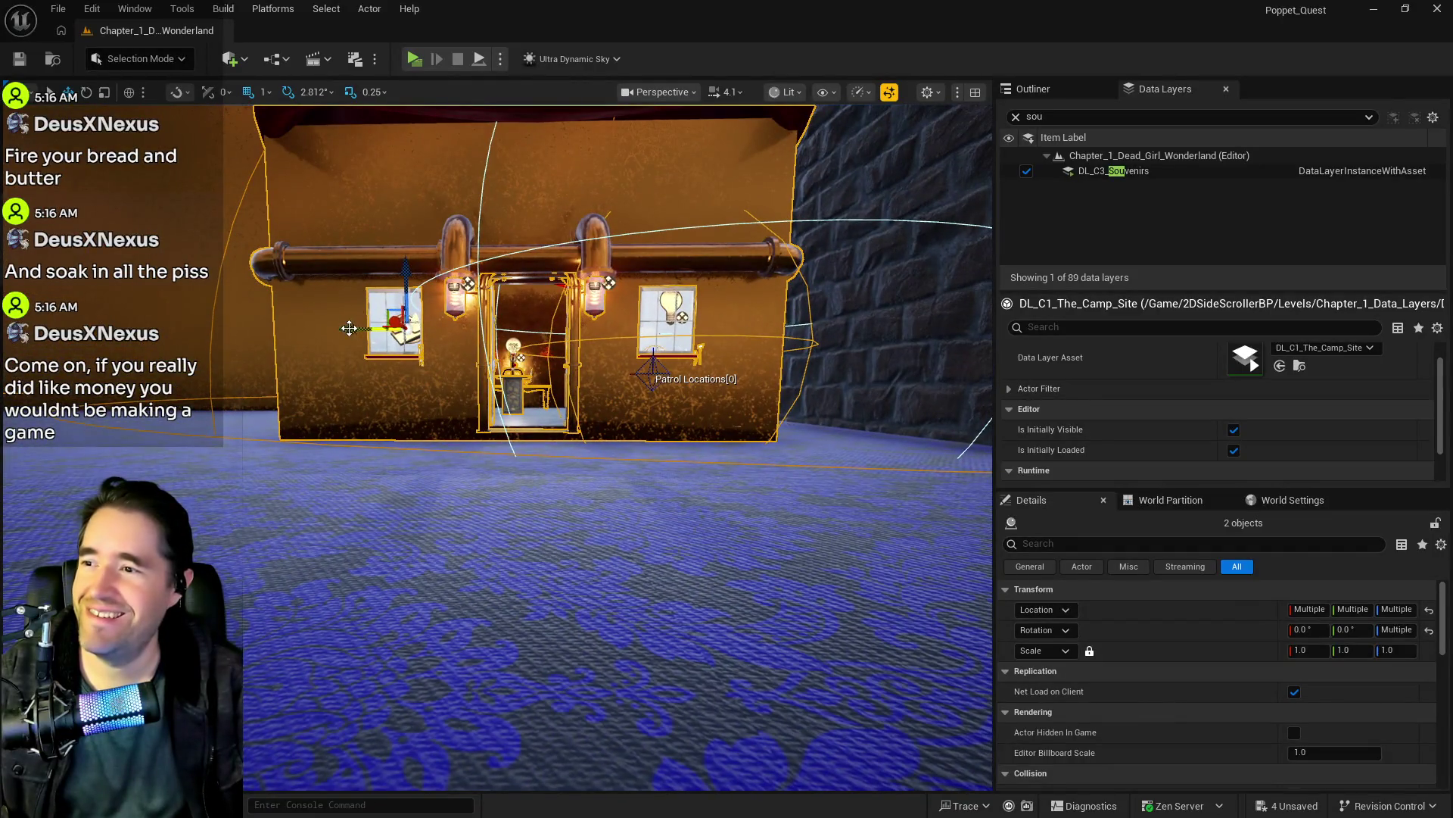
{"action": "scroll", "coordinate": [405, 333], "scroll_direction": "down", "scroll_amount": 5}
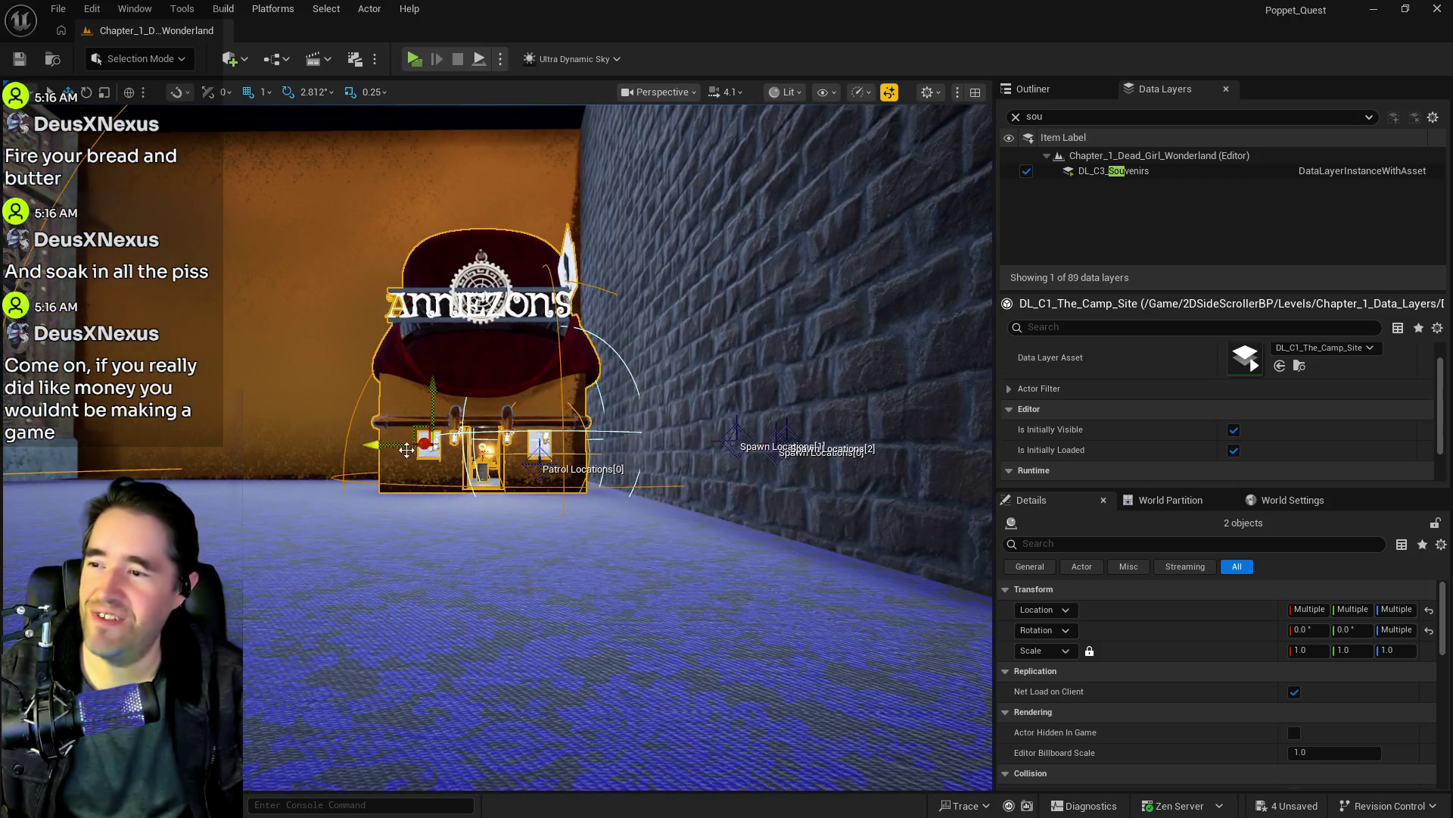
{"action": "key", "text": "ctrl+s"}
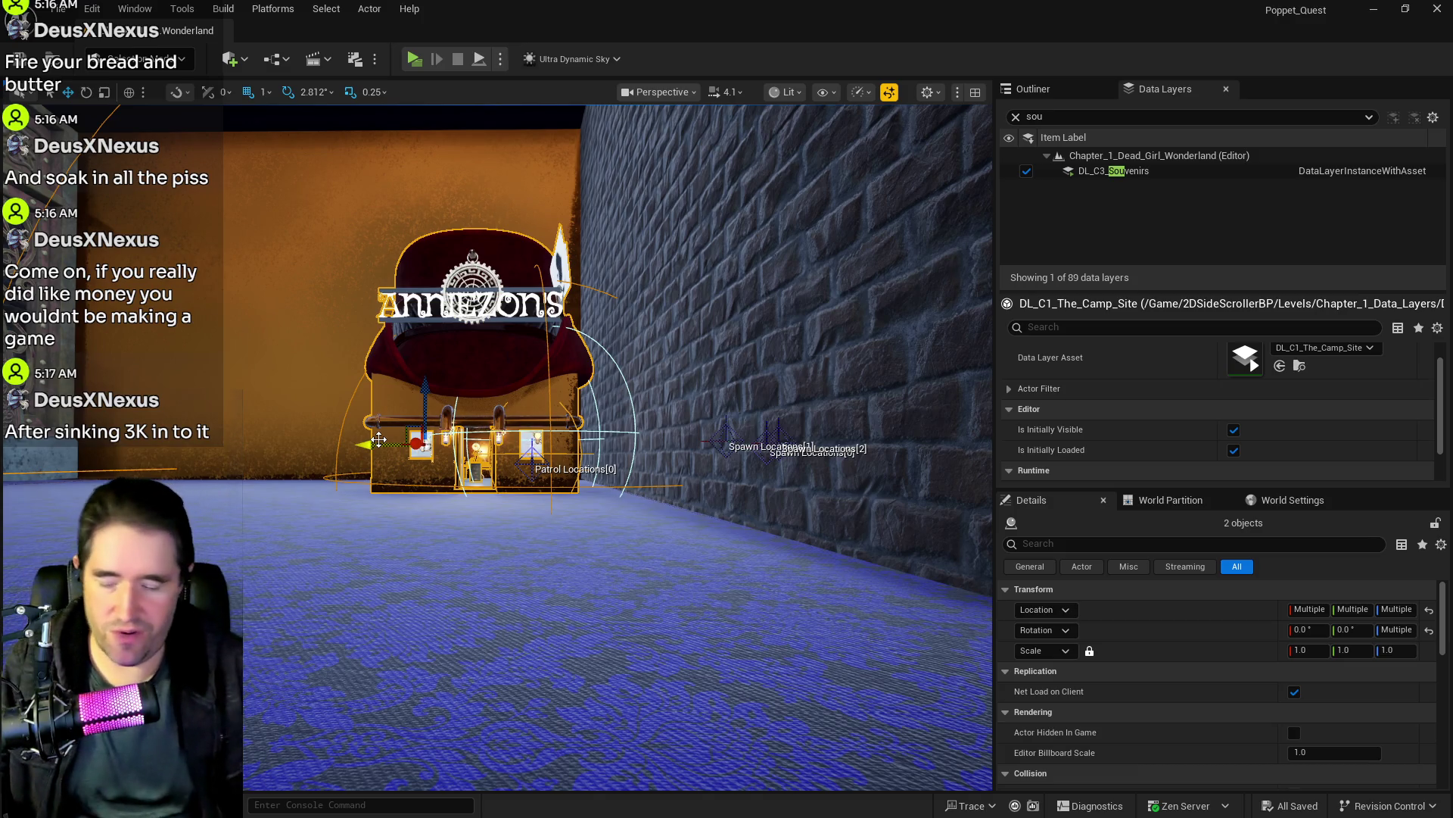
{"action": "mouse_move", "coordinate": [433, 547]}
{"action": "left_mouse_down"}
{"action": "mouse_move", "coordinate": [424, 484]}
{"action": "mouse_move", "coordinate": [439, 492]}
{"action": "mouse_move", "coordinate": [416, 484]}
{"action": "mouse_move", "coordinate": [462, 500]}
{"action": "left_mouse_up"}
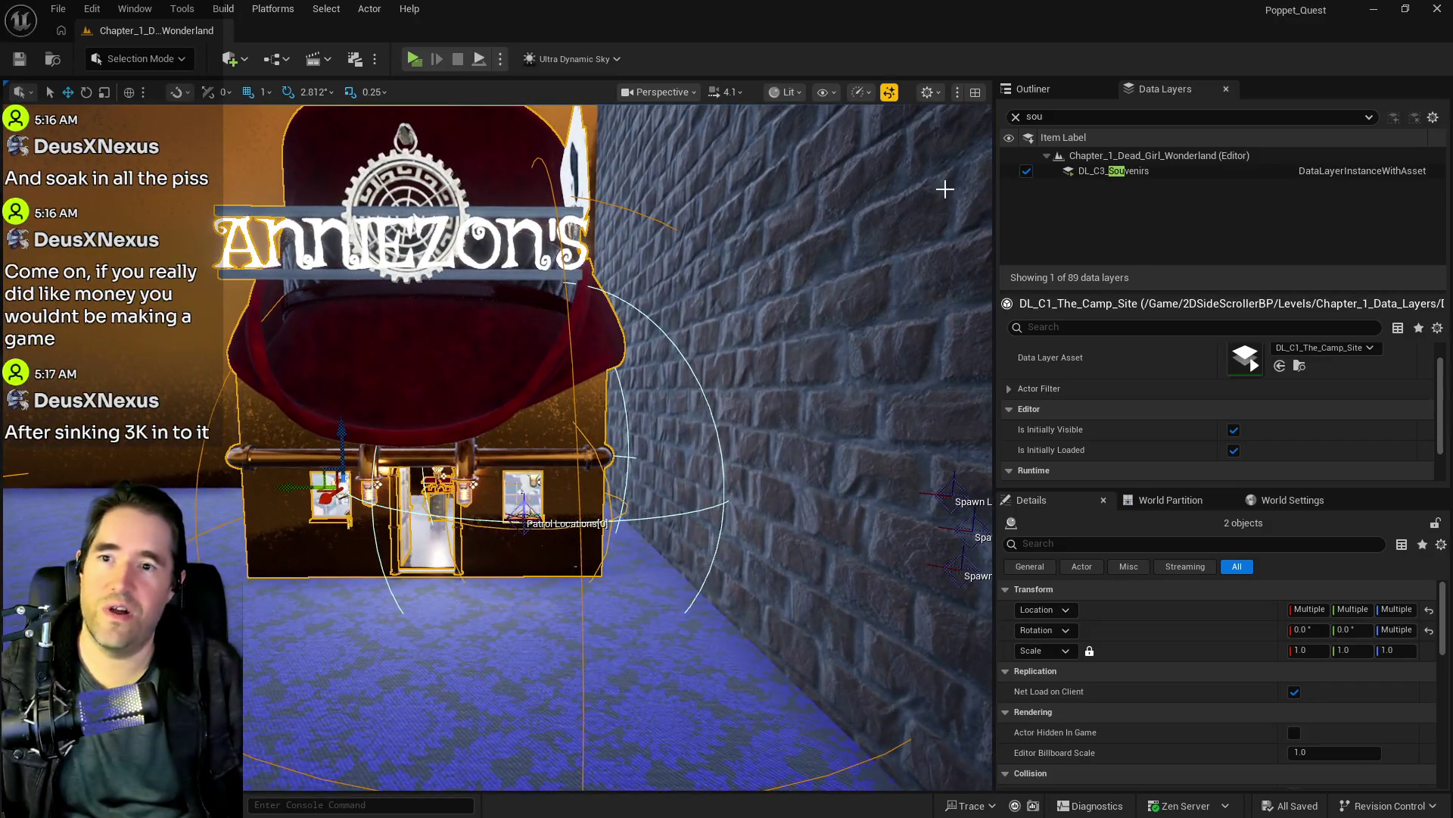
Step: Add the shop copy to the DL_C3_Souvenirs data layer
{"action": "left_click", "coordinate": [1102, 172]}
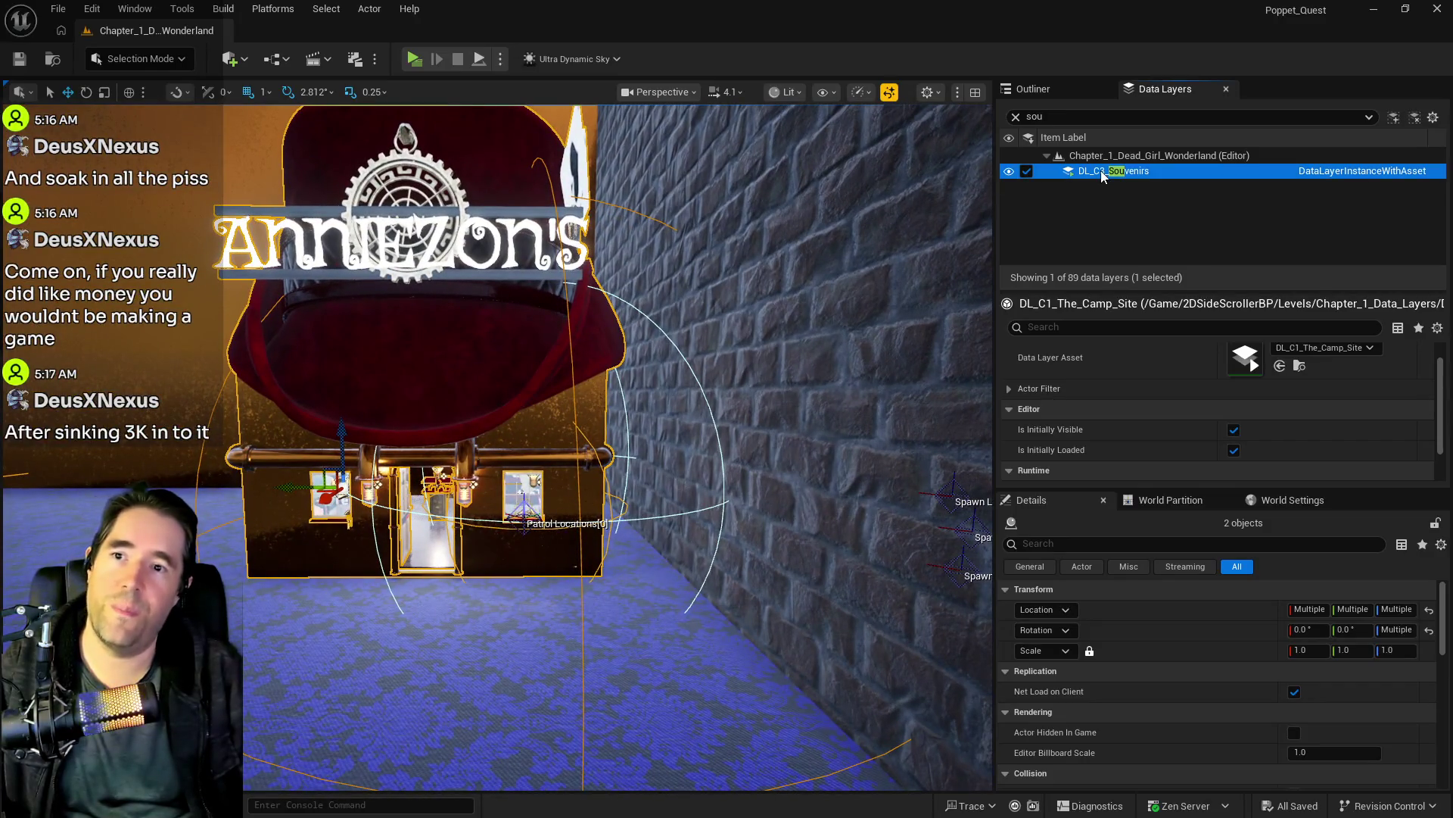
{"action": "right_click", "coordinate": [1101, 173]}
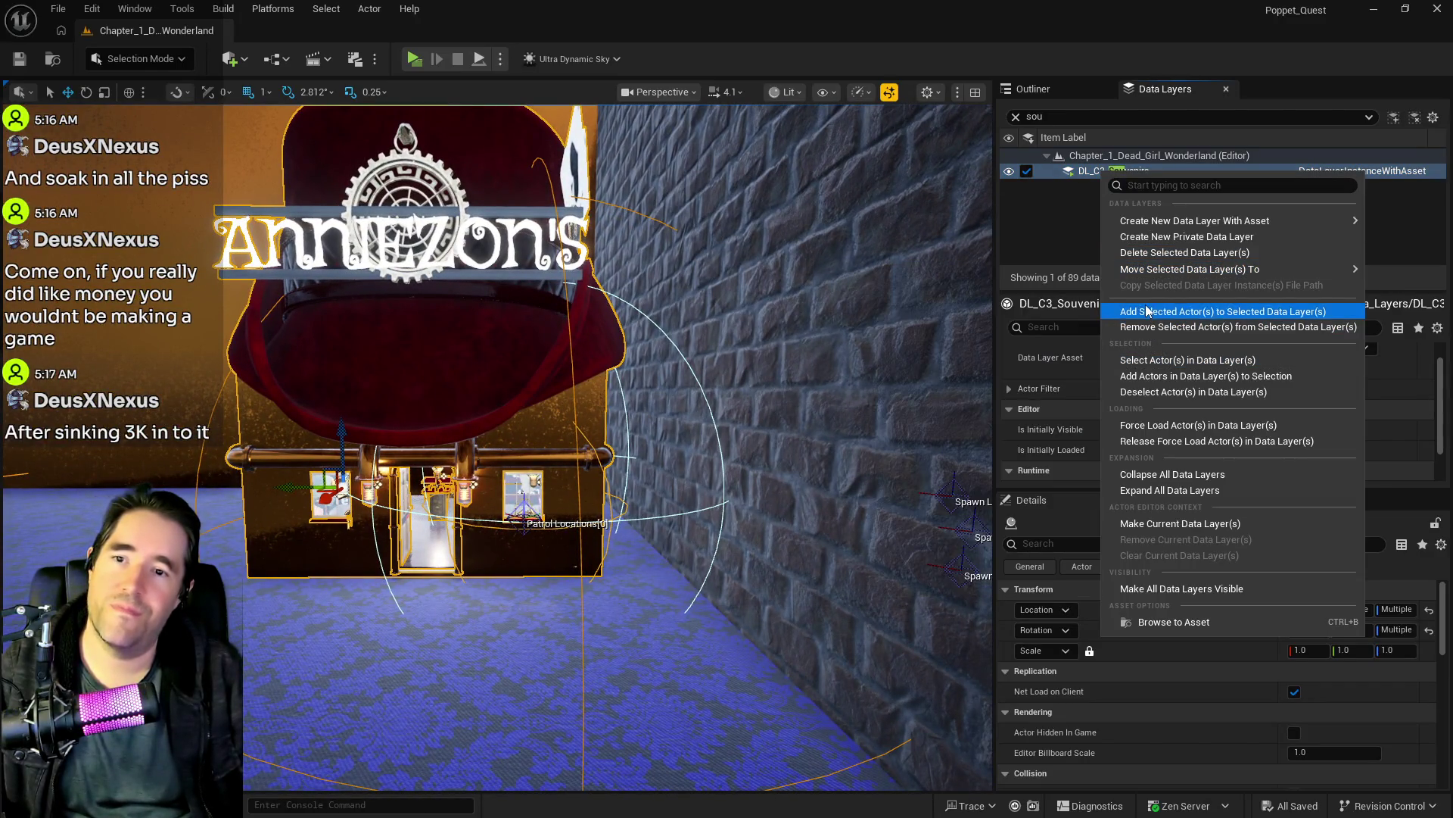
{"action": "left_click", "coordinate": [1146, 310]}
Step: Remove the shop copy from DL_C2_Pirates_Plunder and save the level
{"action": "left_click", "coordinate": [1015, 117]}
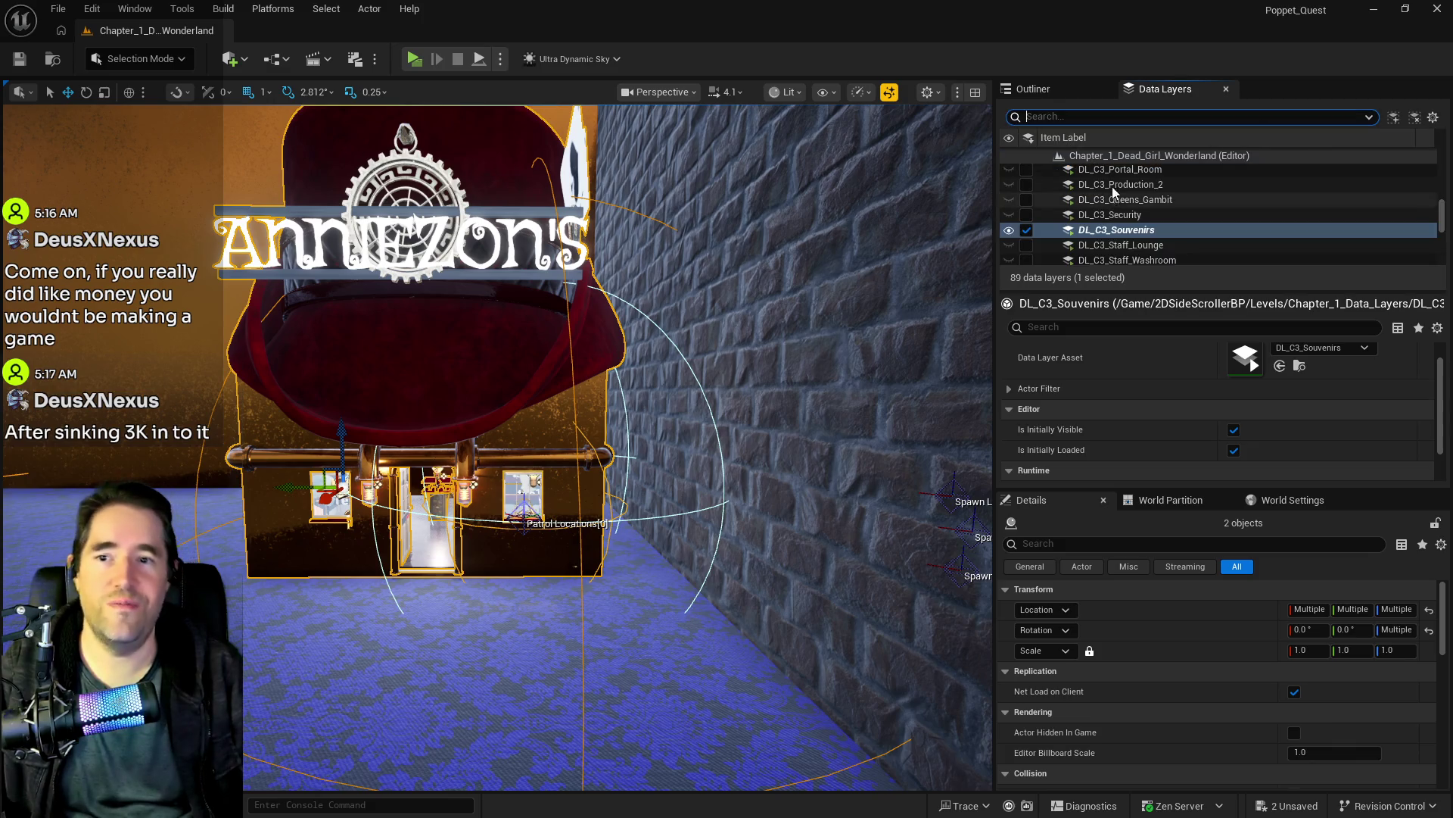
{"action": "scroll", "coordinate": [1113, 197], "scroll_direction": "up", "scroll_amount": 5}
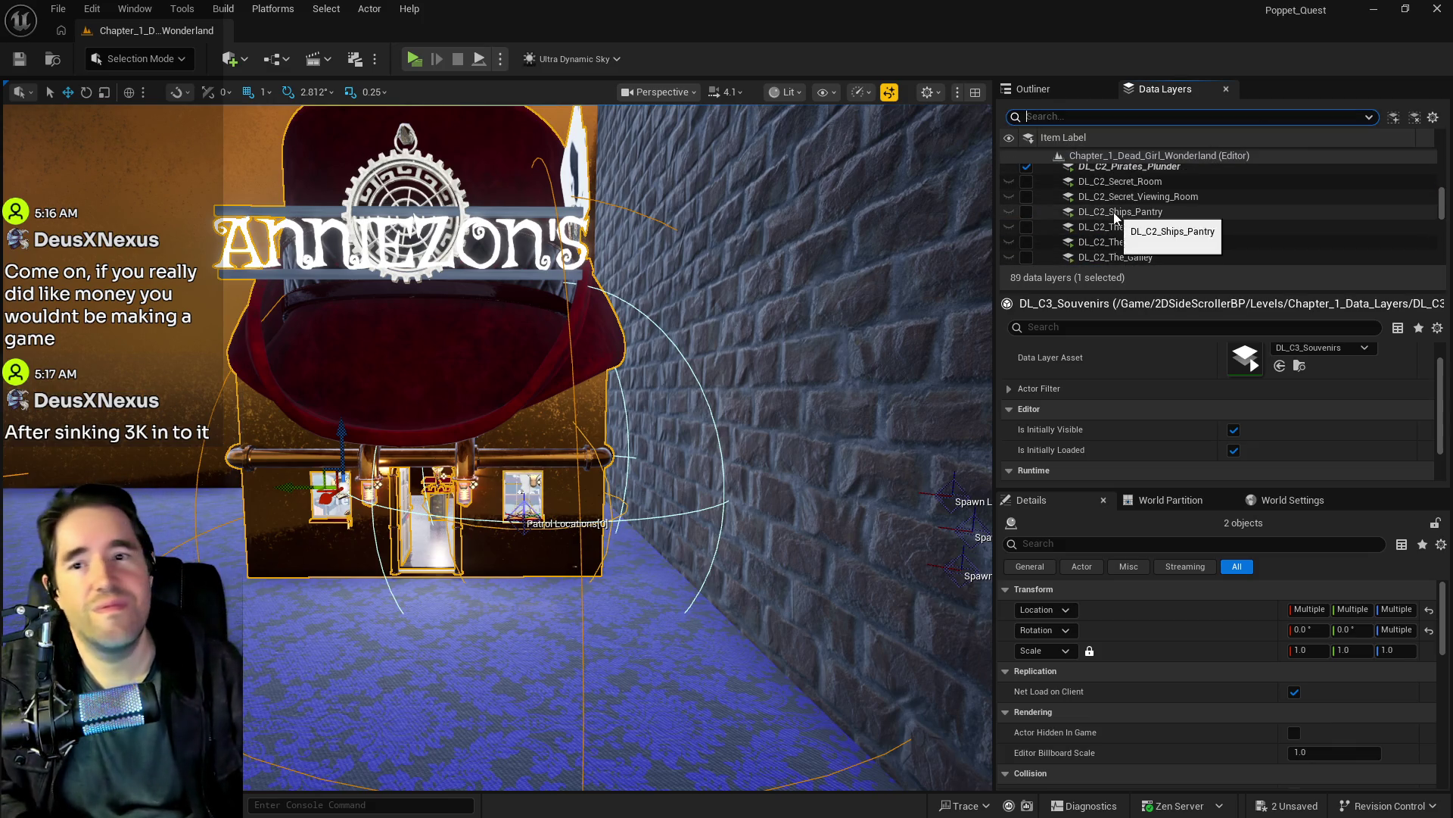
{"action": "scroll", "coordinate": [1115, 212], "scroll_direction": "up", "scroll_amount": 2}
{"action": "left_click", "coordinate": [1119, 238]}
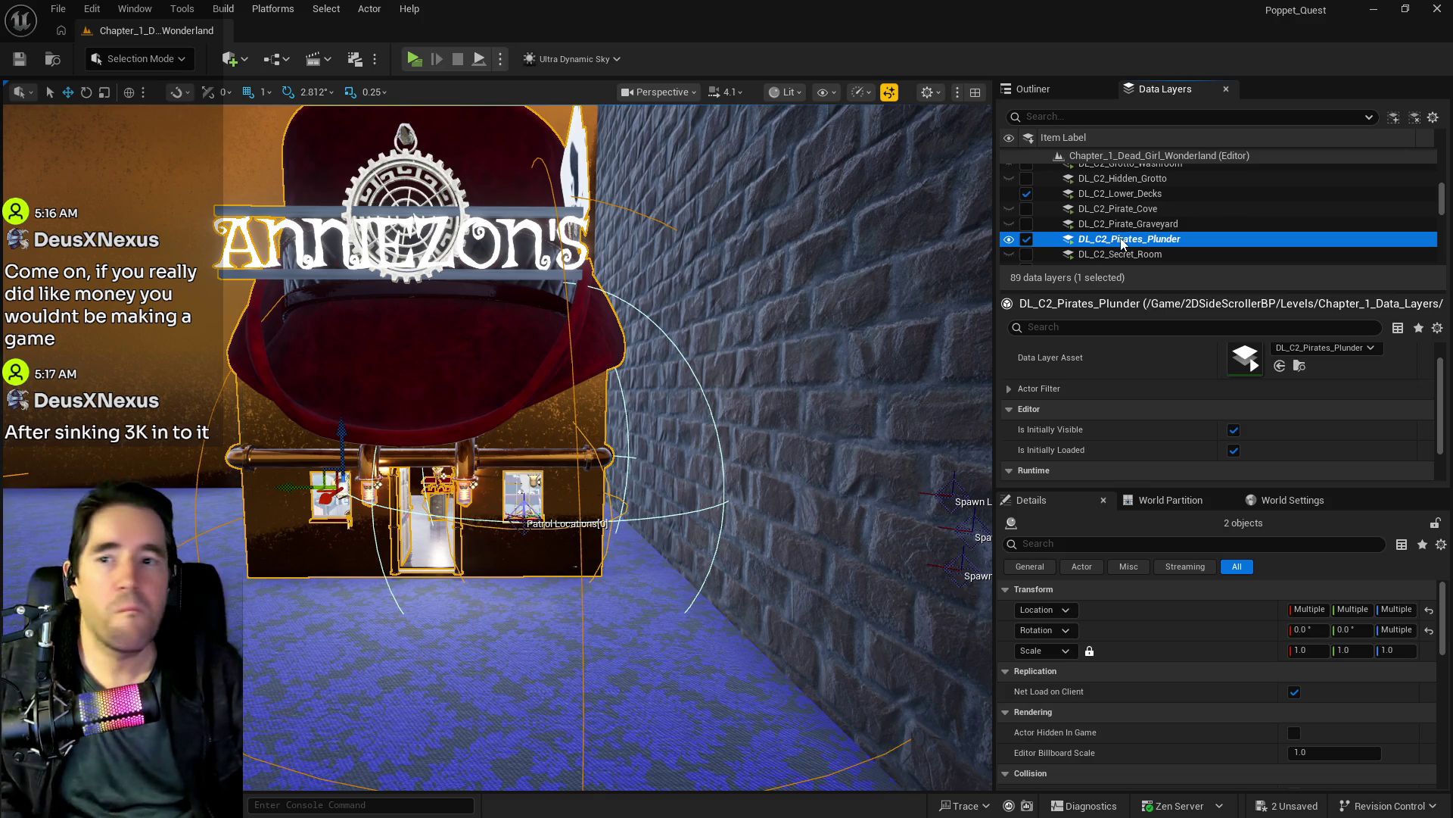
{"action": "right_click", "coordinate": [1120, 241]}
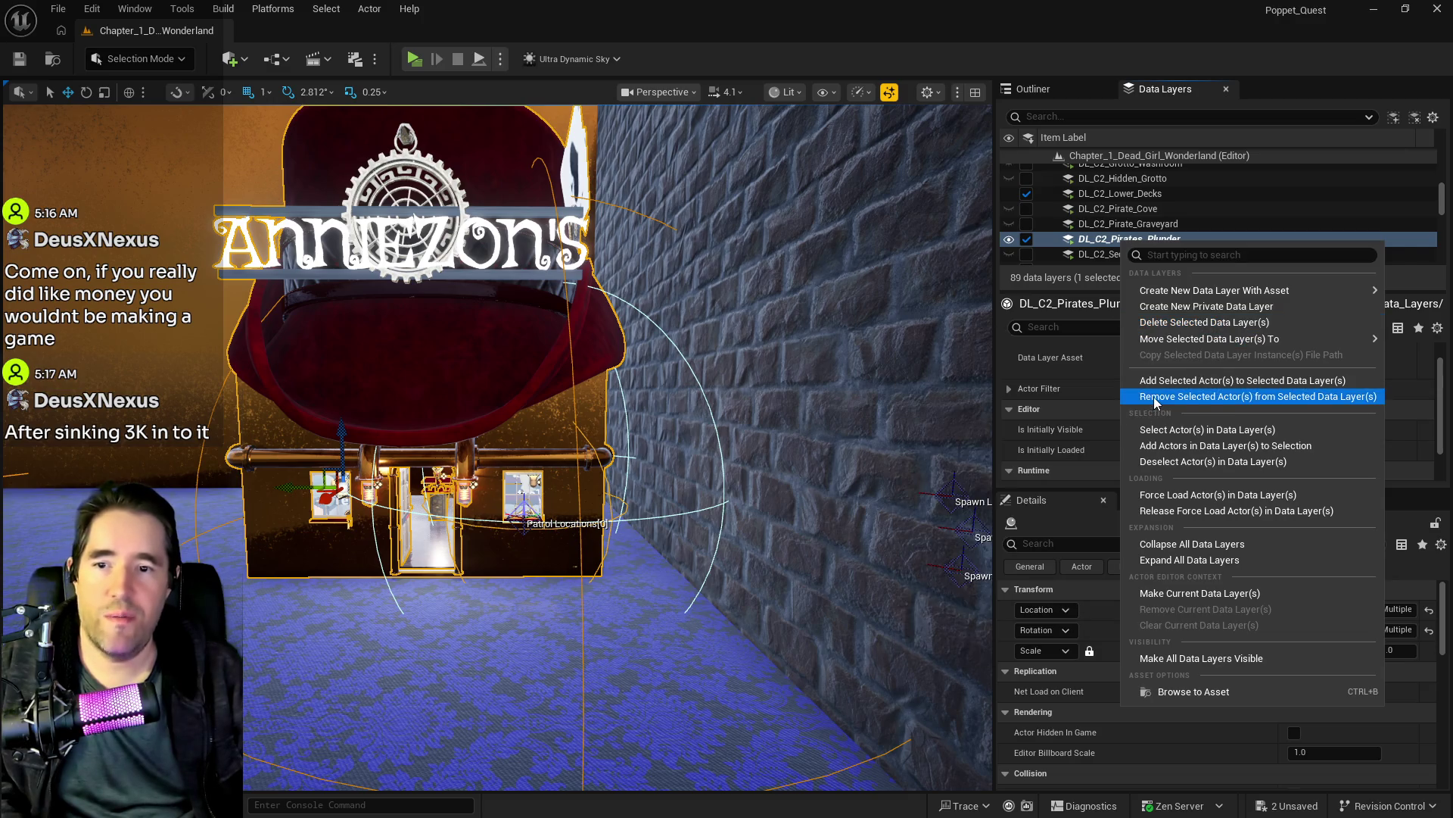
{"action": "left_click", "coordinate": [1154, 396]}
{"action": "left_click", "coordinate": [19, 58]}
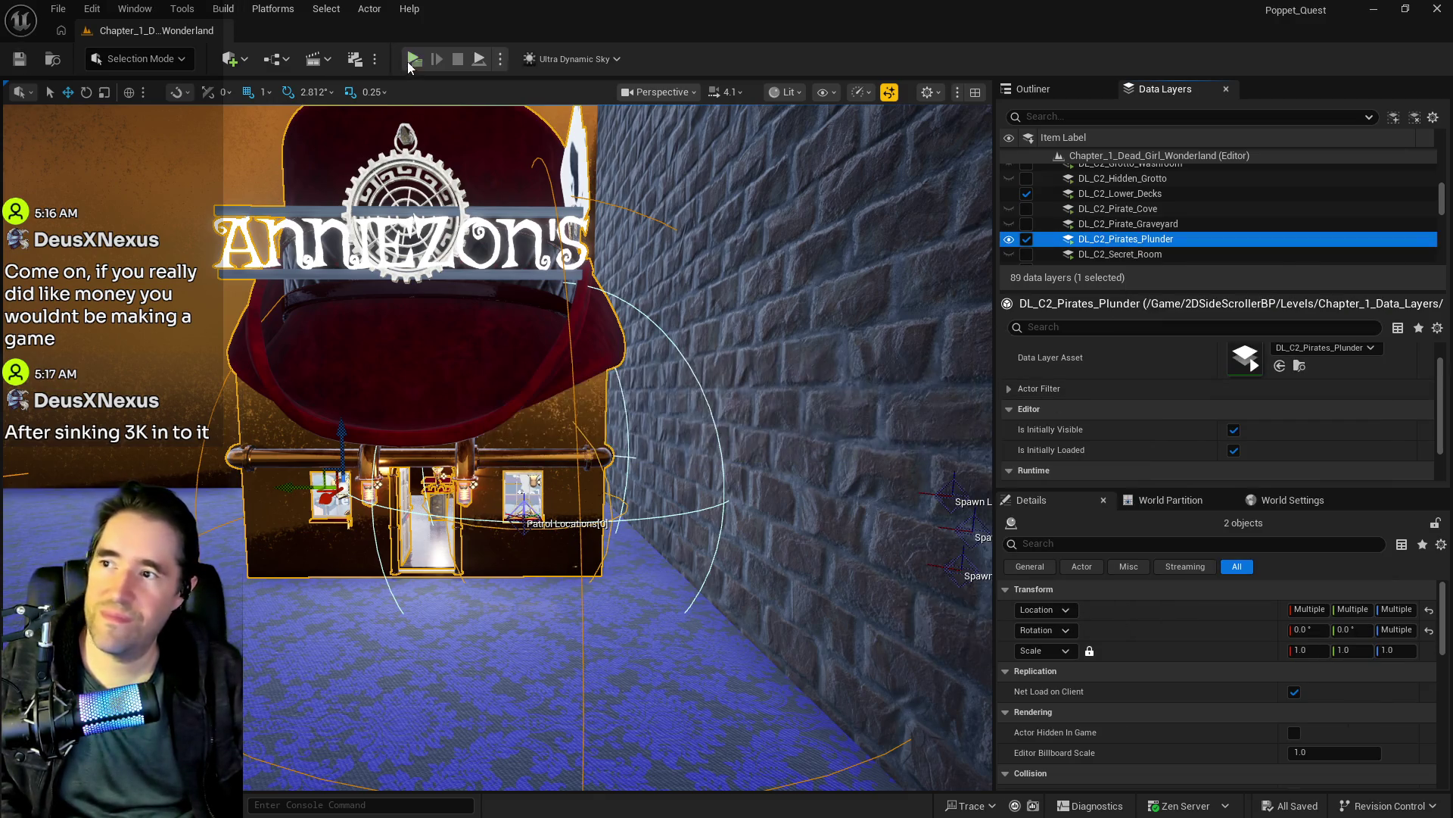
Step: Play-test the level, running through the pasted shop toward the Anniezons storefront
{"action": "left_click", "coordinate": [425, 59]}
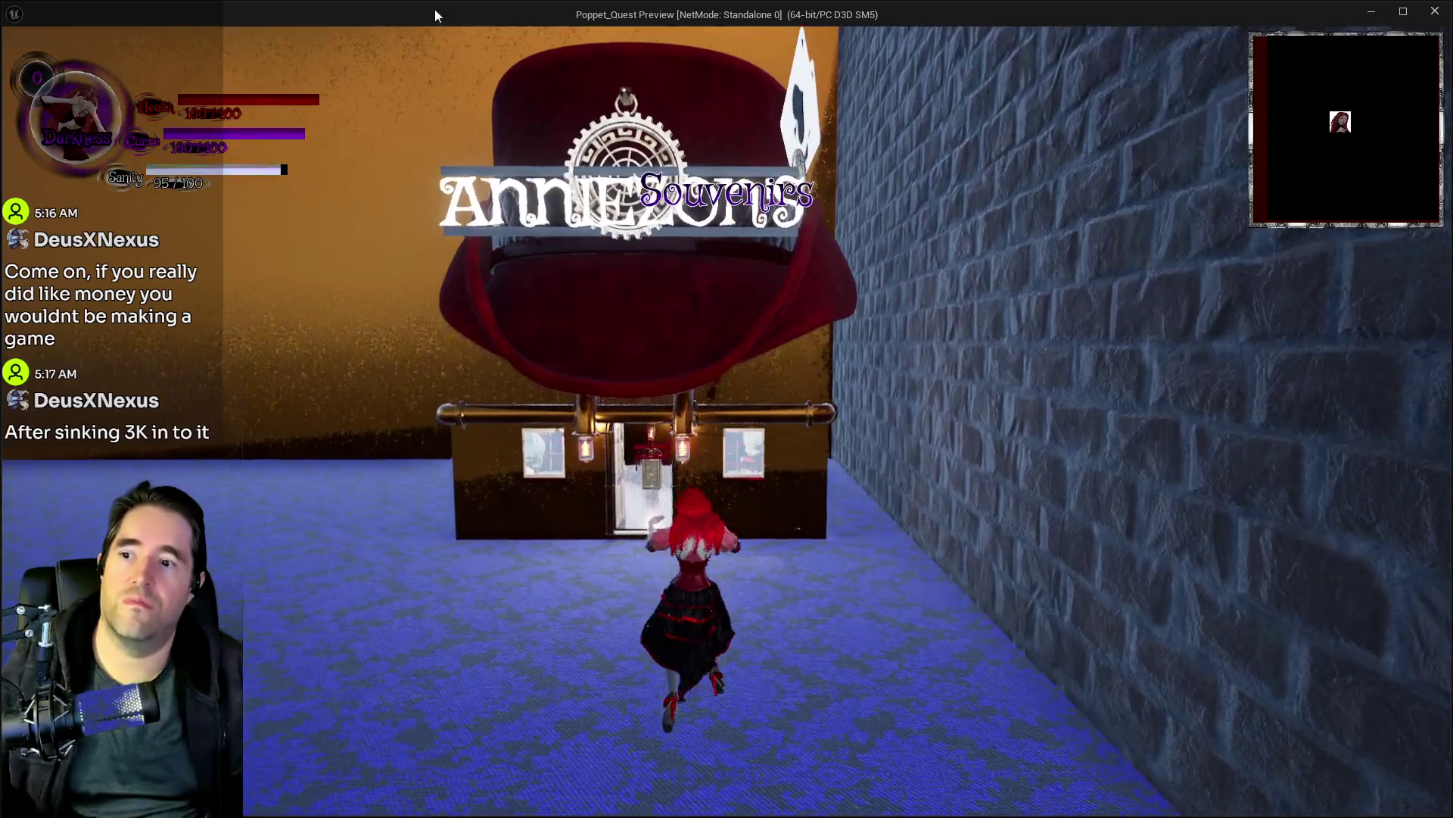
{"action": "key", "text": "w"}
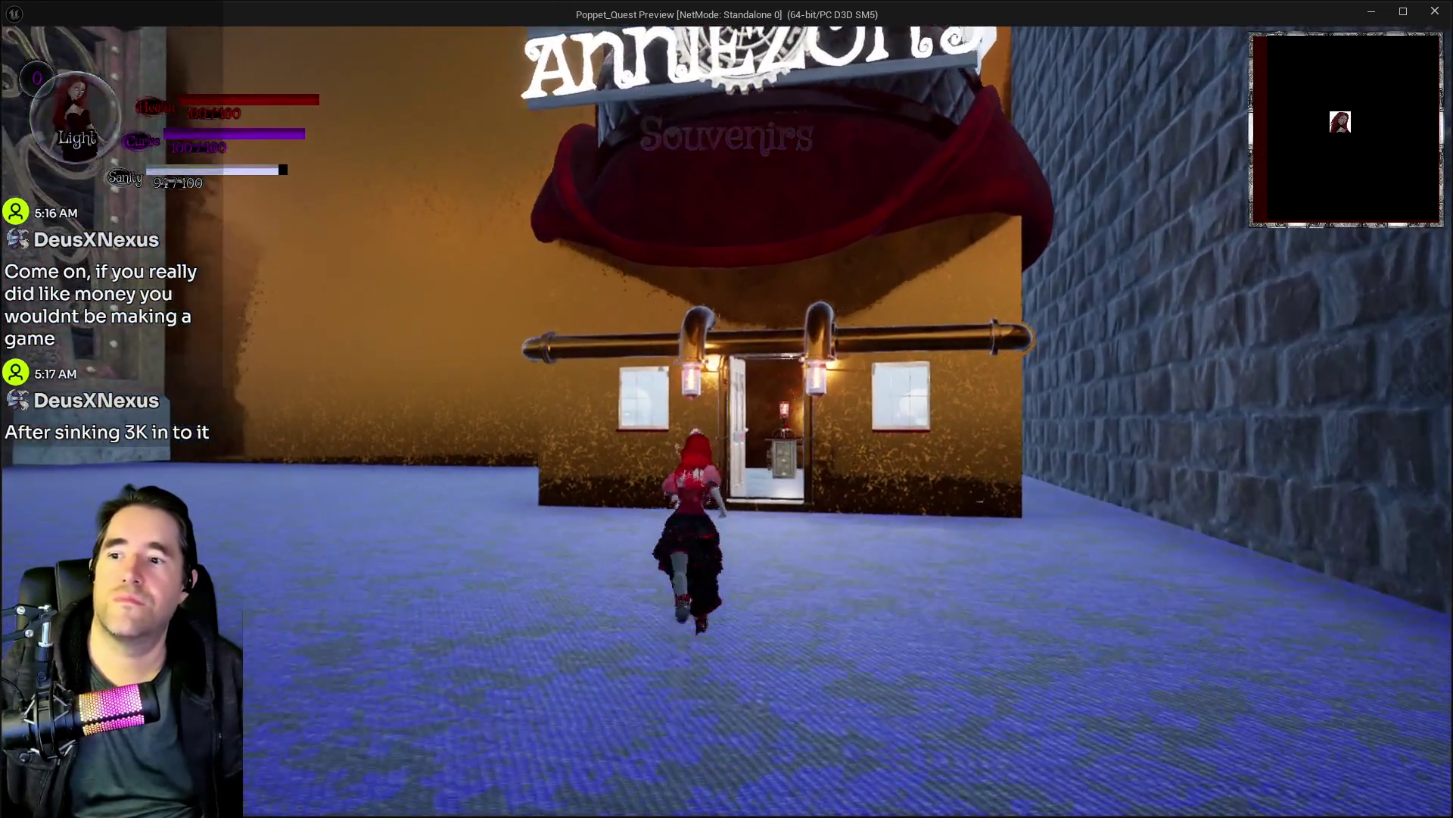
{"action": "key", "text": "w"}
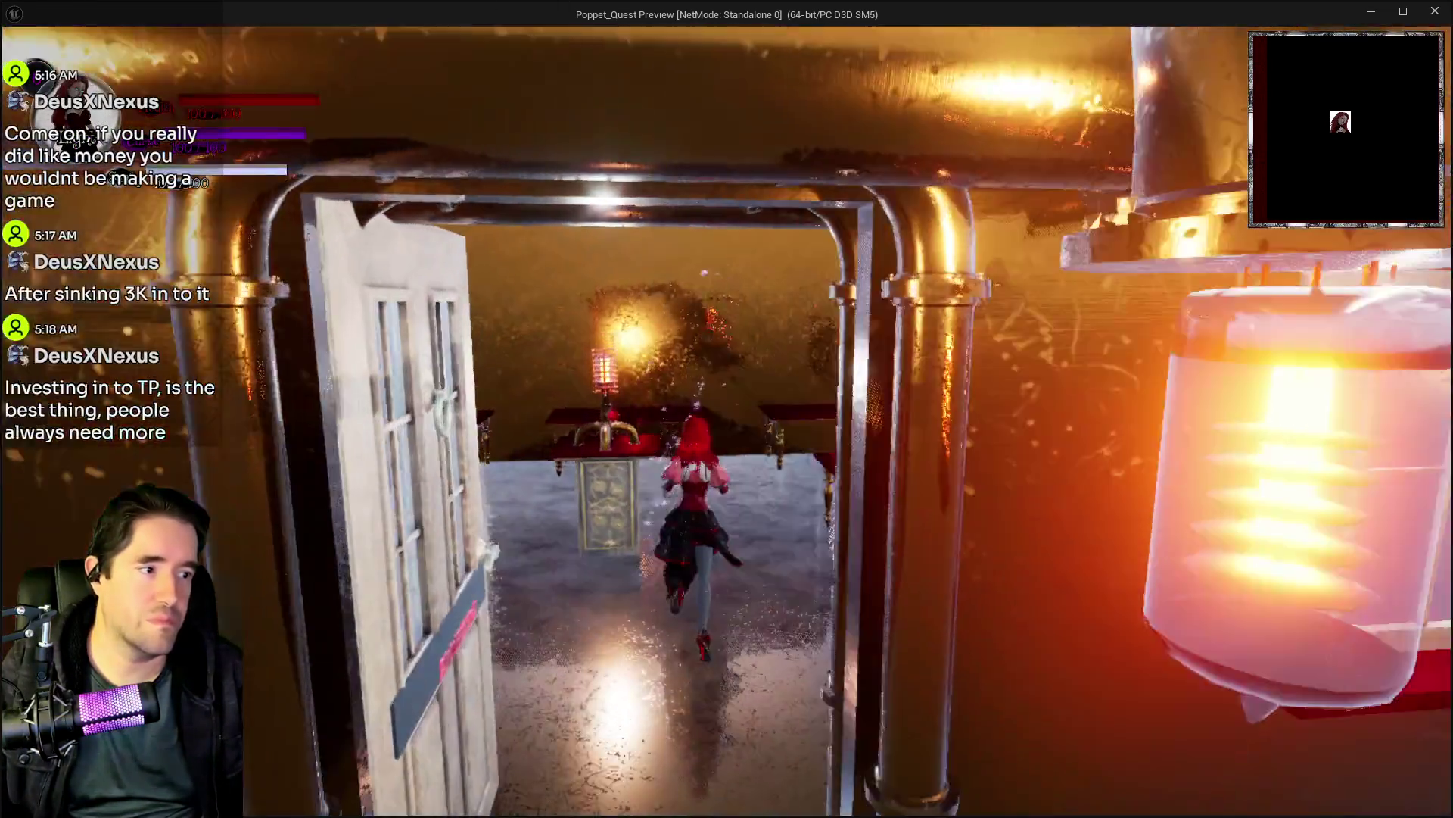
{"action": "key", "text": "w"}
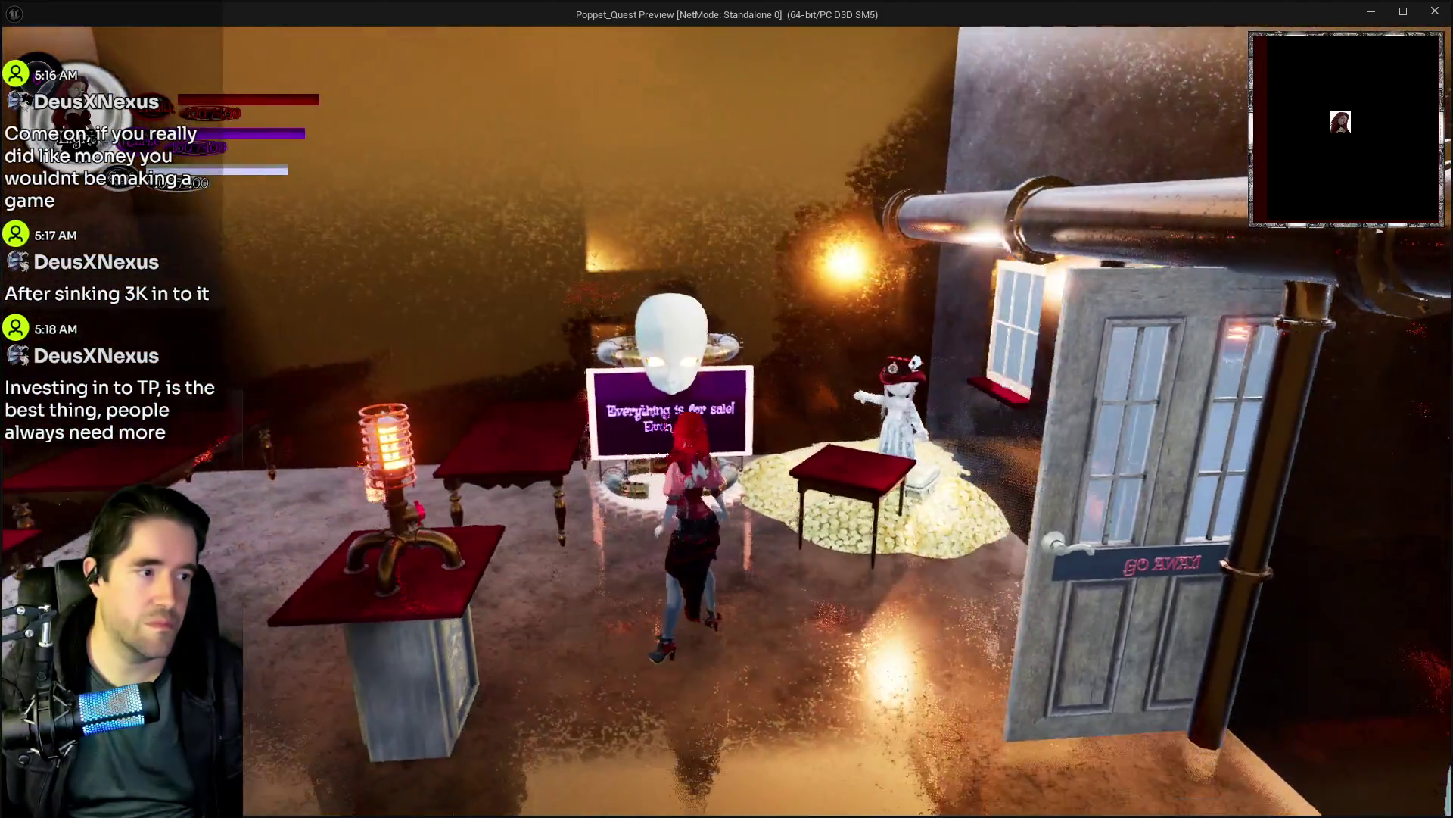
{"action": "key", "text": "w"}
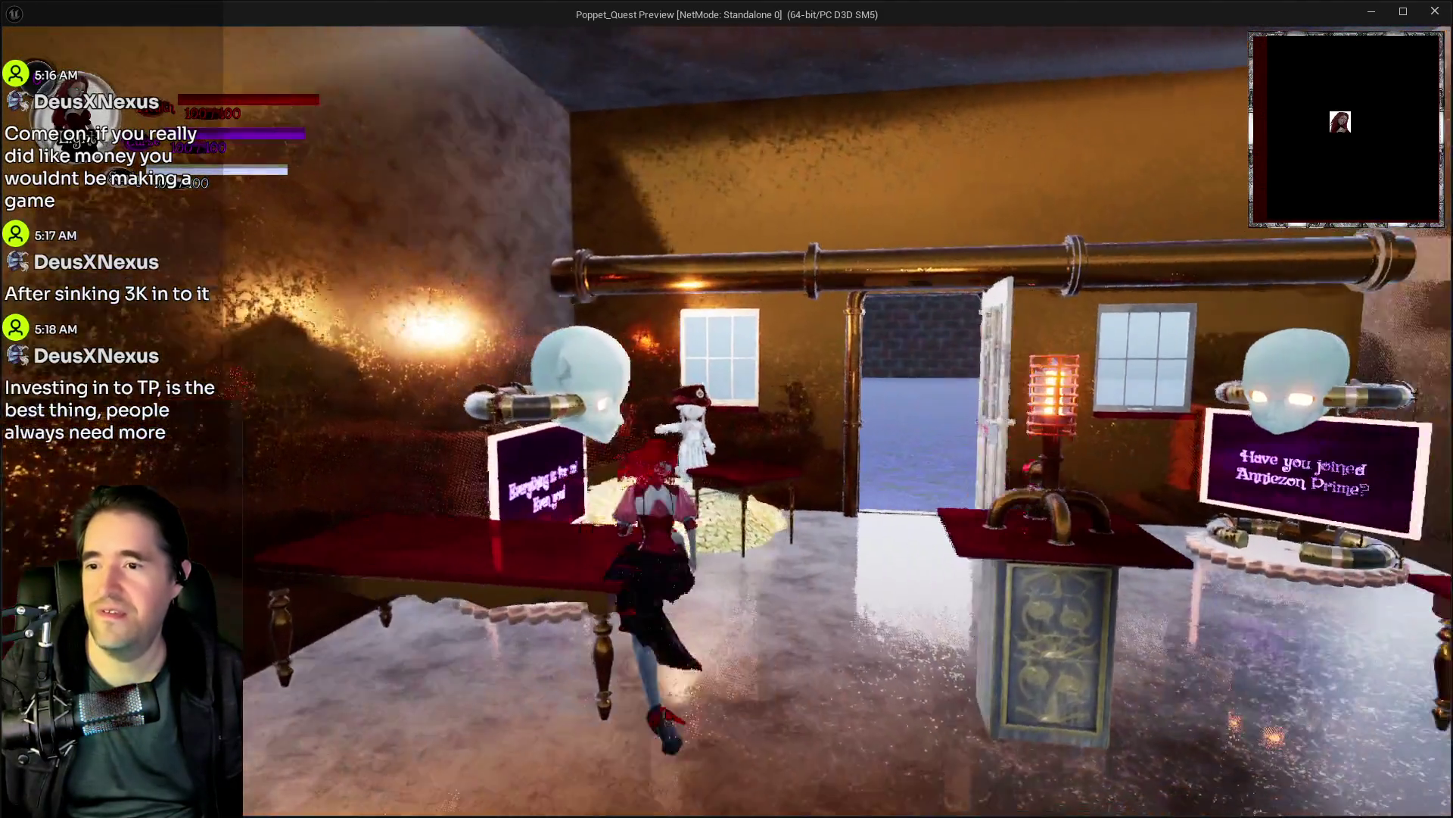
{"action": "key", "text": "w"}
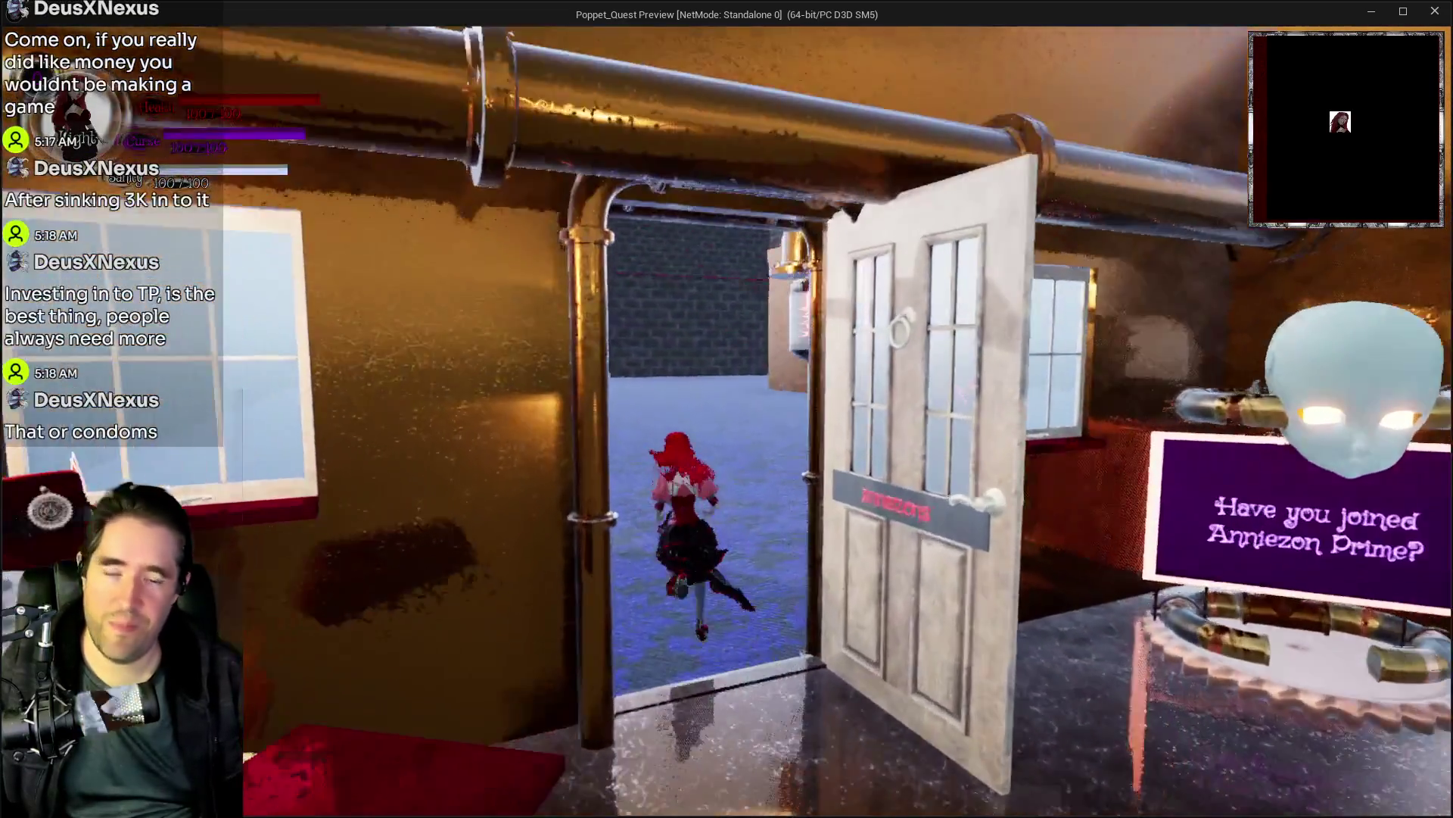
{"action": "key", "text": "w"}
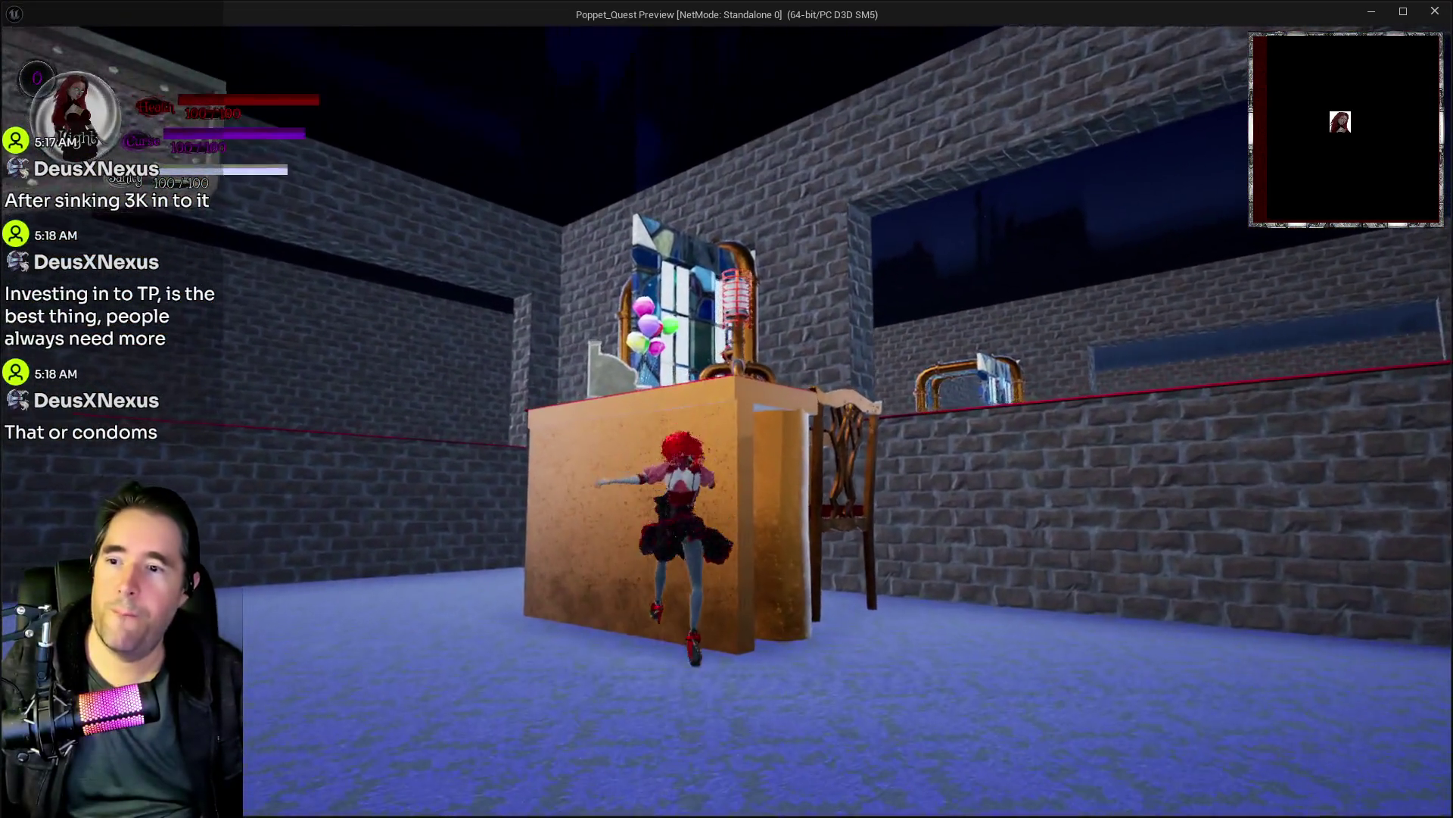
{"action": "key", "text": "w"}
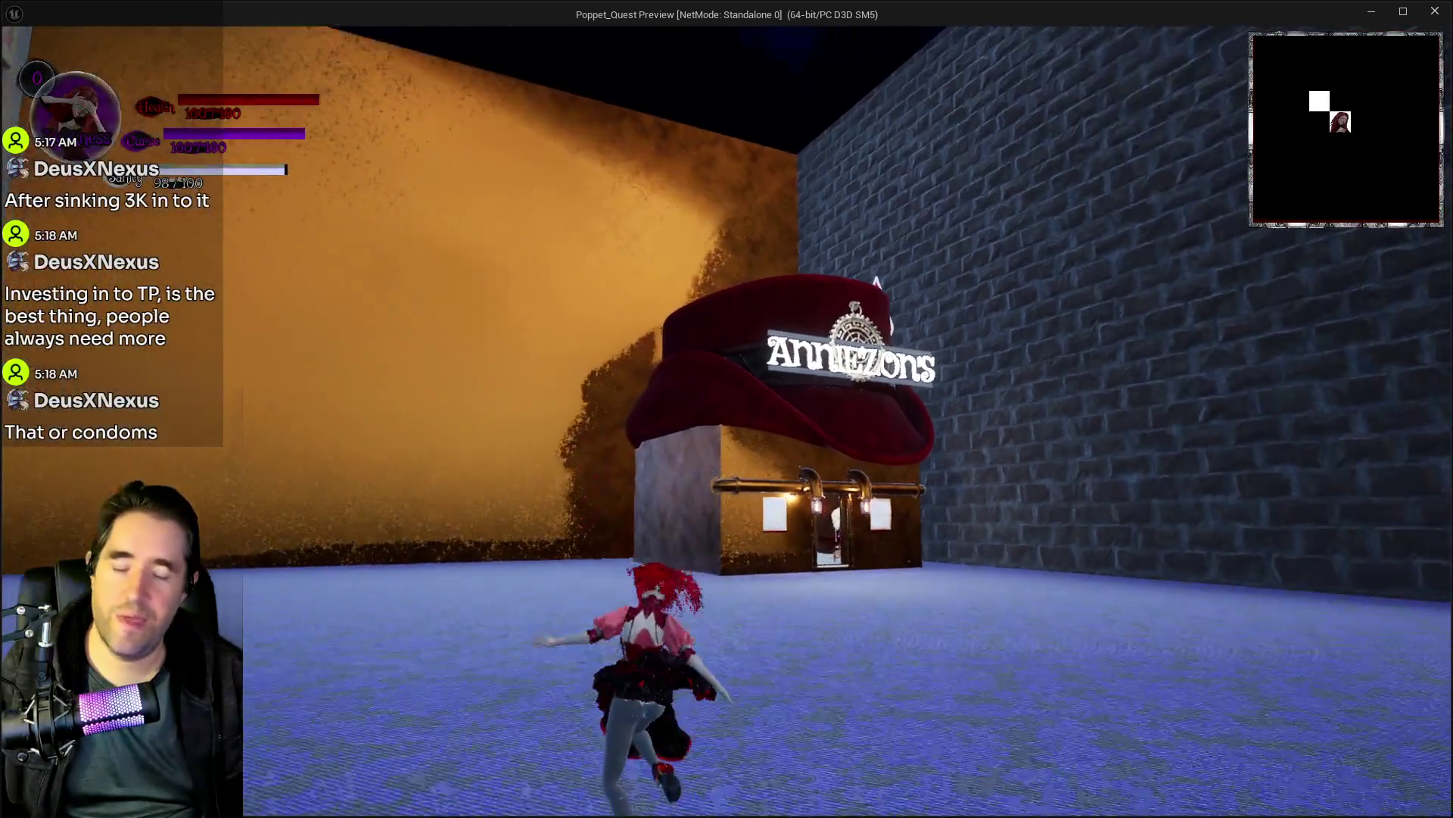
{"action": "key", "text": "w"}
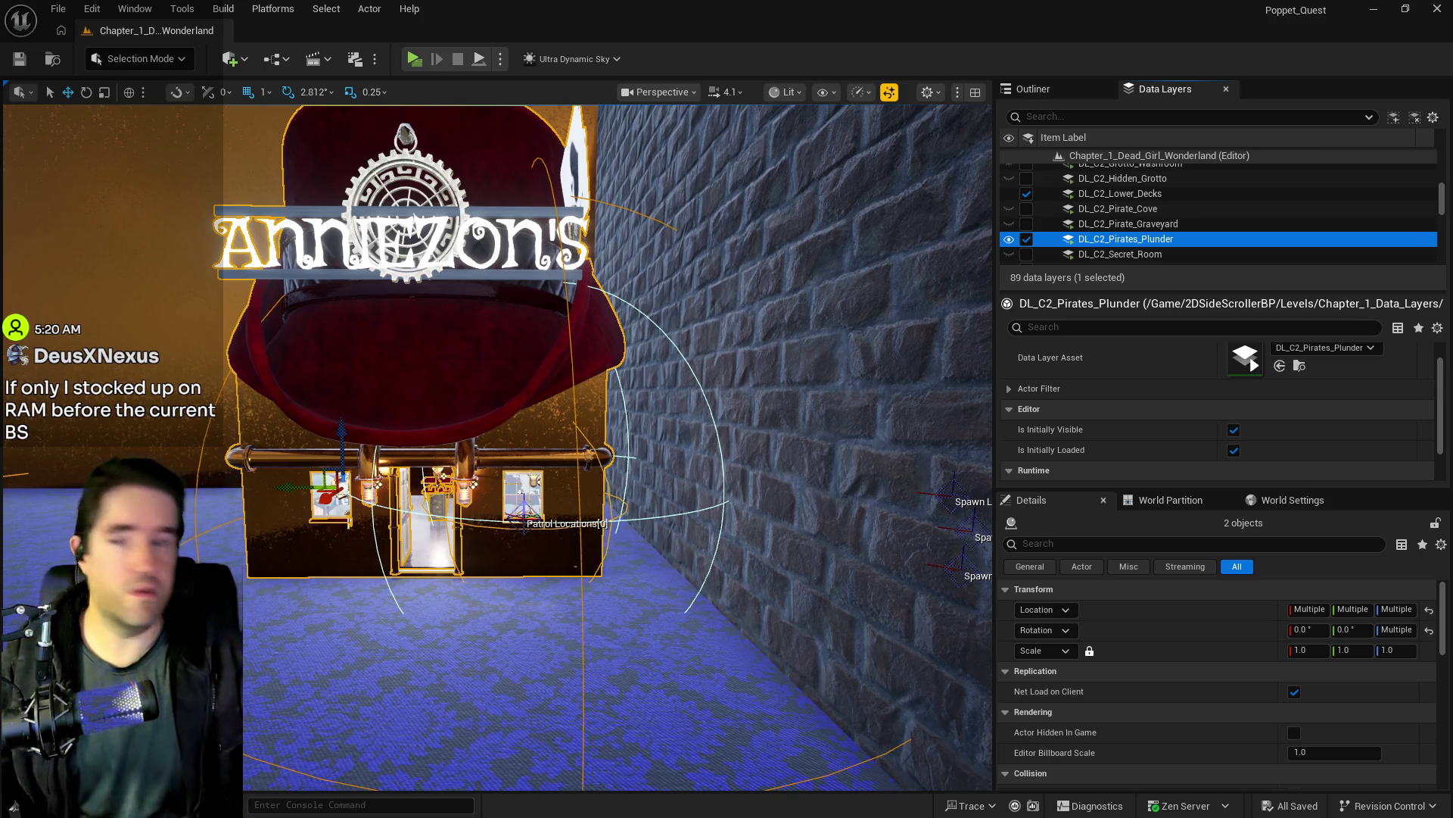
Step: Inspect the Anniezons shop and the door frame from several angles
{"action": "mouse_move", "coordinate": [325, 678]}
{"action": "left_mouse_down"}
{"action": "mouse_move", "coordinate": [469, 644]}
{"action": "mouse_move", "coordinate": [424, 667]}
{"action": "mouse_move", "coordinate": [454, 651]}
{"action": "left_mouse_up"}
{"action": "key", "text": "f"}
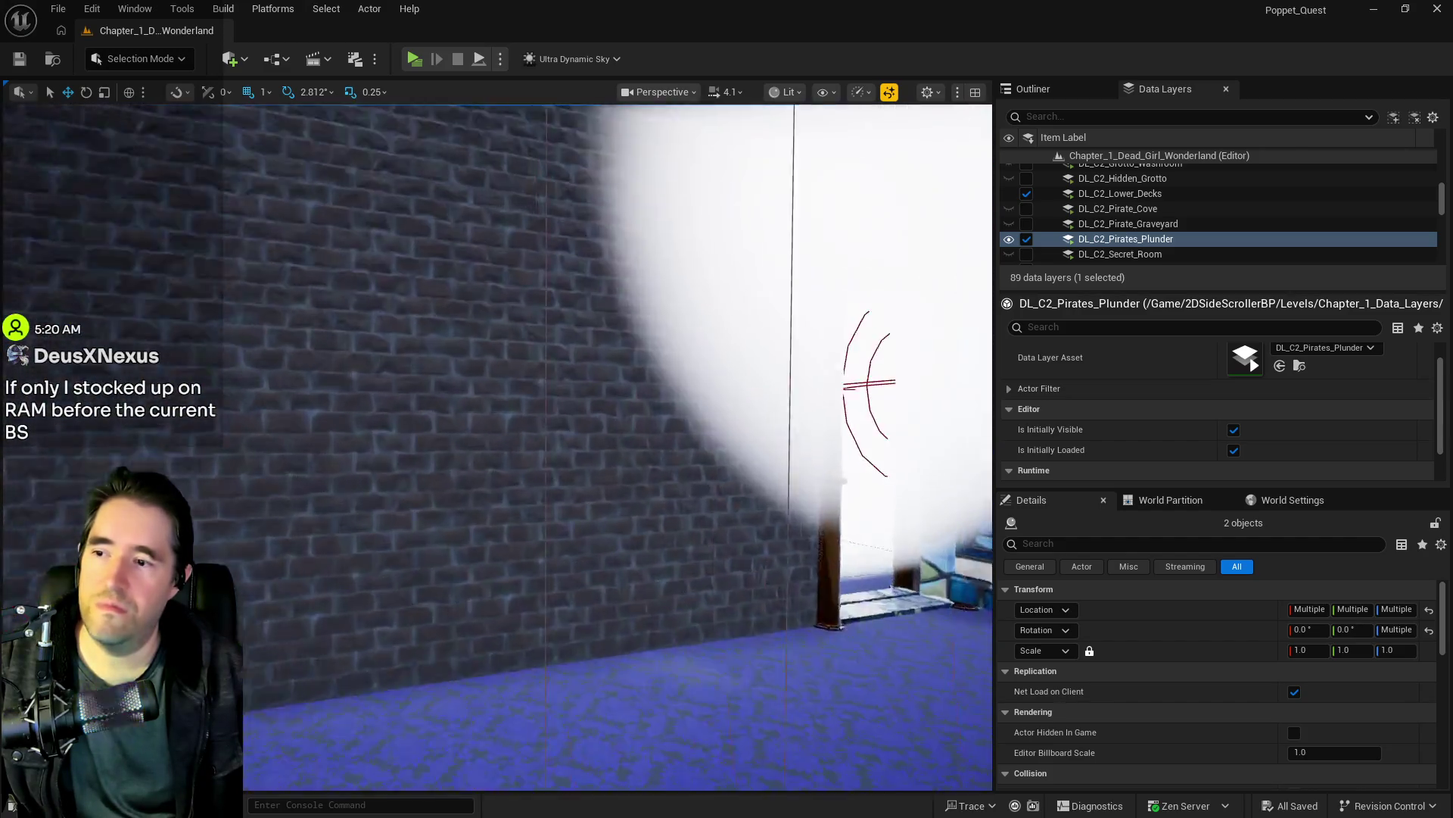
{"action": "key", "text": "f"}
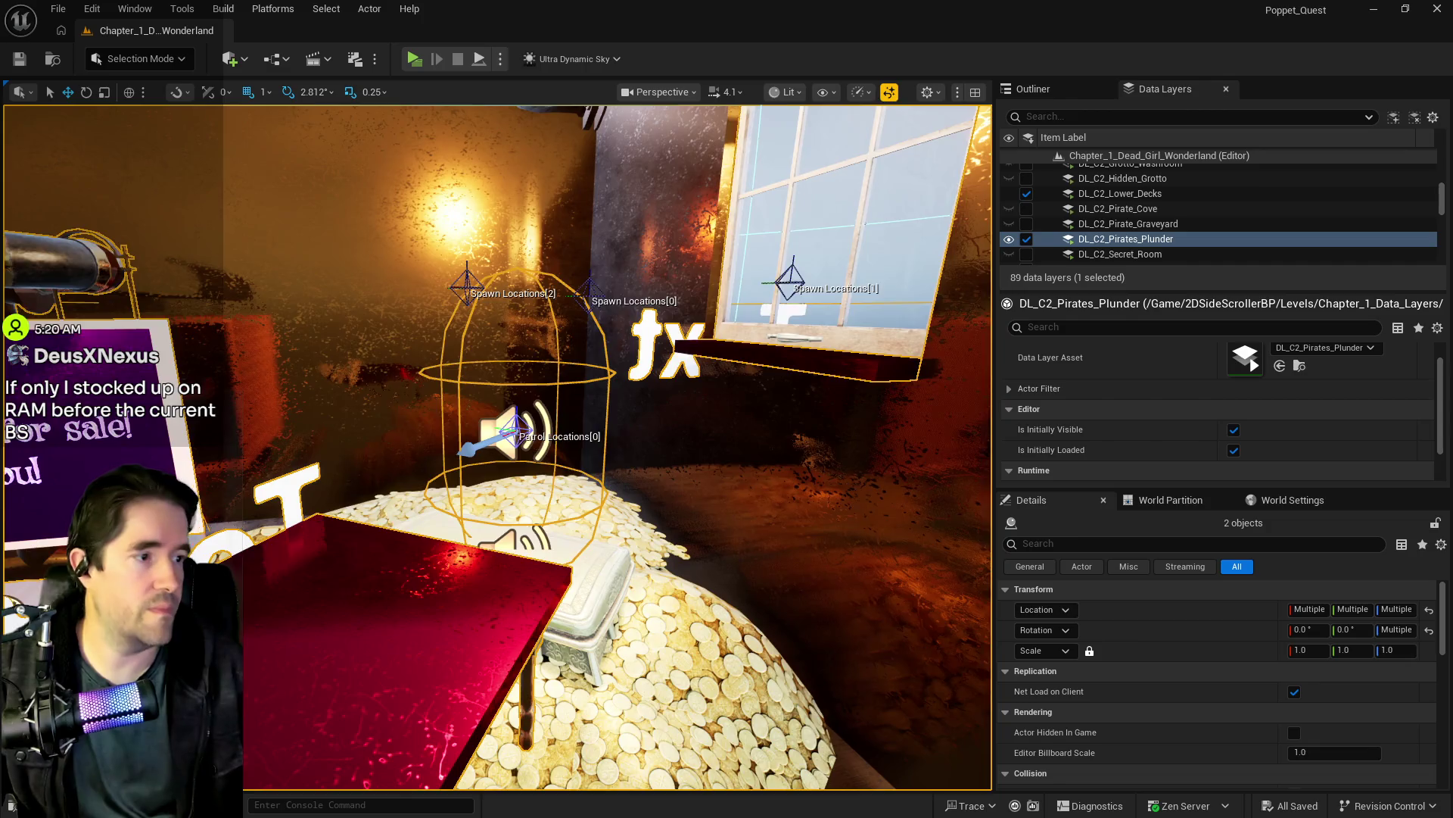
{"action": "key", "text": "f"}
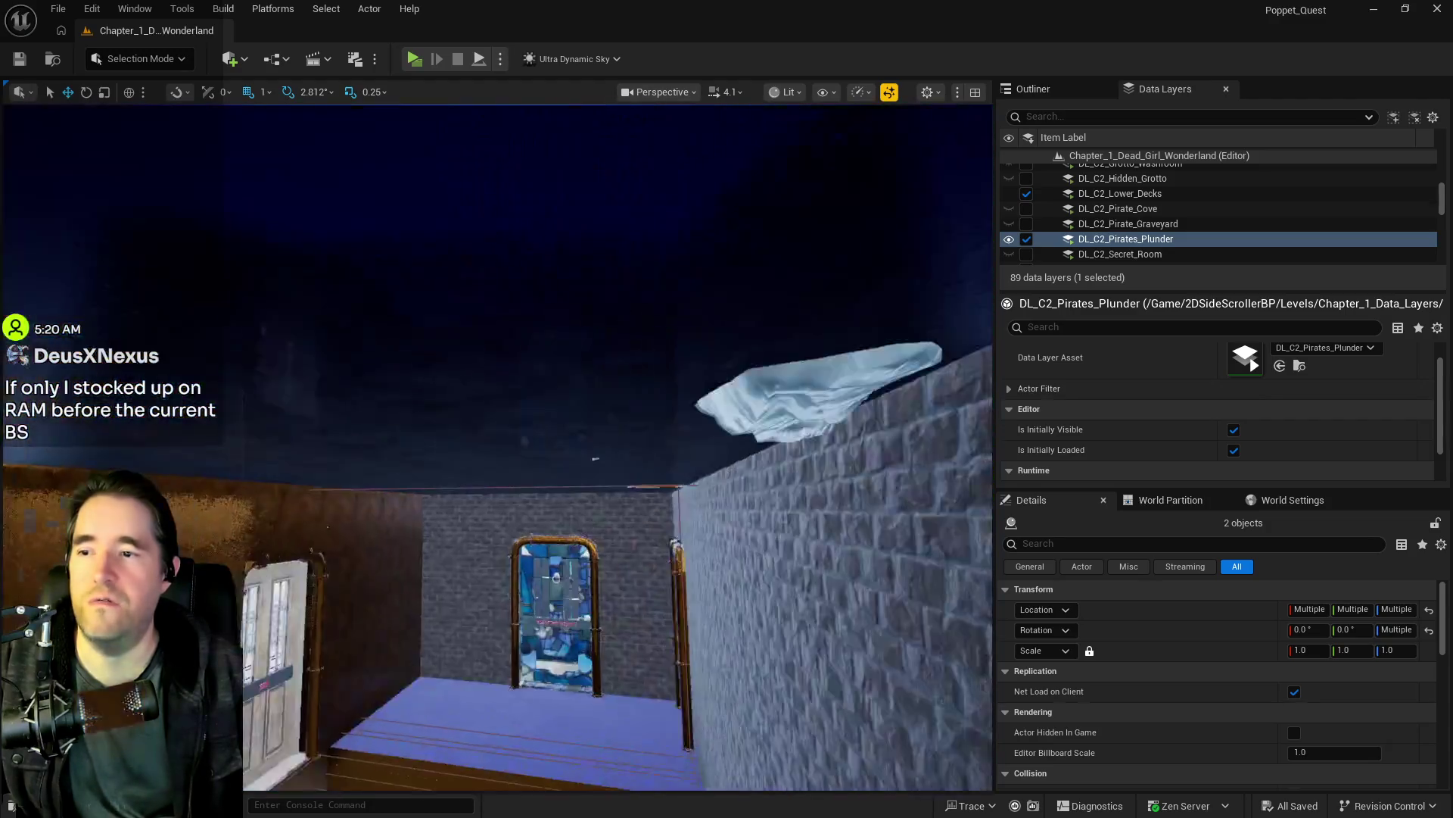
Step: Lift the icy SM_Cliff_05a8 piece above the wall to Z 6365 and save the level
{"action": "left_click", "coordinate": [620, 372]}
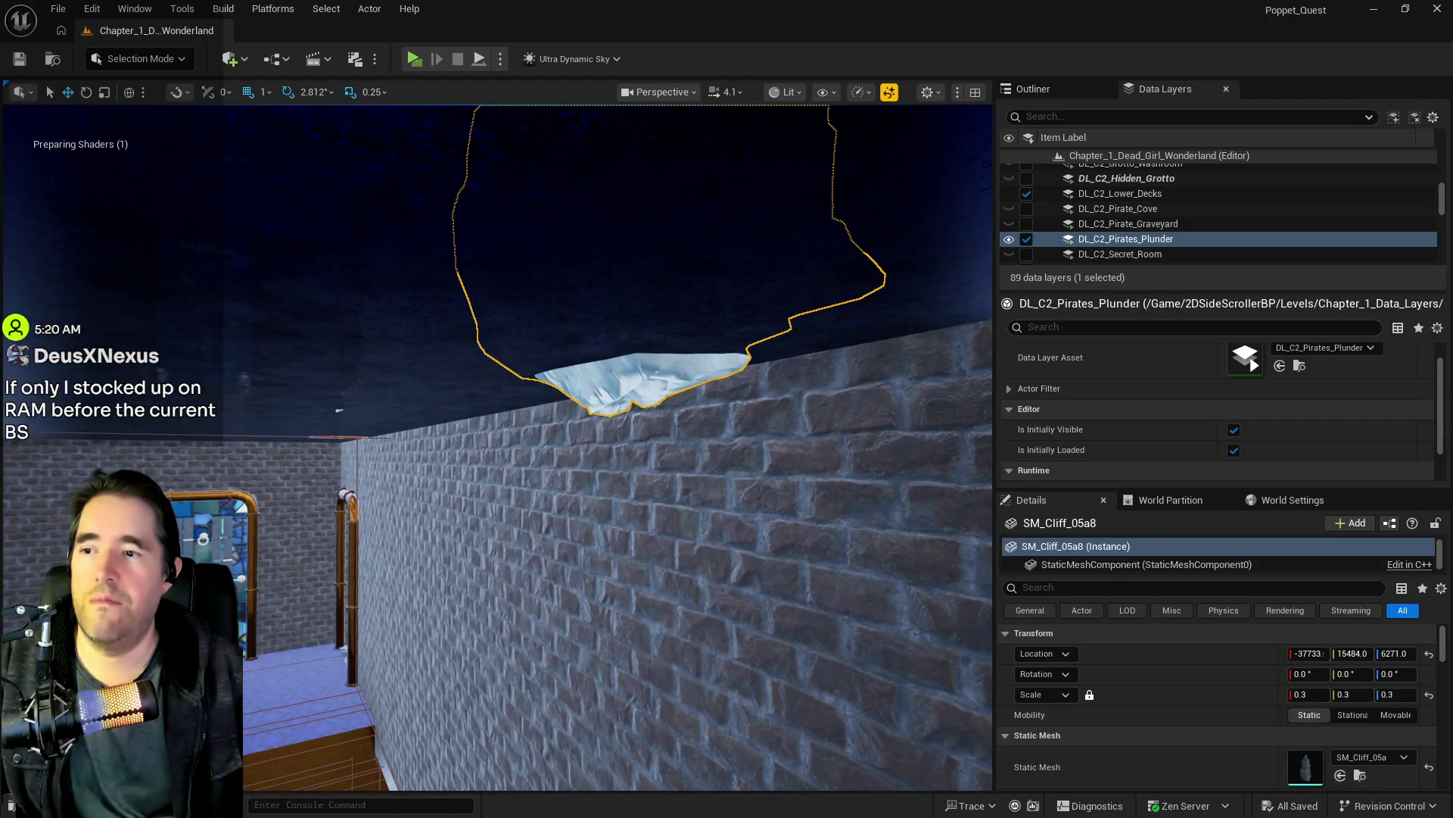
{"action": "key", "text": "f"}
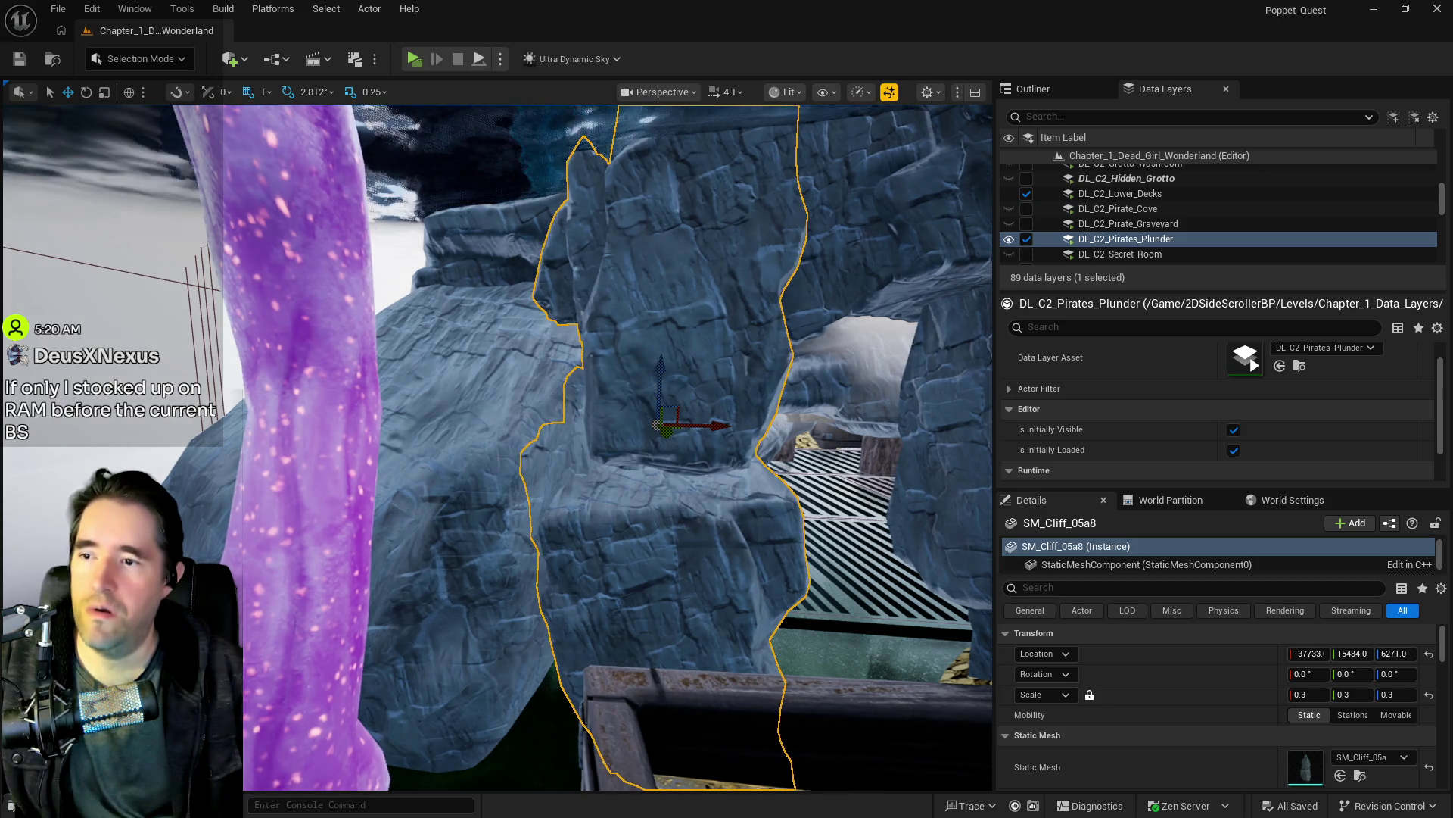
{"action": "left_click_drag", "start_coordinate": [662, 367], "coordinate": [662, 361]}
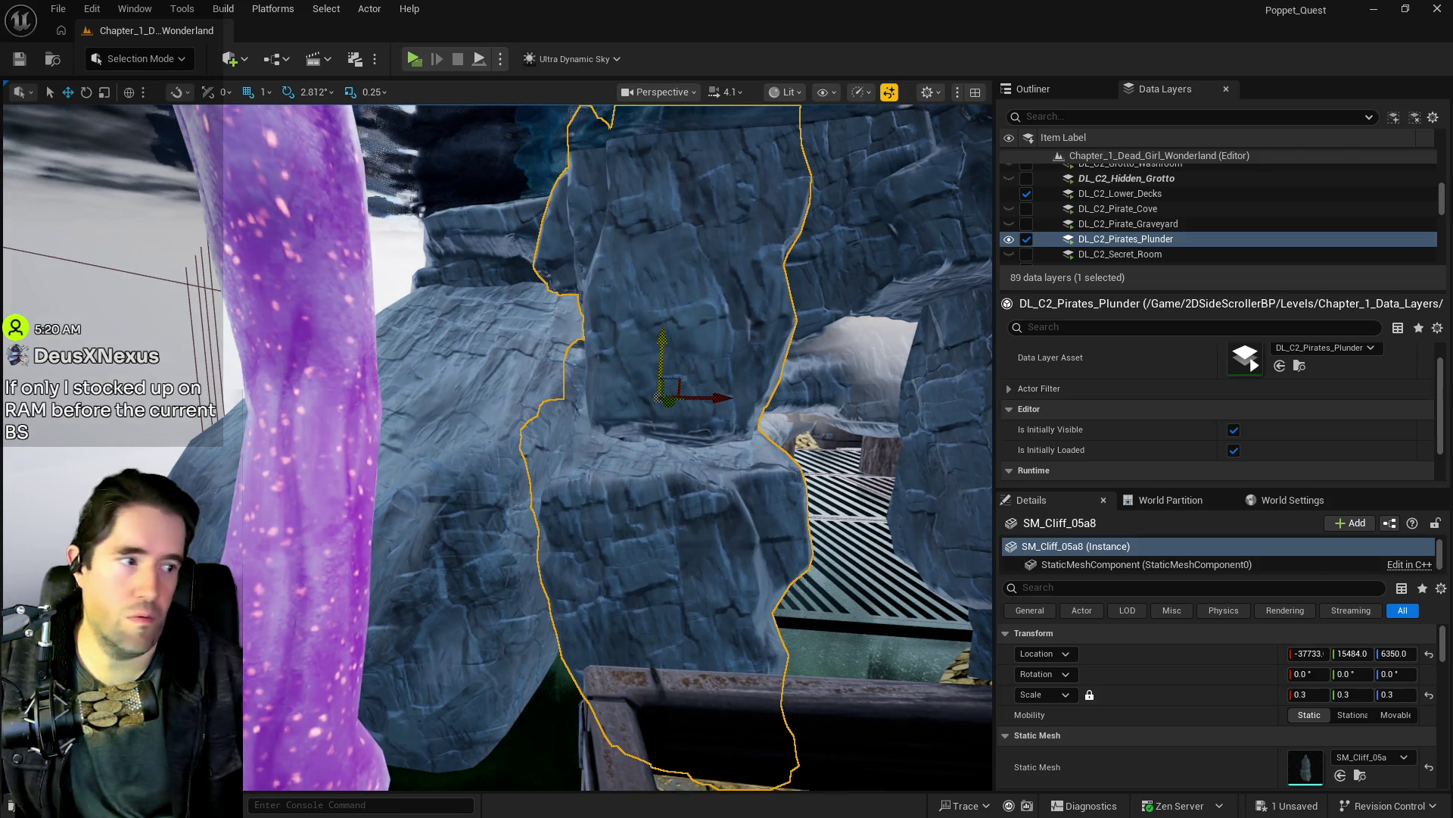
{"action": "key", "text": "ctrl+s"}
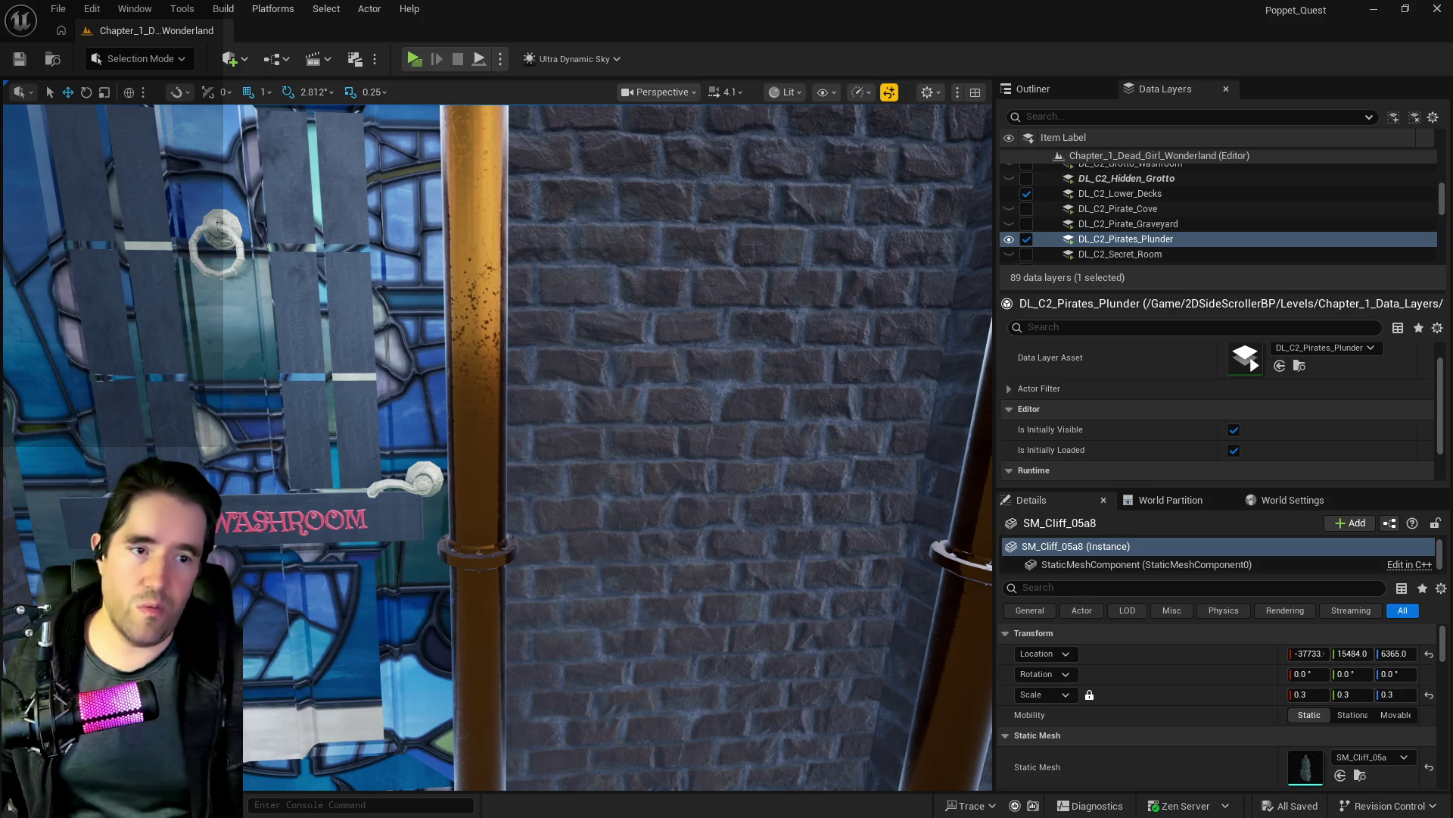
Step: Fly down the corridor past the red door into the empty orange-lit storage room
{"action": "mouse_move", "coordinate": [422, 617]}
{"action": "left_mouse_down"}
{"action": "mouse_move", "coordinate": [421, 643]}
{"action": "mouse_move", "coordinate": [455, 644]}
{"action": "mouse_move", "coordinate": [393, 659]}
{"action": "mouse_move", "coordinate": [386, 621]}
{"action": "mouse_move", "coordinate": [386, 651]}
{"action": "left_mouse_up"}
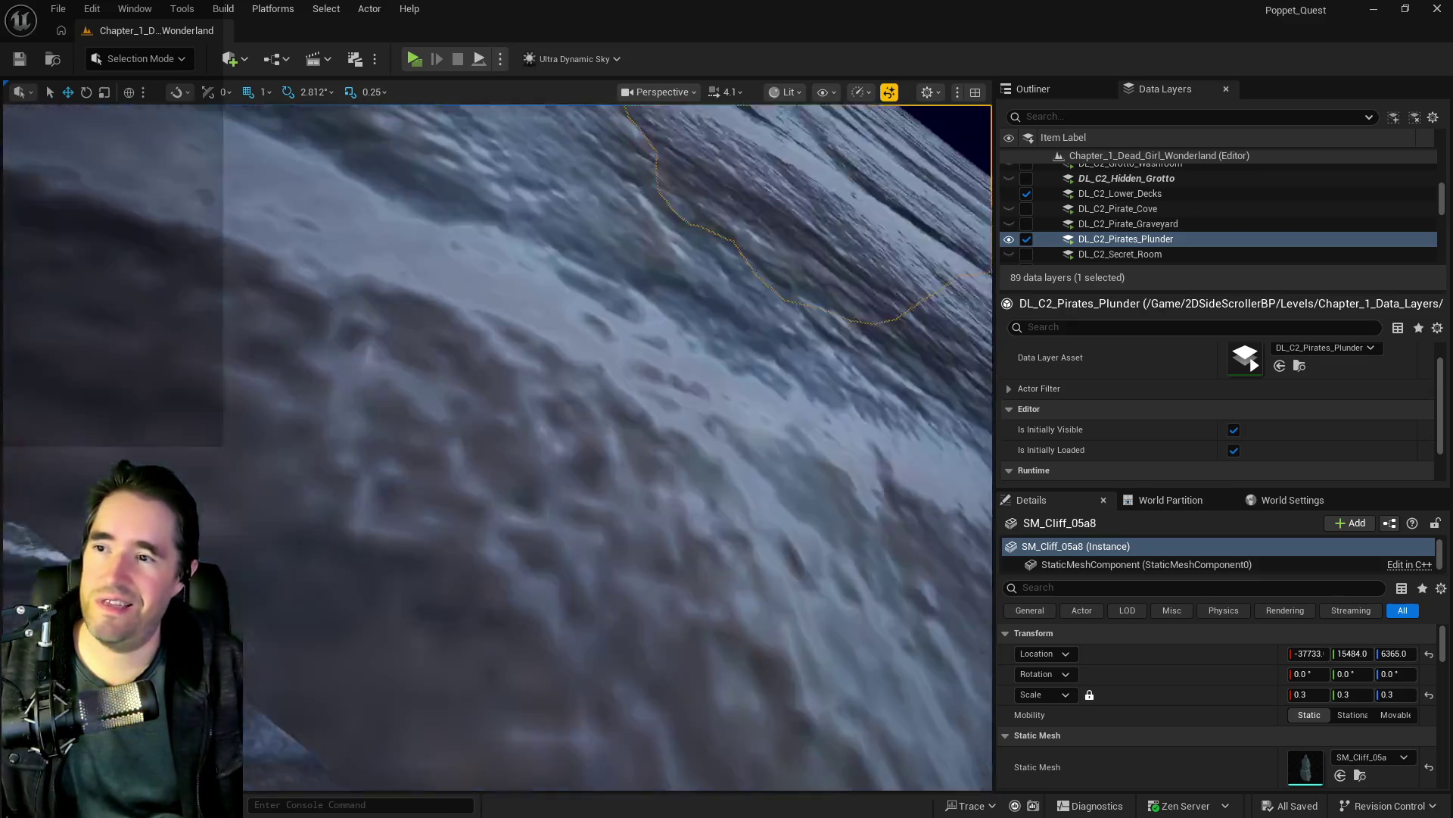
{"action": "mouse_move", "coordinate": [387, 651]}
{"action": "left_mouse_down"}
{"action": "mouse_move", "coordinate": [386, 636]}
{"action": "mouse_move", "coordinate": [394, 651]}
{"action": "left_mouse_up"}
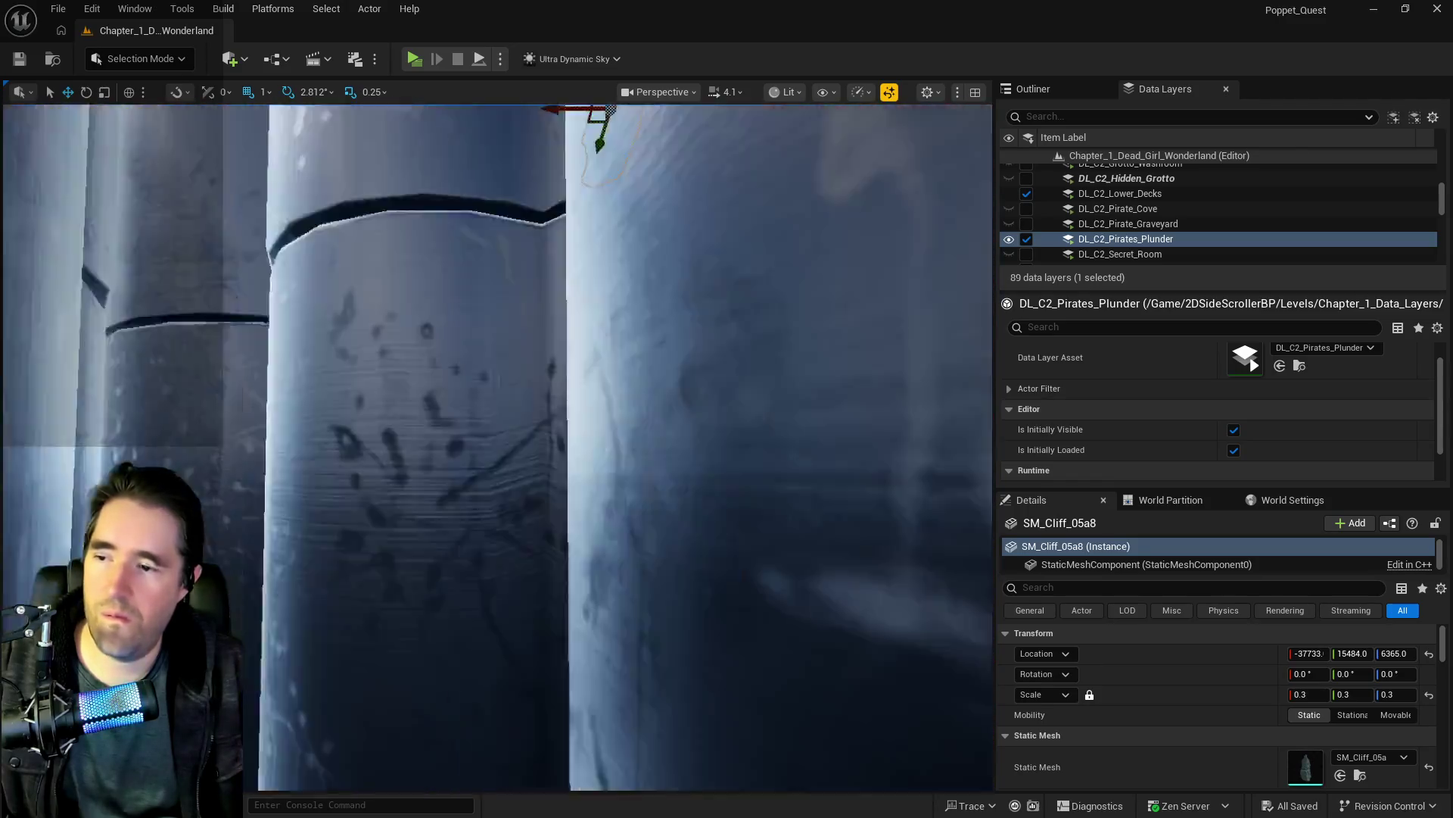
{"action": "left_click_drag", "start_coordinate": [458, 317], "coordinate": [459, 316]}
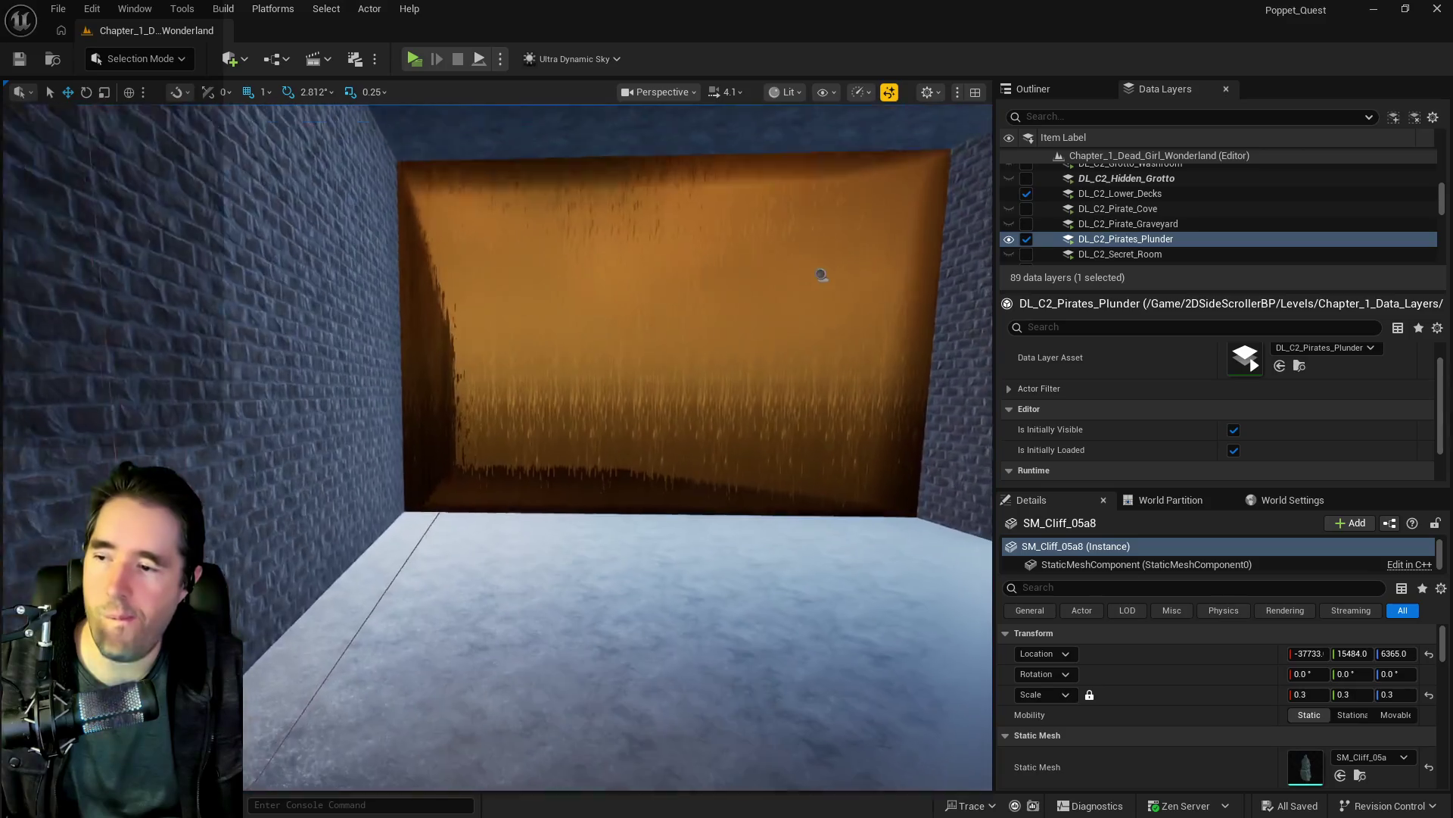
{"action": "left_click_drag", "start_coordinate": [497, 447], "coordinate": [496, 447]}
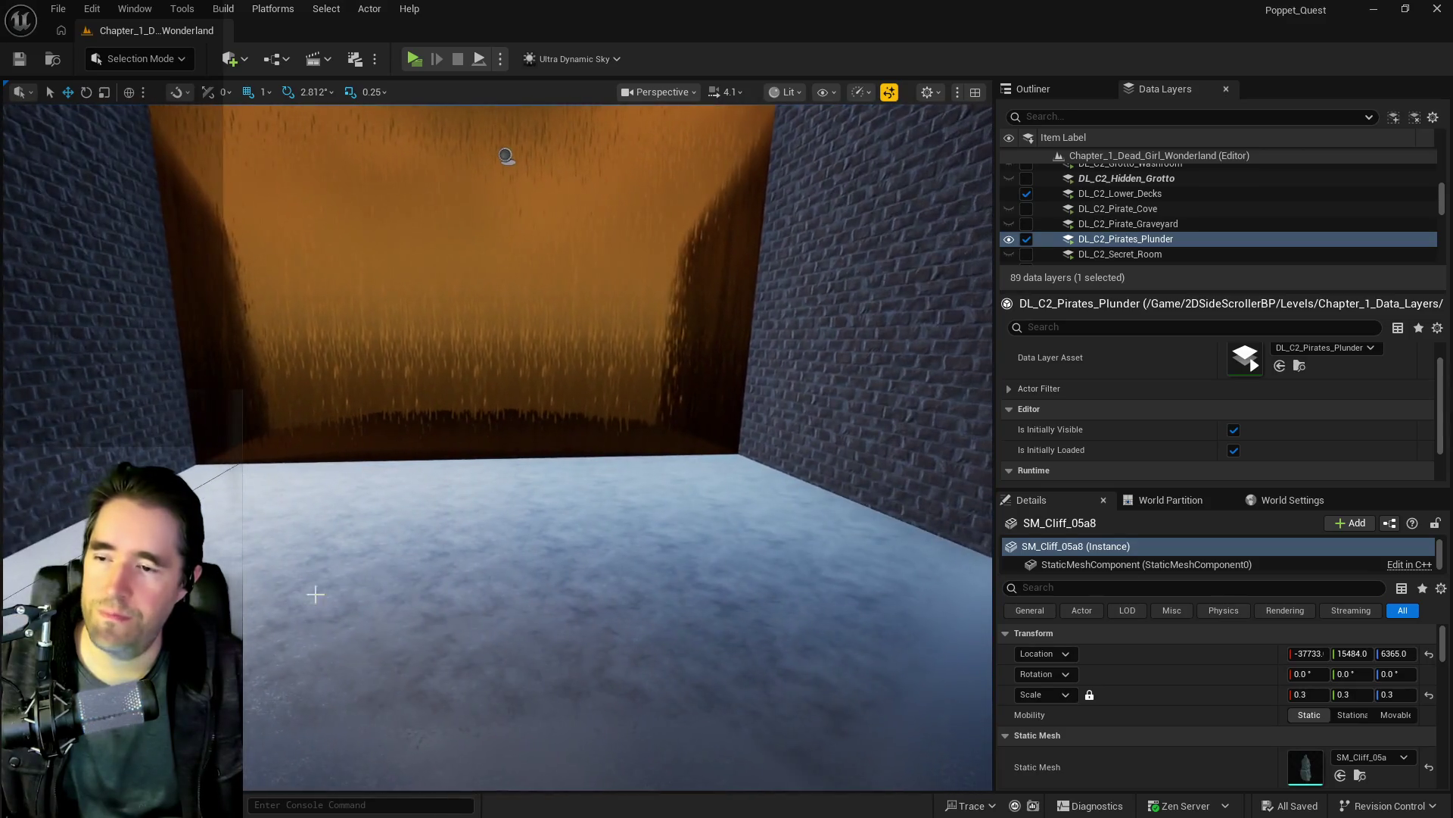
{"action": "left_click_drag", "start_coordinate": [688, 506], "coordinate": [688, 506]}
{"action": "left_click_drag", "start_coordinate": [867, 350], "coordinate": [867, 350]}
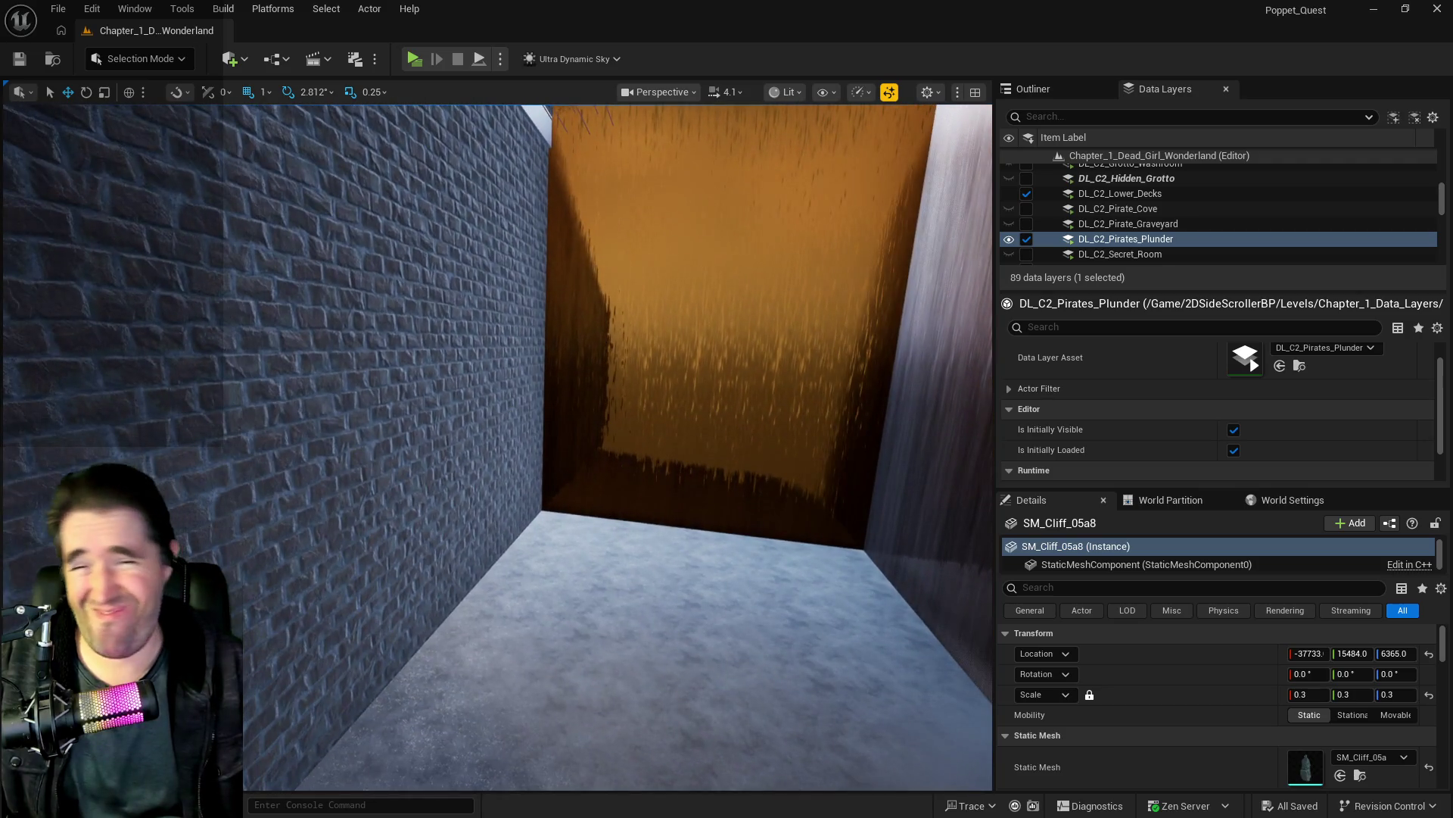
{"action": "left_click_drag", "start_coordinate": [497, 447], "coordinate": [497, 447]}
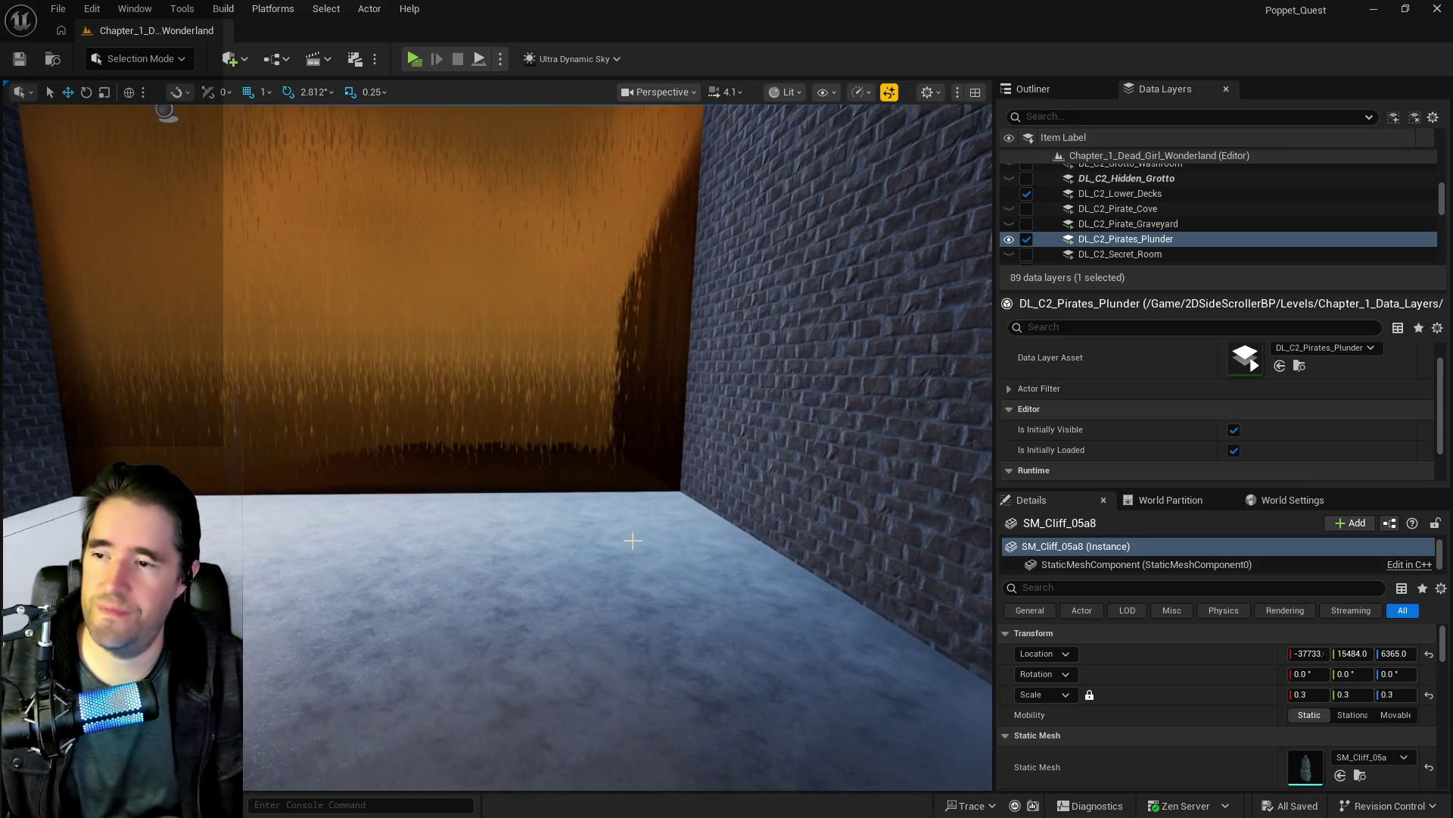
Step: Paste the Anniezons shop onto the storage room floor and move it back into the room
{"action": "right_click", "coordinate": [590, 552]}
{"action": "mouse_move", "coordinate": [660, 536]}
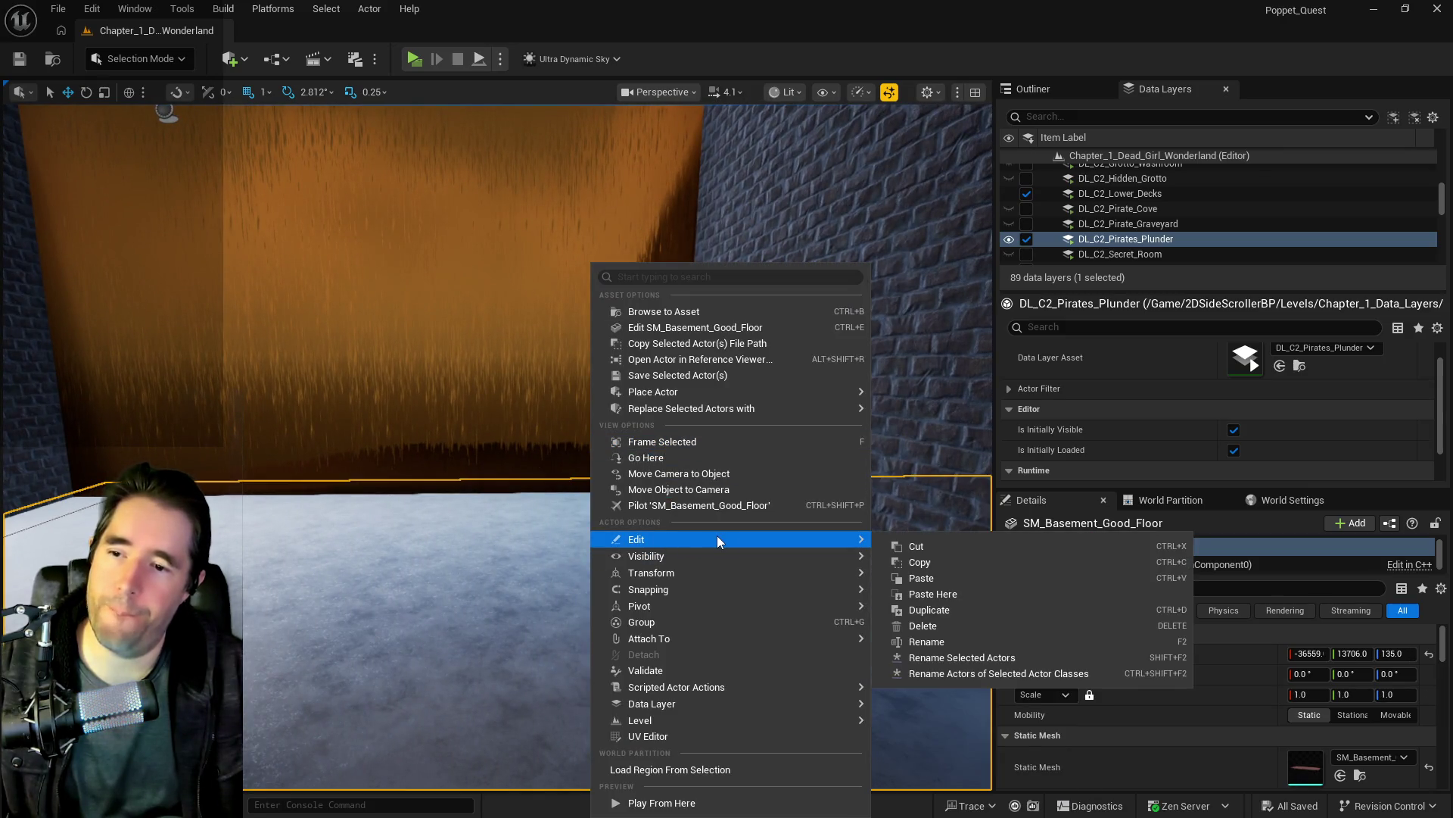
{"action": "left_click", "coordinate": [905, 592]}
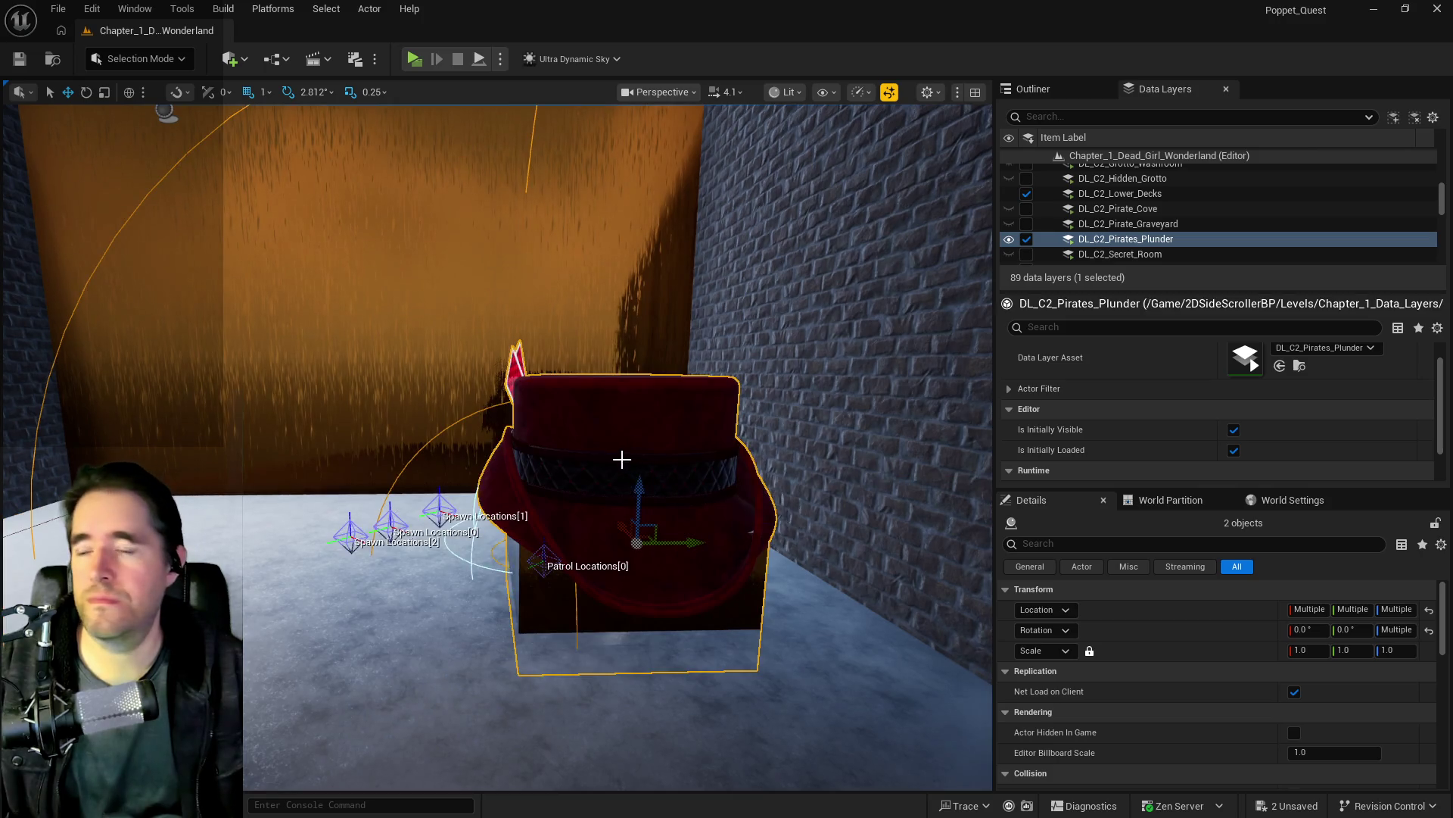
{"action": "mouse_move", "coordinate": [639, 496]}
{"action": "left_mouse_down"}
{"action": "mouse_move", "coordinate": [652, 414]}
{"action": "mouse_move", "coordinate": [658, 441]}
{"action": "mouse_move", "coordinate": [644, 450]}
{"action": "left_mouse_up"}
Step: Rotate the pasted shop about -168.75 degrees on Z so it faces into the room
{"action": "key", "text": "e"}
{"action": "left_click_drag", "start_coordinate": [698, 528], "coordinate": [617, 530]}
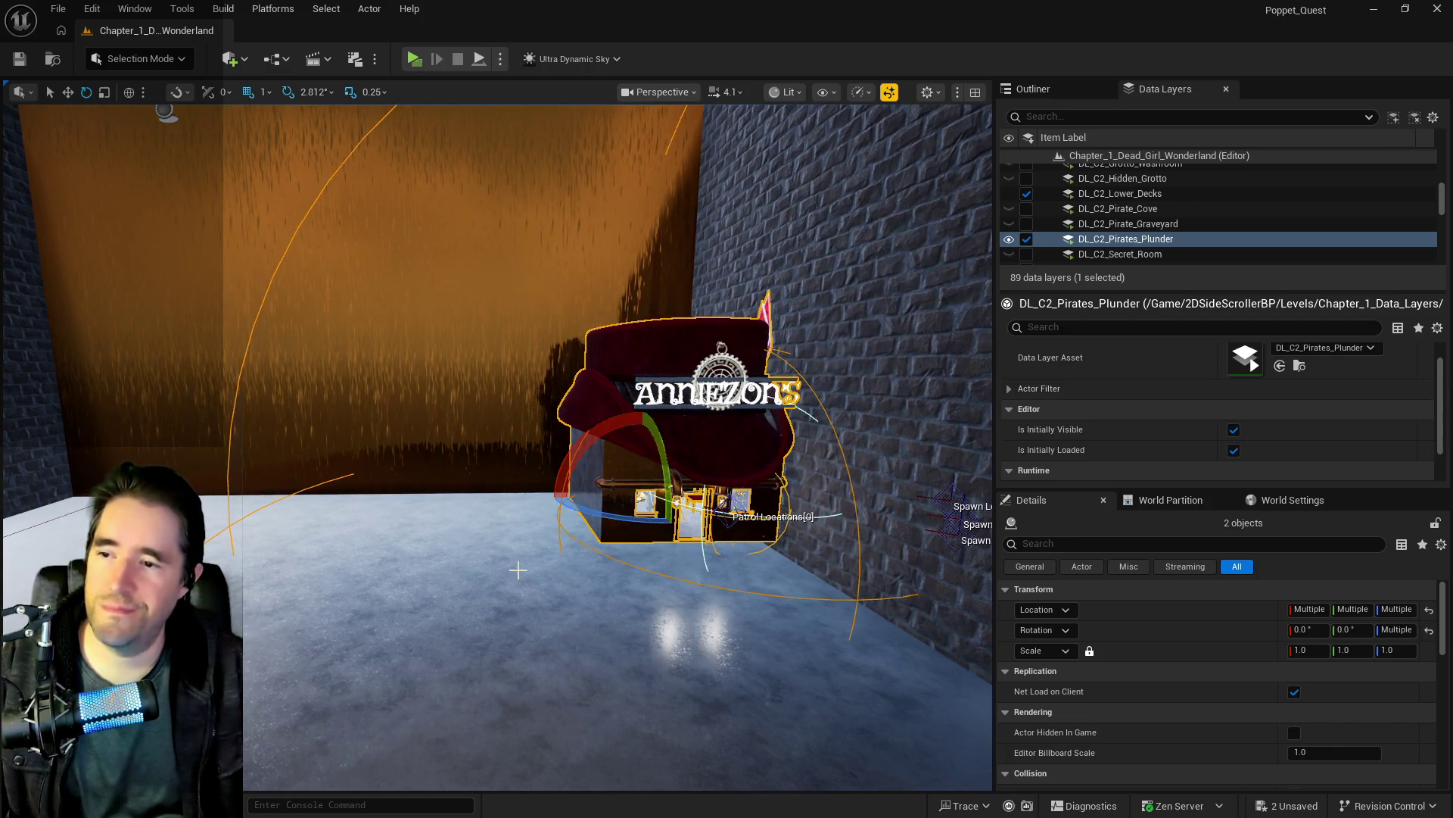
{"action": "key", "text": "f"}
{"action": "key", "text": "r"}
{"action": "mouse_move", "coordinate": [526, 474]}
{"action": "left_mouse_down"}
{"action": "mouse_move", "coordinate": [591, 355]}
{"action": "mouse_move", "coordinate": [542, 475]}
{"action": "left_mouse_up"}
{"action": "mouse_move", "coordinate": [688, 461]}
{"action": "left_mouse_down"}
{"action": "mouse_move", "coordinate": [587, 445]}
{"action": "mouse_move", "coordinate": [537, 492]}
{"action": "mouse_move", "coordinate": [593, 336]}
{"action": "mouse_move", "coordinate": [584, 430]}
{"action": "left_mouse_up"}
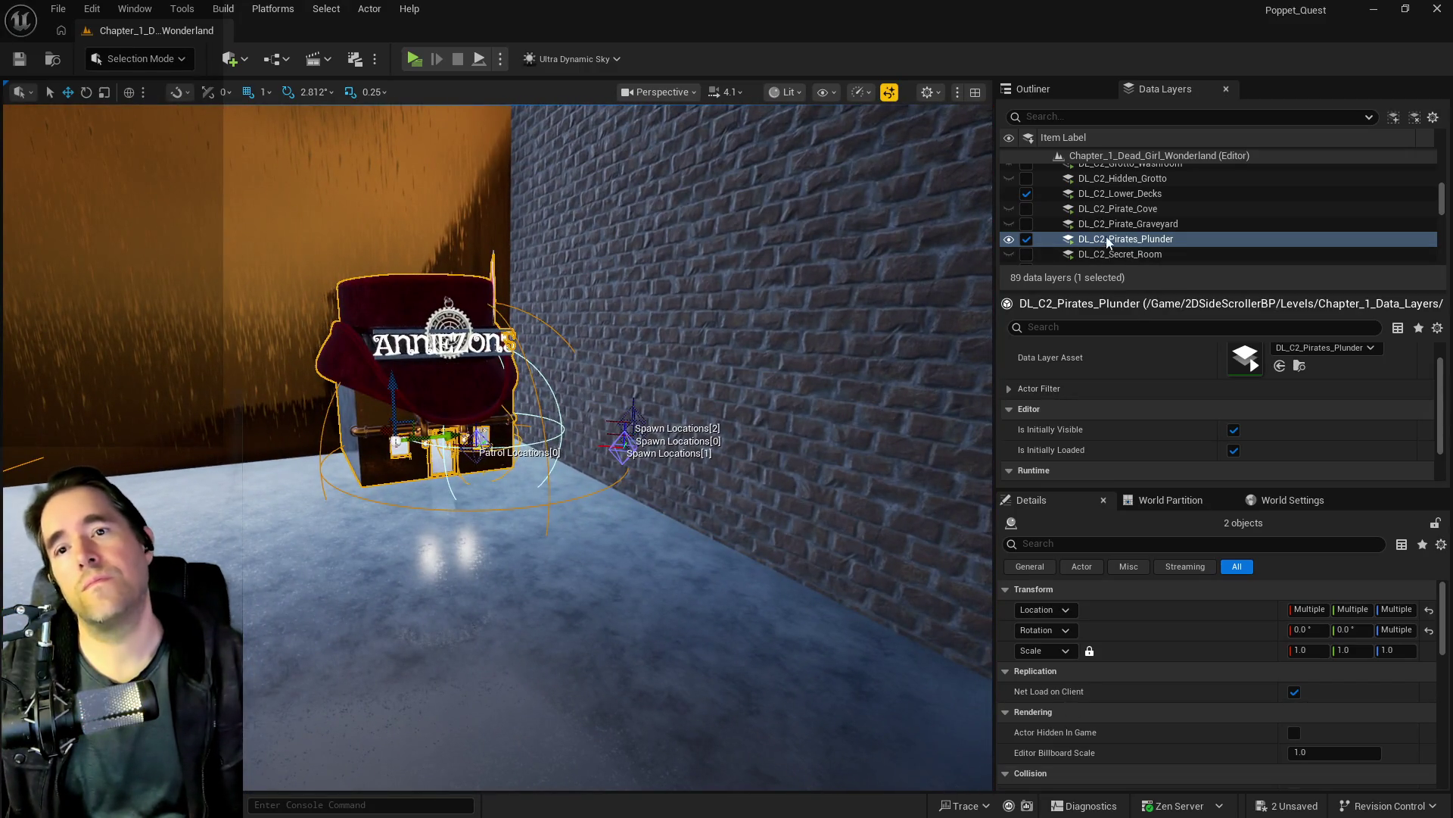
Step: Filter data layers by 'pro' and add the selected shop actors to DL_C3_Production_2
{"action": "scroll", "coordinate": [1103, 234], "scroll_direction": "down", "scroll_amount": 3}
{"action": "left_click", "coordinate": [1109, 118]}
{"action": "type", "text": "pr"}
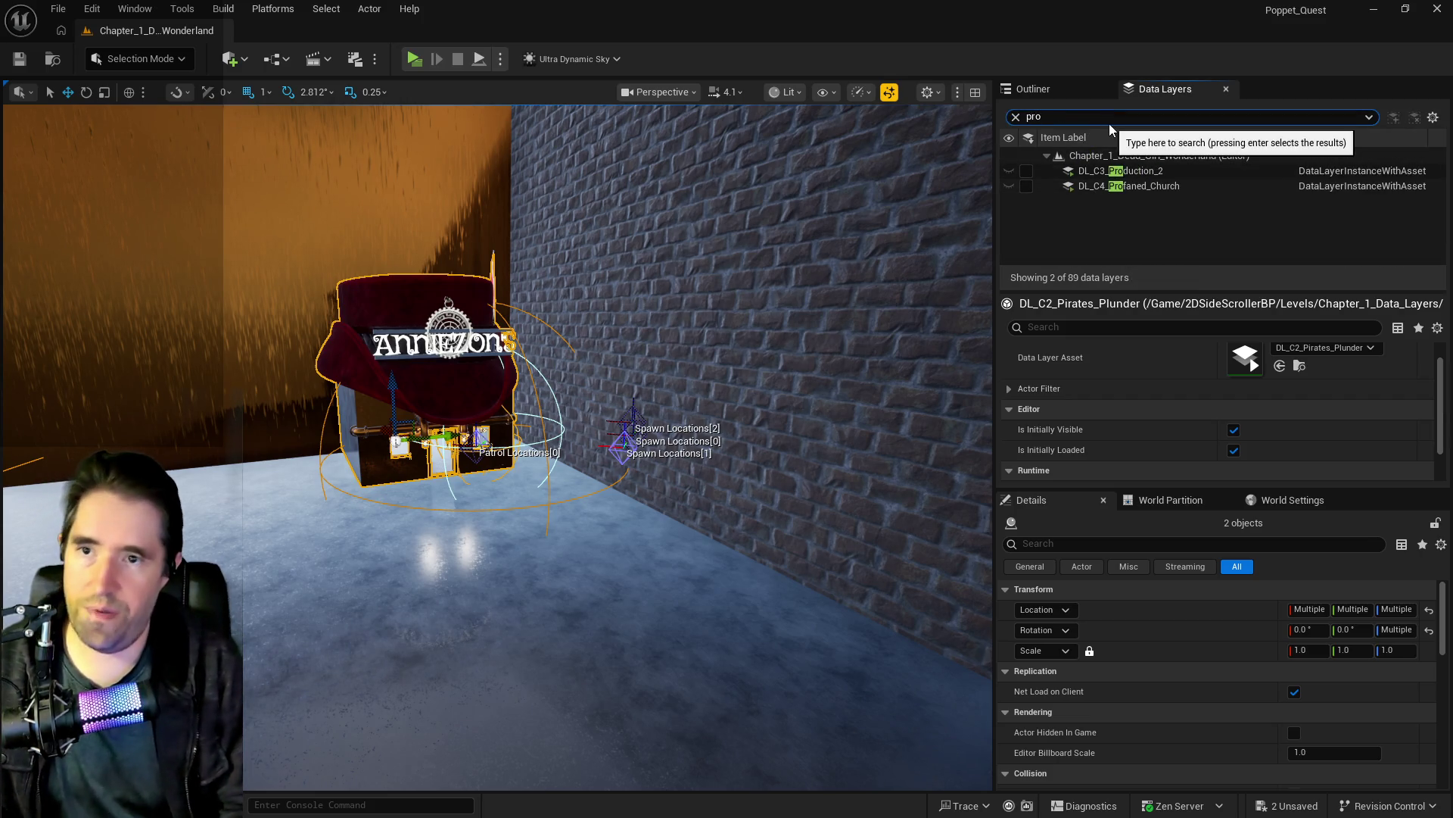
{"action": "type", "text": "o"}
{"action": "left_click", "coordinate": [1148, 173]}
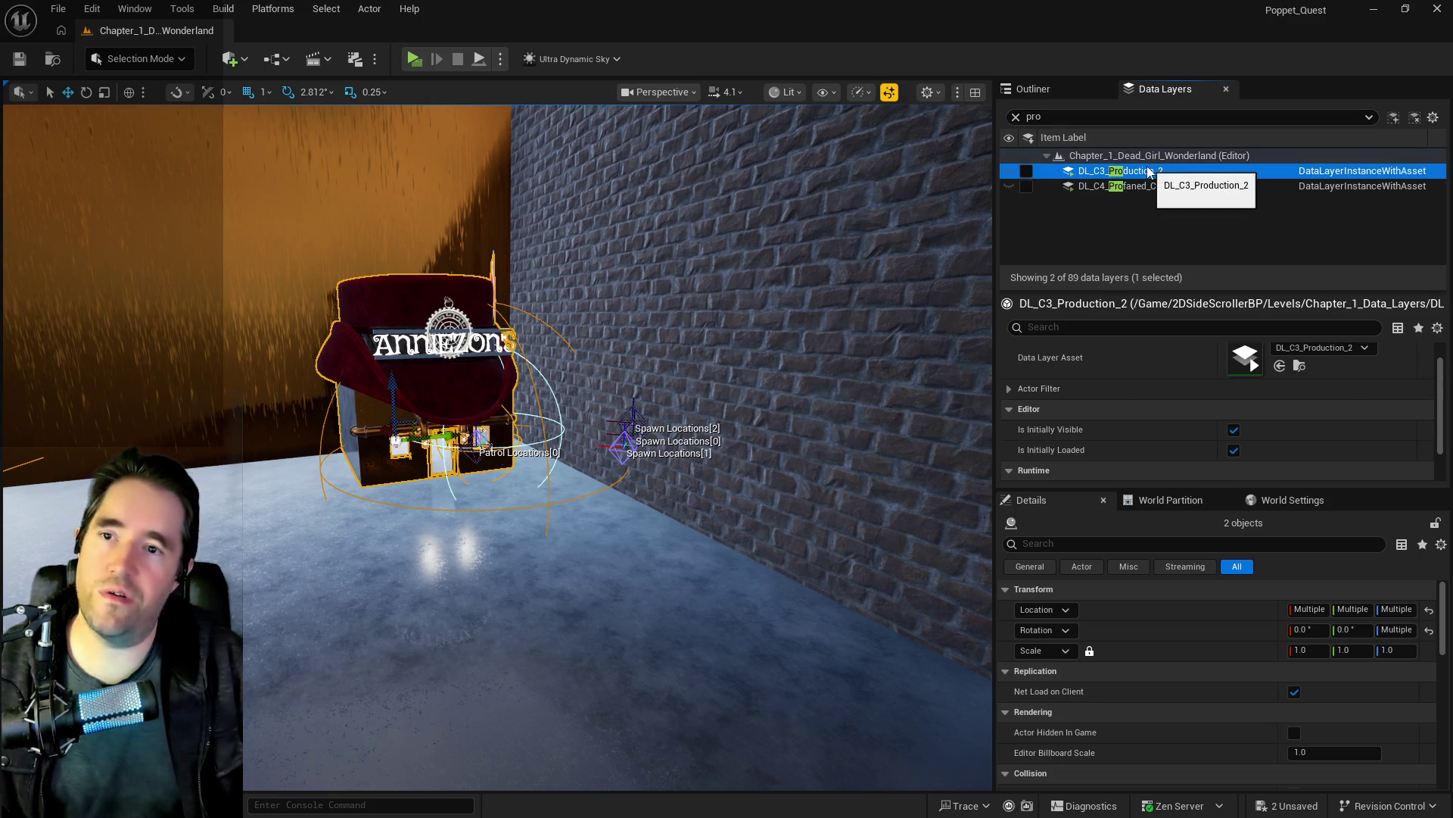
{"action": "right_click", "coordinate": [1146, 175]}
{"action": "mouse_move", "coordinate": [1181, 274]}
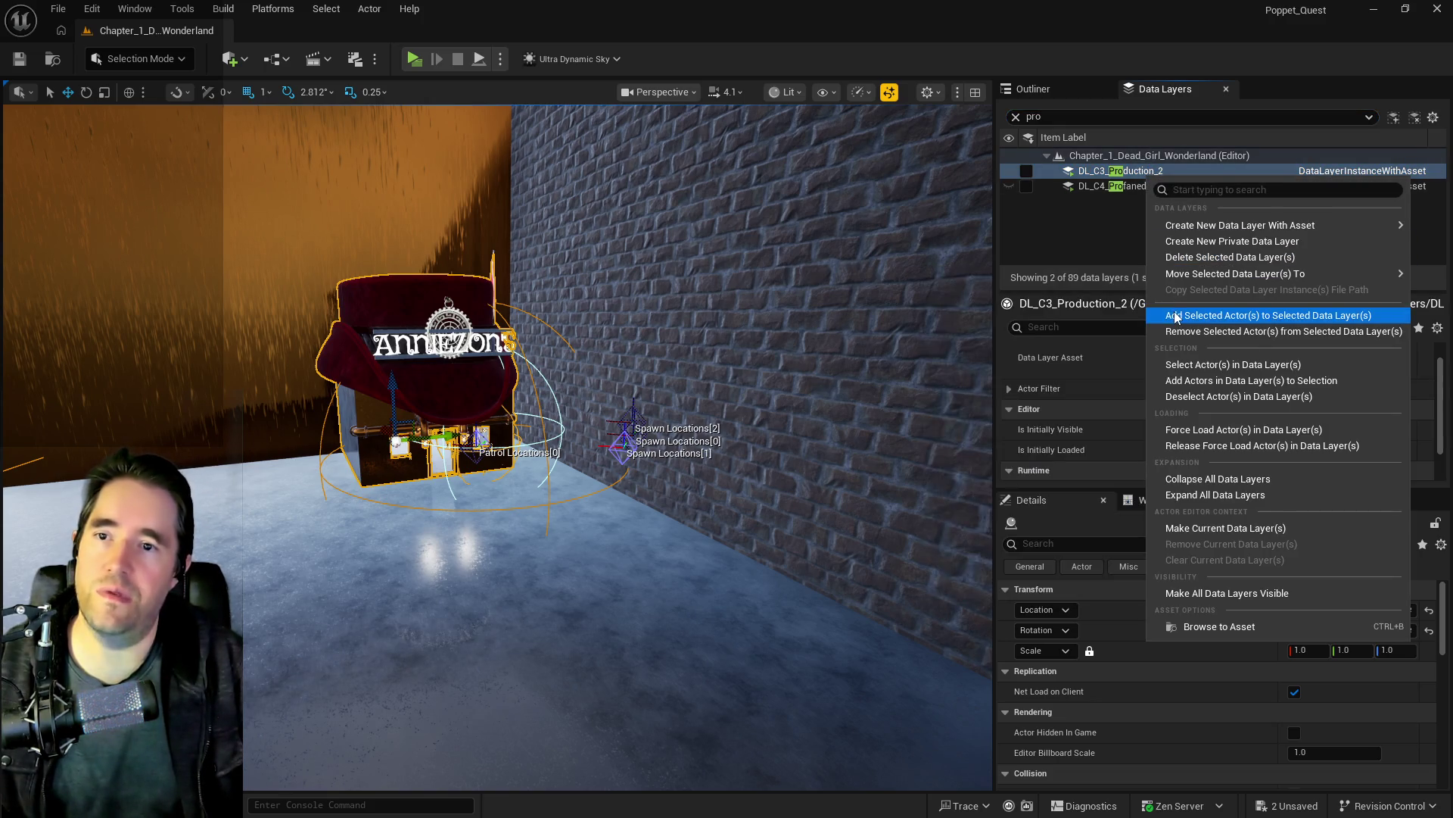
{"action": "left_click", "coordinate": [1101, 186]}
Step: Clear the data layer filter and select the Product Storage 2 door
{"action": "left_click_drag", "start_coordinate": [952, 239], "coordinate": [960, 201]}
{"action": "key", "text": "Up"}
{"action": "mouse_move", "coordinate": [497, 446]}
{"action": "left_mouse_down"}
{"action": "mouse_move", "coordinate": [497, 424]}
{"action": "mouse_move", "coordinate": [454, 379]}
{"action": "left_mouse_up"}
{"action": "scroll", "coordinate": [497, 446], "scroll_direction": "down", "scroll_amount": 5}
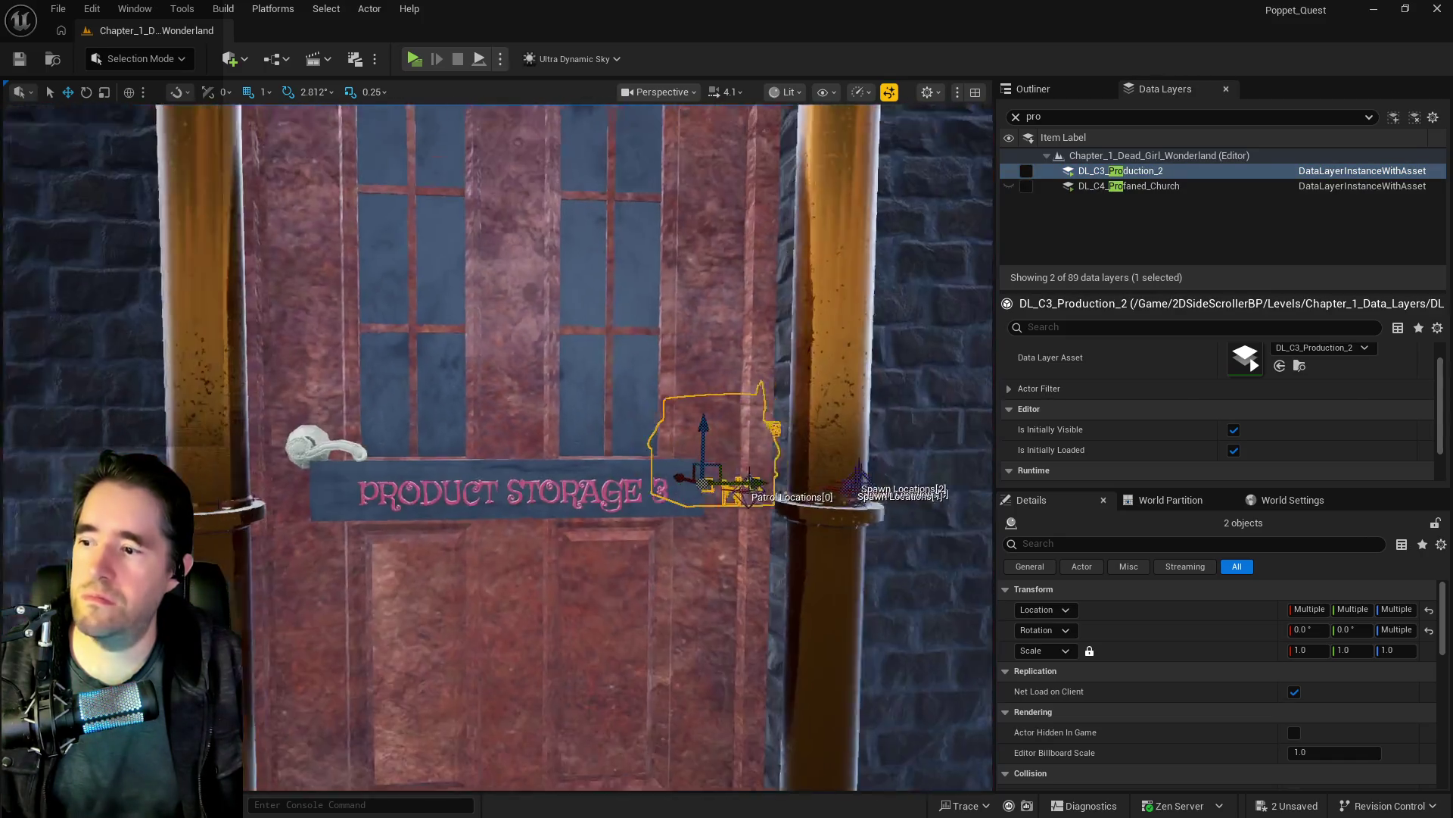
{"action": "left_click", "coordinate": [1050, 119]}
{"action": "key", "text": "f"}
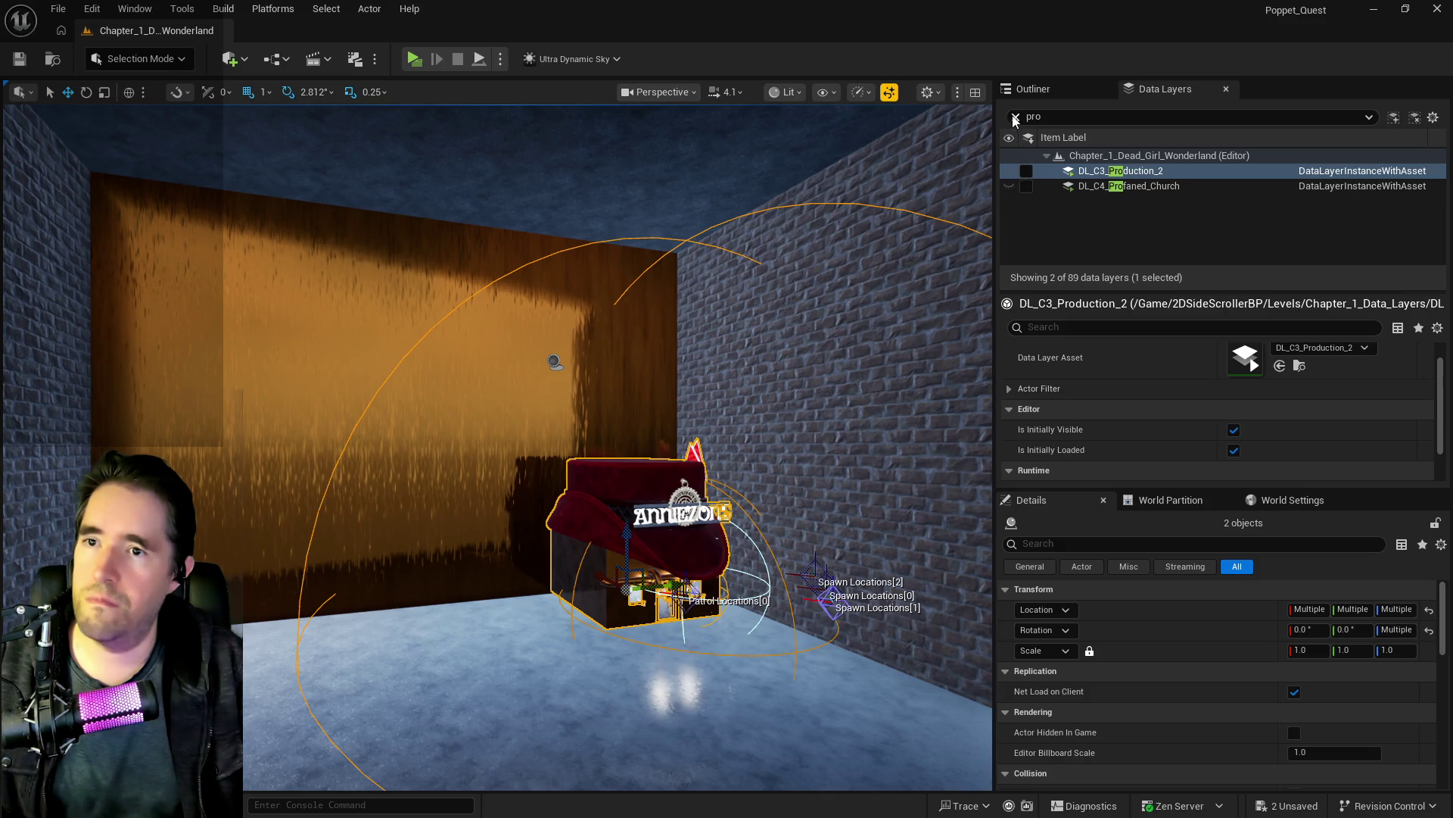
{"action": "left_click", "coordinate": [1016, 119]}
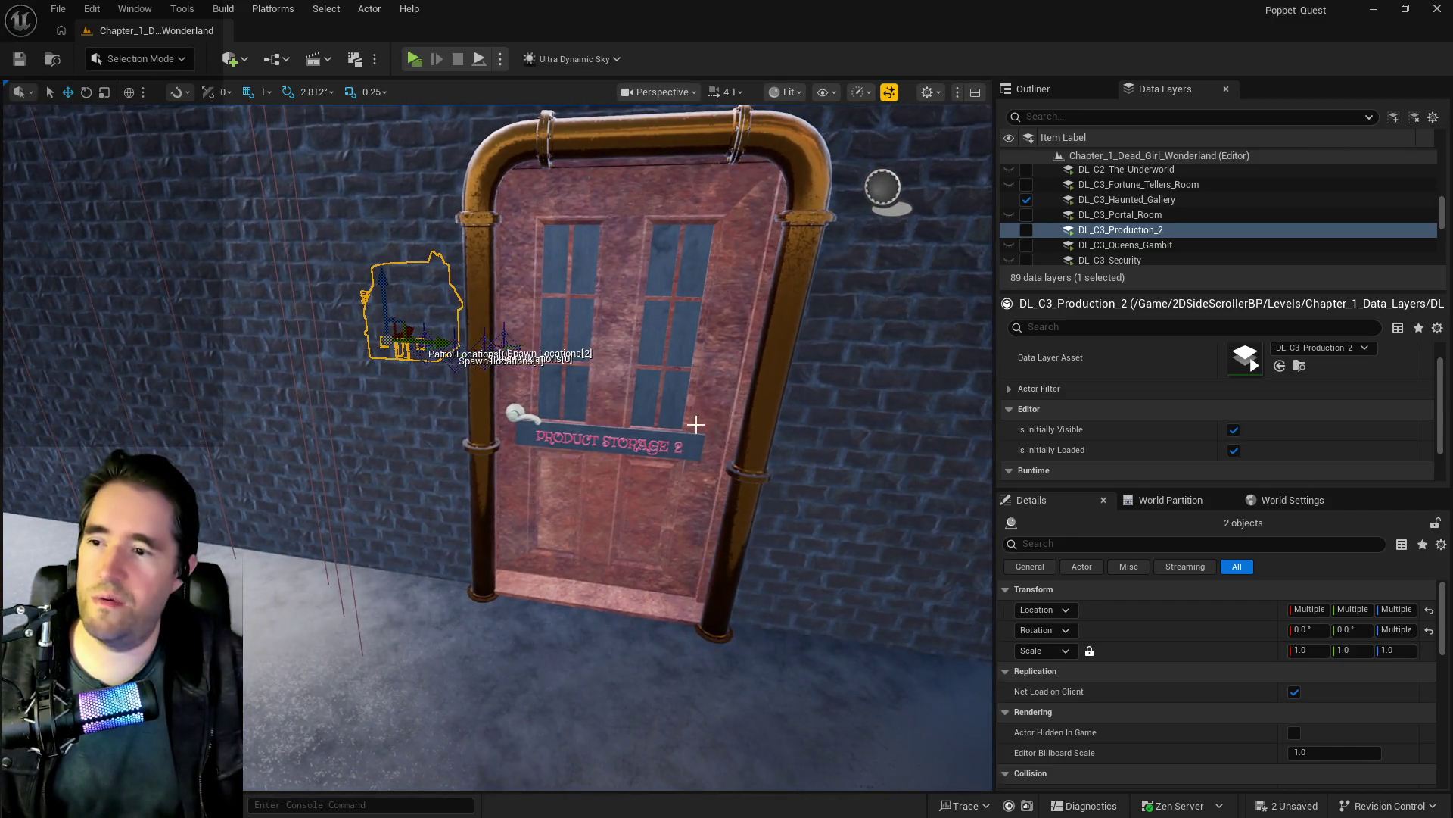
{"action": "left_click", "coordinate": [696, 425]}
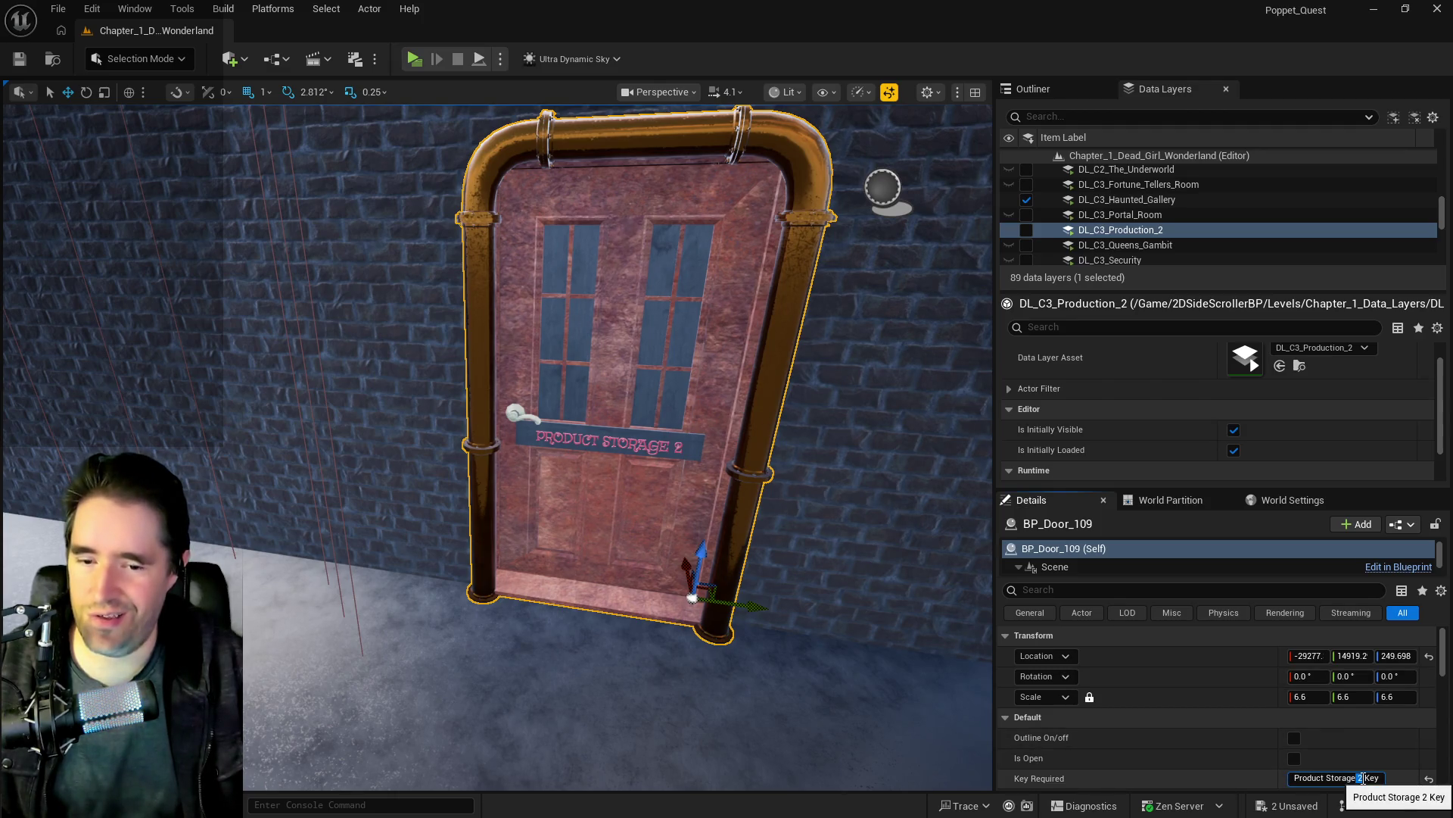
Step: Change the number in the first storage door's second sign line to 1
{"action": "mouse_move", "coordinate": [760, 629]}
{"action": "left_mouse_down"}
{"action": "mouse_move", "coordinate": [759, 561]}
{"action": "mouse_move", "coordinate": [753, 627]}
{"action": "left_mouse_up"}
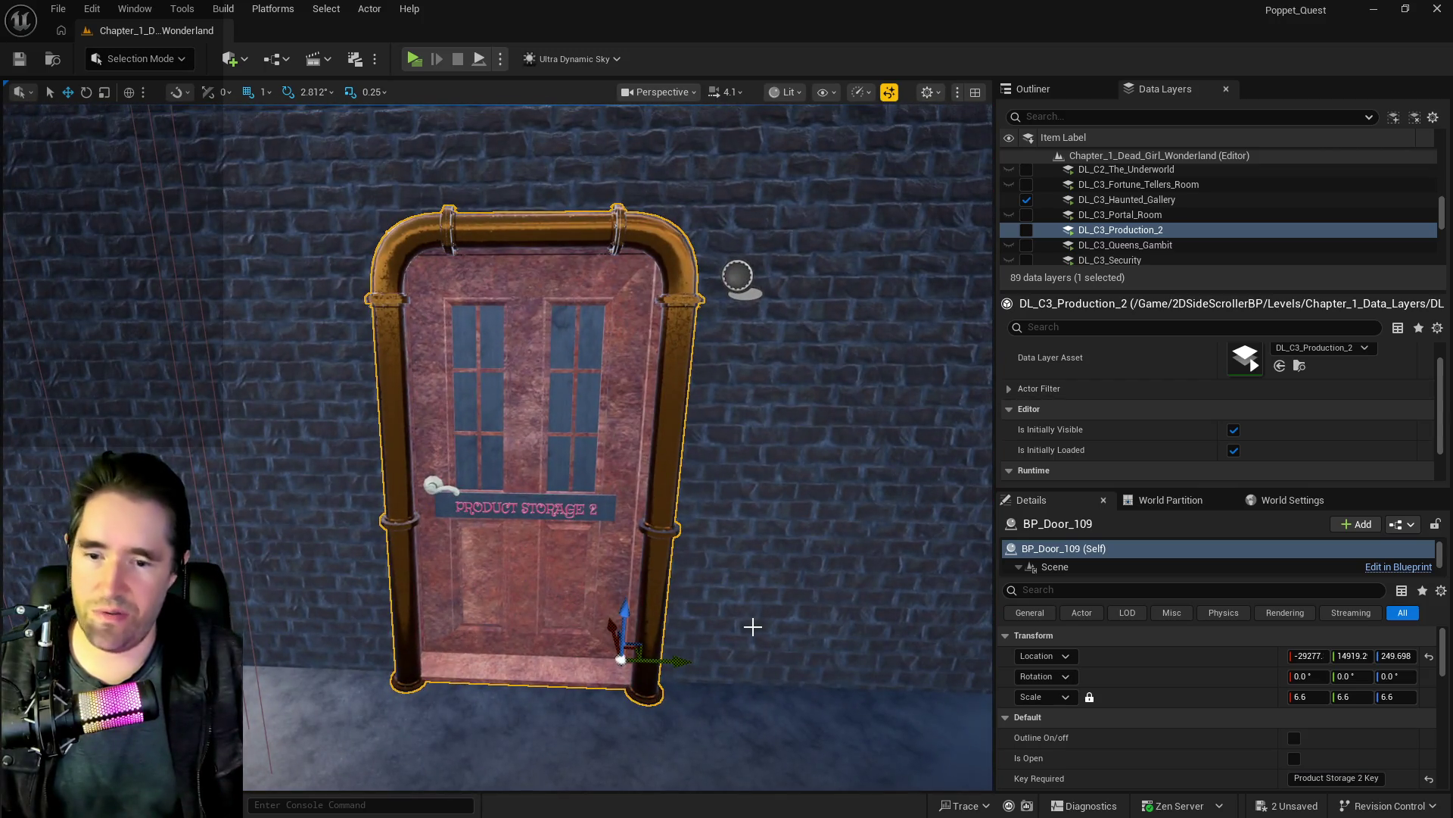
{"action": "left_click", "coordinate": [1361, 777]}
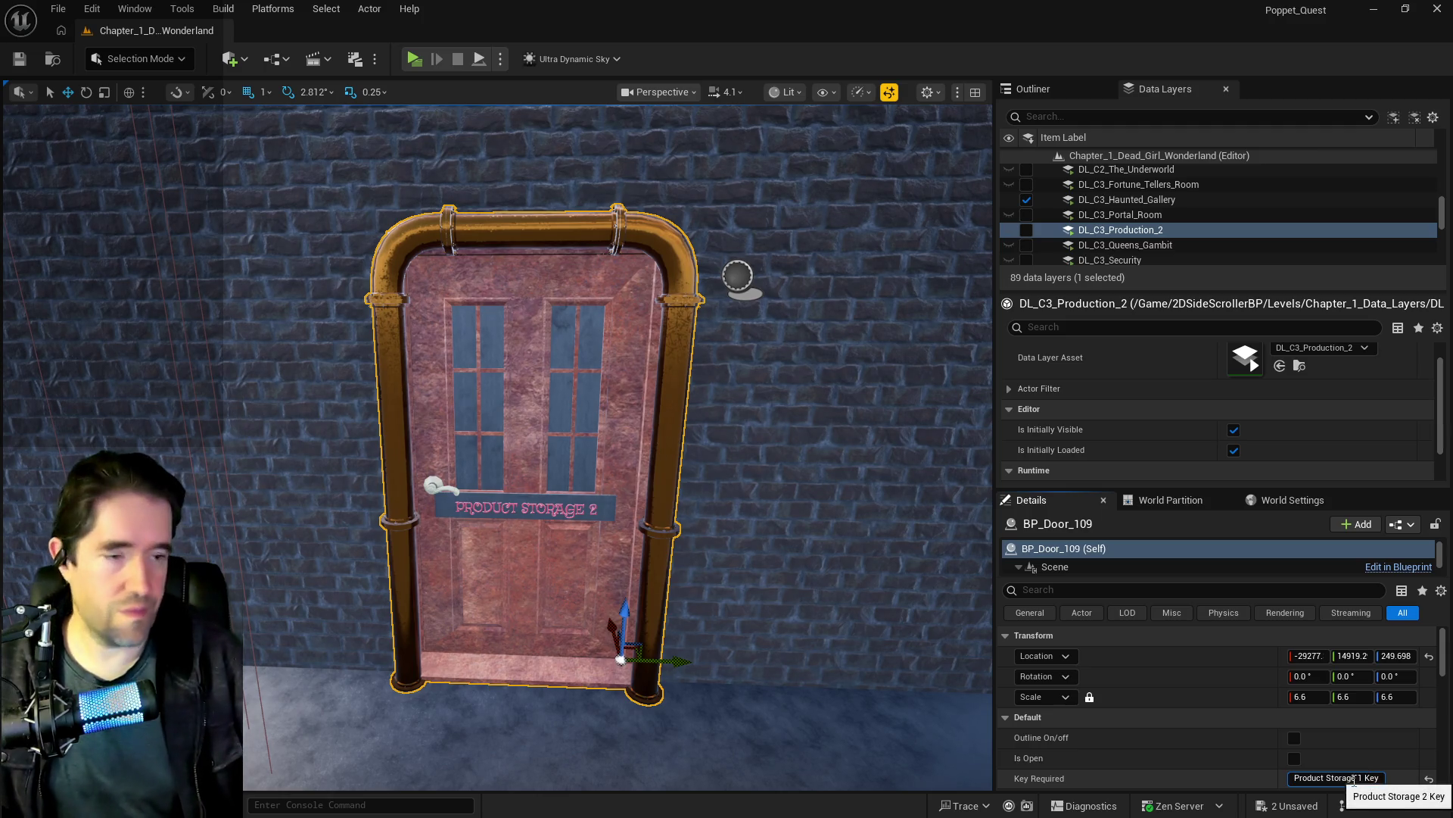
{"action": "scroll", "coordinate": [1287, 742], "scroll_direction": "down", "scroll_amount": 3}
{"action": "left_click", "coordinate": [1376, 698]}
{"action": "key", "text": "BackSpace"}
{"action": "type", "text": "1"}
{"action": "left_click", "coordinate": [1295, 720]}
Step: Set the other door's sign to PRODUCT STORAGE 2, require Product Storage 2 Key, and save
{"action": "left_click_drag", "start_coordinate": [805, 623], "coordinate": [681, 623]}
{"action": "left_click_drag", "start_coordinate": [484, 641], "coordinate": [484, 641]}
{"action": "left_click", "coordinate": [484, 641]}
{"action": "double_click", "coordinate": [1378, 699]}
{"action": "type", "text": "2"}
{"action": "left_click", "coordinate": [1361, 657]}
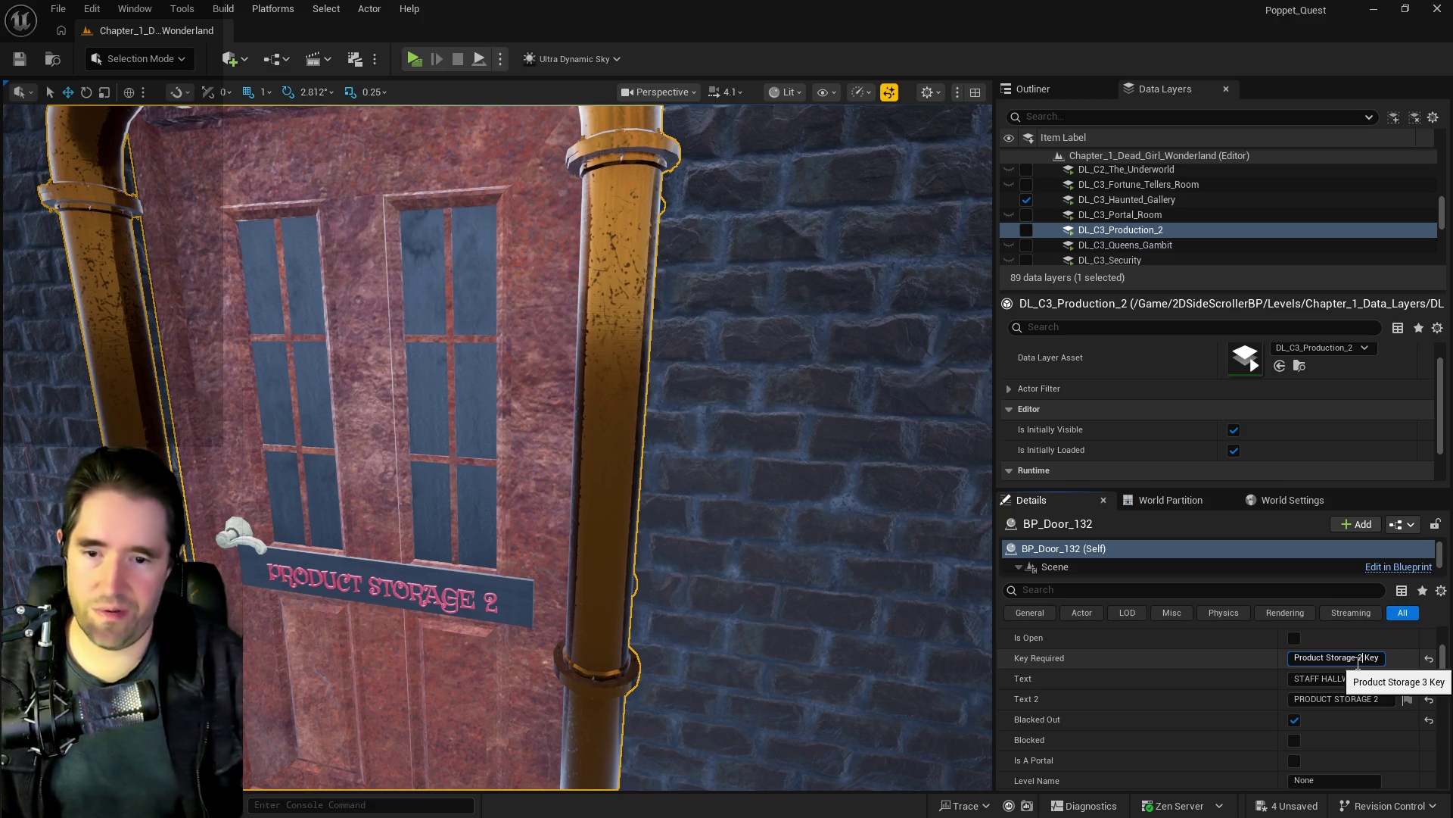
{"action": "key", "text": "Return"}
{"action": "left_click", "coordinate": [19, 58]}
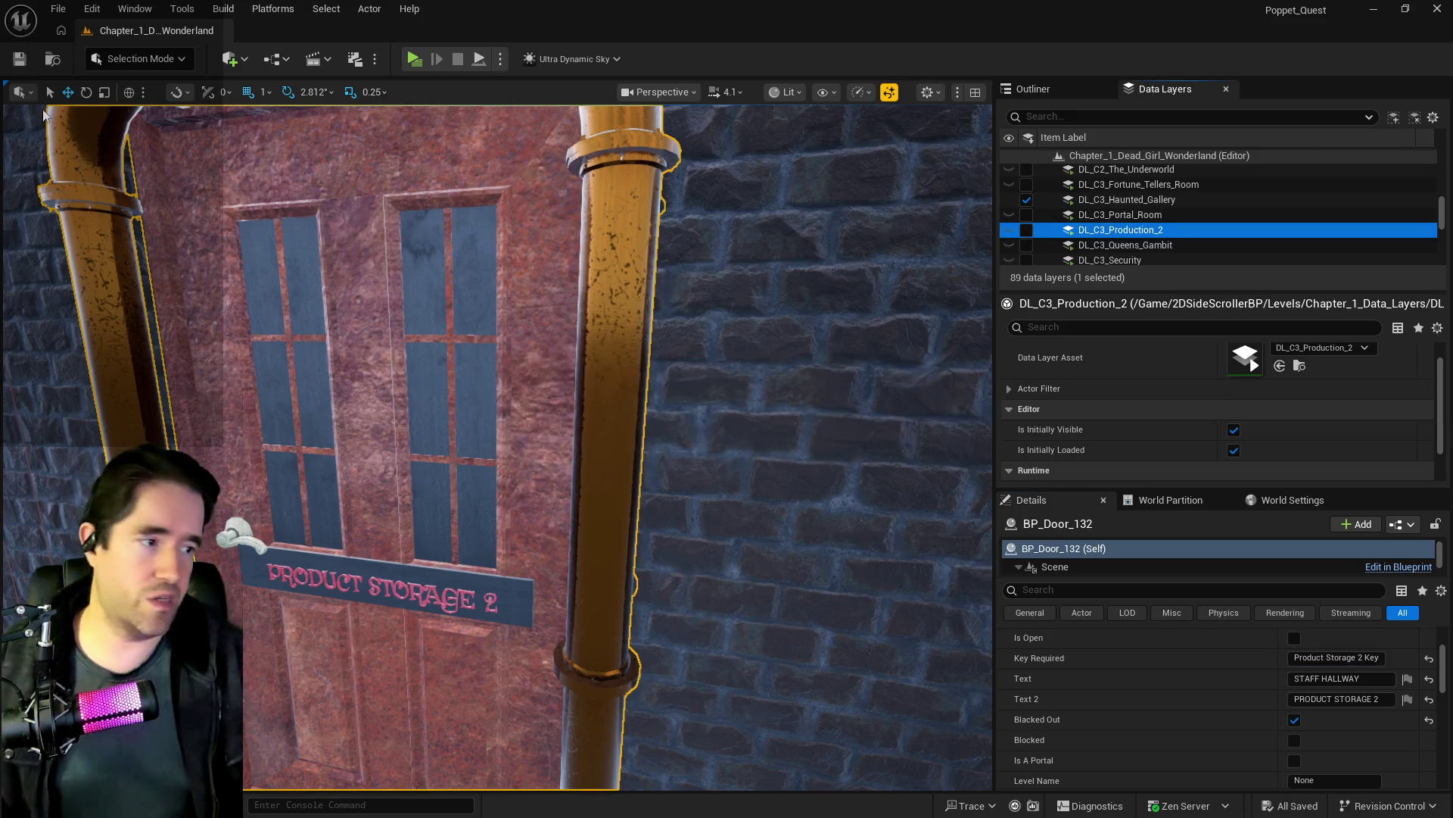
Step: Deselect the door, fly back through the room, and select the Anniezons shop
{"action": "left_click", "coordinate": [42, 136]}
{"action": "mouse_move", "coordinate": [195, 275]}
{"action": "left_mouse_down"}
{"action": "mouse_move", "coordinate": [227, 250]}
{"action": "mouse_move", "coordinate": [129, 254]}
{"action": "mouse_move", "coordinate": [431, 545]}
{"action": "mouse_move", "coordinate": [627, 356]}
{"action": "mouse_move", "coordinate": [230, 295]}
{"action": "mouse_move", "coordinate": [628, 430]}
{"action": "mouse_move", "coordinate": [624, 406]}
{"action": "left_mouse_up"}
{"action": "mouse_move", "coordinate": [266, 342]}
{"action": "left_mouse_down"}
{"action": "mouse_move", "coordinate": [837, 396]}
{"action": "mouse_move", "coordinate": [519, 389]}
{"action": "mouse_move", "coordinate": [568, 538]}
{"action": "left_mouse_up"}
{"action": "left_click", "coordinate": [567, 537]}
{"action": "key", "text": "f"}
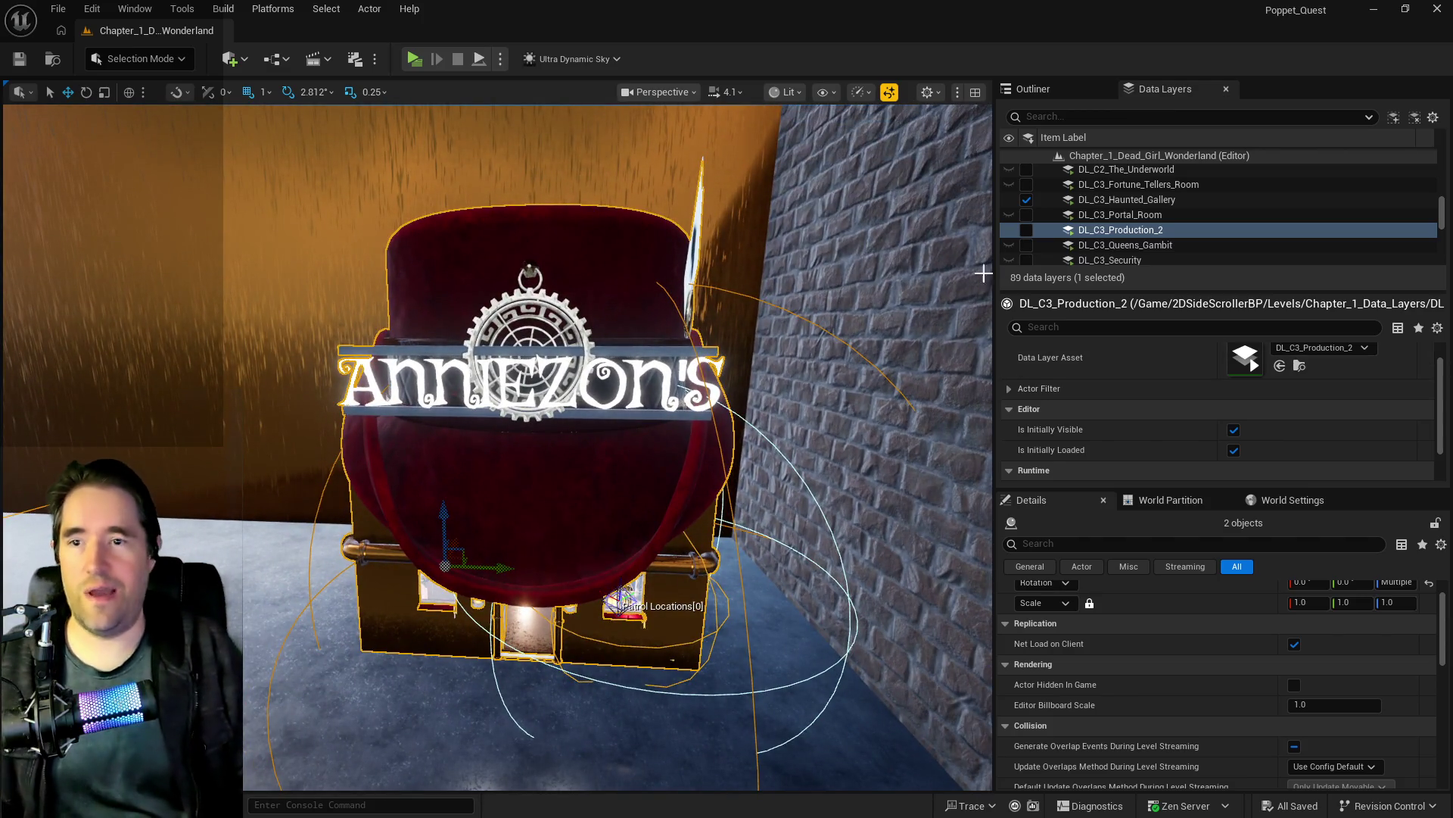
Step: Start a new Data Layer asset from the level's entry in the Data Layers panel
{"action": "scroll", "coordinate": [1075, 227], "scroll_direction": "up", "scroll_amount": 8}
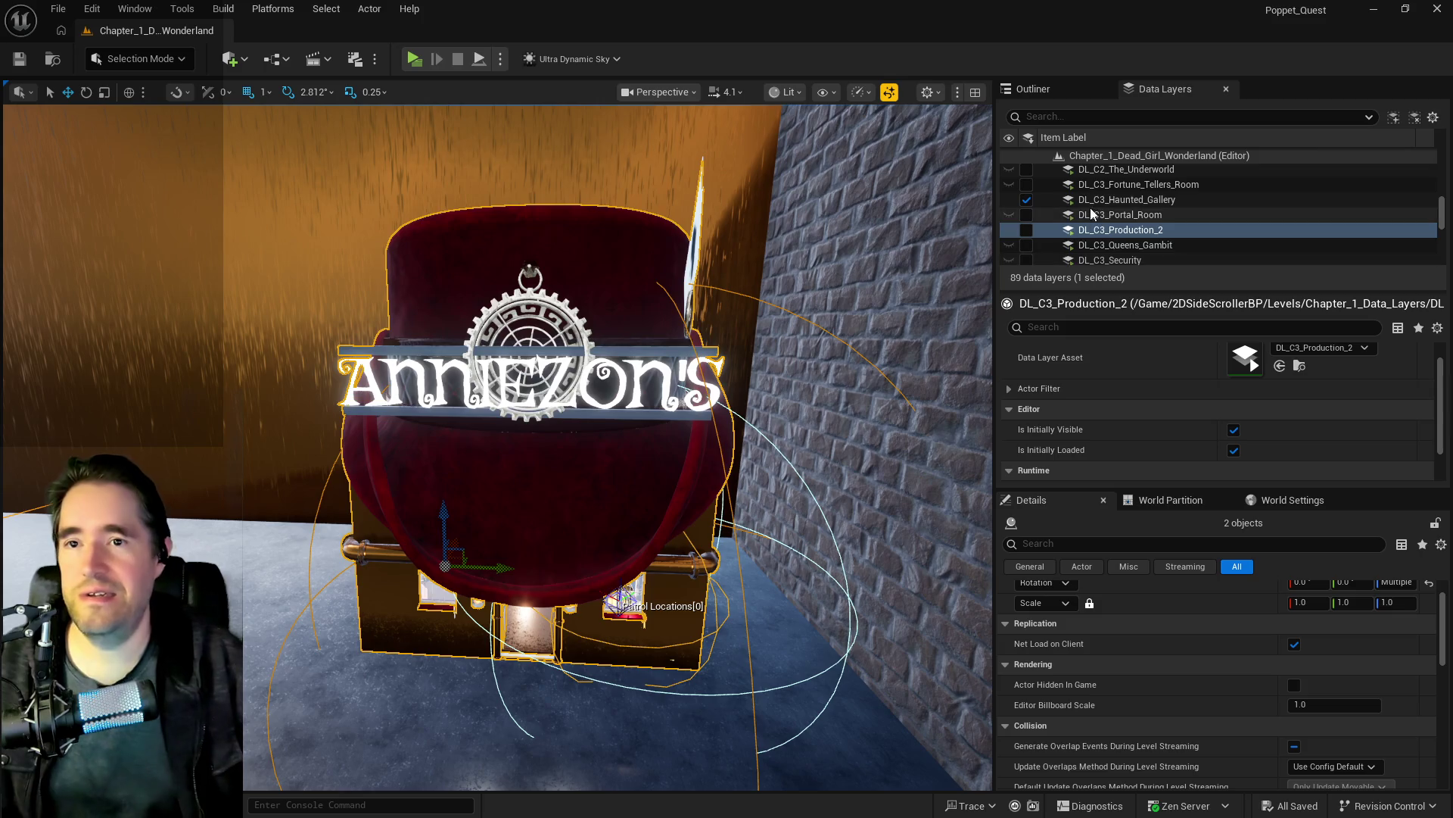
{"action": "left_click", "coordinate": [1113, 155]}
{"action": "right_click", "coordinate": [1113, 155]}
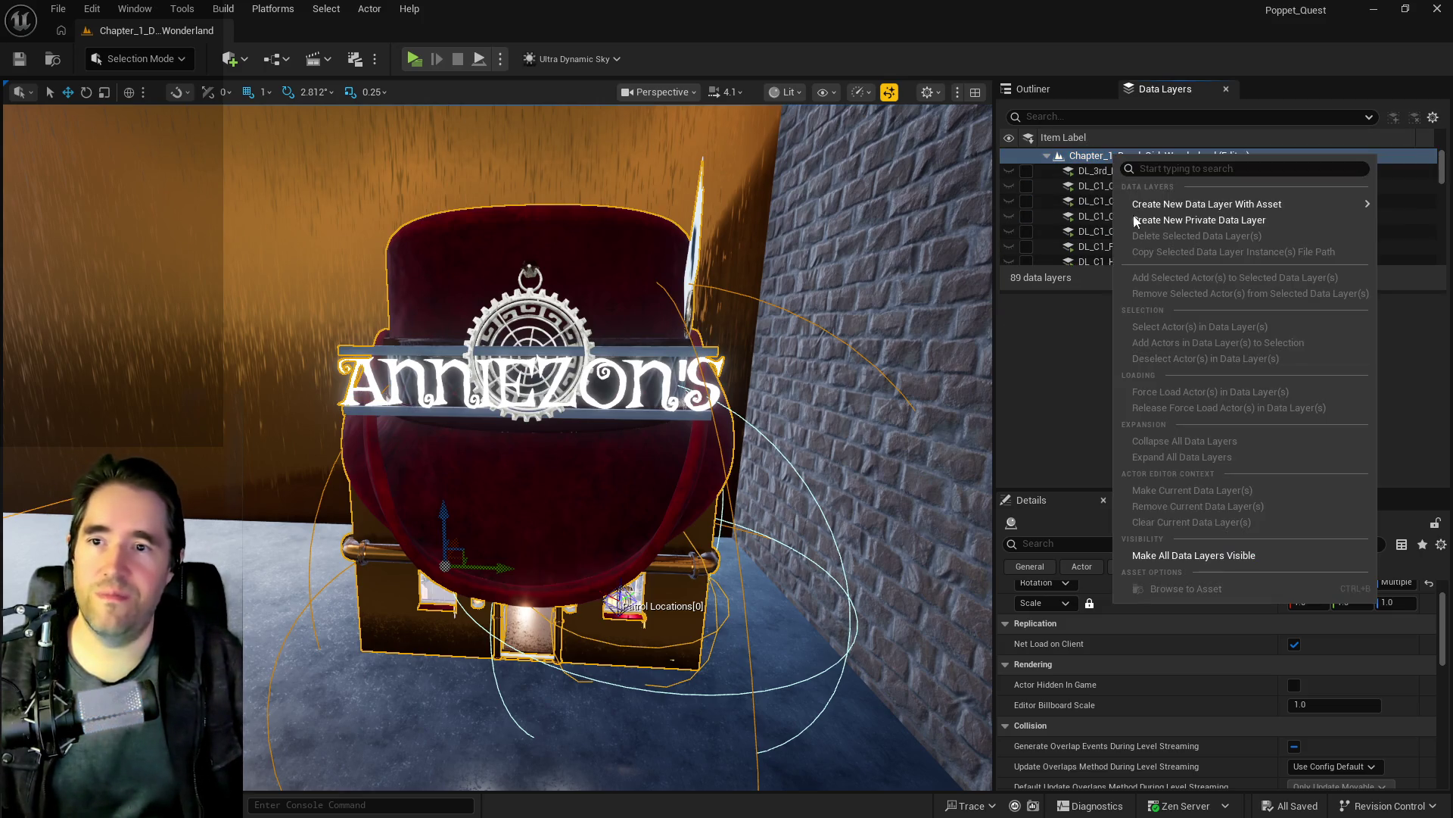
{"action": "mouse_move", "coordinate": [1160, 207]}
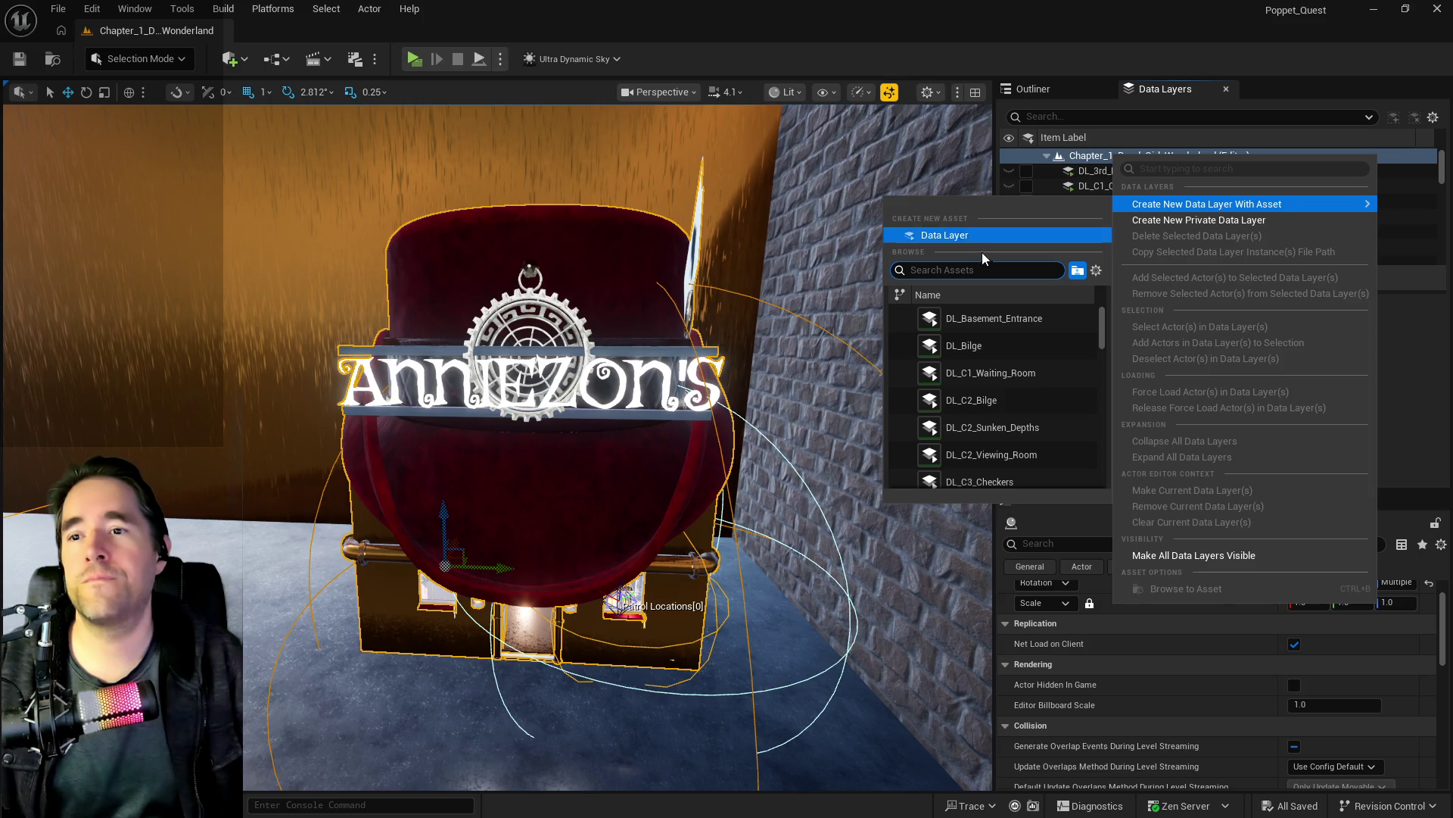
{"action": "left_click", "coordinate": [951, 236]}
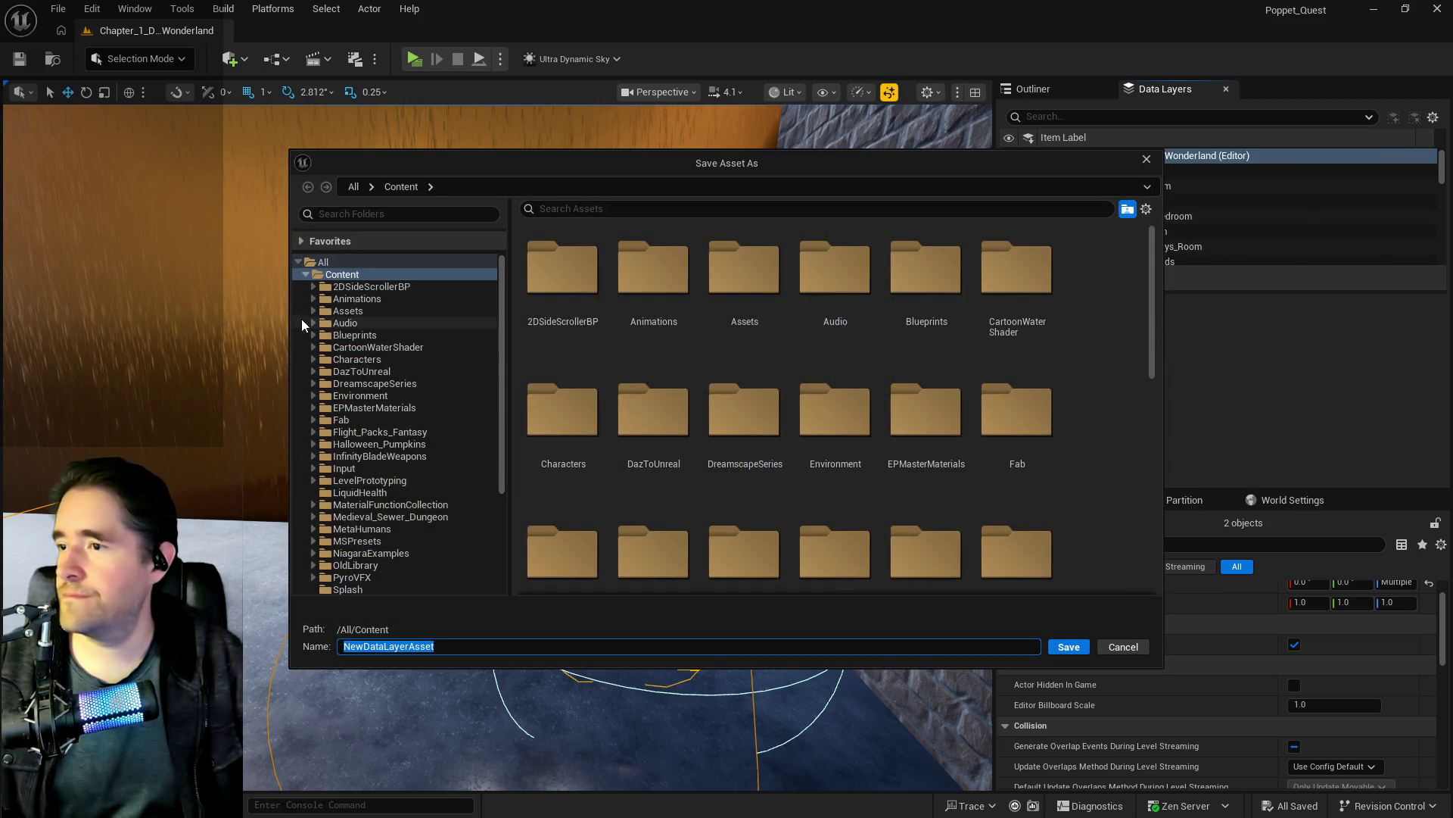
Step: Save it in Levels/Chapter_1_Data_Layers under the name DL_C4_Production_Storage_2
{"action": "left_click", "coordinate": [311, 286]}
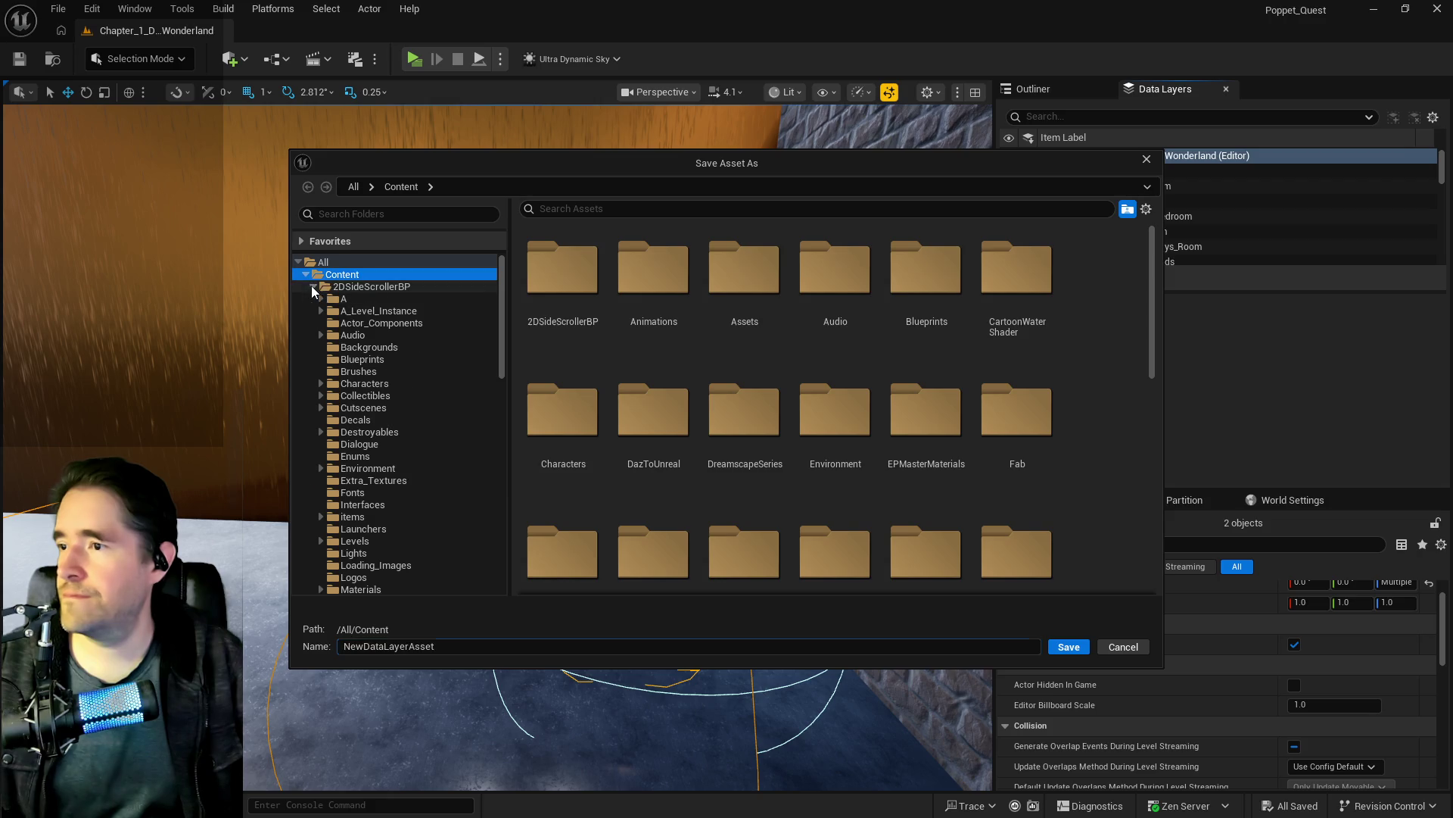
{"action": "left_click", "coordinate": [356, 540]}
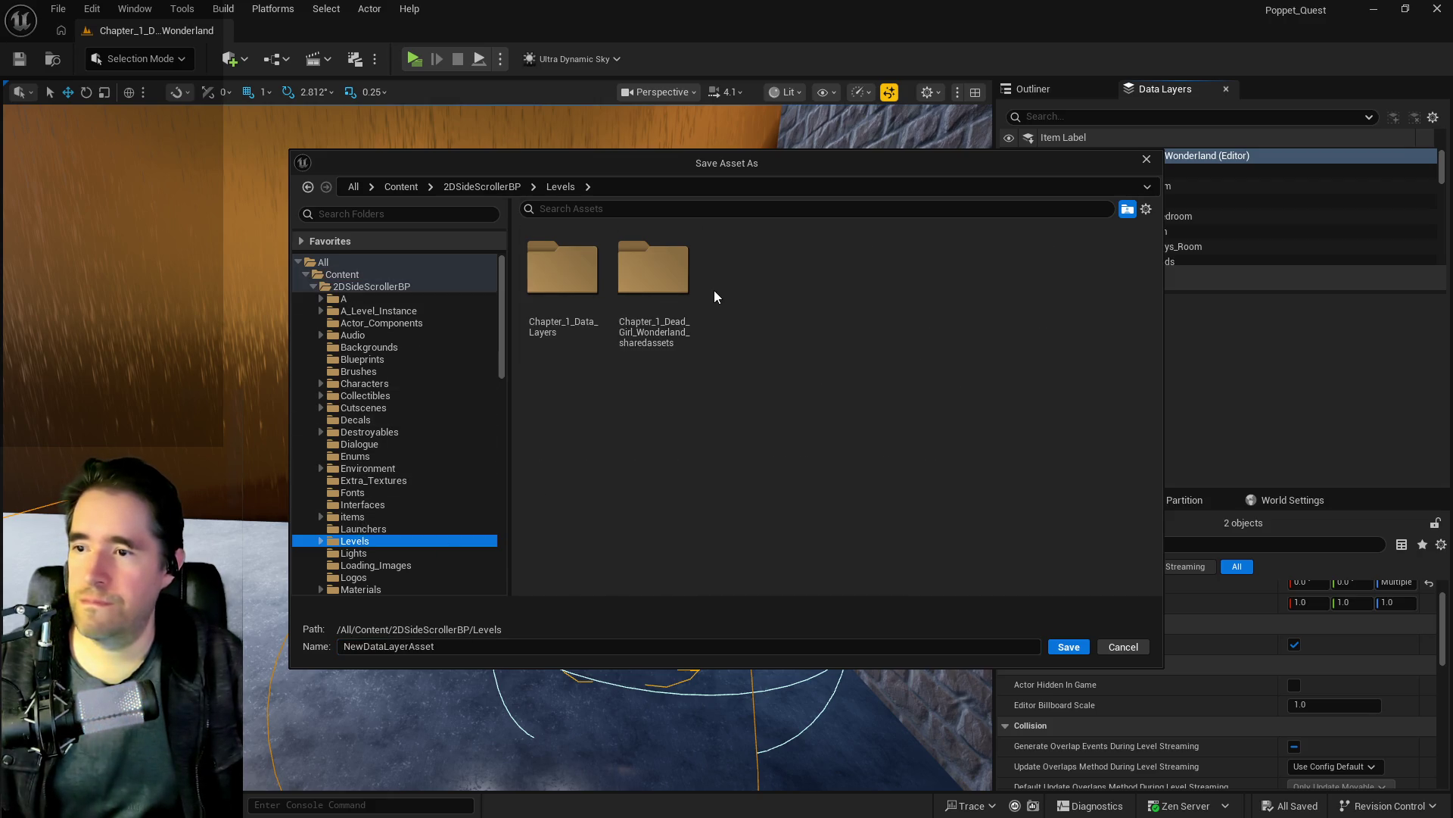
{"action": "double_click", "coordinate": [574, 279]}
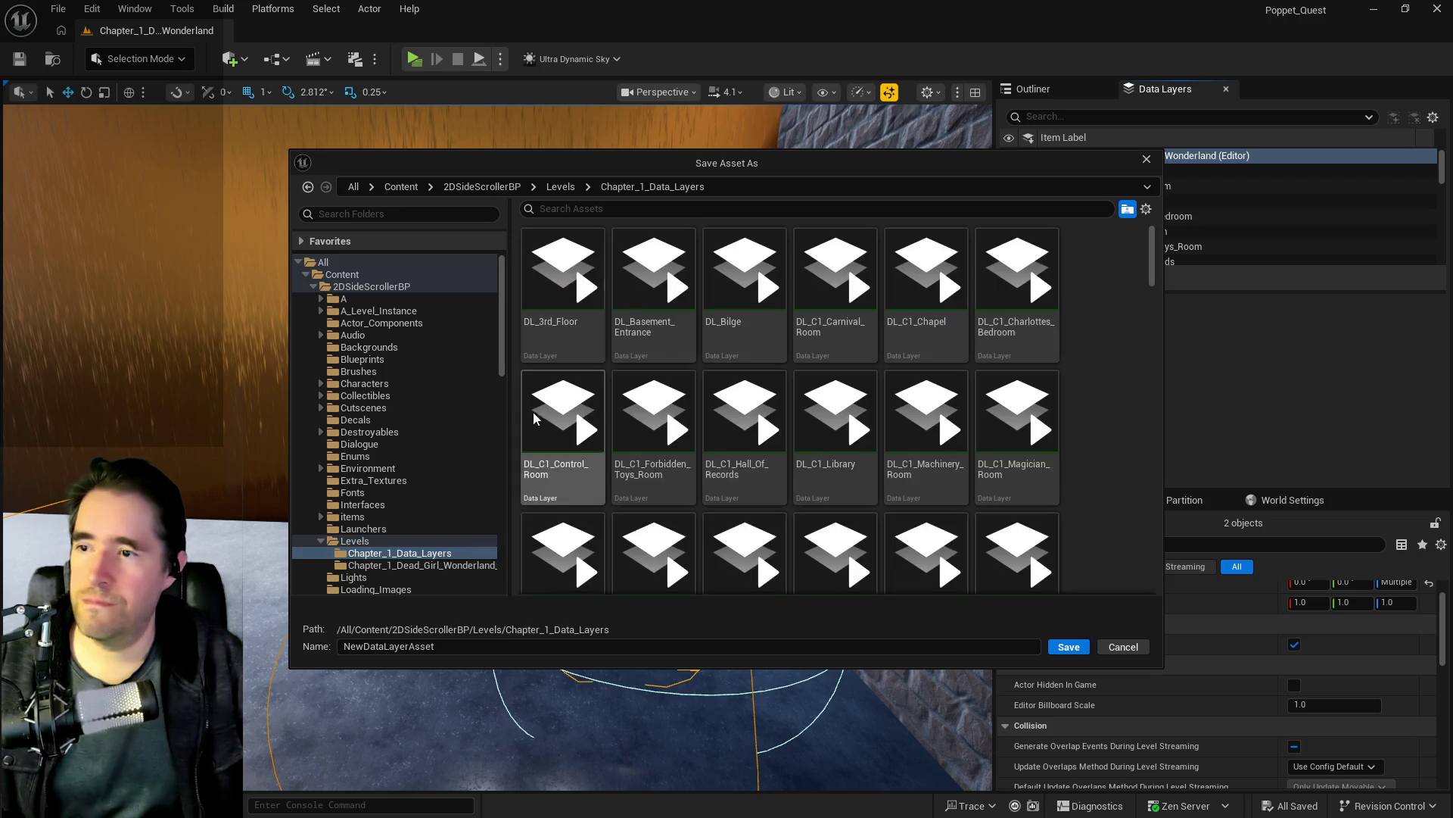
{"action": "left_click", "coordinate": [448, 652]}
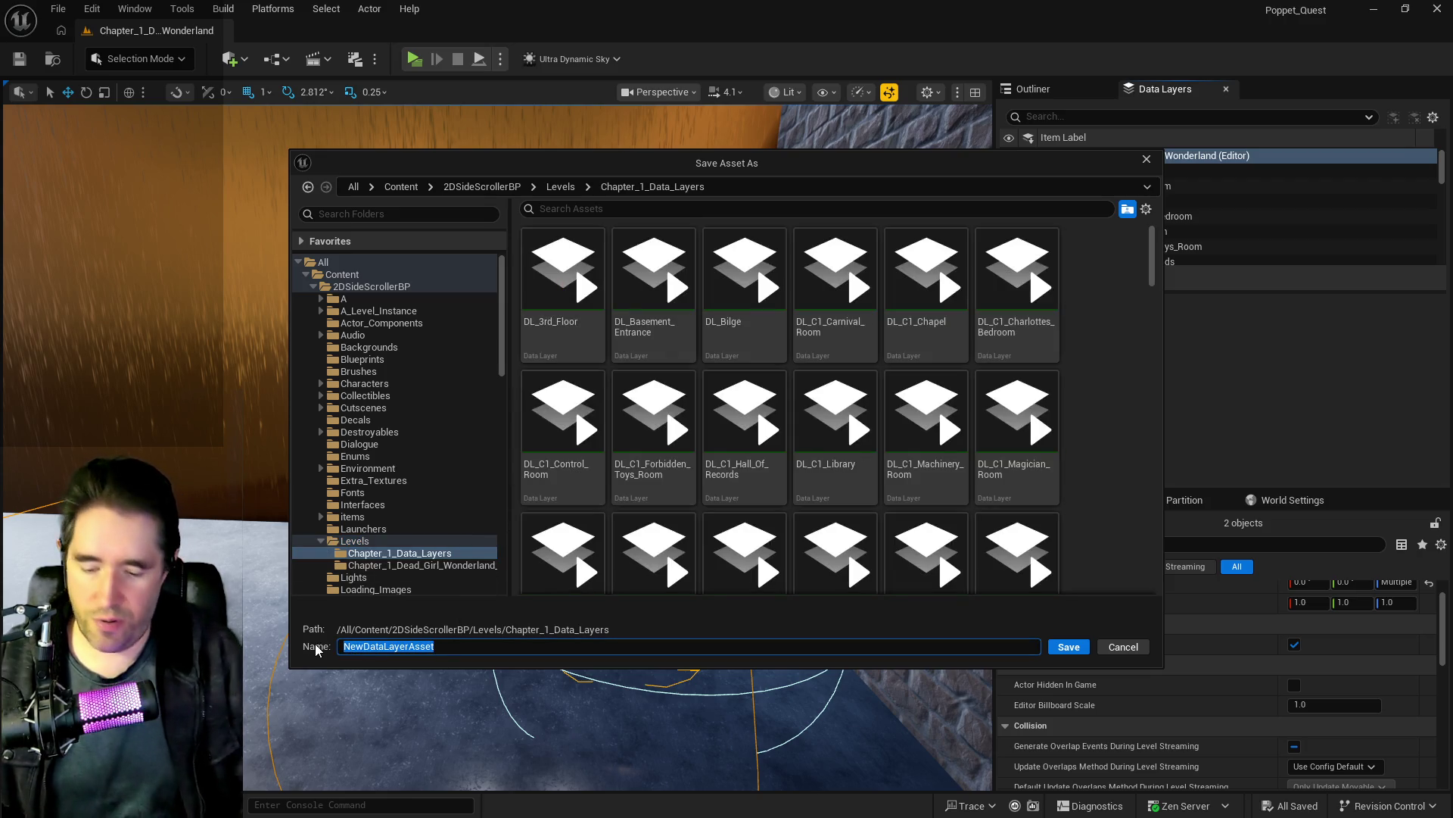
{"action": "type", "text": "Dl"}
{"action": "key", "text": "BackSpace"}
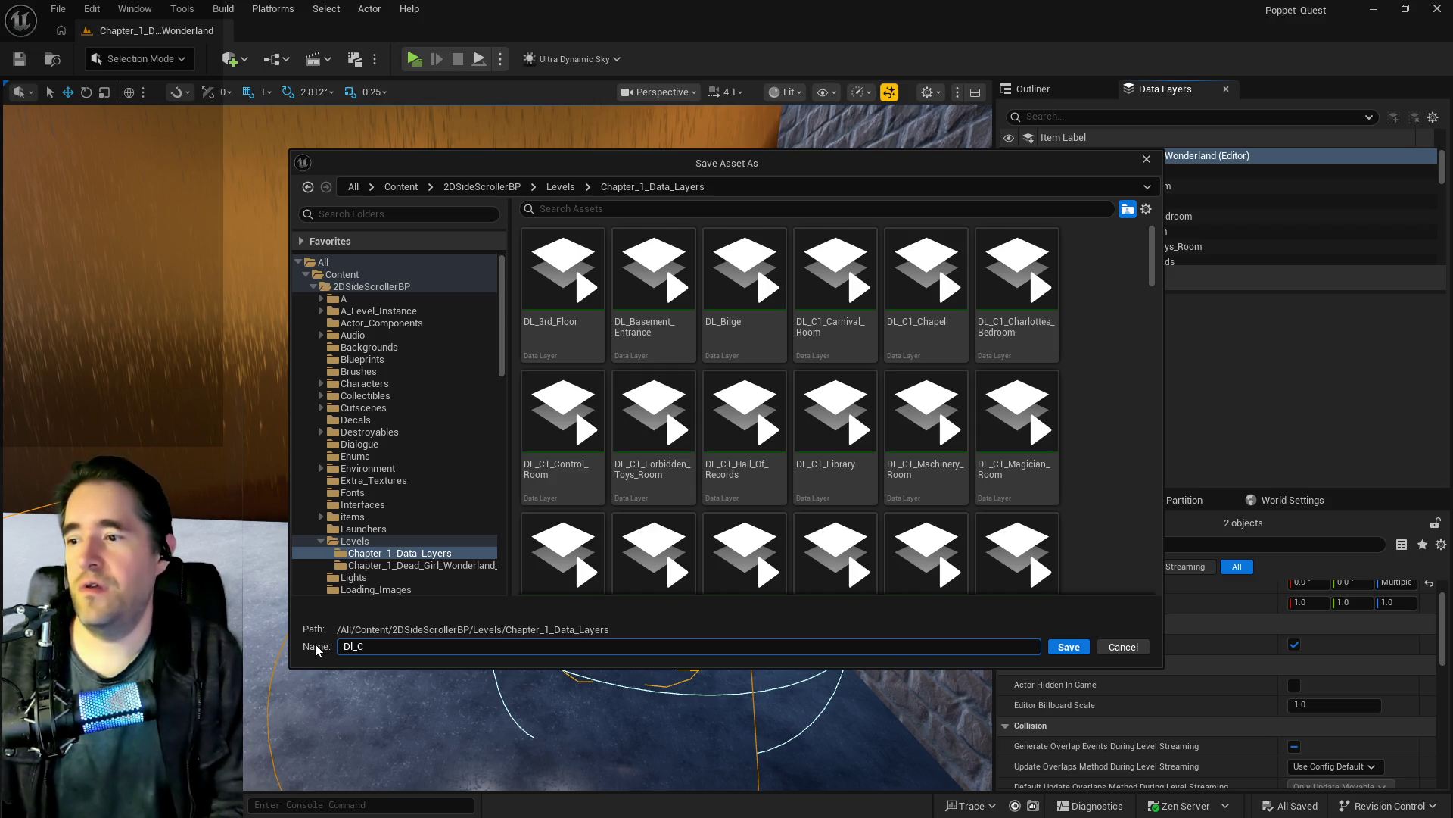
{"action": "type", "text": "L_C"}
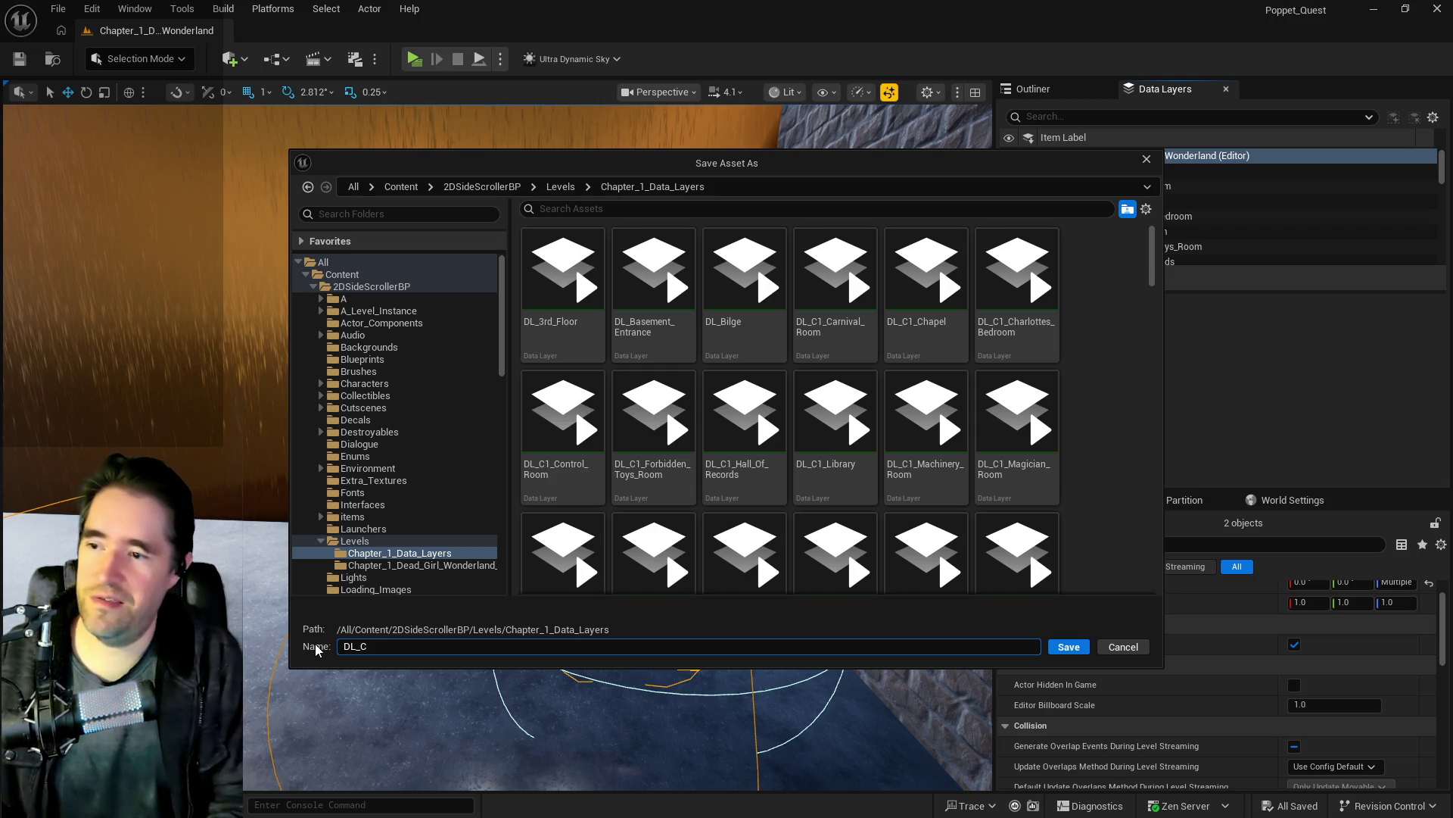
{"action": "type", "text": "4_Production_Storage_2"}
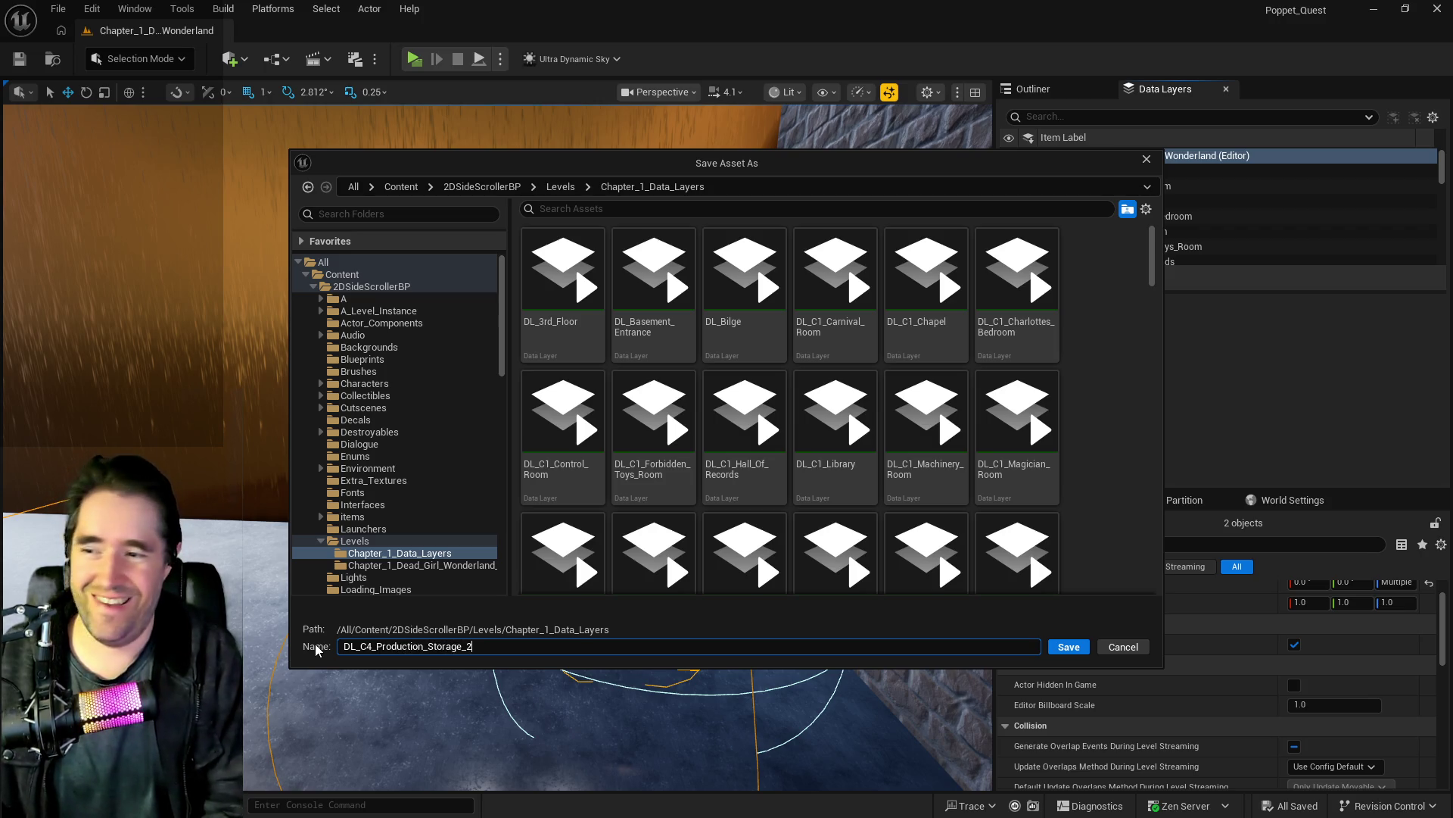
{"action": "left_click", "coordinate": [1064, 645]}
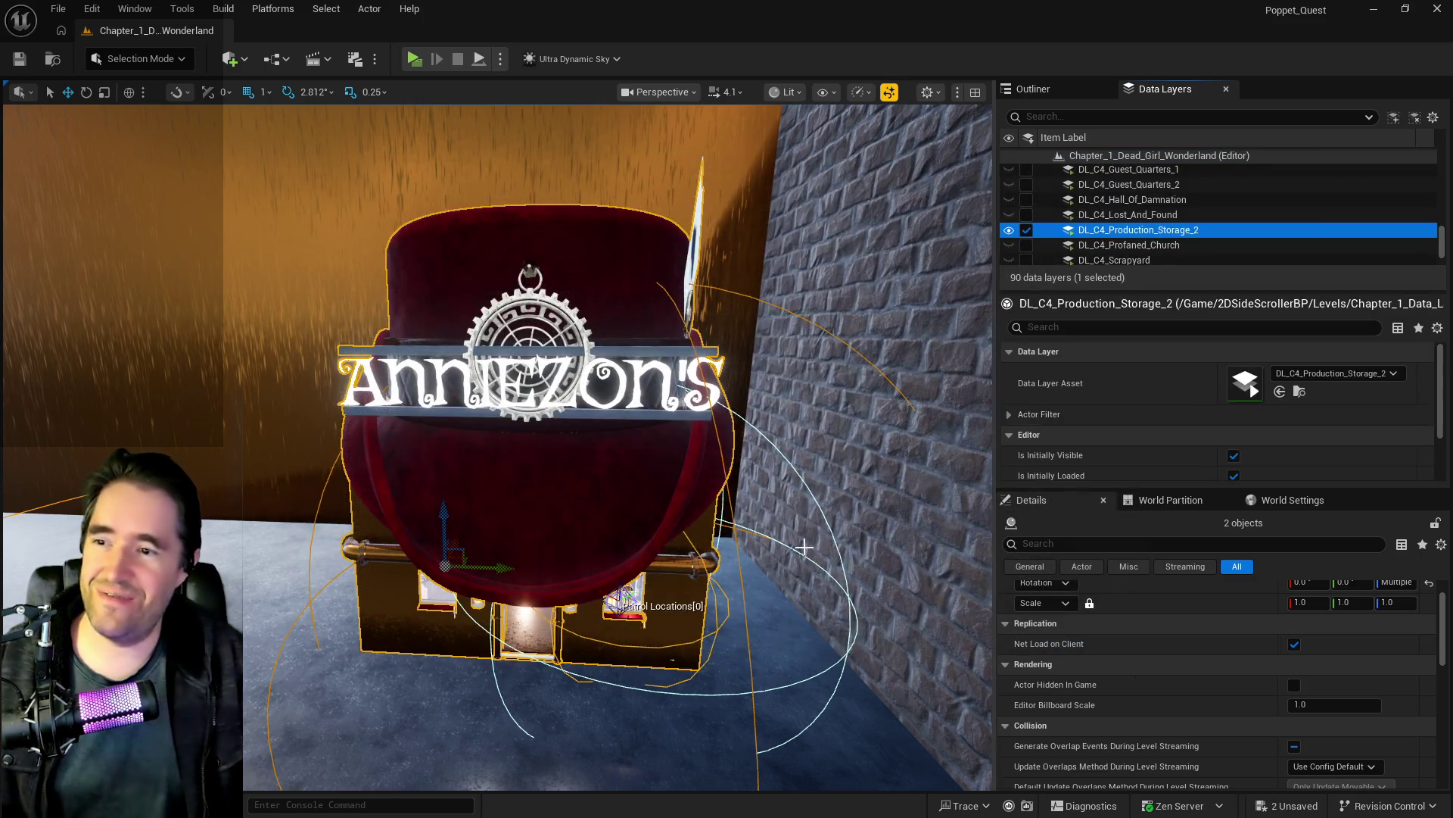
Step: Save all changes and add the selected shop to the DL_C4_Production_Storage_2 layer
{"action": "key", "text": "ctrl+s"}
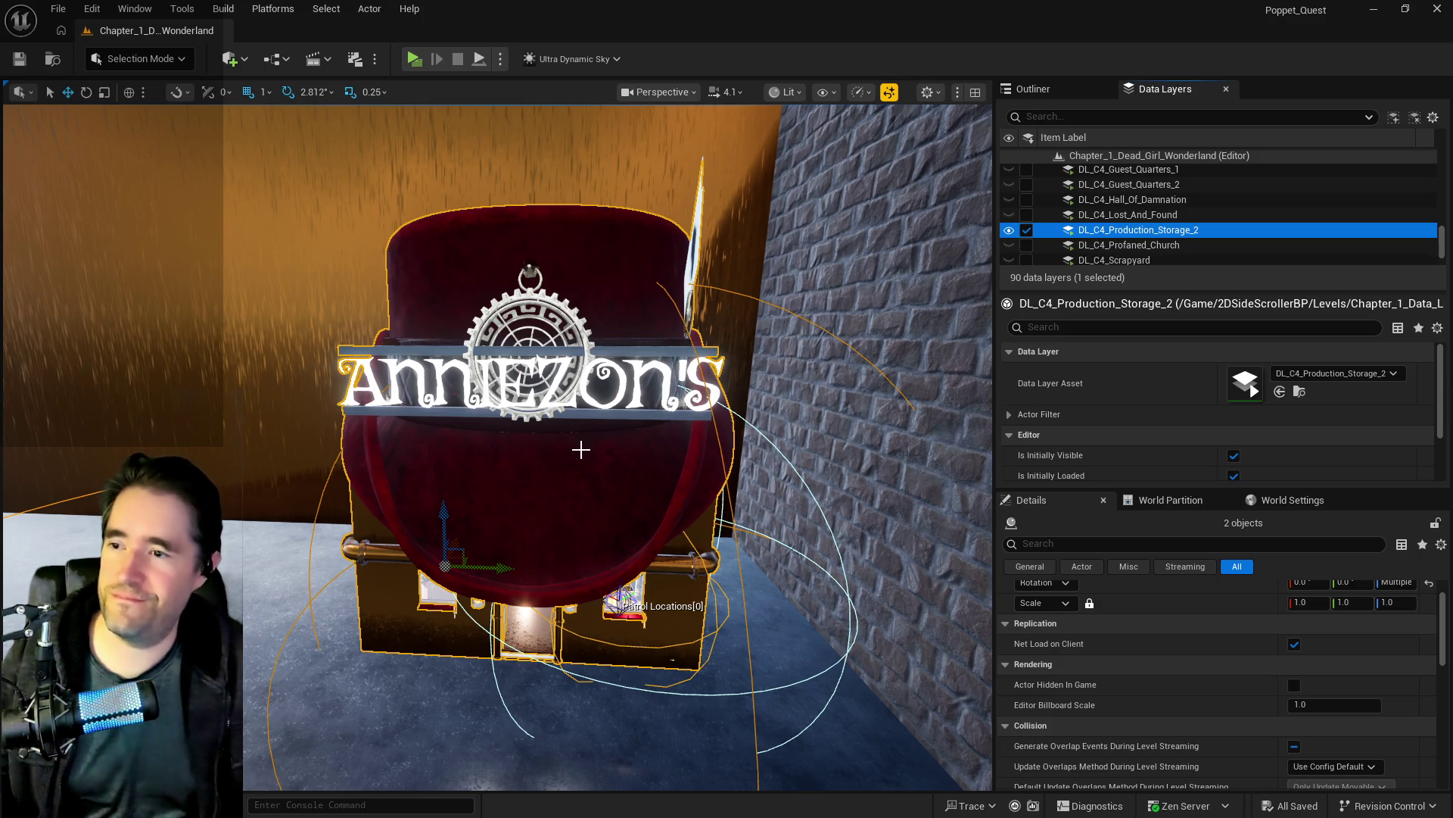
{"action": "right_click", "coordinate": [1110, 233]}
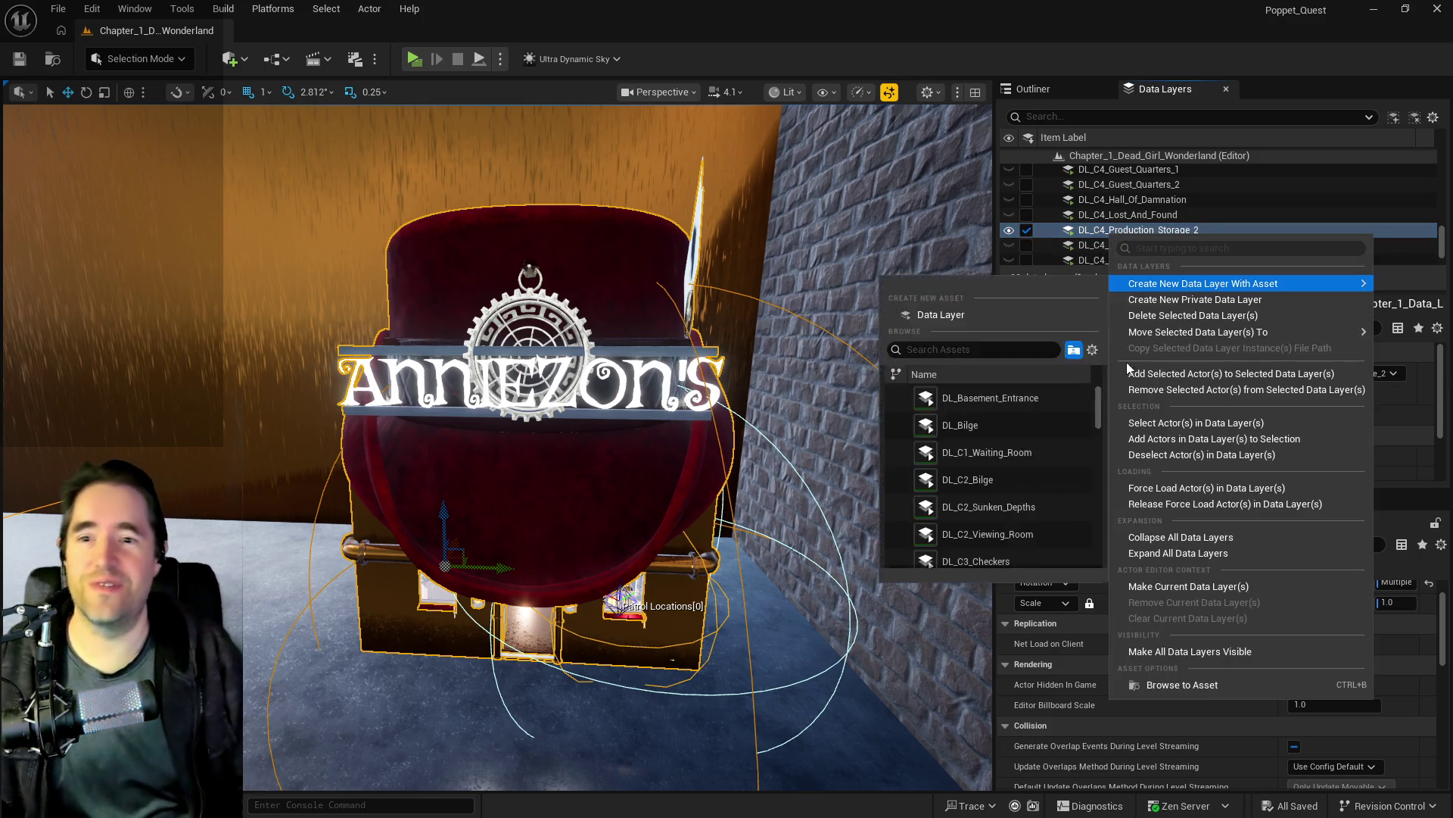
{"action": "left_click", "coordinate": [1134, 374]}
Step: Fly the view down the corridor to the doors and bring up the Chapter 1 notes
{"action": "mouse_move", "coordinate": [651, 405]}
{"action": "left_mouse_down"}
{"action": "mouse_move", "coordinate": [726, 402]}
{"action": "mouse_move", "coordinate": [765, 378]}
{"action": "mouse_move", "coordinate": [773, 333]}
{"action": "mouse_move", "coordinate": [621, 340]}
{"action": "mouse_move", "coordinate": [643, 344]}
{"action": "mouse_move", "coordinate": [606, 355]}
{"action": "mouse_move", "coordinate": [636, 345]}
{"action": "mouse_move", "coordinate": [651, 296]}
{"action": "mouse_move", "coordinate": [644, 344]}
{"action": "mouse_move", "coordinate": [685, 344]}
{"action": "left_mouse_up"}
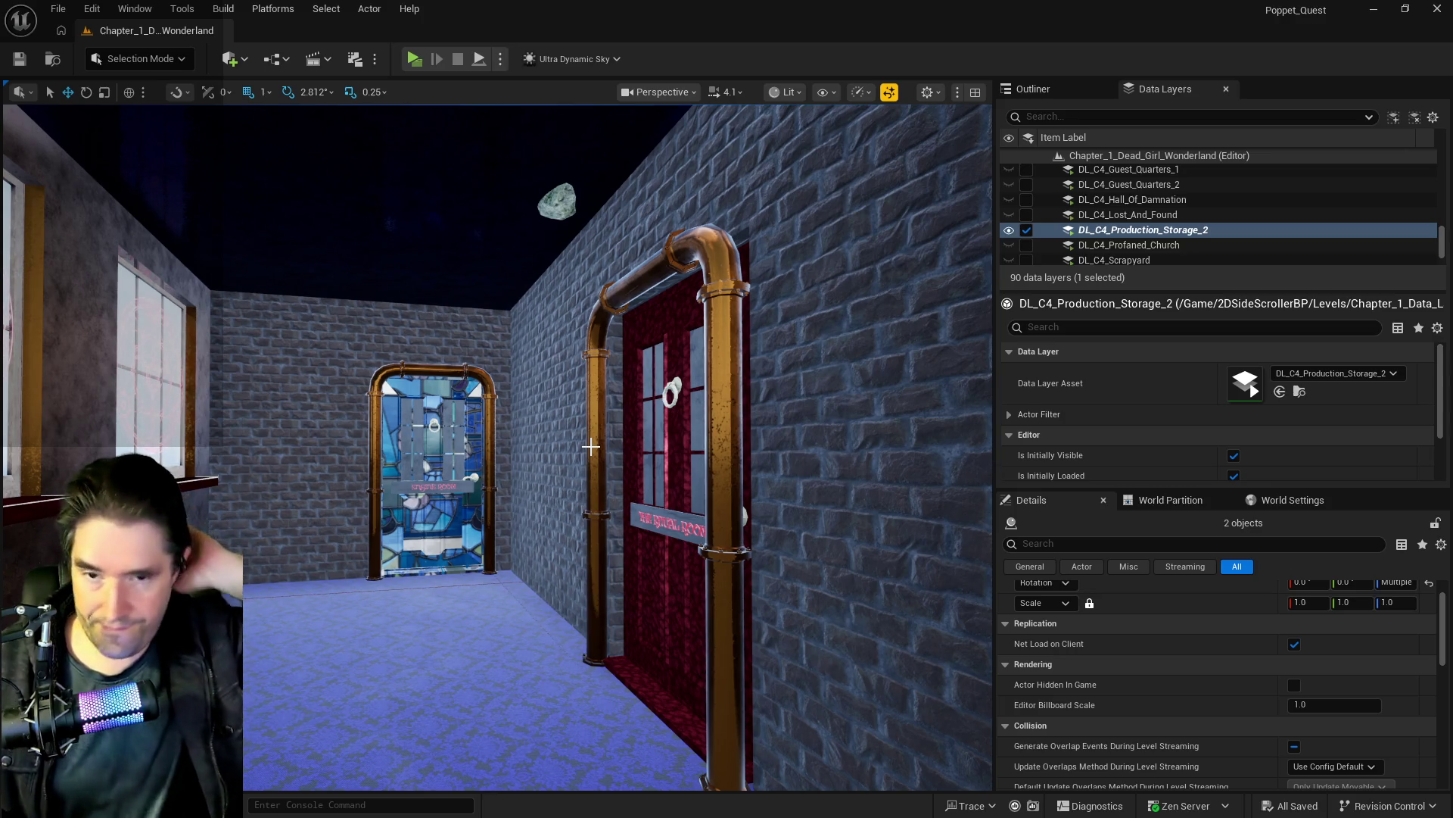
{"action": "mouse_move", "coordinate": [584, 484]}
{"action": "left_mouse_down"}
{"action": "mouse_move", "coordinate": [651, 484]}
{"action": "mouse_move", "coordinate": [583, 489]}
{"action": "left_mouse_up"}
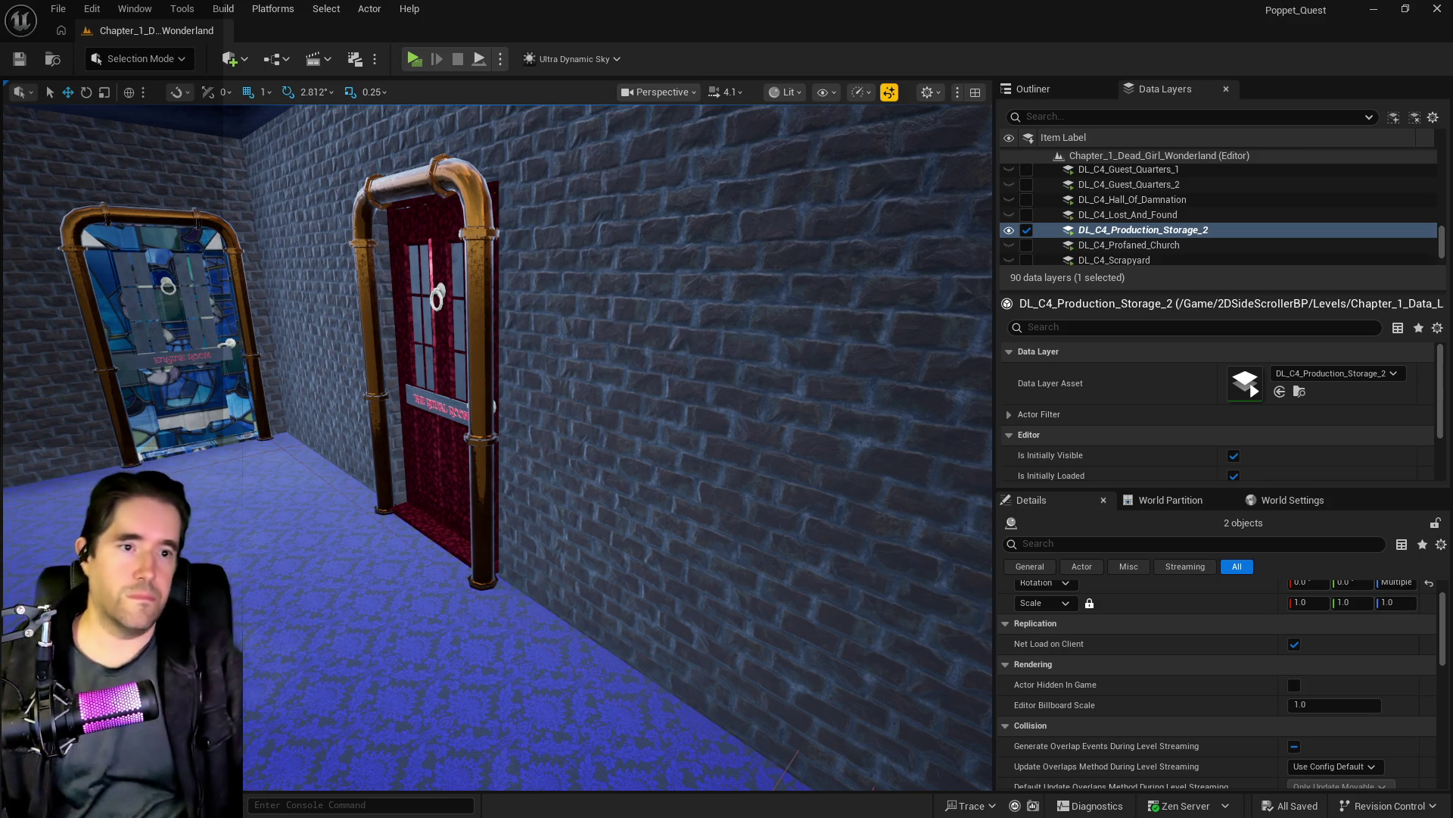
{"action": "key", "text": "alt+Tab"}
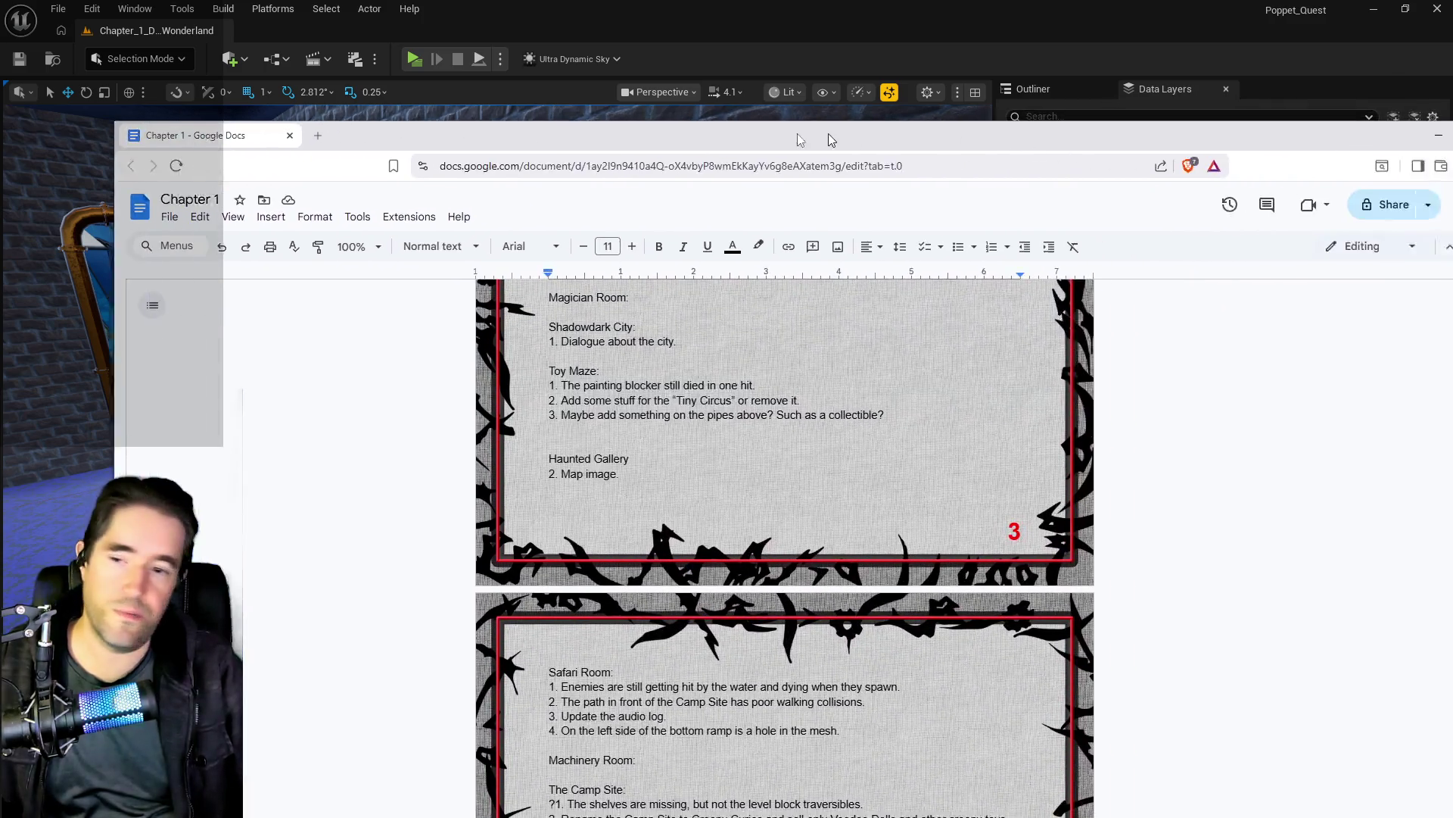
Step: Scroll up to the 5.6 Playtest Notes in the Chapter 1 doc, then return to Unreal
{"action": "scroll", "coordinate": [824, 485], "scroll_direction": "up", "scroll_amount": 10}
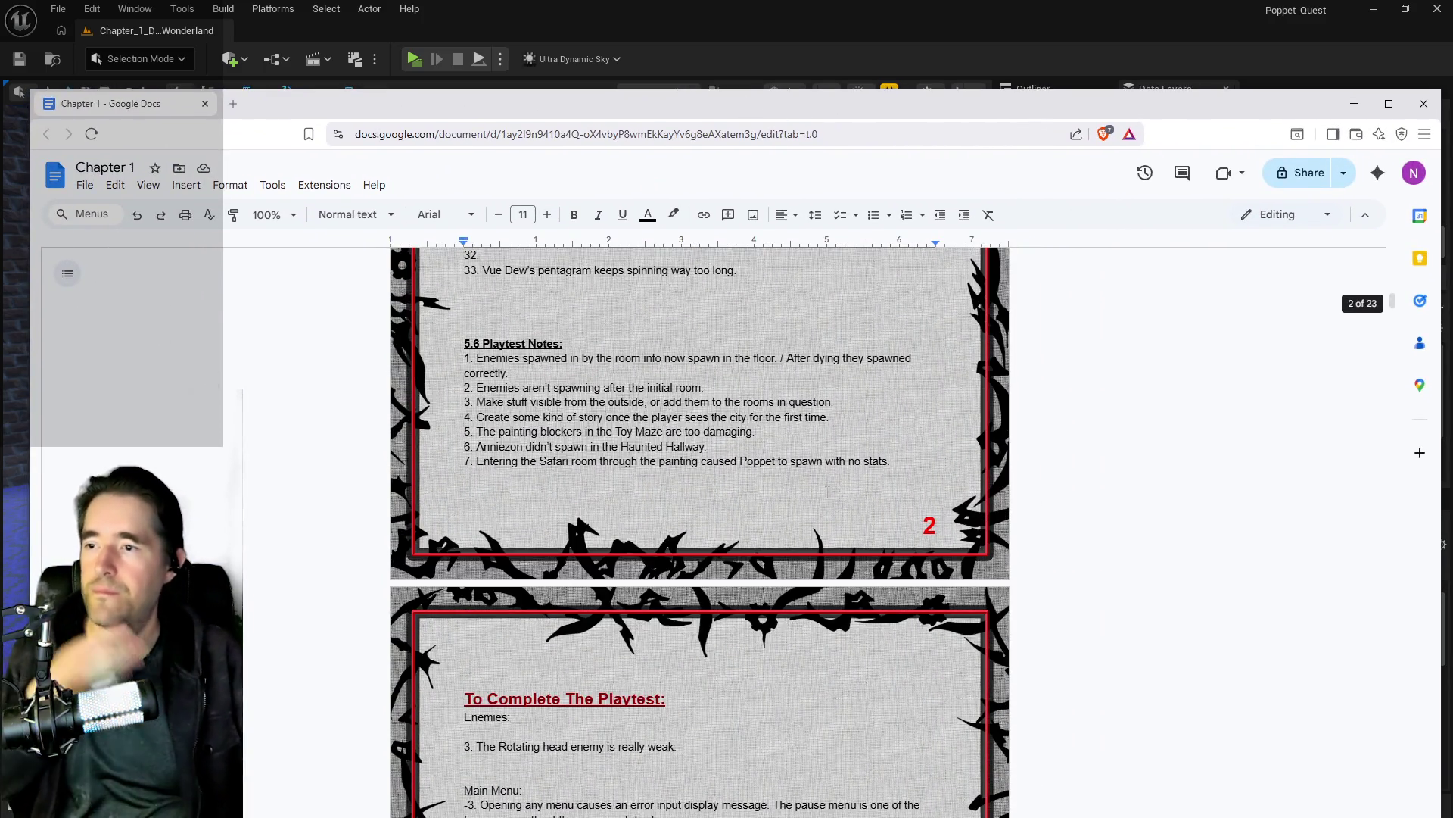
{"action": "scroll", "coordinate": [828, 490], "scroll_direction": "up", "scroll_amount": 5}
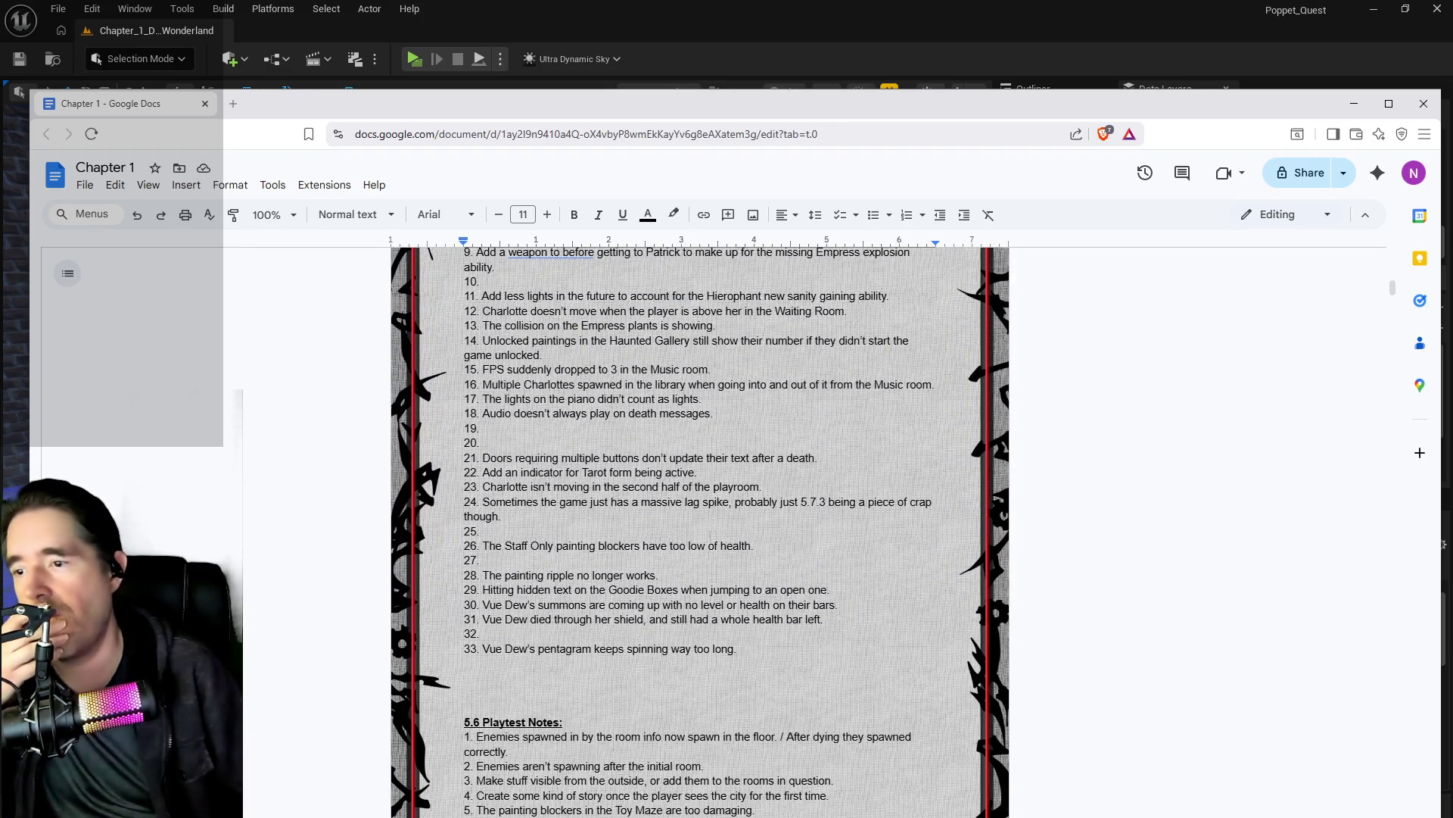
{"action": "key", "text": "alt+Tab"}
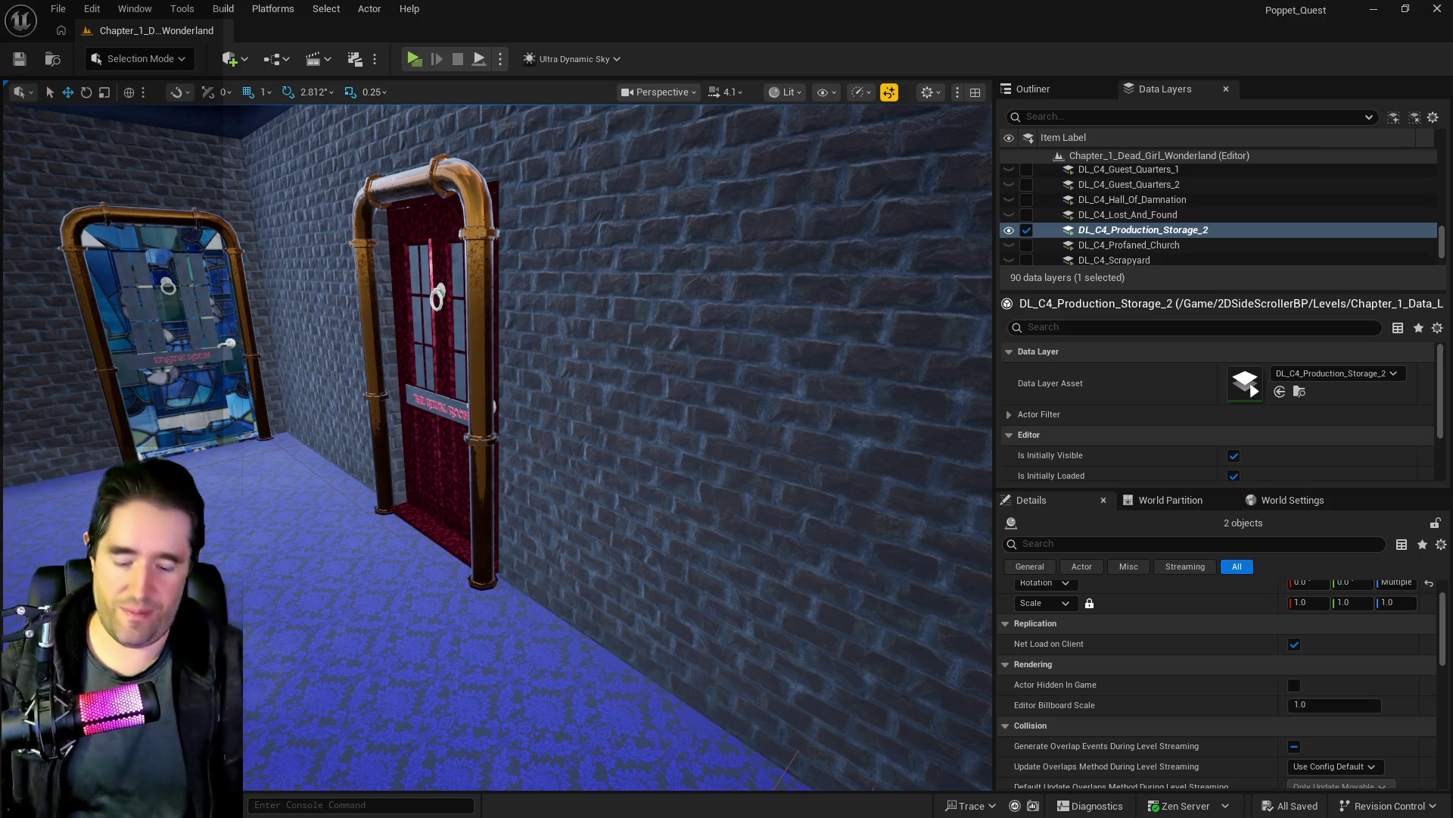
{"action": "mouse_move", "coordinate": [706, 398]}
{"action": "left_mouse_down"}
{"action": "mouse_move", "coordinate": [636, 484]}
{"action": "mouse_move", "coordinate": [545, 393]}
{"action": "mouse_move", "coordinate": [560, 423]}
{"action": "mouse_move", "coordinate": [688, 387]}
{"action": "left_mouse_up"}
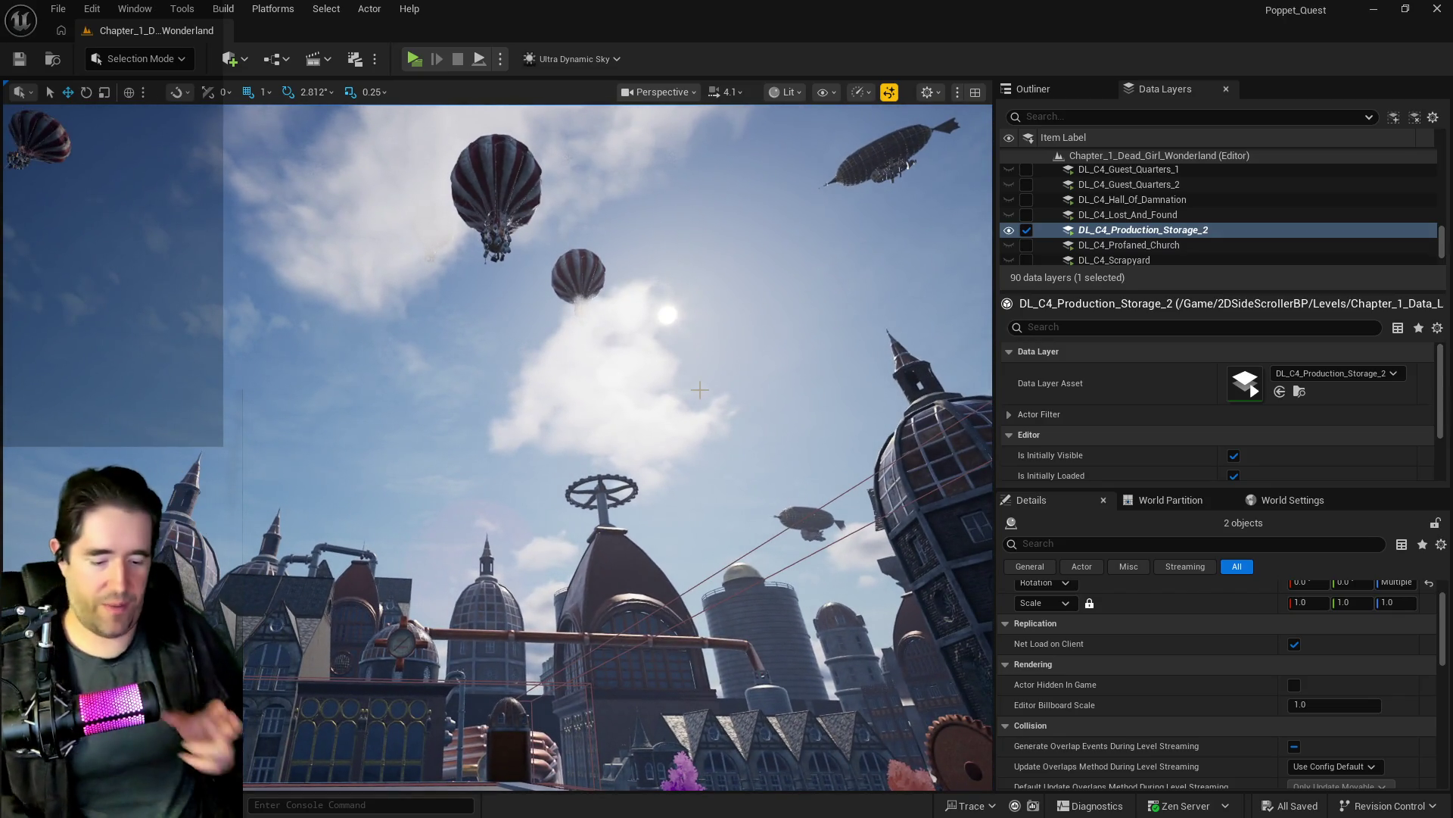
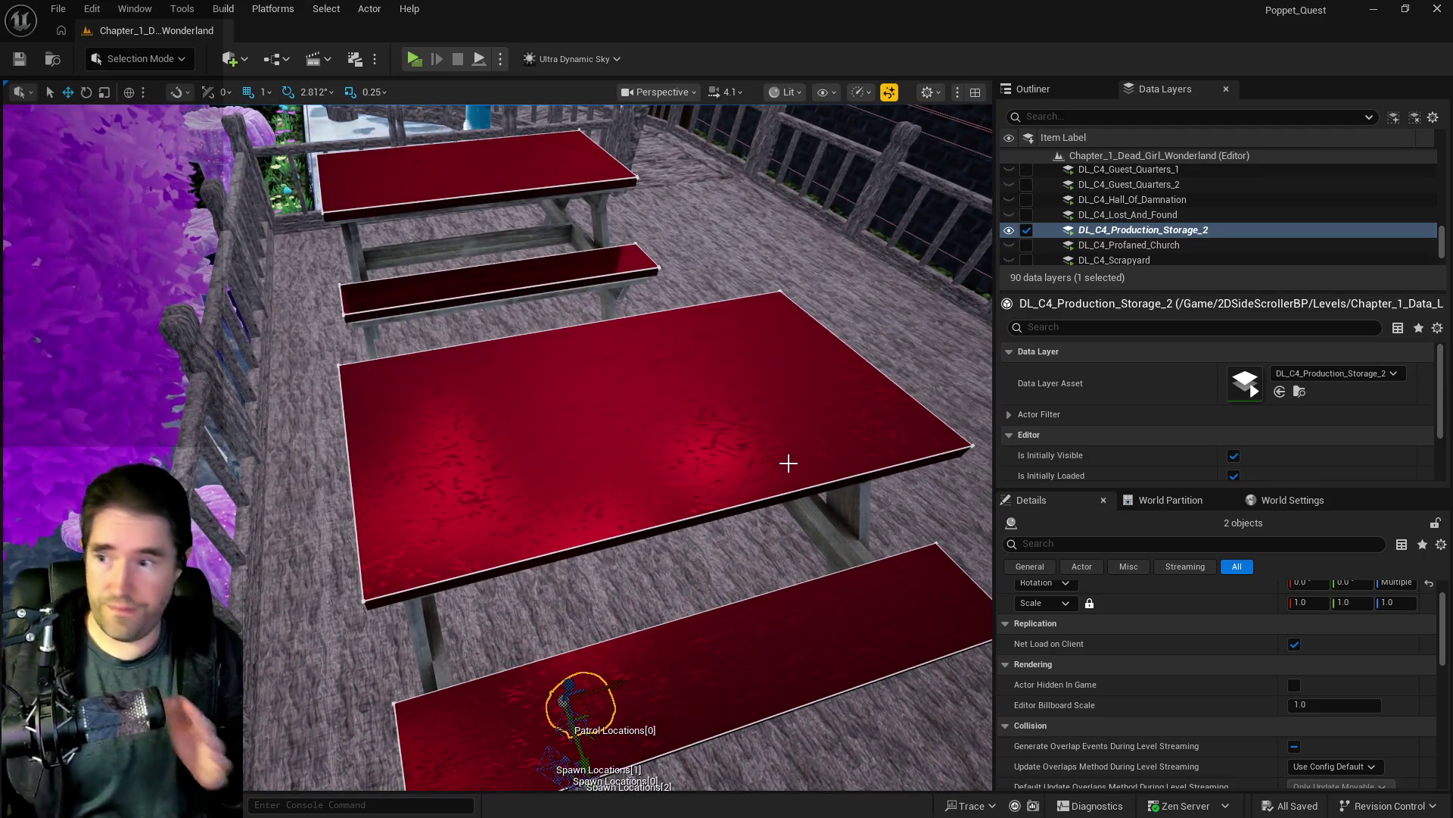
Step: Group the selected BP_Anniezon_Chapter_4 and L_Anniezons4 actors into a new Outliner folder 'Product Storage 2'
{"action": "left_click_drag", "start_coordinate": [741, 439], "coordinate": [643, 379]}
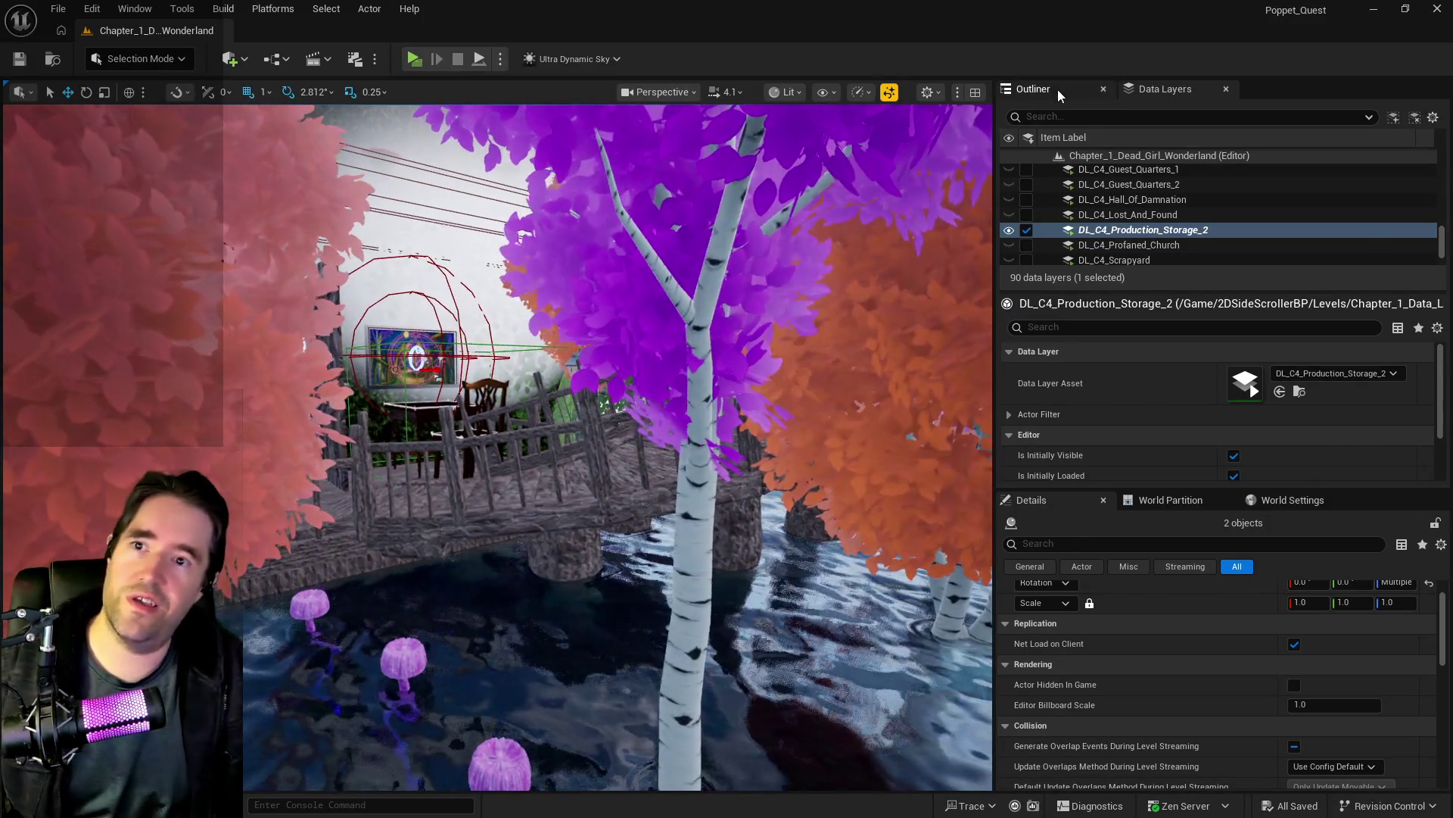
{"action": "left_click", "coordinate": [1057, 89]}
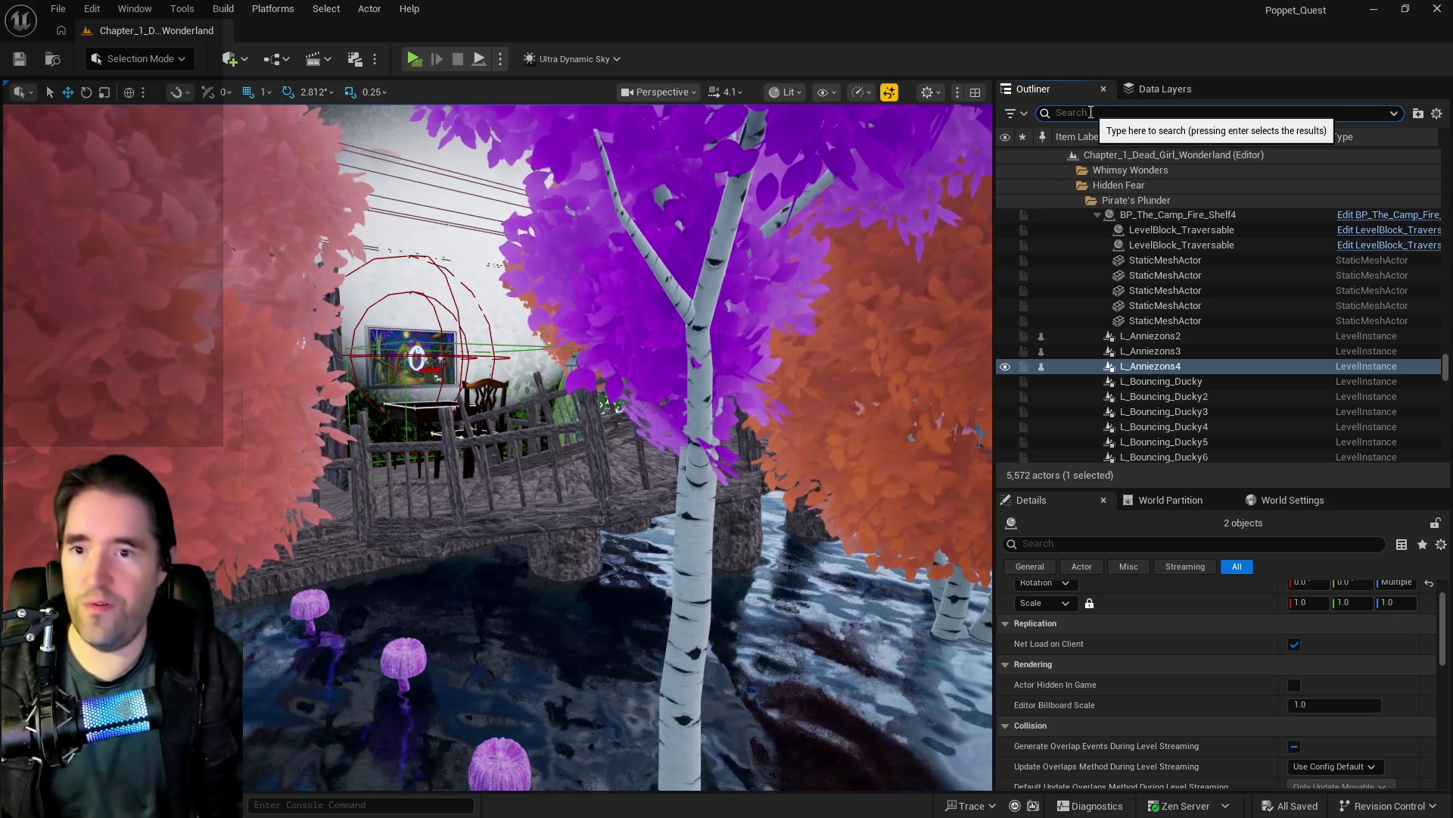
{"action": "right_click", "coordinate": [1143, 367]}
{"action": "mouse_move", "coordinate": [1179, 715]}
{"action": "type", "text": "pro"}
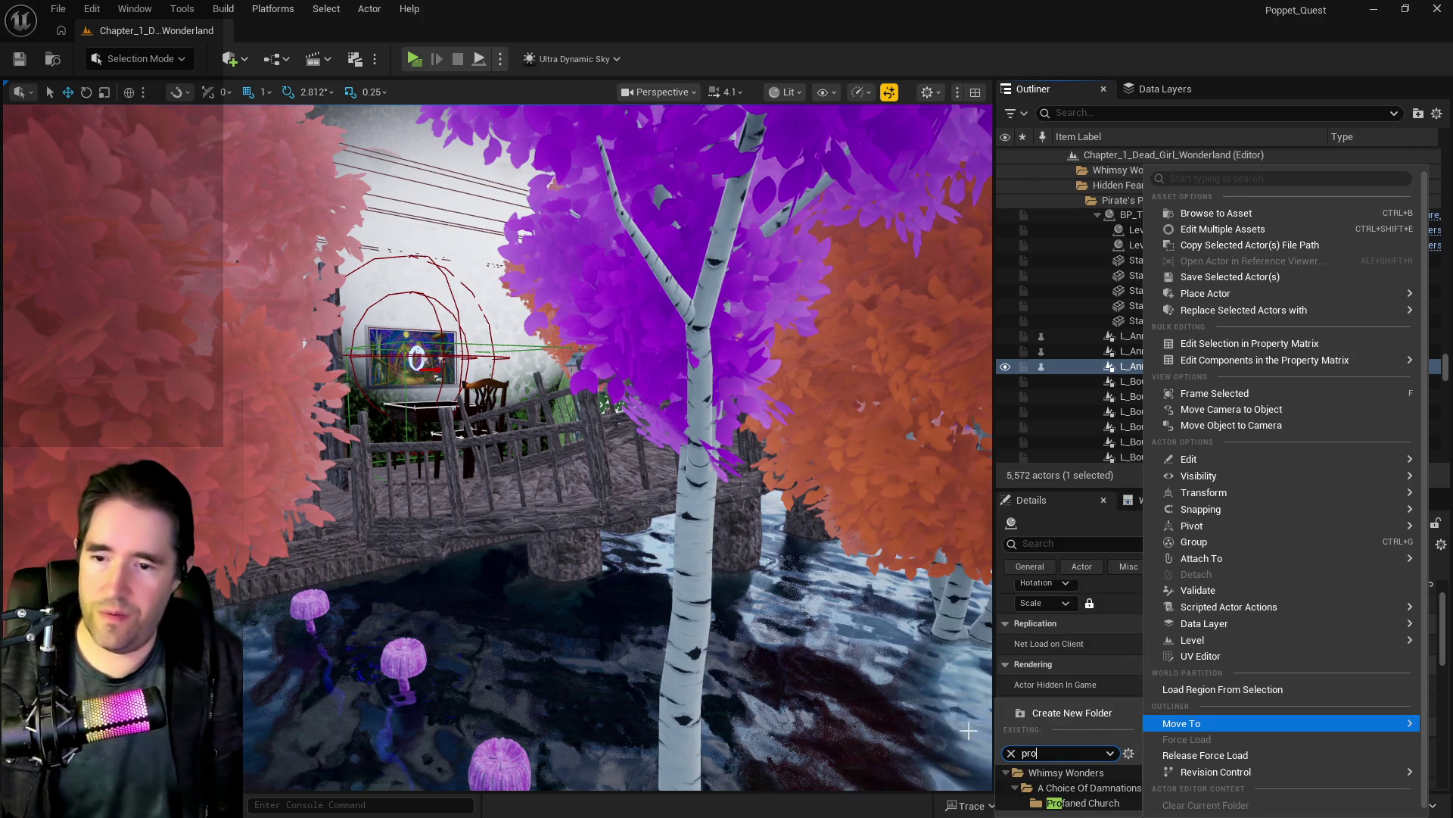
{"action": "left_click", "coordinate": [1033, 712]}
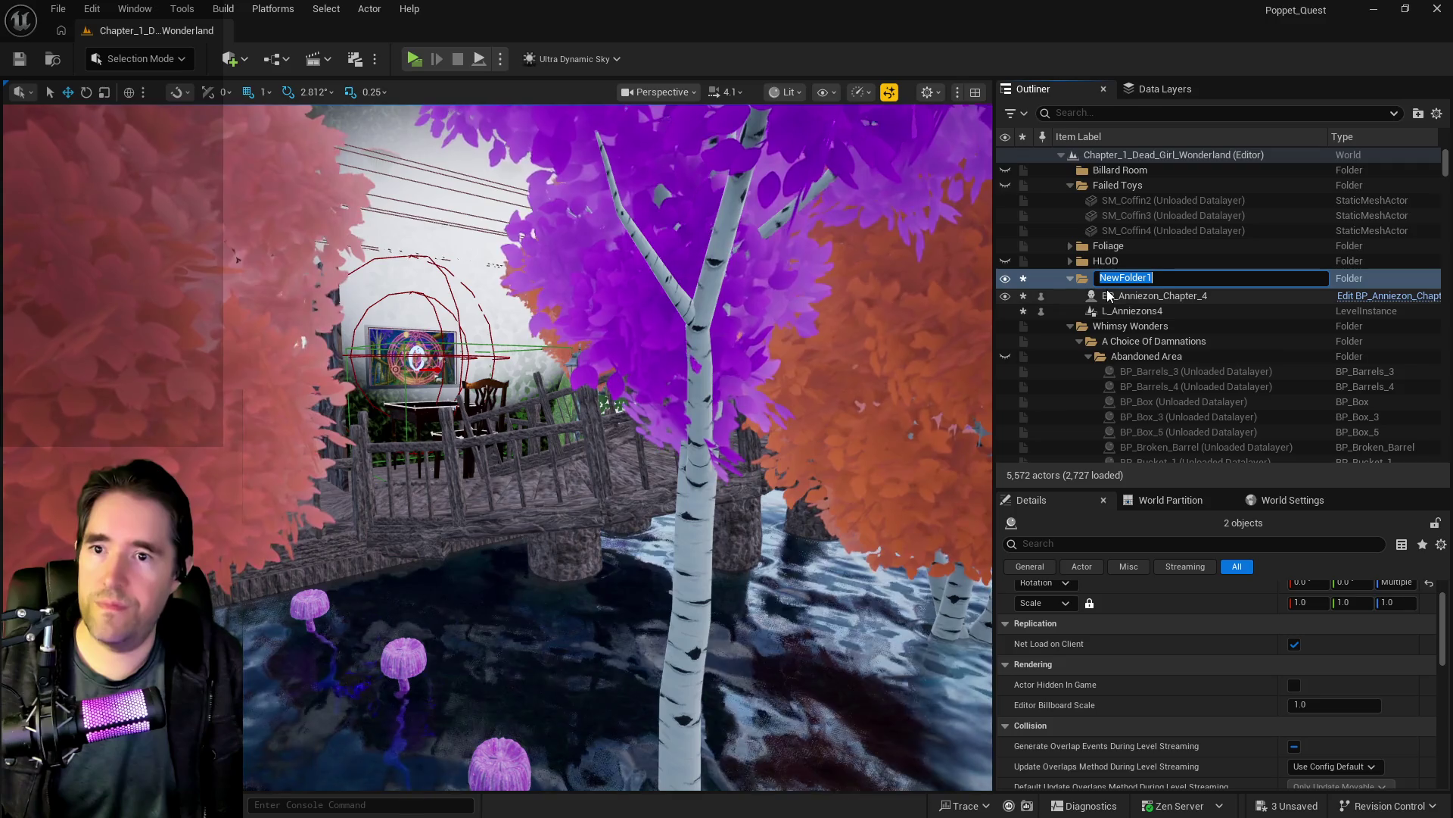
{"action": "type", "text": "Produ"}
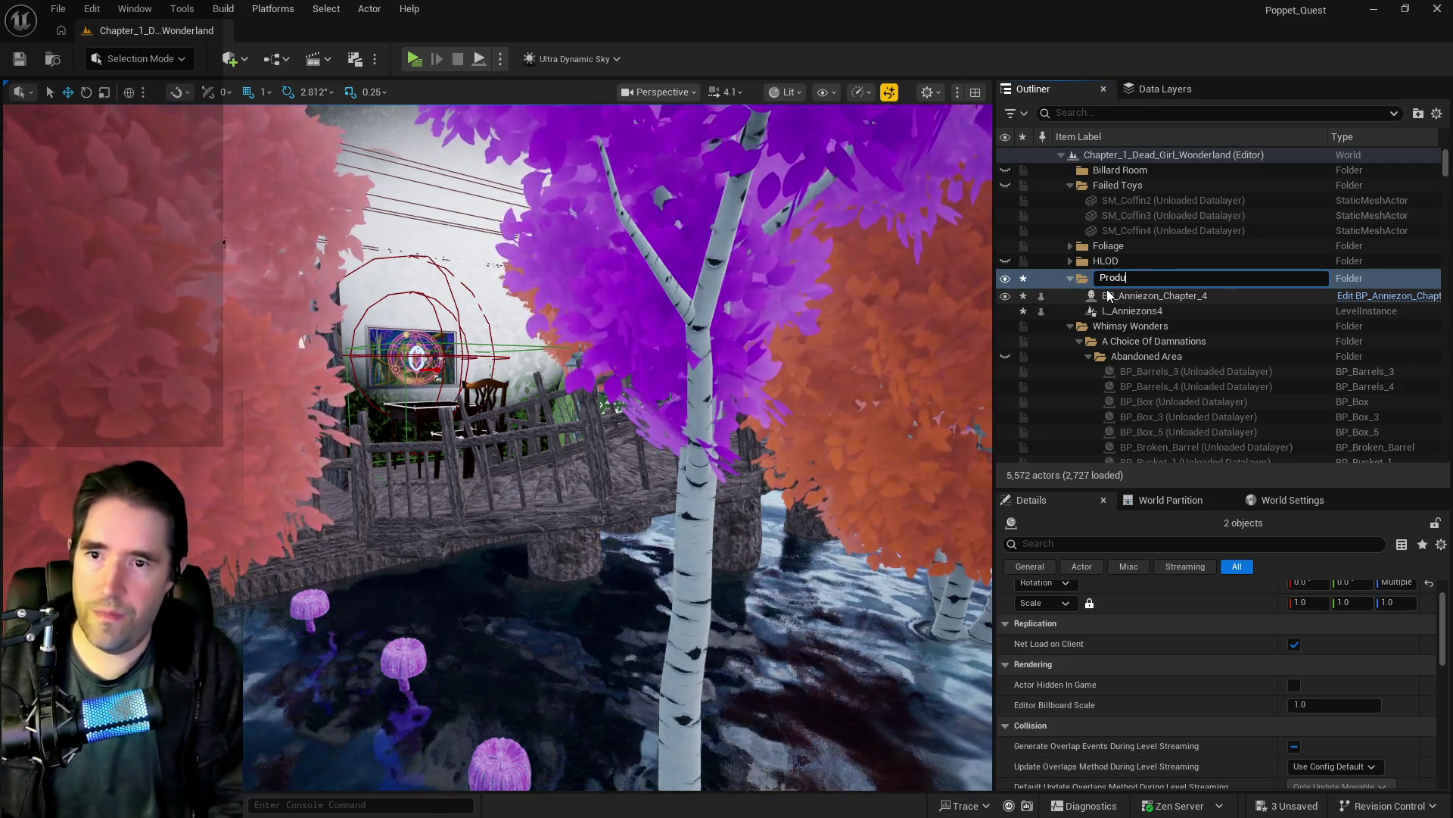
{"action": "type", "text": "ct Storage 2"}
{"action": "key", "text": "Return"}
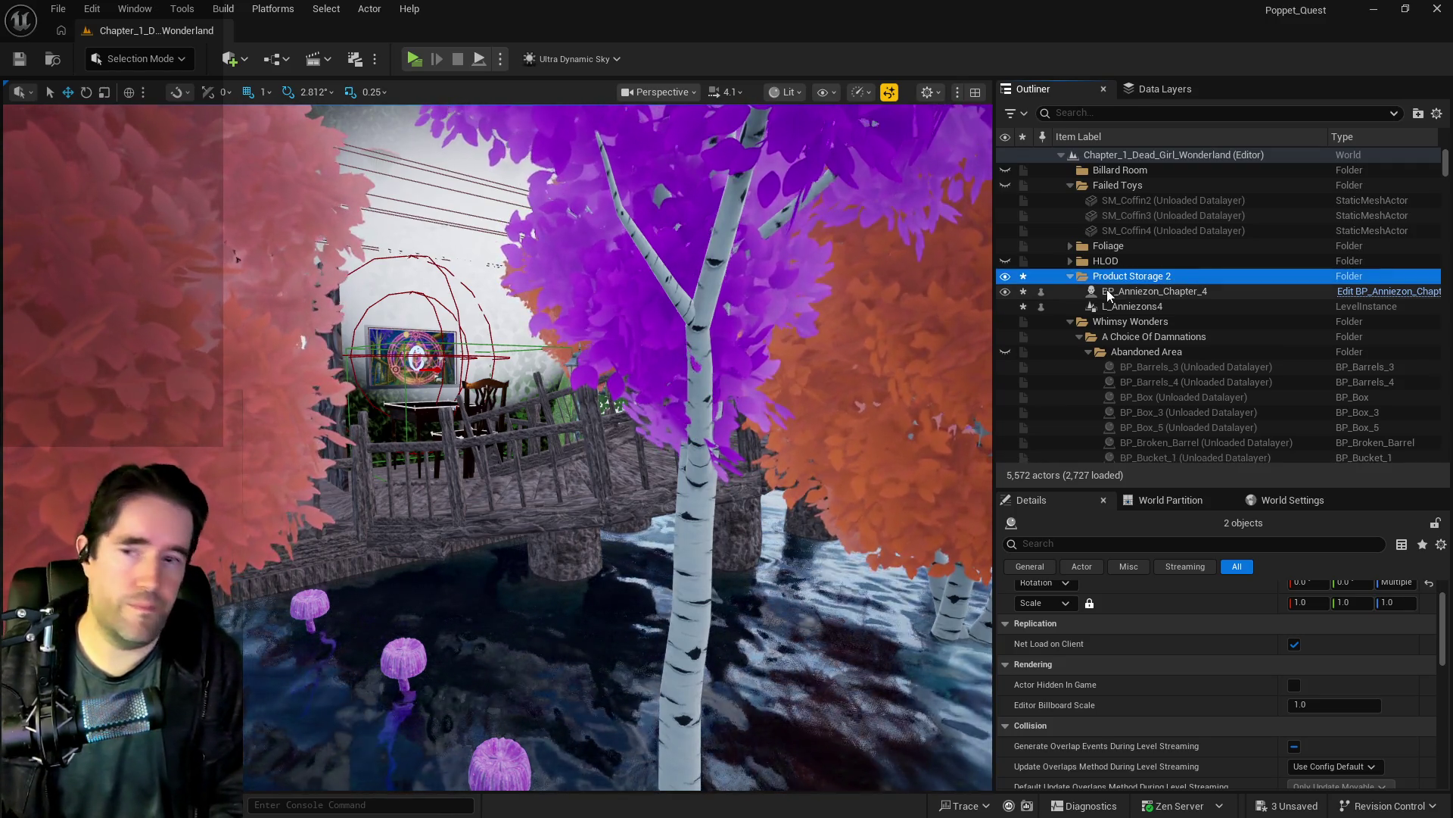
{"action": "right_click", "coordinate": [1147, 277]}
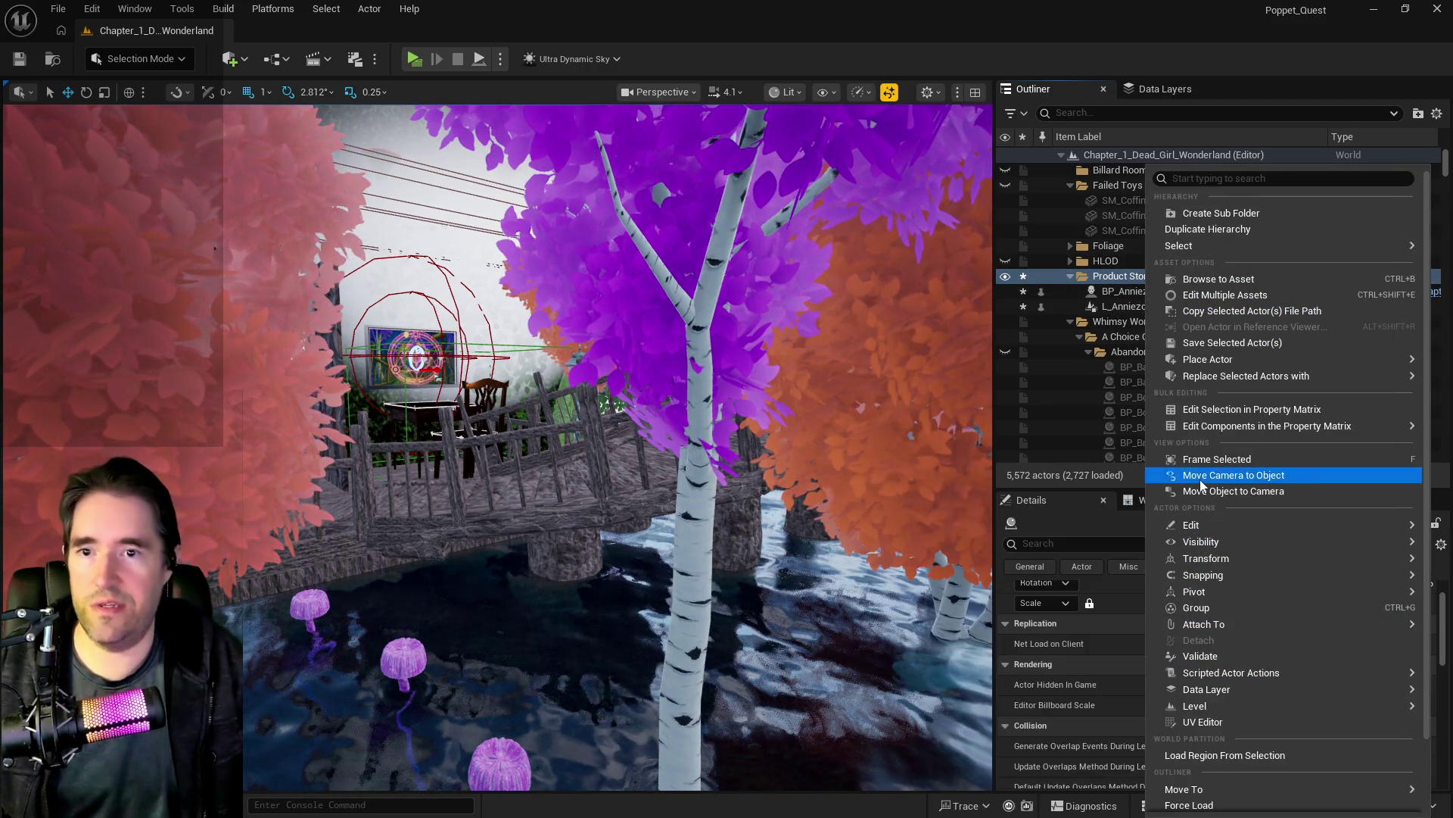
Step: Move the Product Storage 2 folder under Whimsy Wonders > A Choice Of Damnations
{"action": "mouse_move", "coordinate": [1194, 625]}
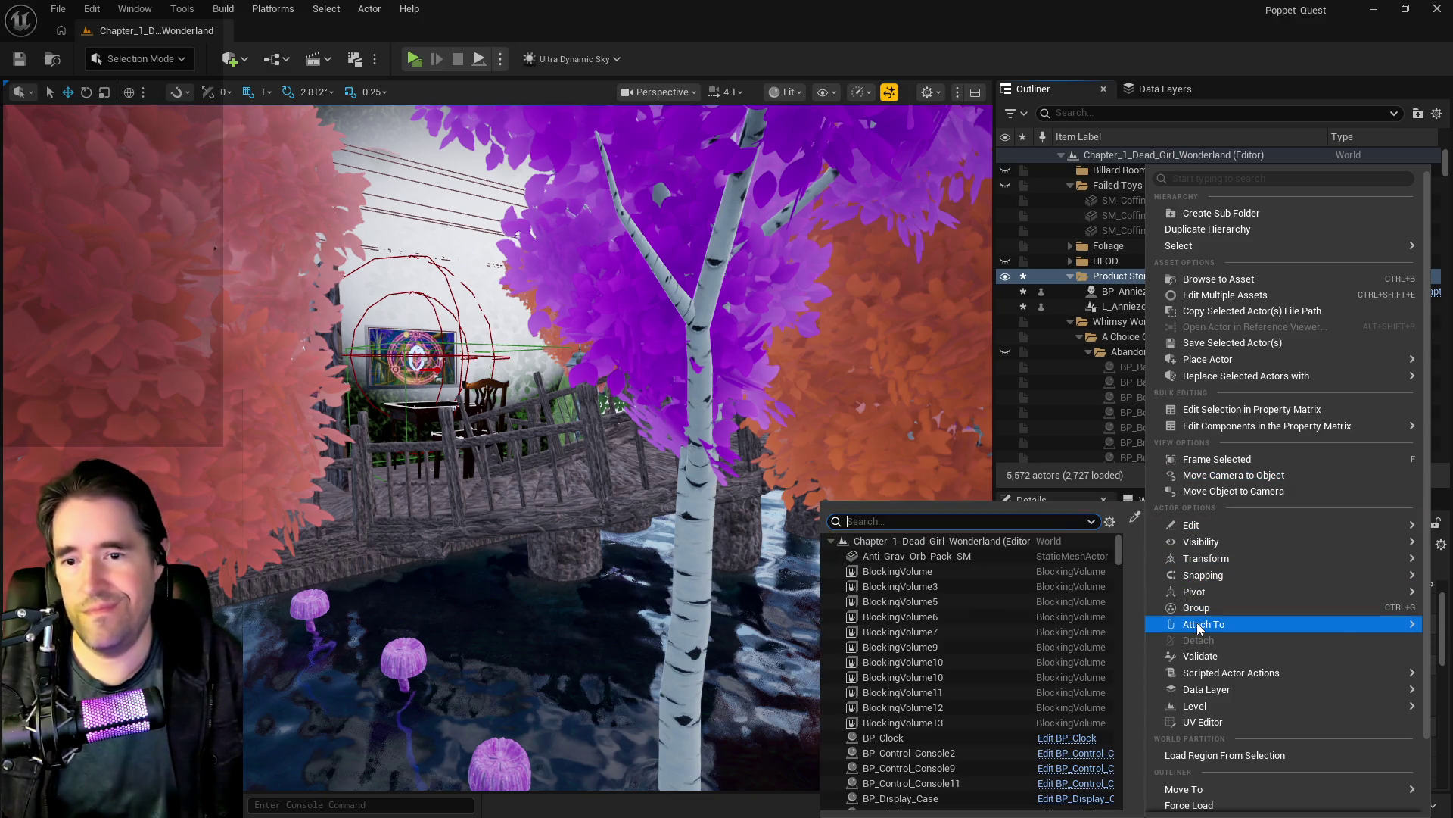
{"action": "right_click", "coordinate": [1101, 279]}
{"action": "right_click", "coordinate": [1110, 277]}
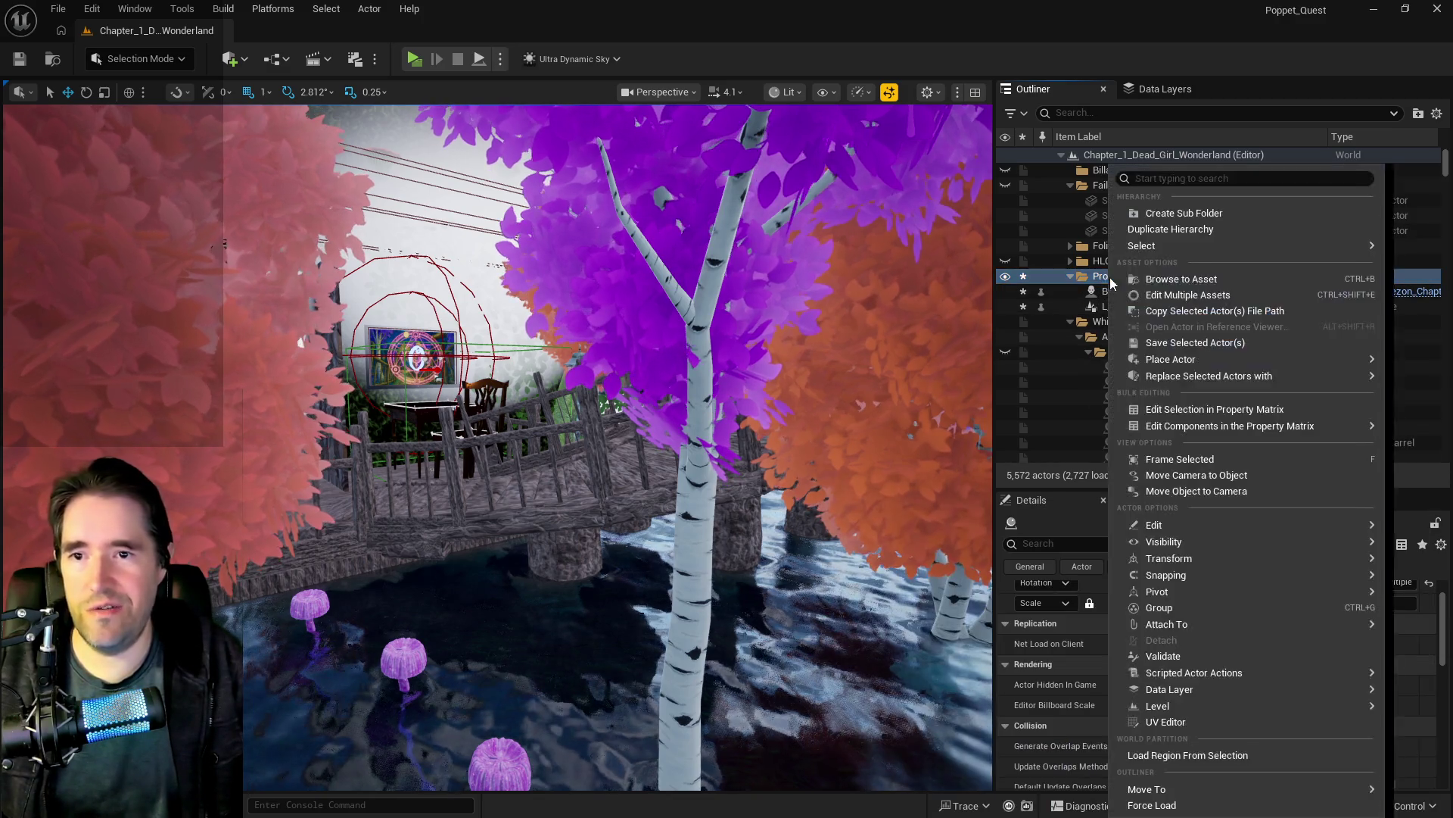
{"action": "mouse_move", "coordinate": [1185, 721]}
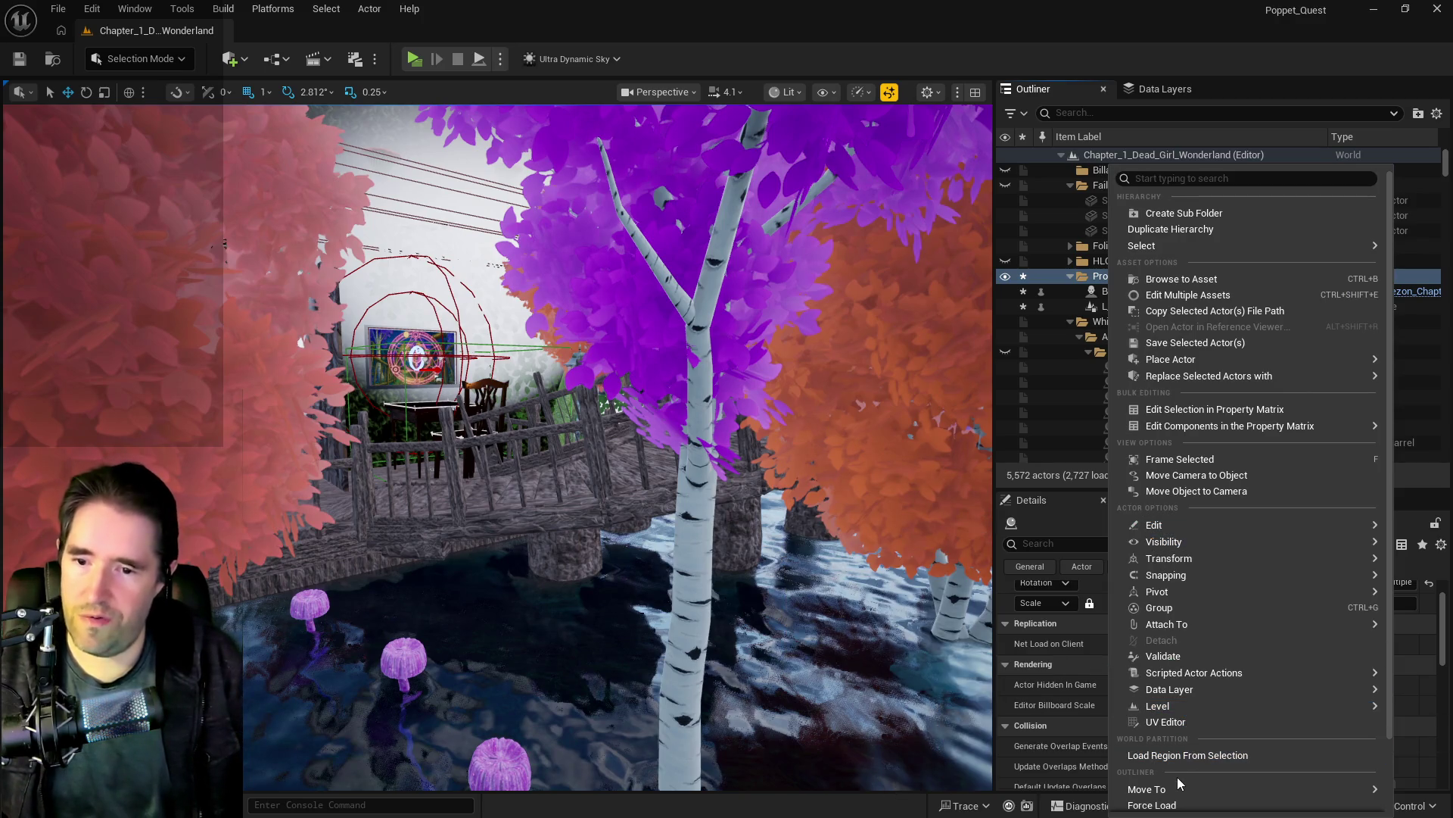
{"action": "mouse_move", "coordinate": [1173, 791]}
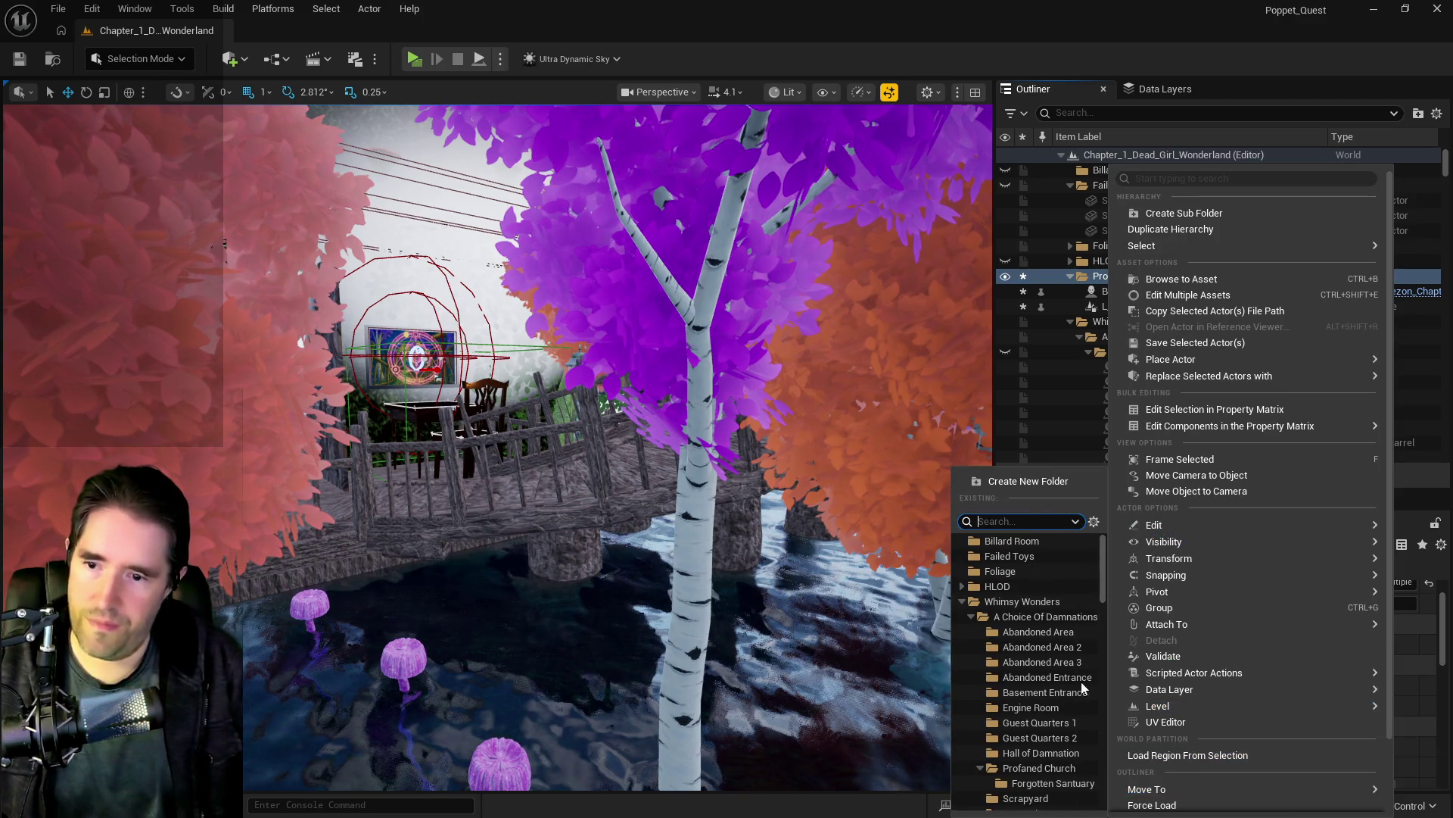
{"action": "left_click", "coordinate": [1049, 620]}
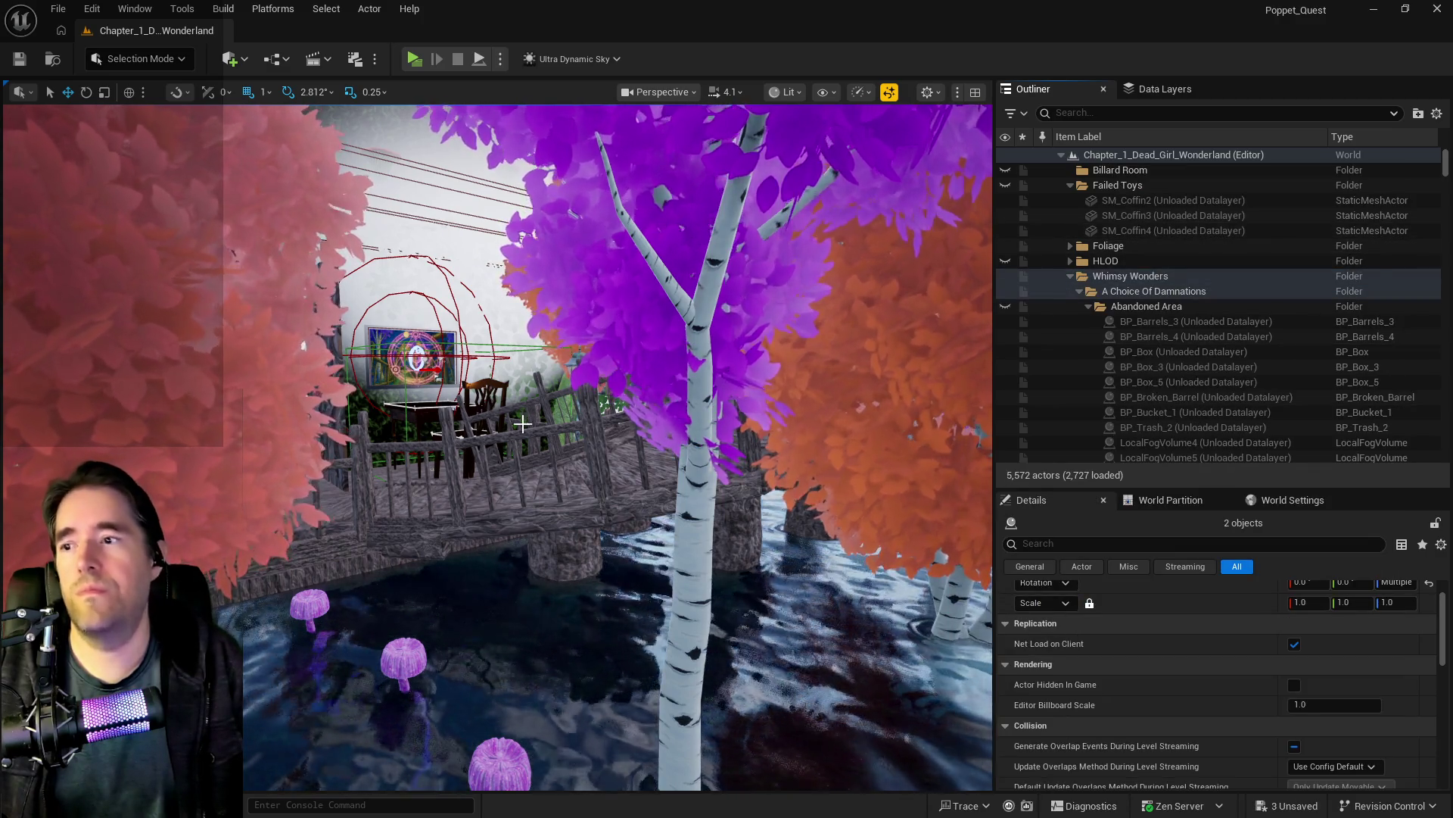
Step: Frame the selection and filter the Outliner by 'anni'
{"action": "key", "text": "f"}
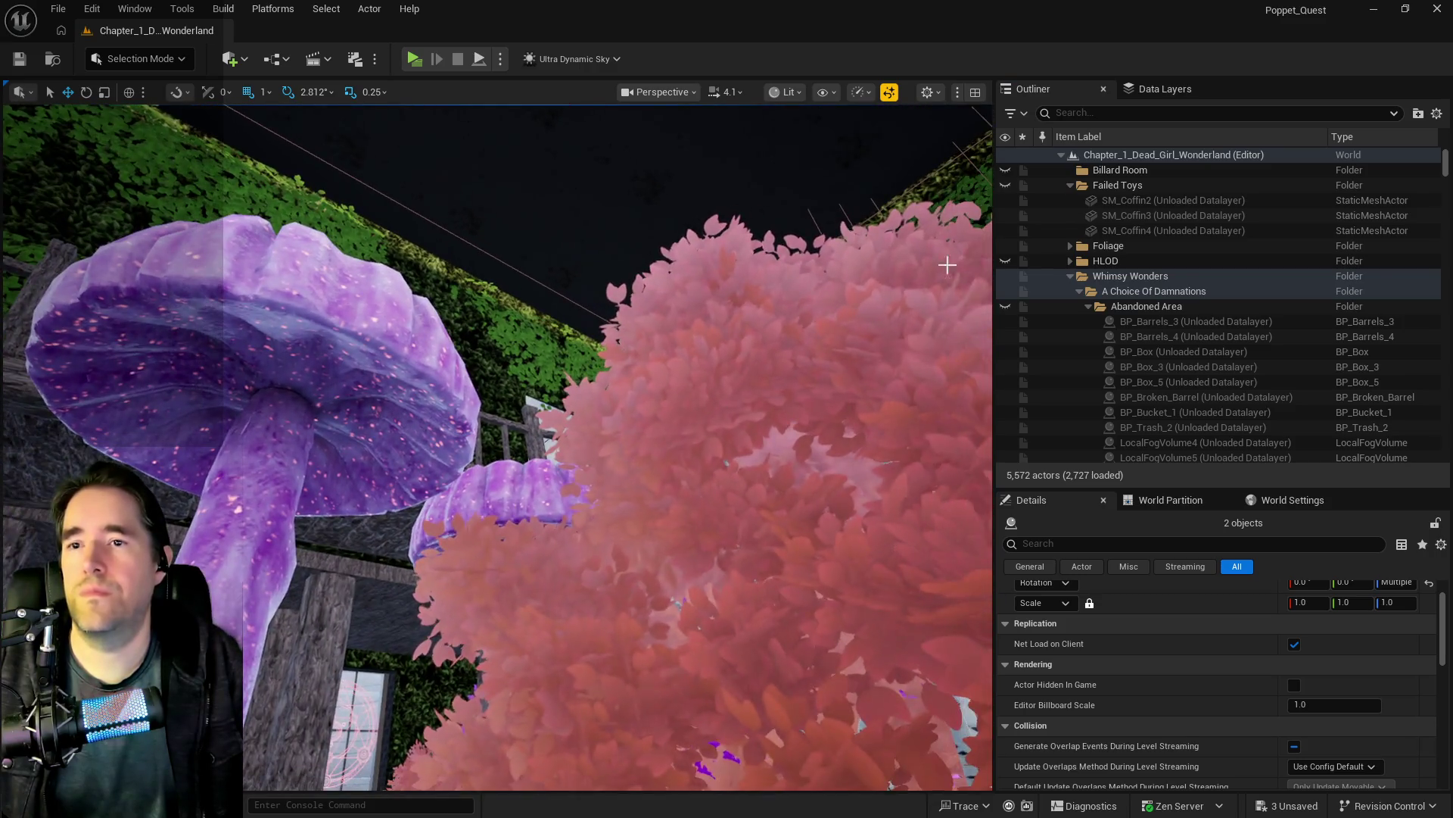
{"action": "left_click", "coordinate": [1138, 114]}
{"action": "type", "text": "anni"}
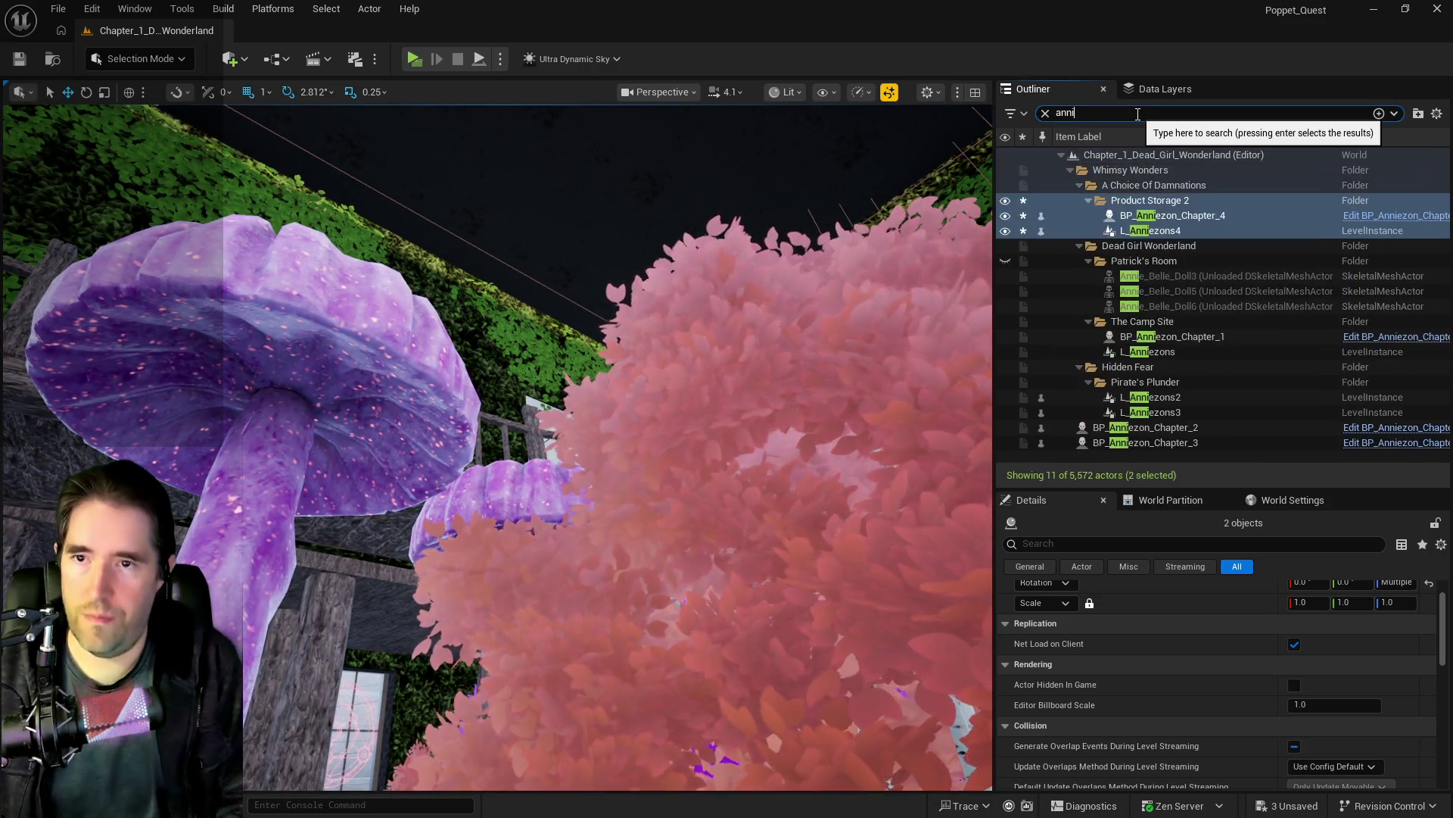
Step: Fly to L_Anniezons3 and file it into the Souvenirs folder
{"action": "double_click", "coordinate": [1154, 413]}
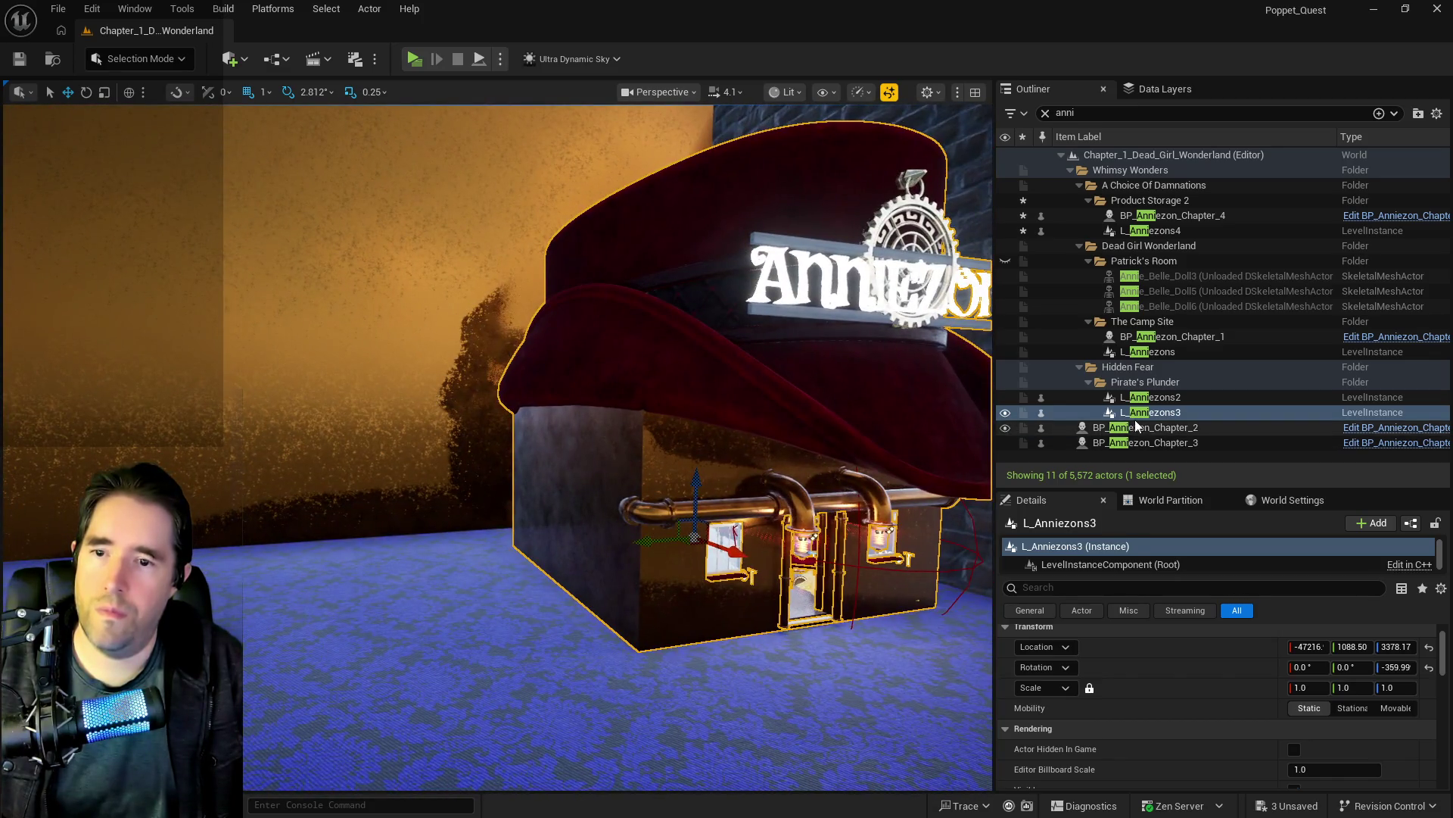
{"action": "right_click", "coordinate": [1139, 419]}
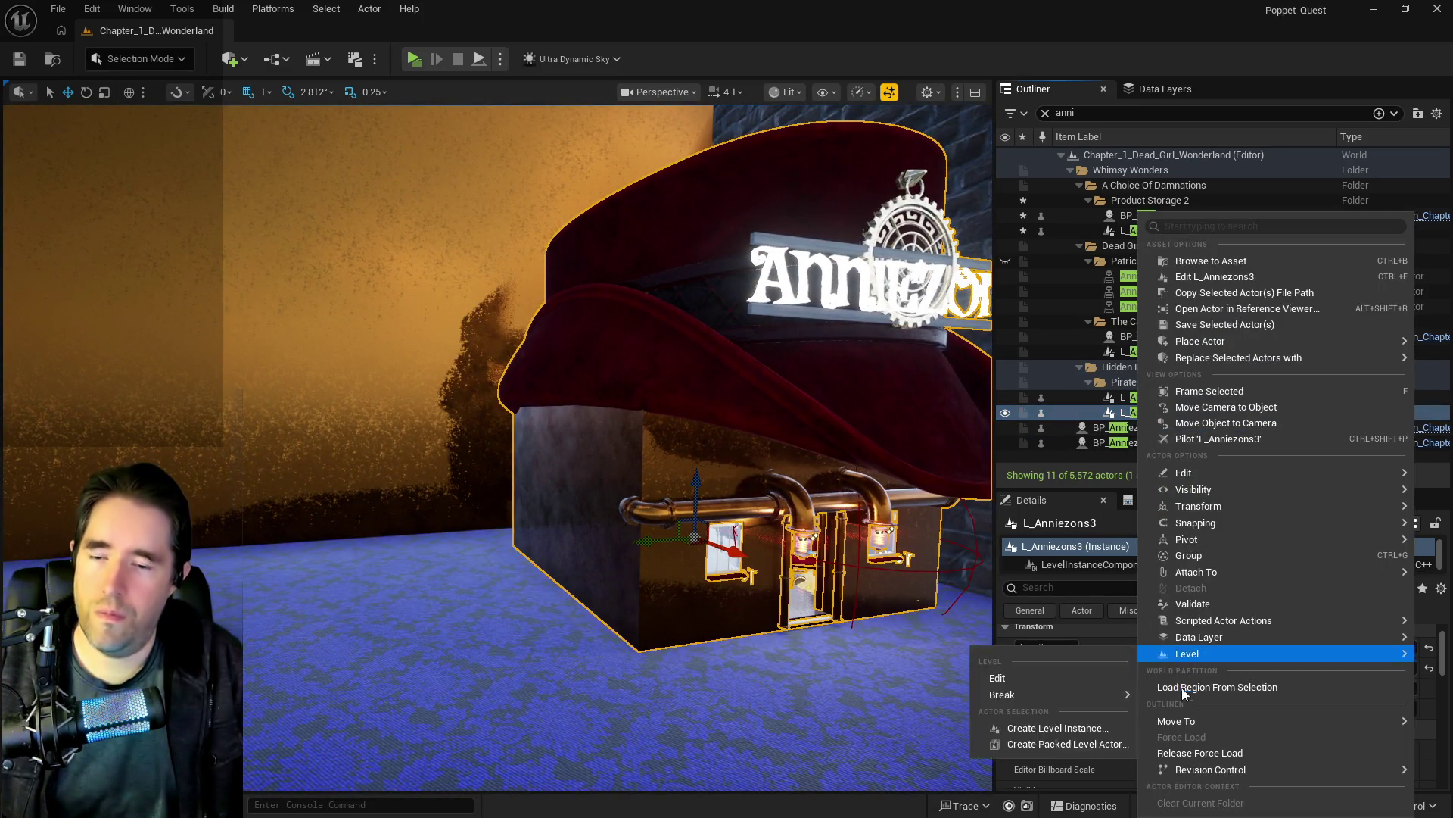
{"action": "mouse_move", "coordinate": [1191, 721]}
{"action": "type", "text": "souv"}
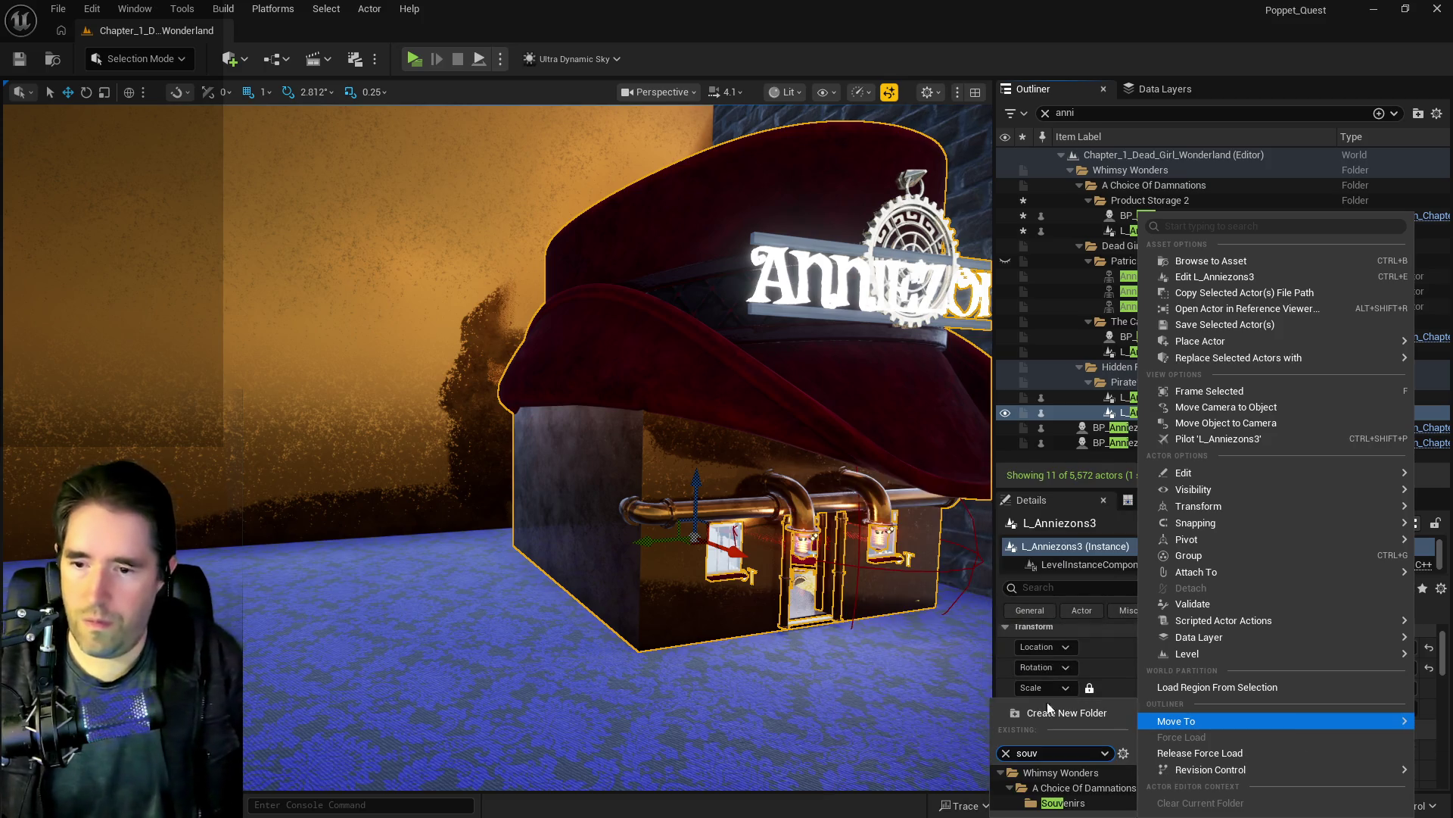
{"action": "left_click", "coordinate": [1063, 802]}
{"action": "left_click", "coordinate": [1164, 89]}
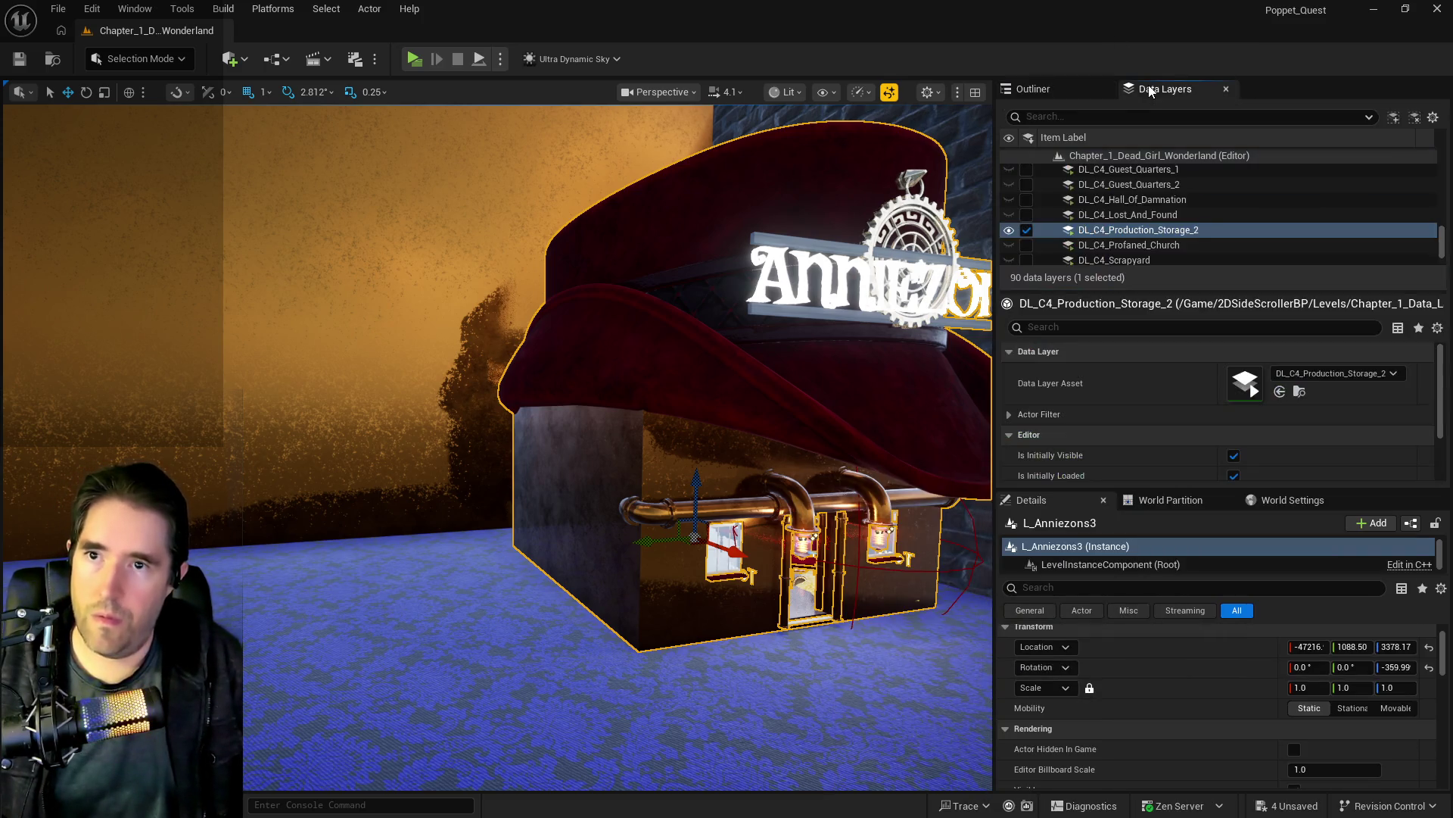
{"action": "scroll", "coordinate": [1140, 206], "scroll_direction": "down", "scroll_amount": 5}
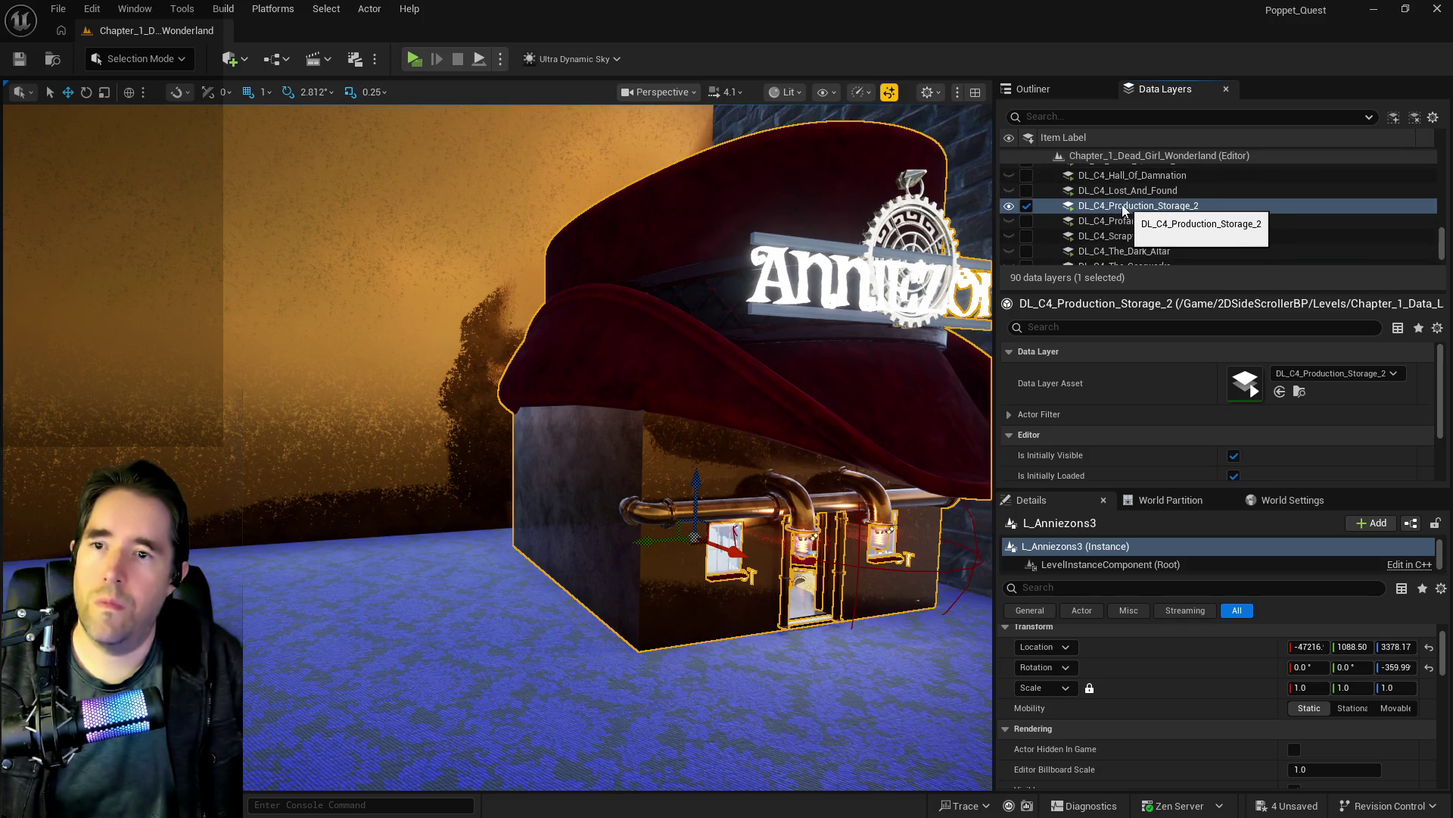
{"action": "scroll", "coordinate": [1128, 205], "scroll_direction": "up", "scroll_amount": 5}
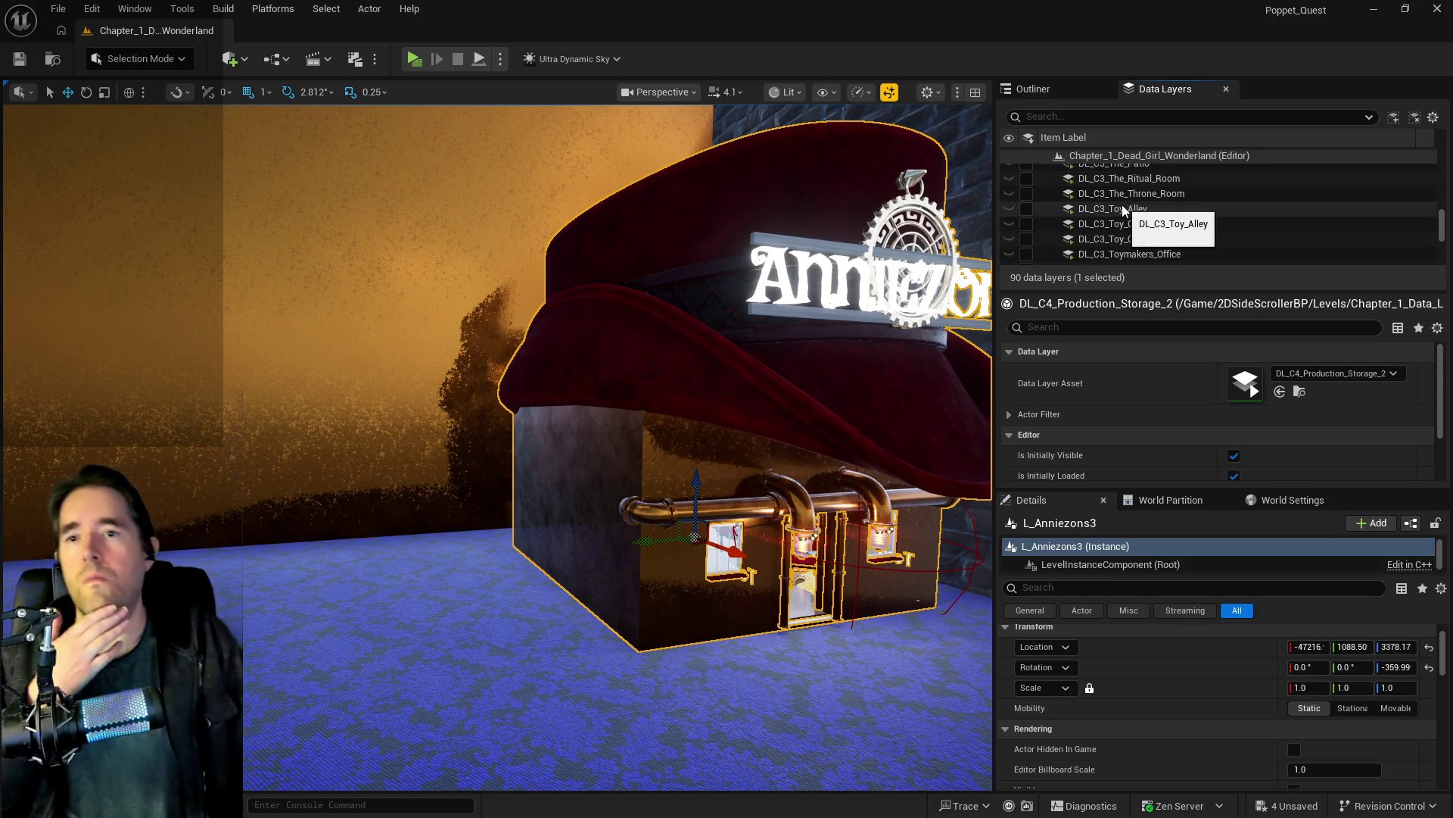
{"action": "scroll", "coordinate": [1122, 205], "scroll_direction": "up", "scroll_amount": 3}
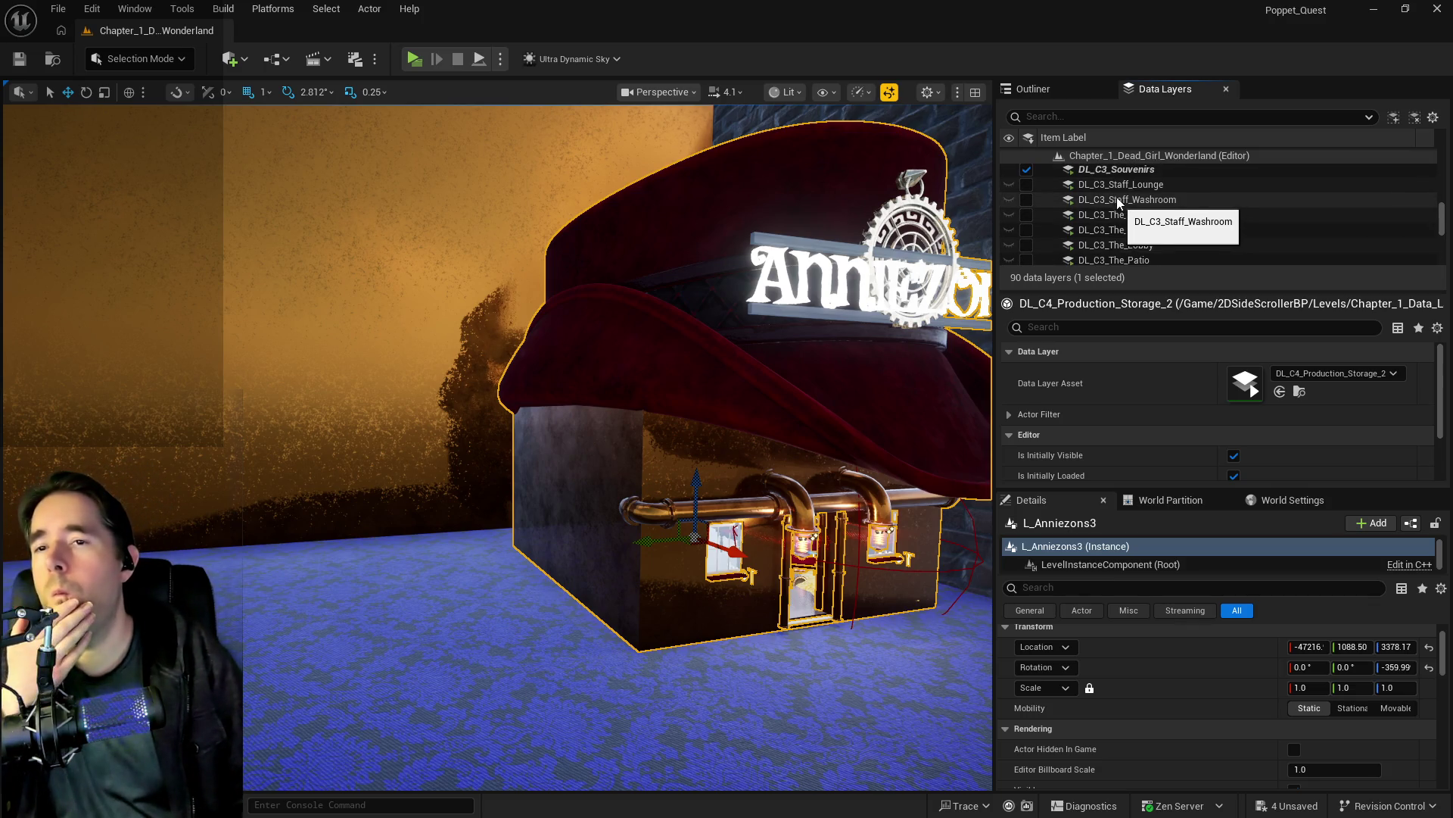
{"action": "scroll", "coordinate": [1114, 198], "scroll_direction": "down", "scroll_amount": 3}
{"action": "scroll", "coordinate": [1105, 205], "scroll_direction": "down", "scroll_amount": 4}
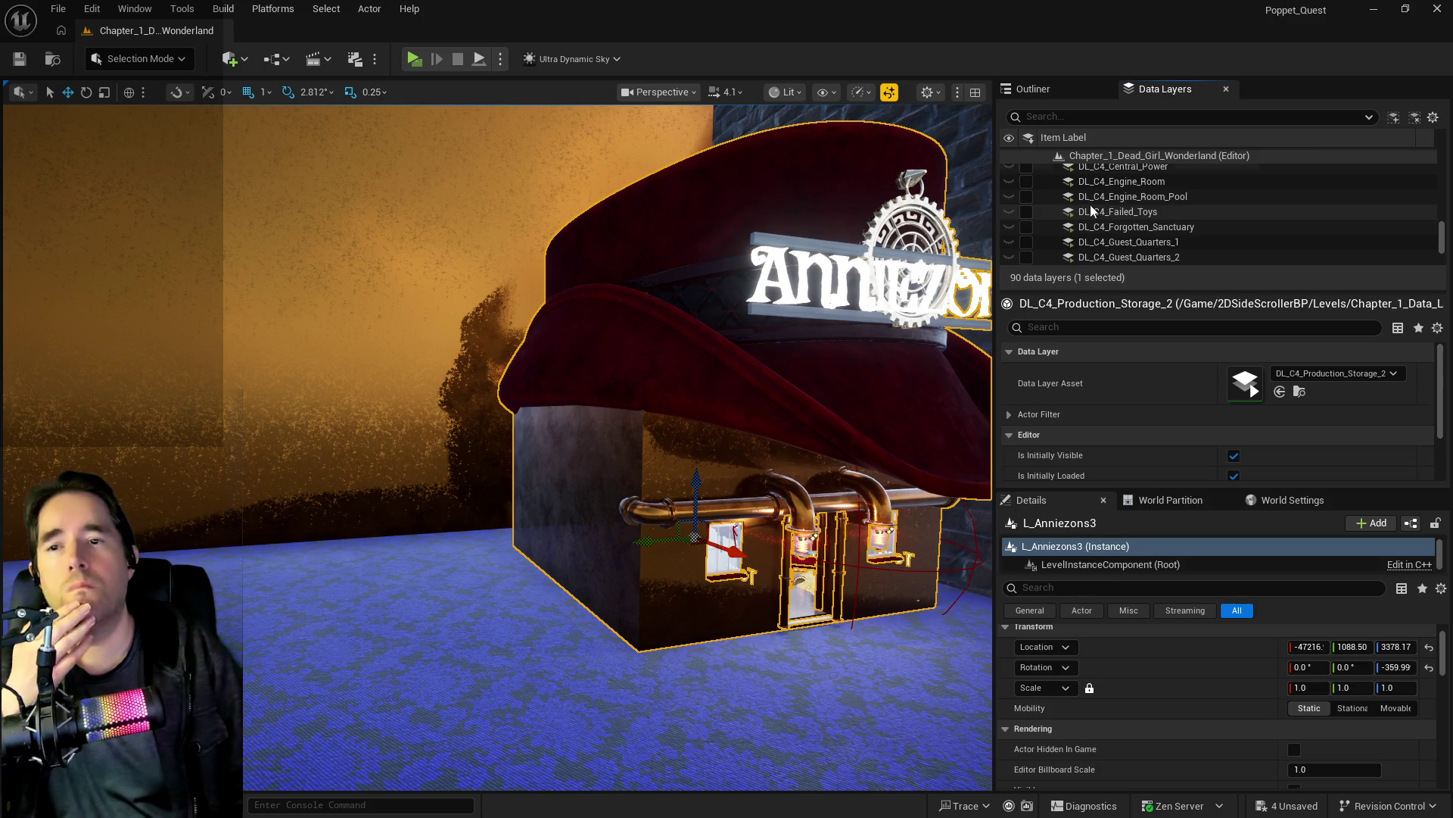
{"action": "left_click", "coordinate": [1055, 92]}
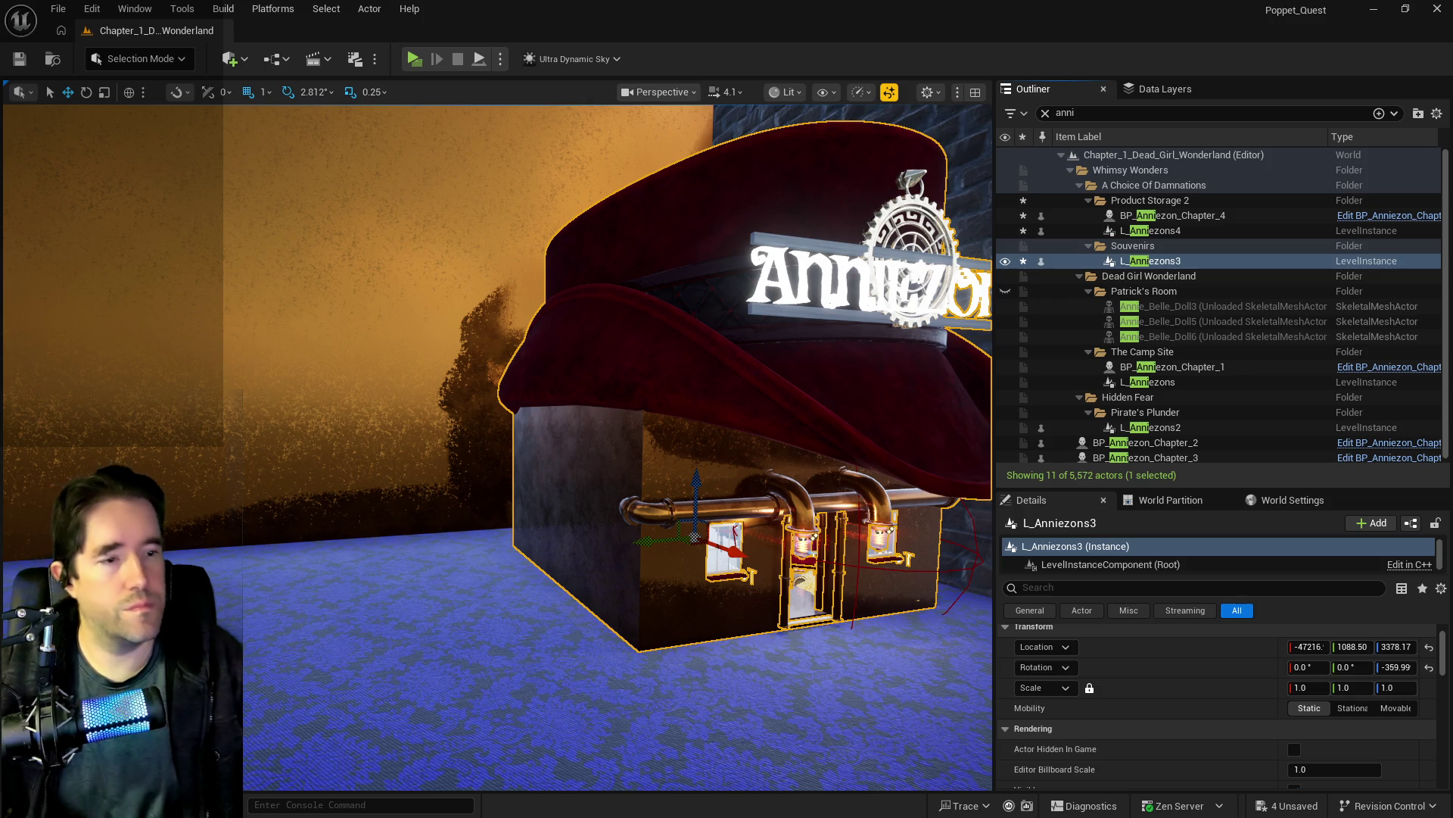
{"action": "key", "text": "w"}
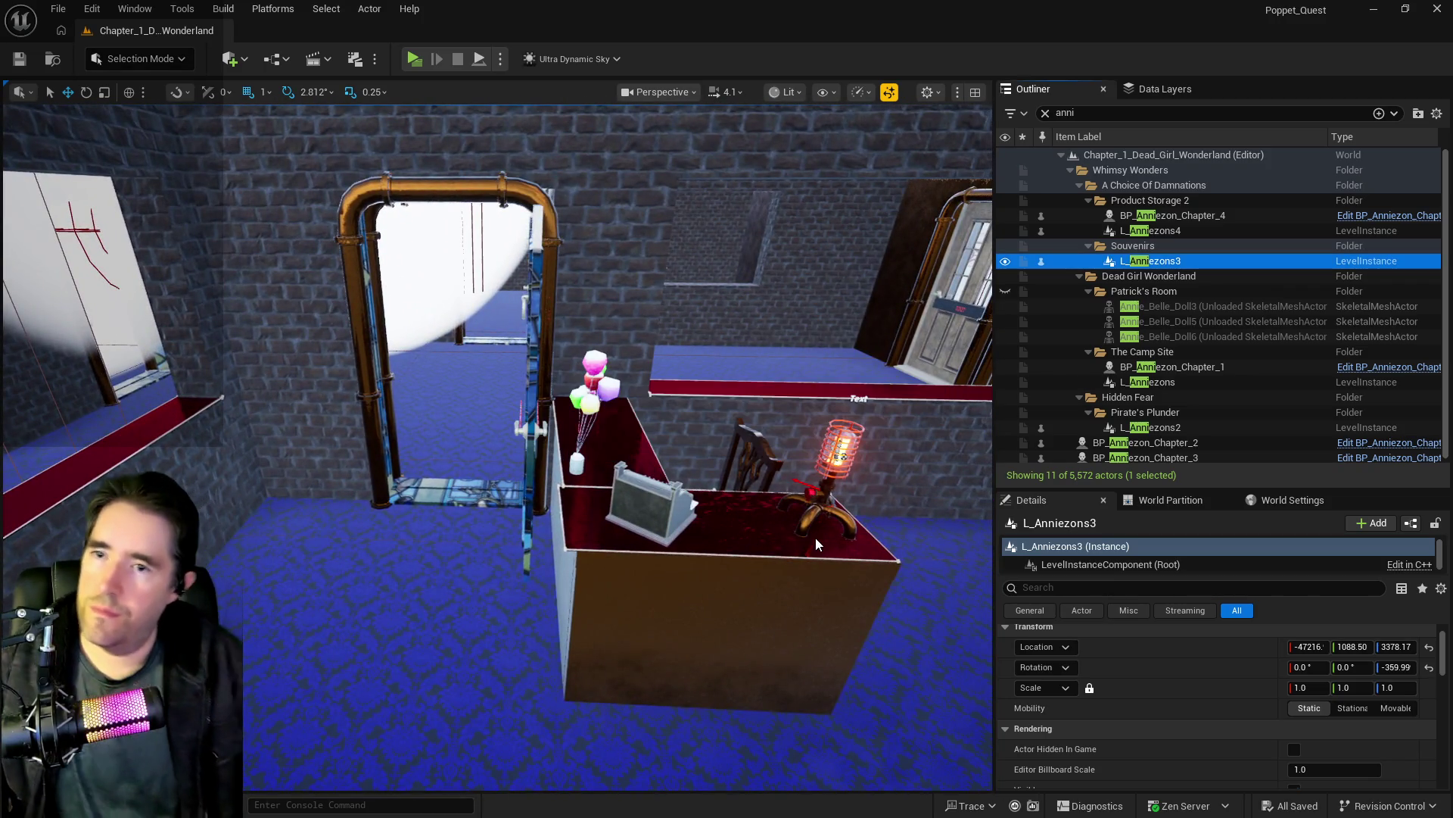
Step: With Data Layers showing, frame the Anniezons shop and fly through the doorway toward the red shelves
{"action": "left_click", "coordinate": [1139, 94]}
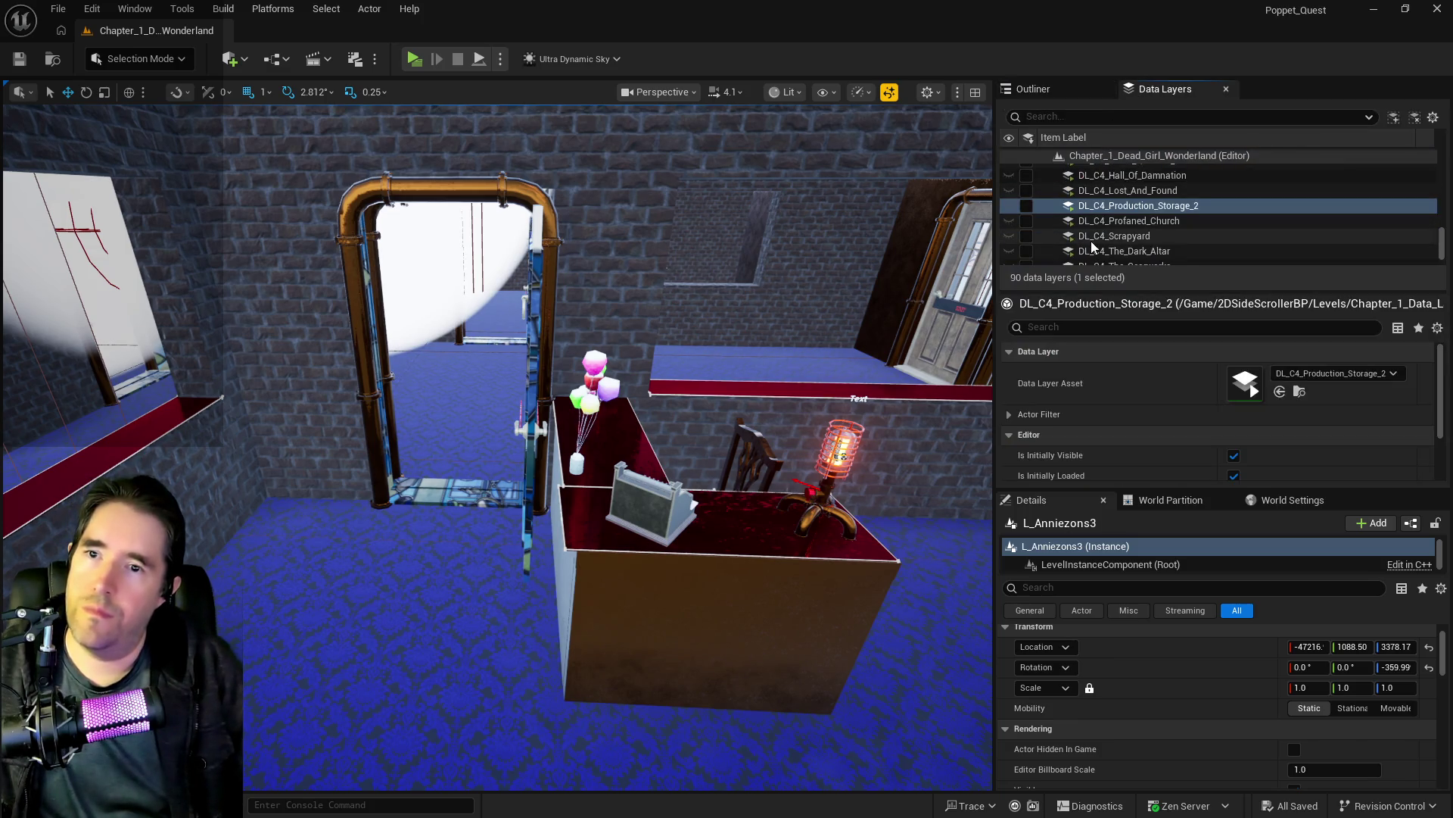
{"action": "key", "text": "f"}
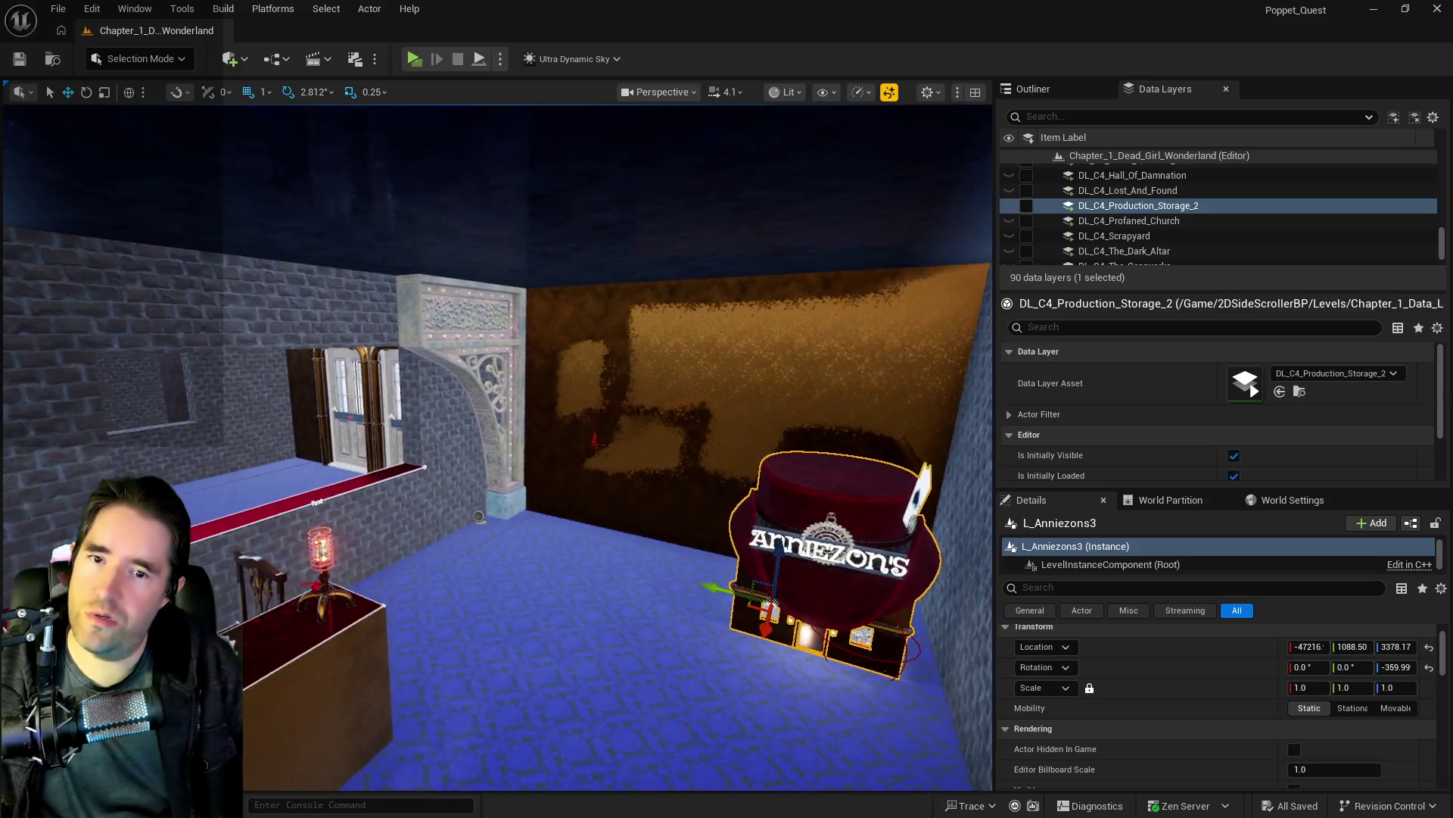
{"action": "left_click_drag", "start_coordinate": [741, 356], "coordinate": [803, 296]}
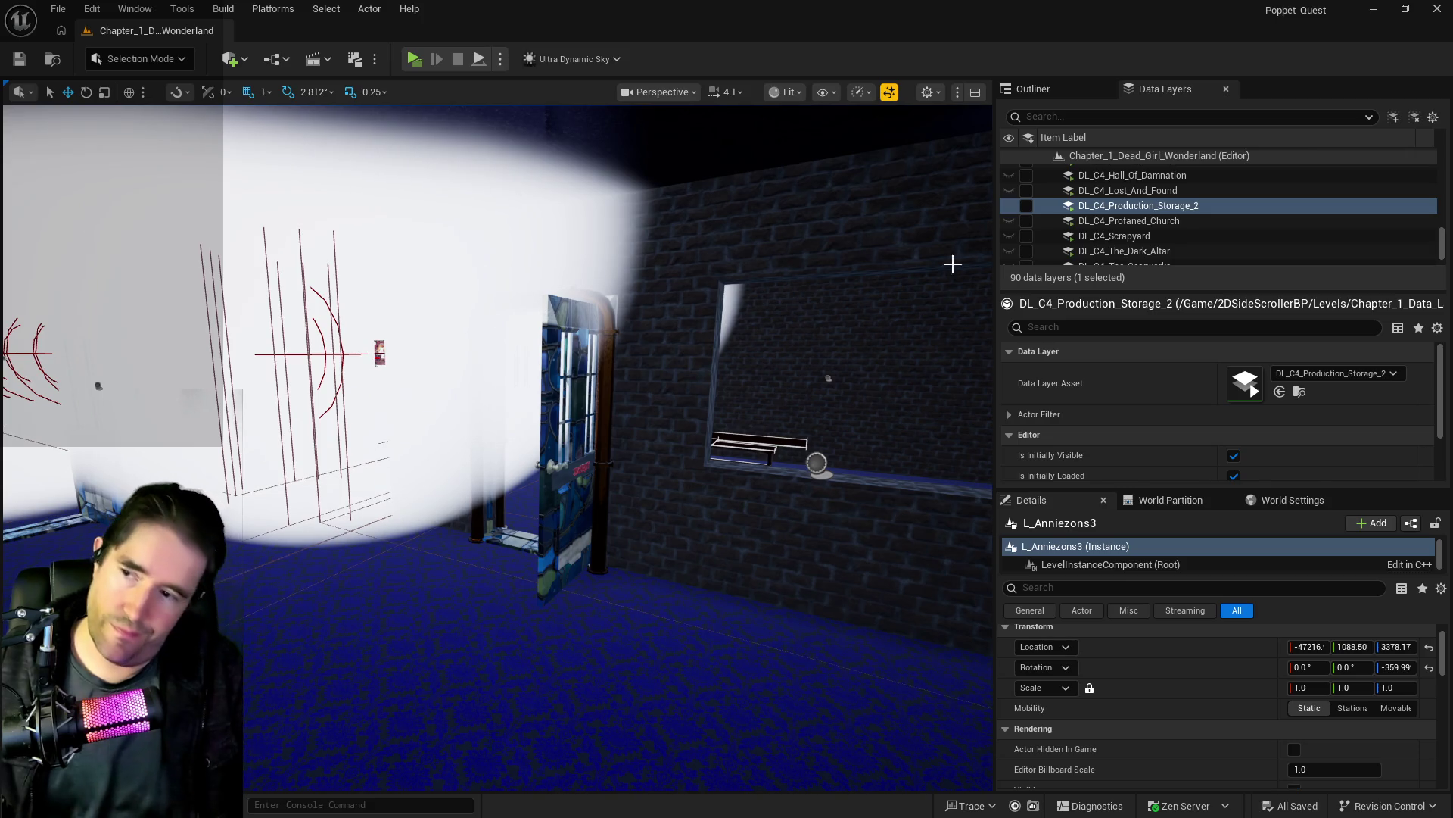
{"action": "left_click_drag", "start_coordinate": [950, 260], "coordinate": [977, 189]}
{"action": "mouse_move", "coordinate": [652, 390]}
{"action": "left_mouse_down"}
{"action": "mouse_move", "coordinate": [492, 374]}
{"action": "mouse_move", "coordinate": [469, 318]}
{"action": "left_mouse_up"}
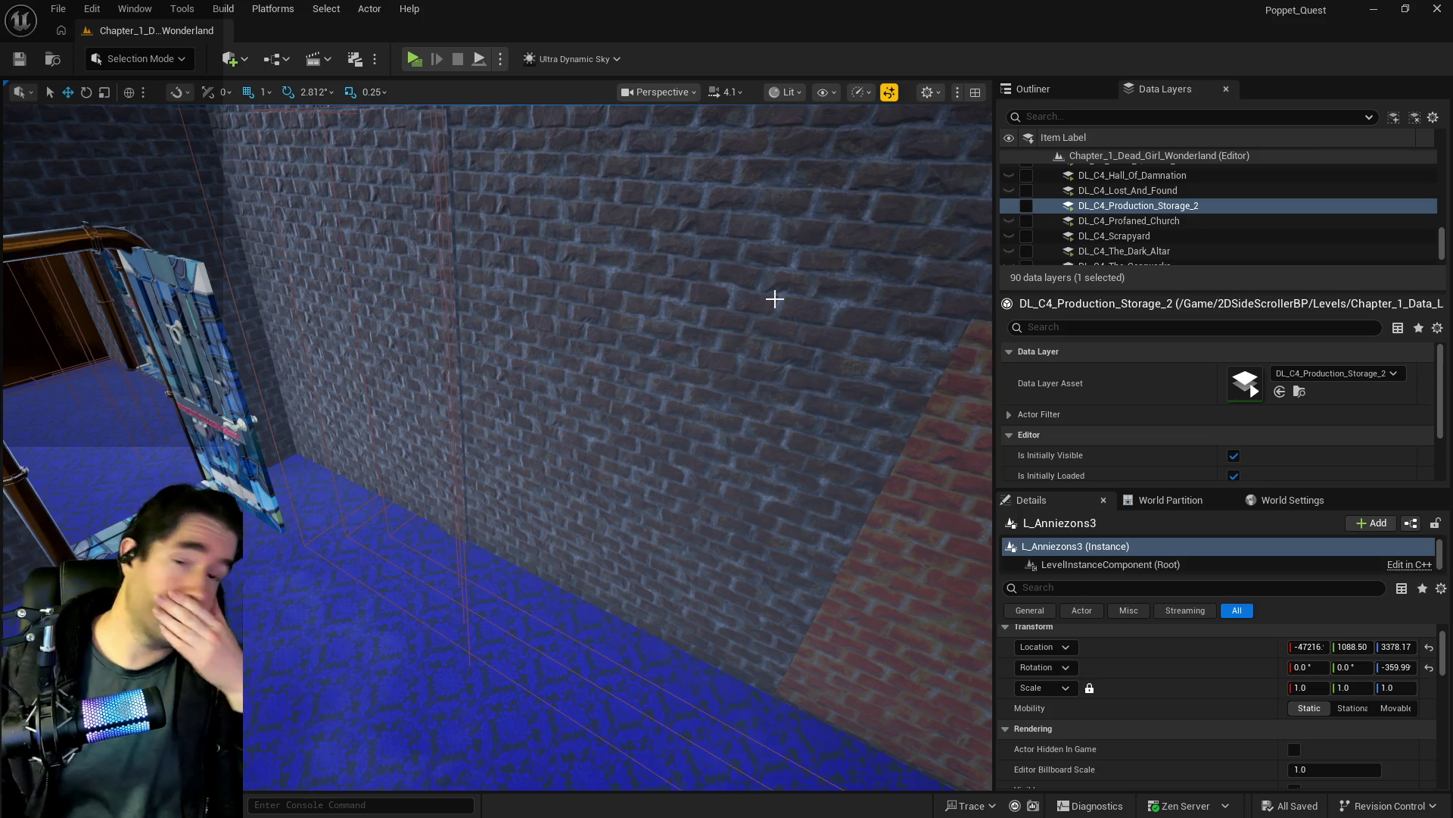
Step: Fly up to the brick wall and select the red L-shaped platform LevelBlock_Traversable39
{"action": "left_click_drag", "start_coordinate": [769, 295], "coordinate": [754, 300]}
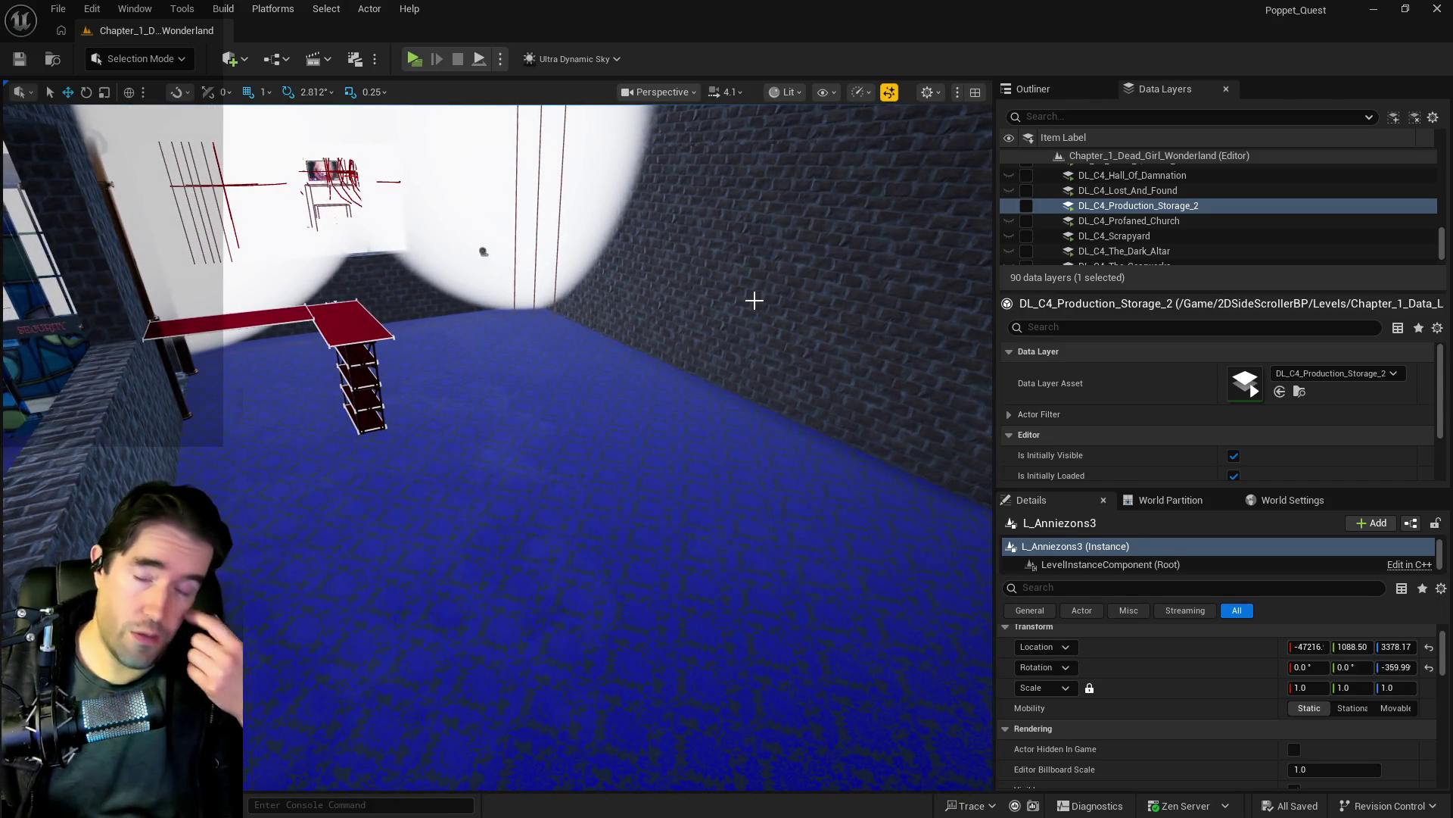
{"action": "left_click_drag", "start_coordinate": [648, 278], "coordinate": [649, 278]}
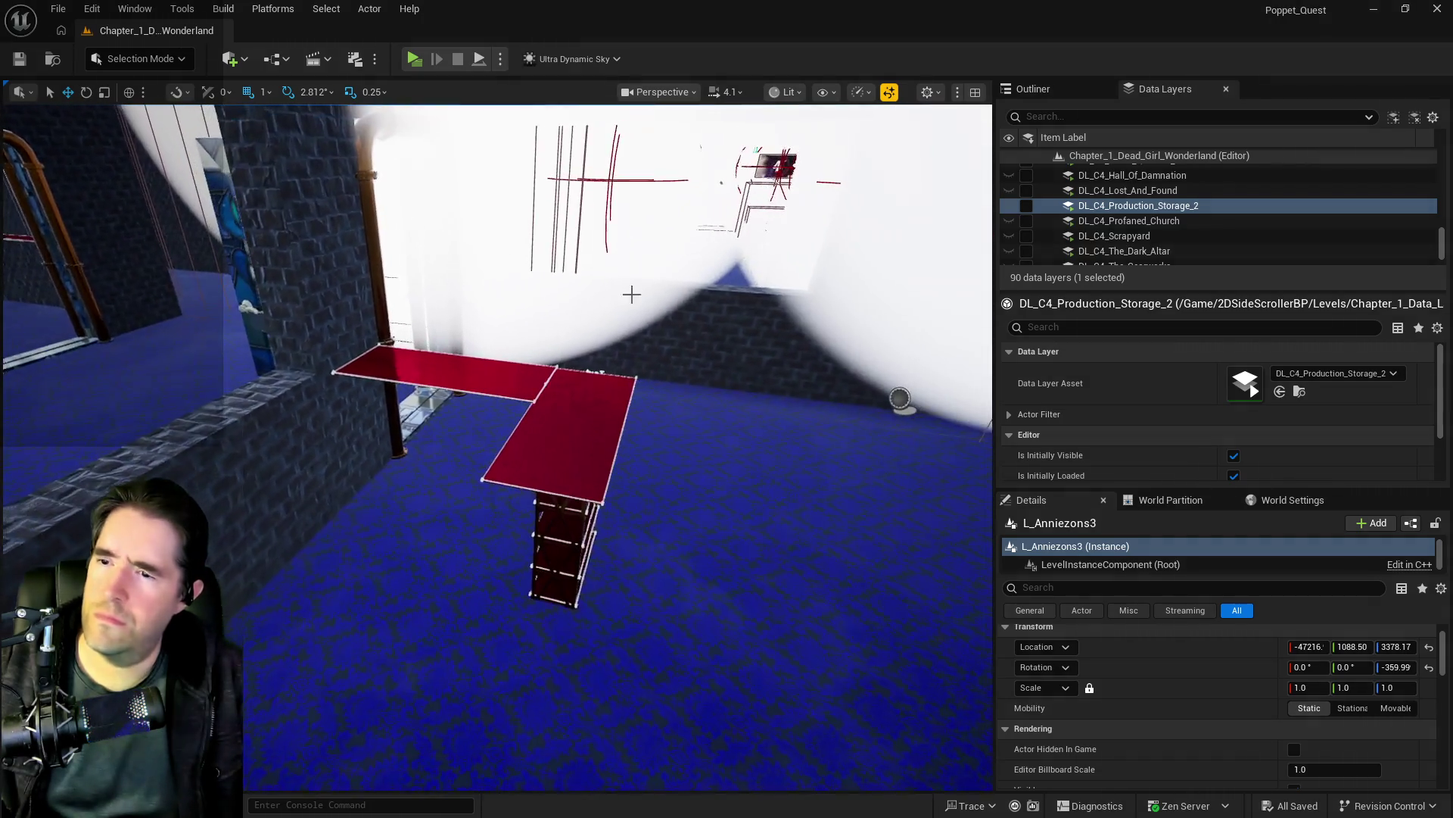
{"action": "left_click", "coordinate": [580, 414]}
{"action": "scroll", "coordinate": [1129, 232], "scroll_direction": "up", "scroll_amount": 5}
{"action": "scroll", "coordinate": [1128, 225], "scroll_direction": "down", "scroll_amount": 5}
{"action": "scroll", "coordinate": [1127, 232], "scroll_direction": "up", "scroll_amount": 5}
Step: Load the DL_C3_Security data layer in the editor
{"action": "scroll", "coordinate": [1135, 242], "scroll_direction": "down", "scroll_amount": 2}
{"action": "left_click", "coordinate": [1129, 215]}
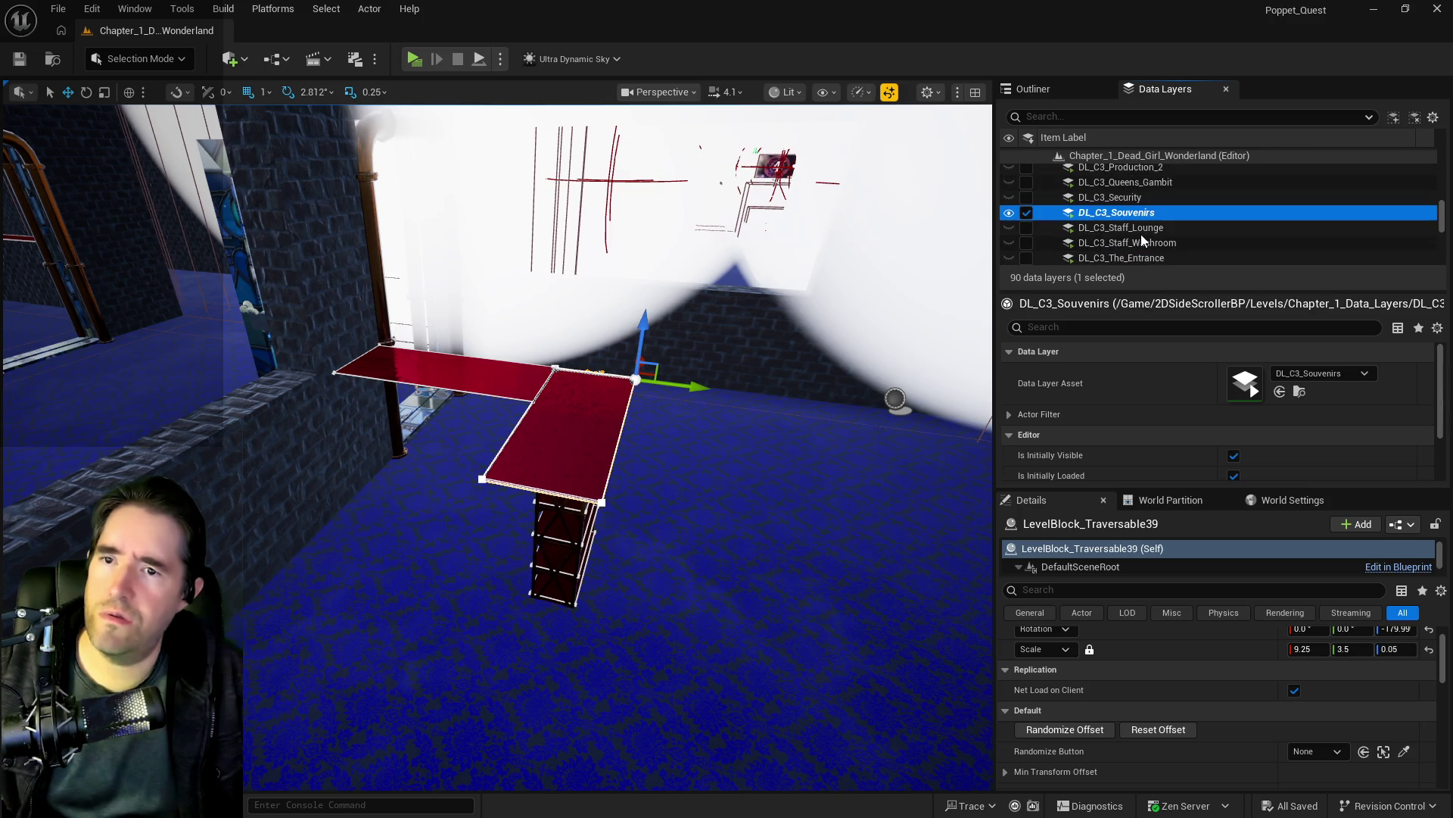
{"action": "left_click", "coordinate": [1042, 201]}
{"action": "left_click", "coordinate": [1026, 198]}
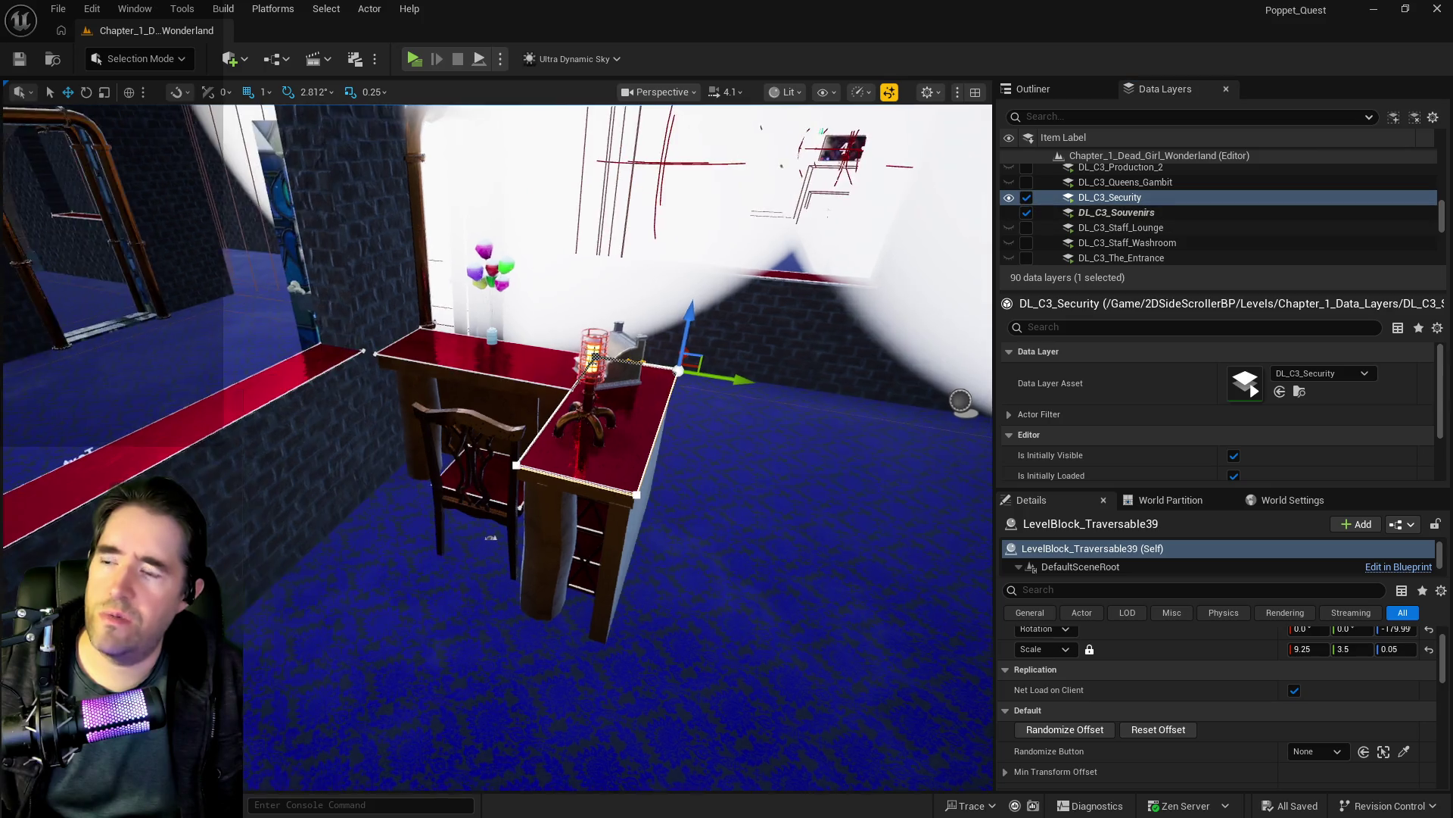
Step: Select both red desk-top blocks and add them to DL_C3_Security
{"action": "key", "text": "d"}
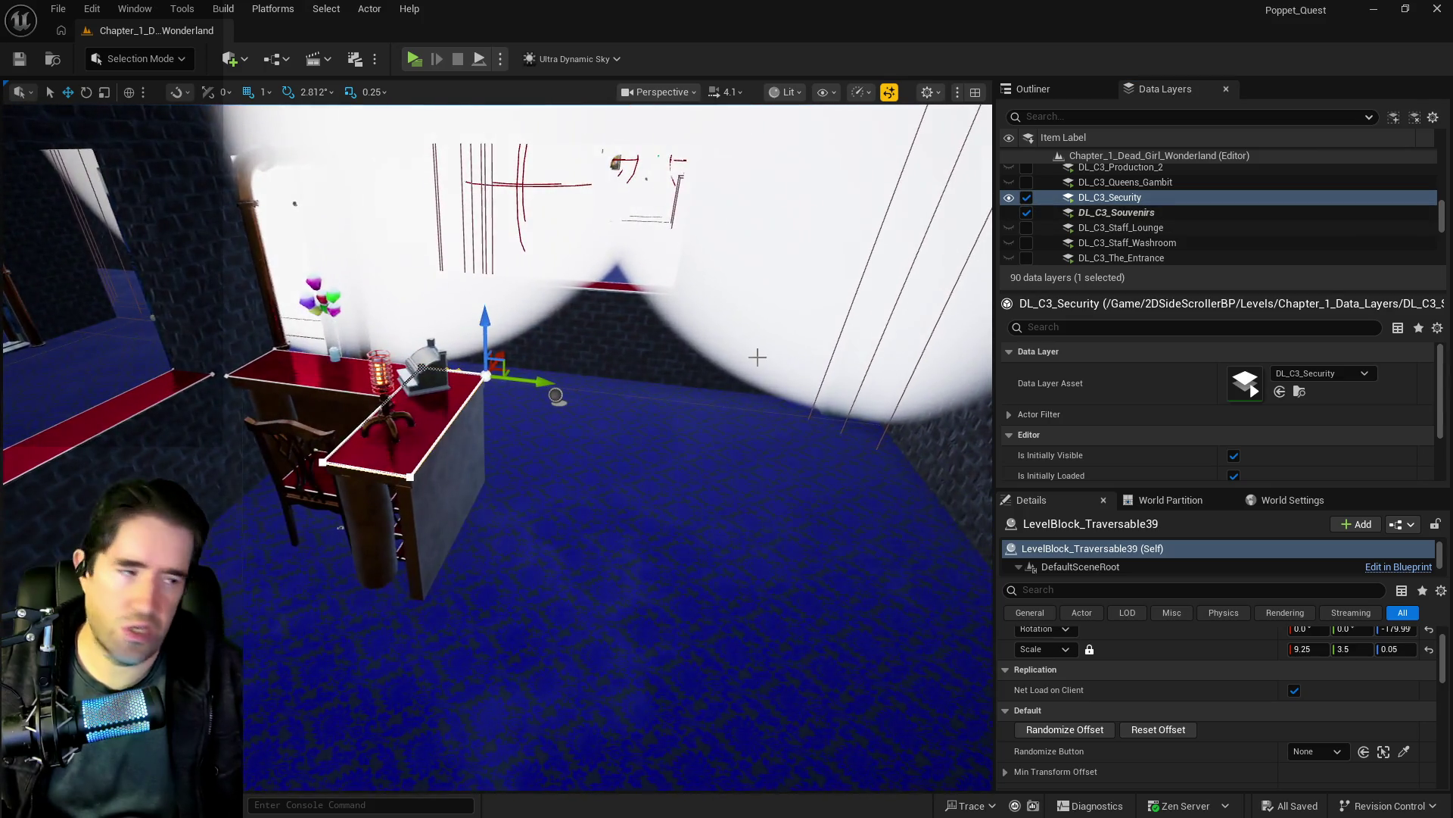
{"action": "left_click", "coordinate": [456, 455]}
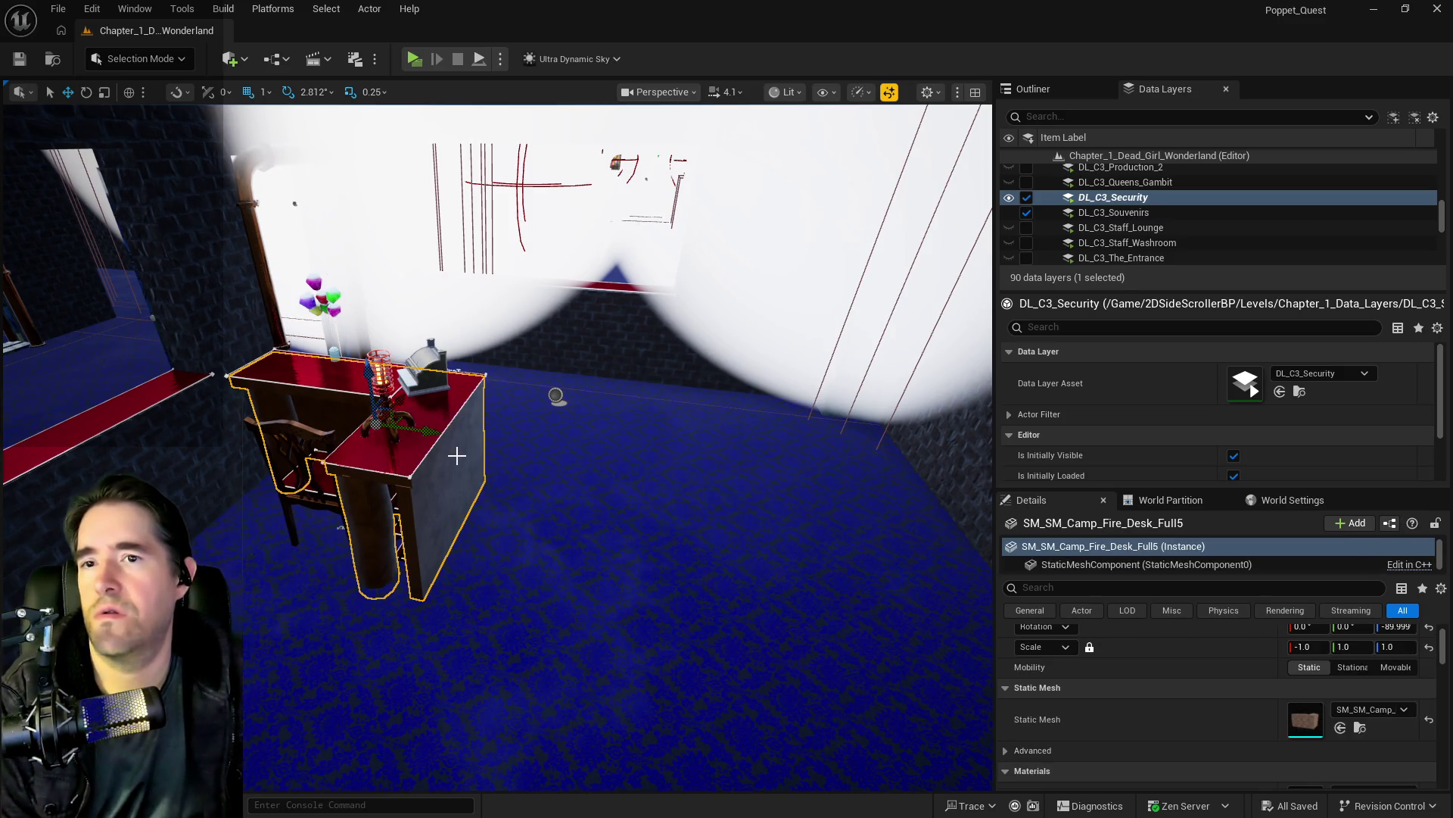
{"action": "left_click", "coordinate": [457, 455]}
{"action": "key", "text": "f"}
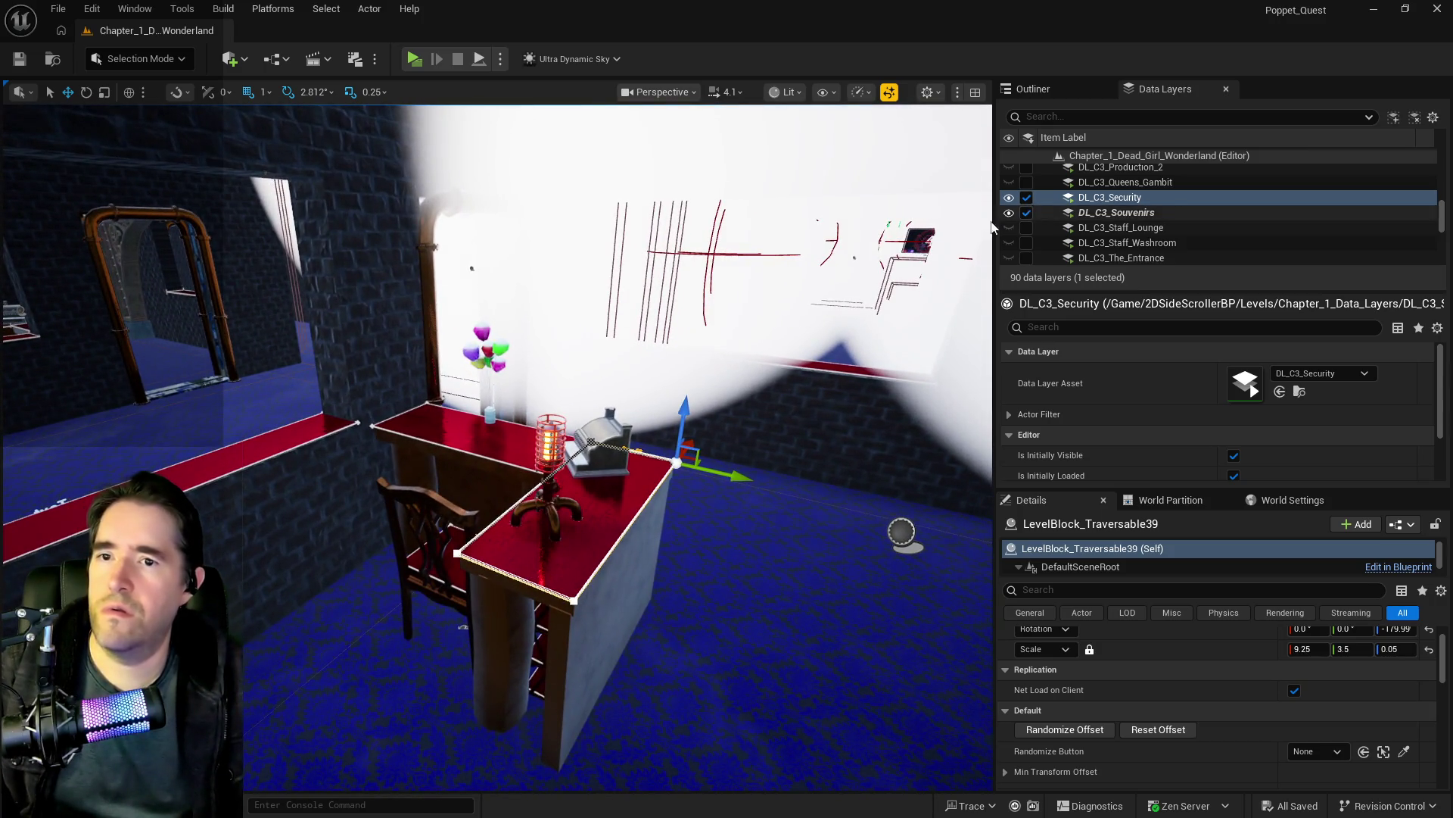
{"action": "left_click", "coordinate": [691, 426], "text": "ctrl"}
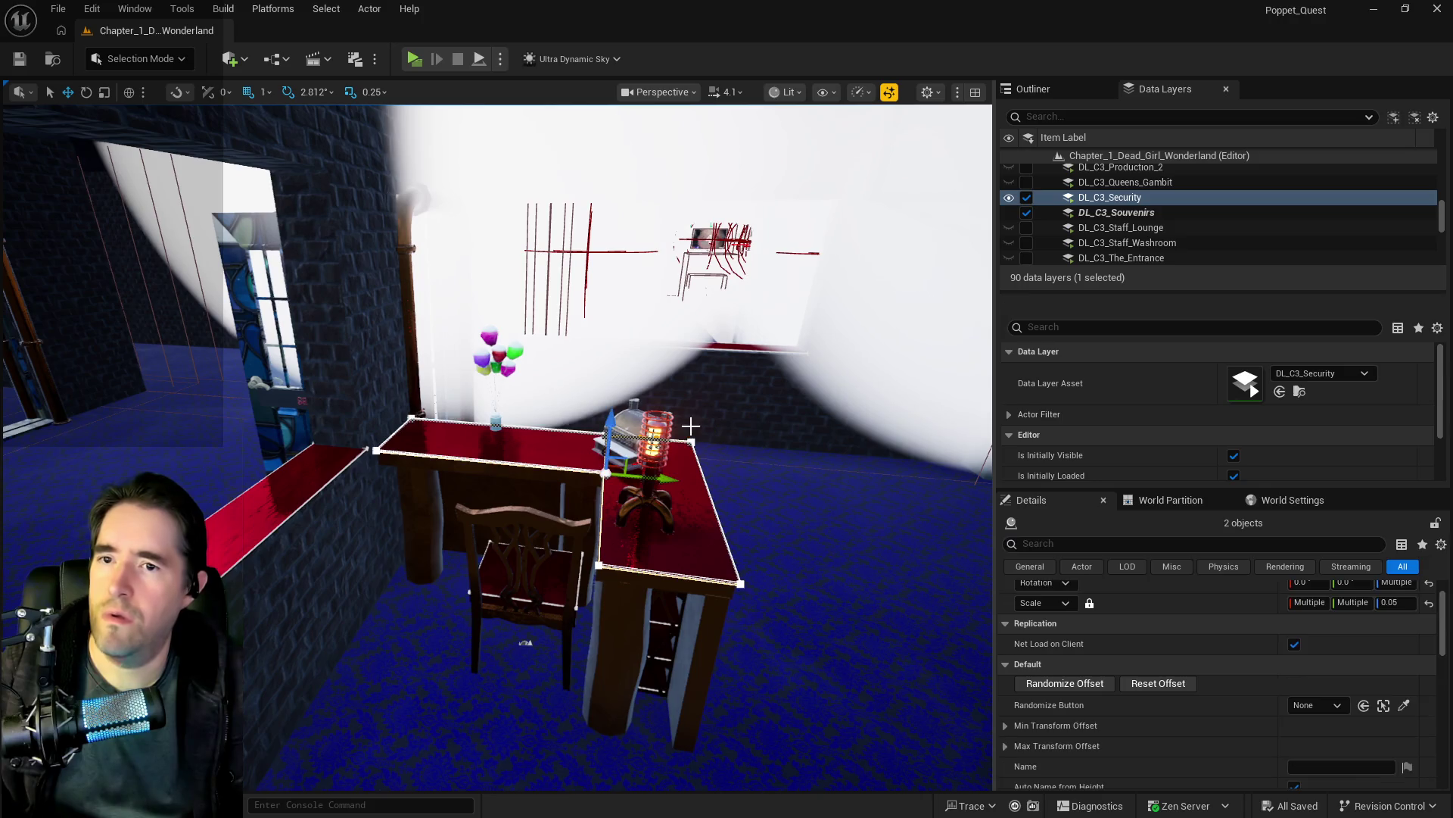
{"action": "right_click", "coordinate": [1113, 202]}
{"action": "left_click", "coordinate": [1136, 341]}
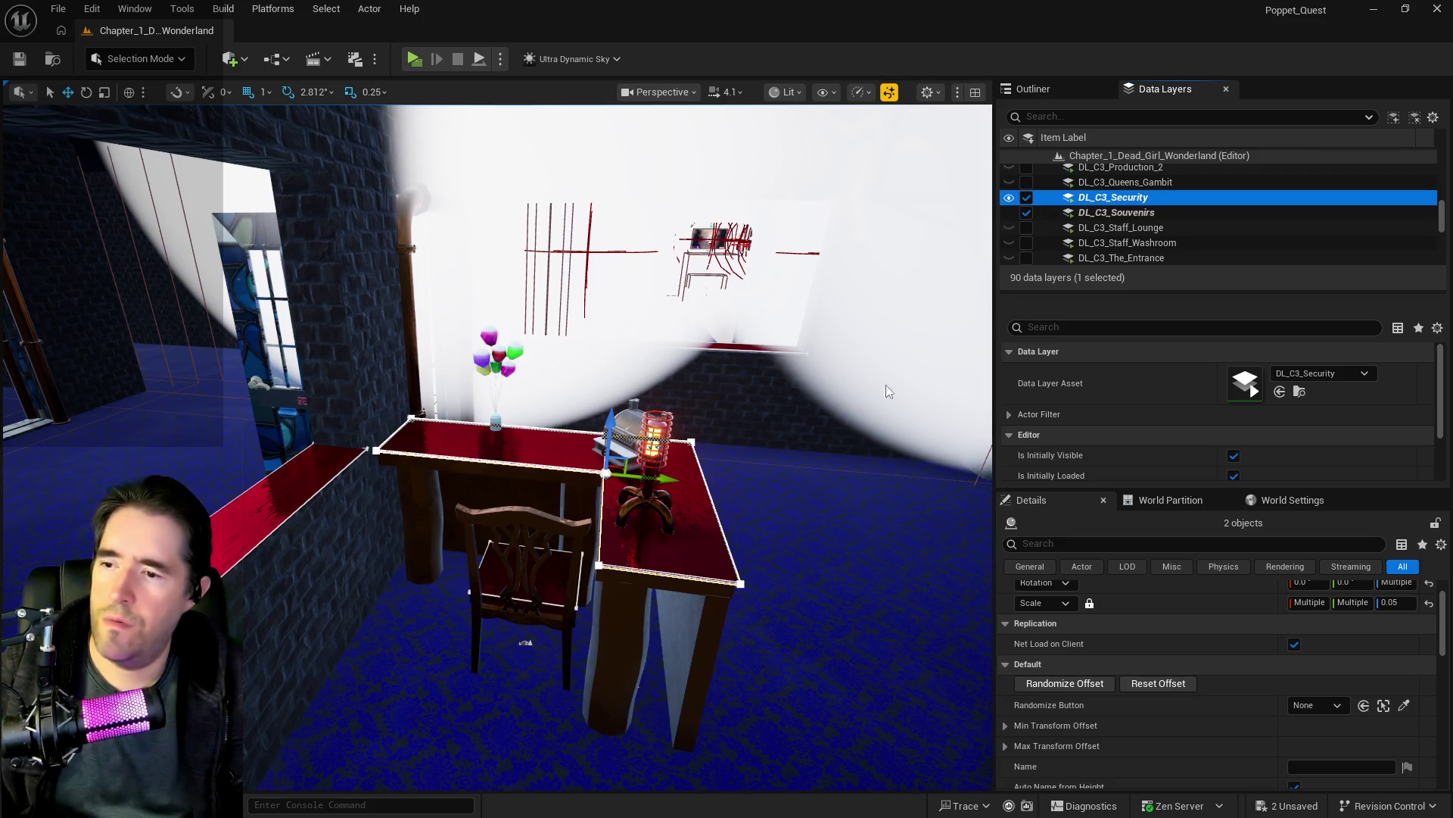
{"action": "left_click", "coordinate": [668, 640]}
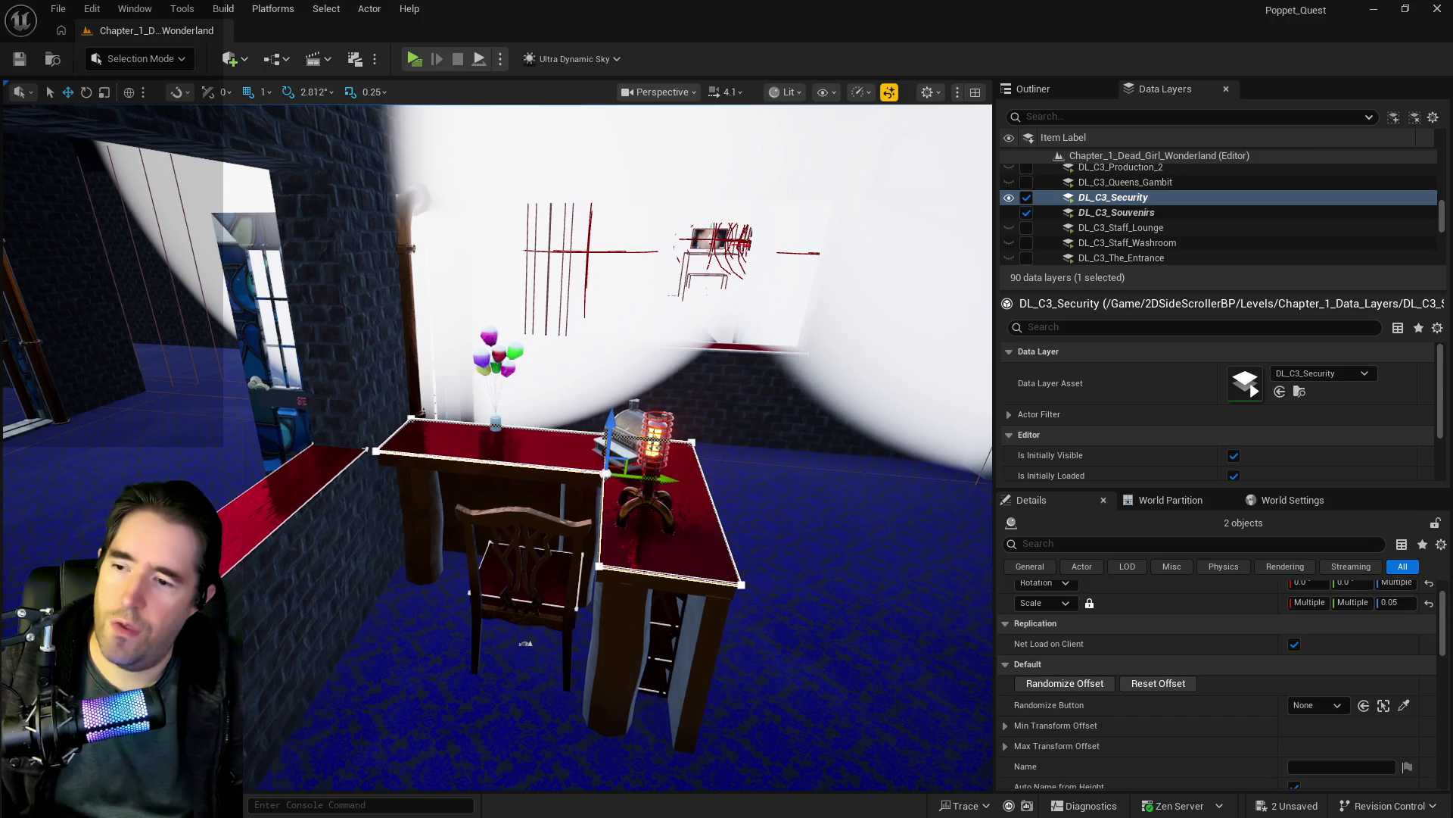
Step: Add the metal shelves to DL_C3_Security and remove them from DL_C3_Souvenirs
{"action": "right_click", "coordinate": [1113, 203]}
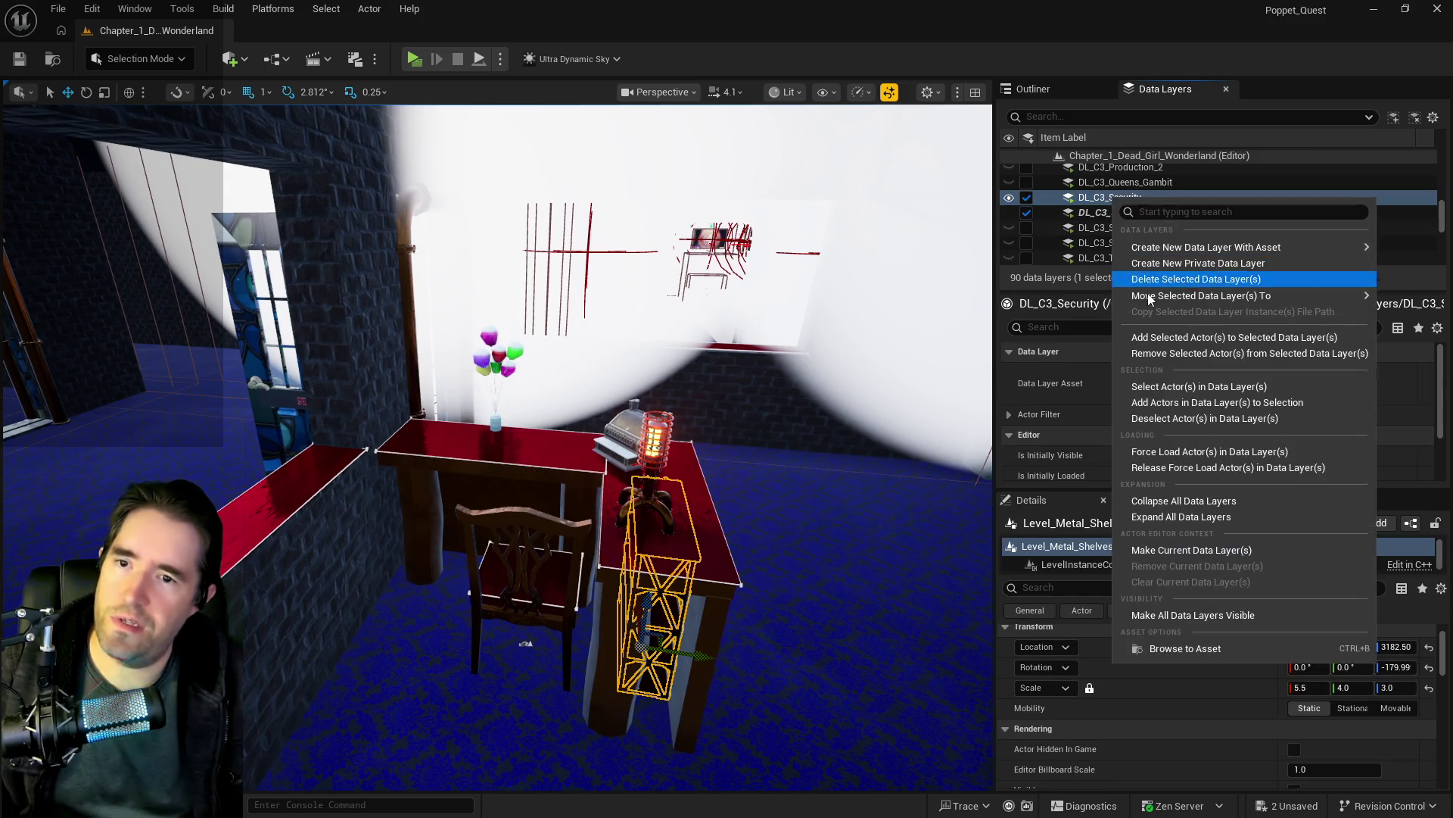
{"action": "left_click", "coordinate": [1149, 338]}
{"action": "left_click", "coordinate": [1109, 212]}
{"action": "right_click", "coordinate": [1107, 214]}
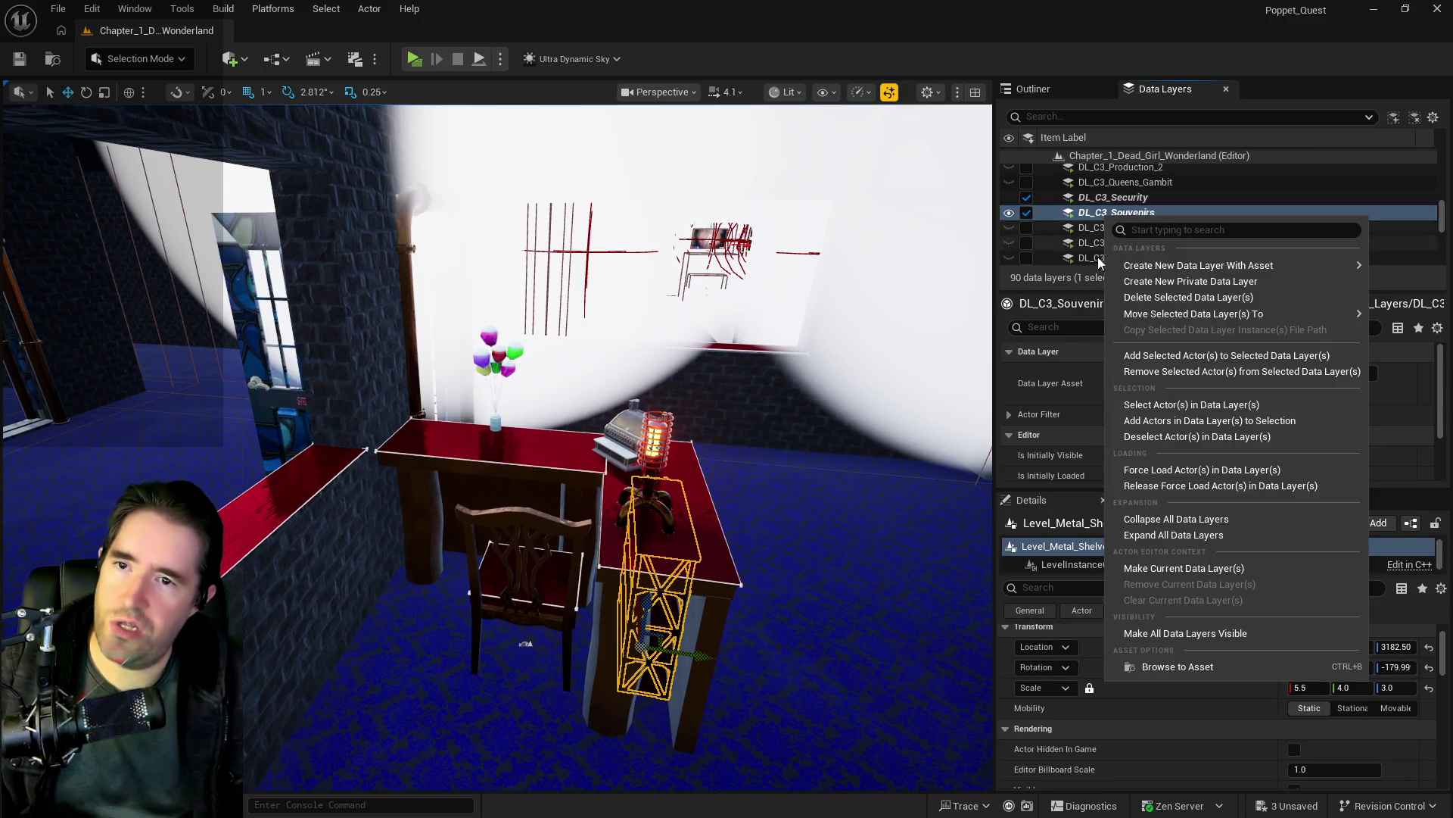
{"action": "left_click", "coordinate": [1119, 372]}
Step: Save the level with Ctrl+S
{"action": "mouse_move", "coordinate": [726, 420]}
{"action": "left_mouse_down"}
{"action": "mouse_move", "coordinate": [742, 428]}
{"action": "mouse_move", "coordinate": [723, 390]}
{"action": "mouse_move", "coordinate": [708, 412]}
{"action": "mouse_move", "coordinate": [640, 405]}
{"action": "left_mouse_up"}
{"action": "key", "text": "ctrl+s"}
{"action": "mouse_move", "coordinate": [415, 540]}
{"action": "left_mouse_down"}
{"action": "mouse_move", "coordinate": [298, 486]}
{"action": "mouse_move", "coordinate": [378, 378]}
{"action": "mouse_move", "coordinate": [563, 256]}
{"action": "mouse_move", "coordinate": [744, 422]}
{"action": "left_mouse_up"}
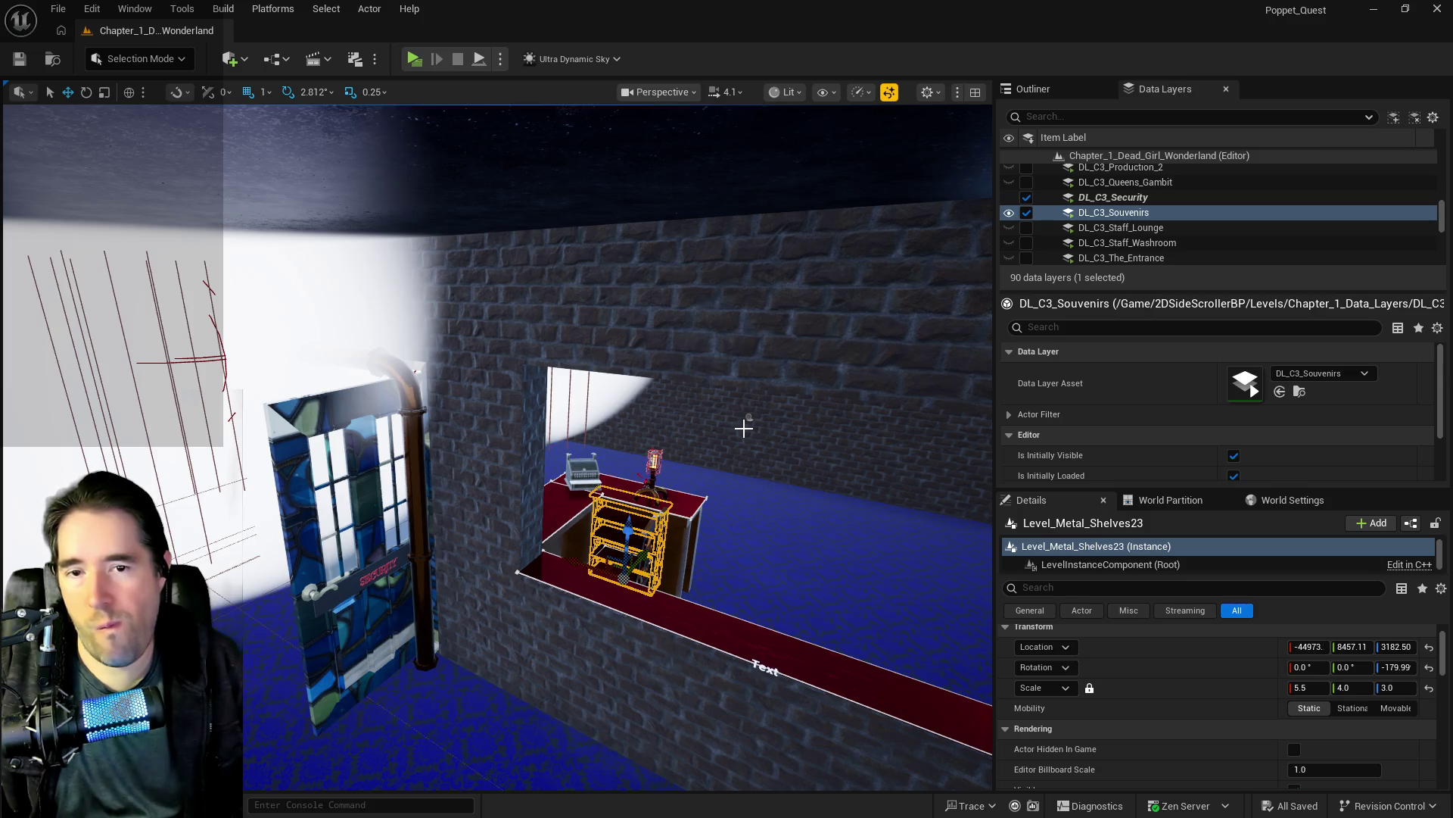
Step: In the polka-dot room select BP_Charlotte_Smoke, then unload DL_C3_Security and DL_C3_Souvenirs
{"action": "left_click_drag", "start_coordinate": [746, 422], "coordinate": [746, 422]}
{"action": "left_click_drag", "start_coordinate": [529, 401], "coordinate": [529, 401]}
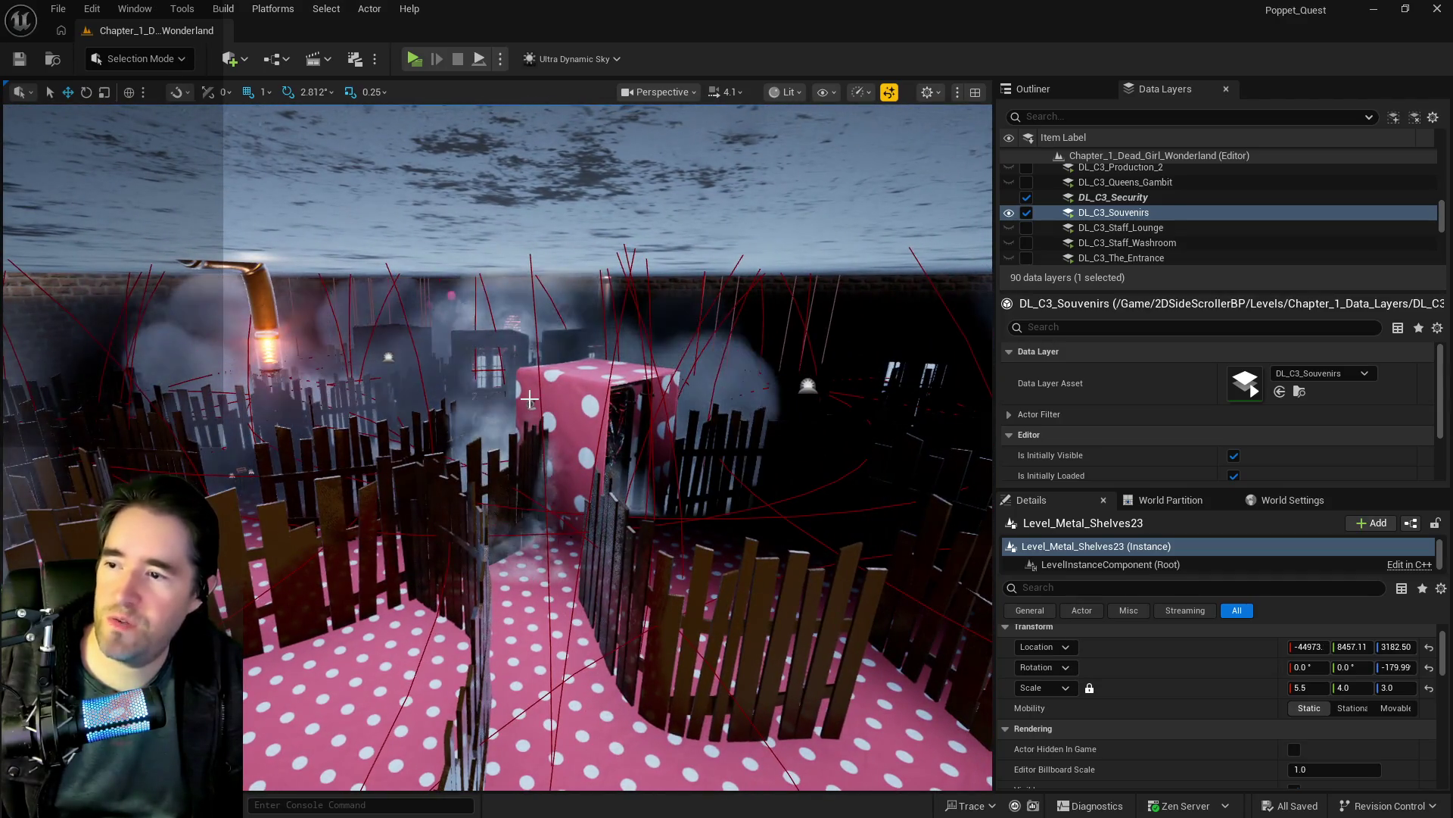
{"action": "left_click", "coordinate": [529, 401]}
{"action": "key", "text": "f"}
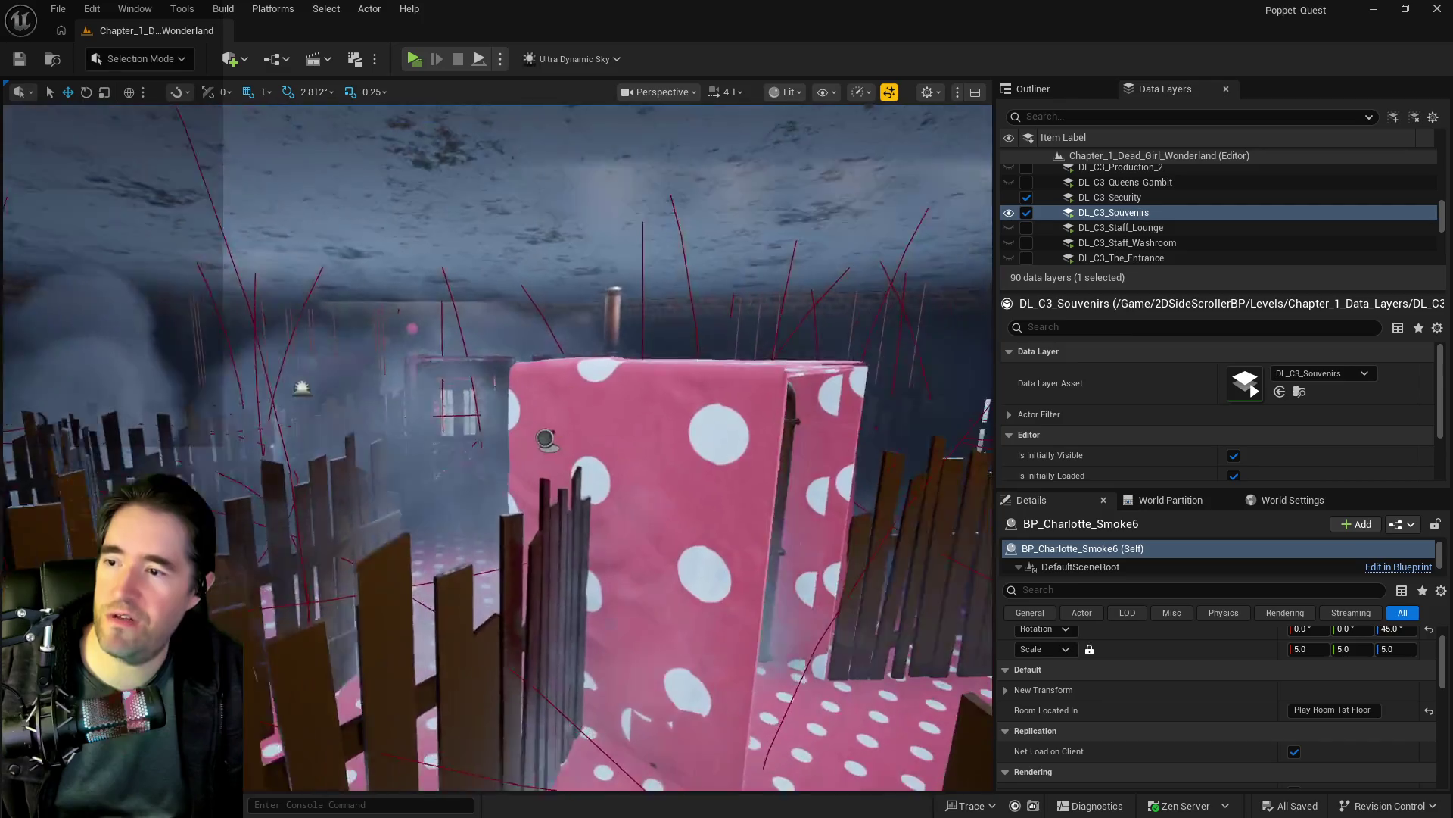
{"action": "left_click", "coordinate": [522, 442]}
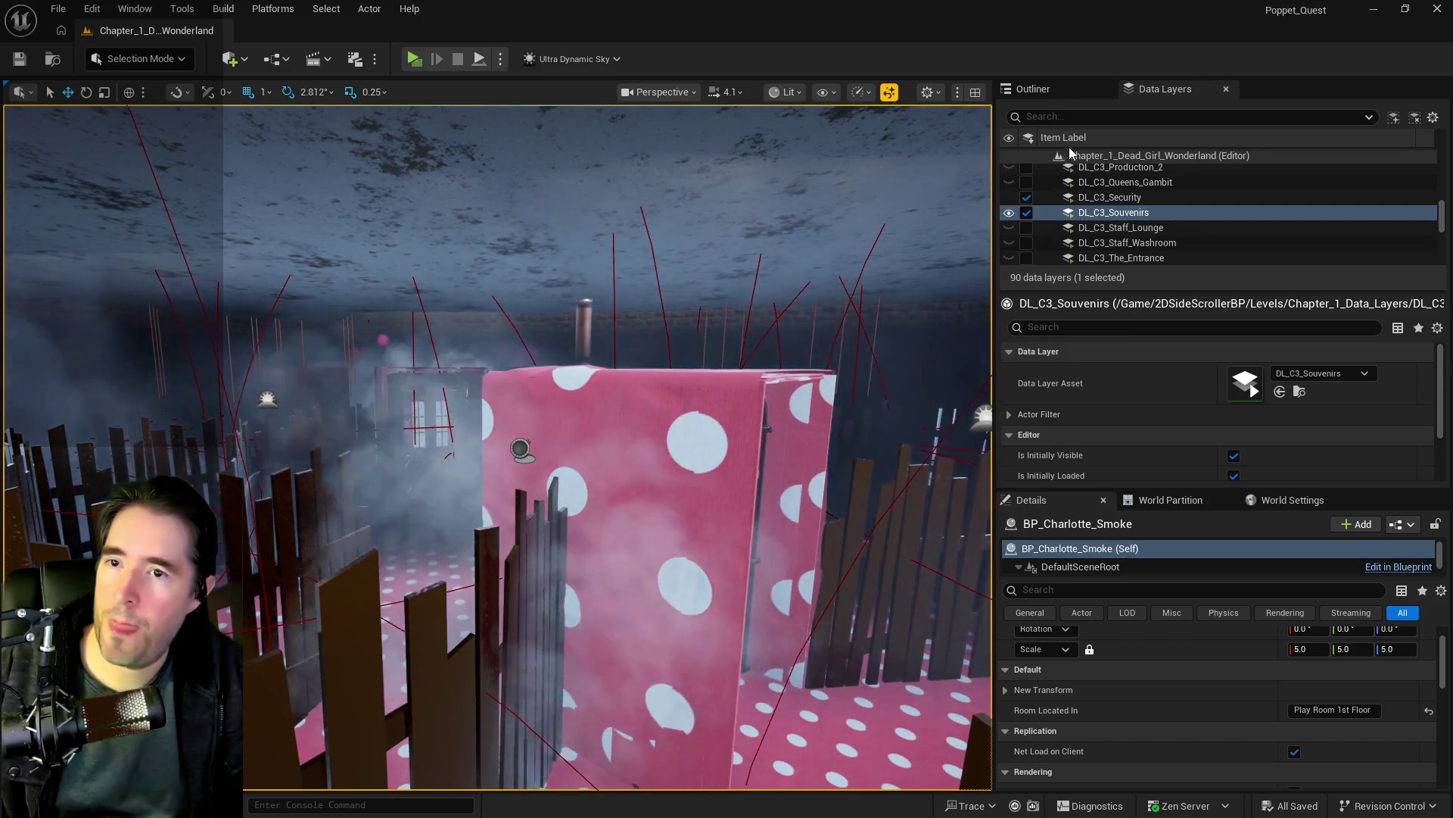
{"action": "left_click", "coordinate": [1026, 212]}
{"action": "left_click", "coordinate": [1027, 196]}
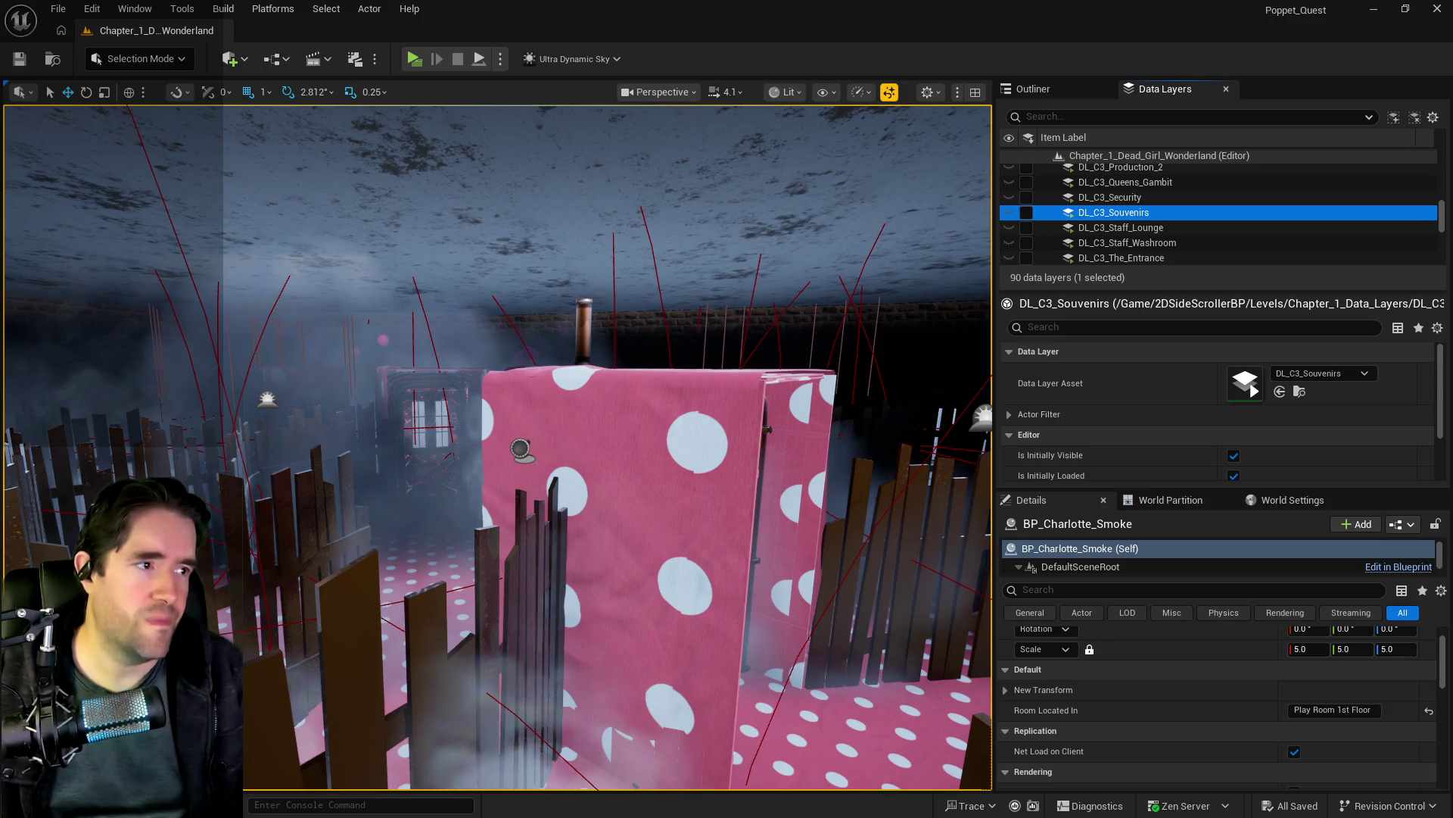
Step: Select BP_Charlotte_Smoke3 on the polka-dot box and view the DL_C3_Souvenirs layer details
{"action": "left_click", "coordinate": [526, 616]}
{"action": "mouse_move", "coordinate": [526, 616]}
{"action": "left_mouse_down"}
{"action": "mouse_move", "coordinate": [522, 537]}
{"action": "mouse_move", "coordinate": [578, 454]}
{"action": "left_mouse_up"}
{"action": "left_click", "coordinate": [681, 468]}
{"action": "mouse_move", "coordinate": [681, 468]}
{"action": "left_mouse_down"}
{"action": "mouse_move", "coordinate": [681, 500]}
{"action": "mouse_move", "coordinate": [629, 575]}
{"action": "left_mouse_up"}
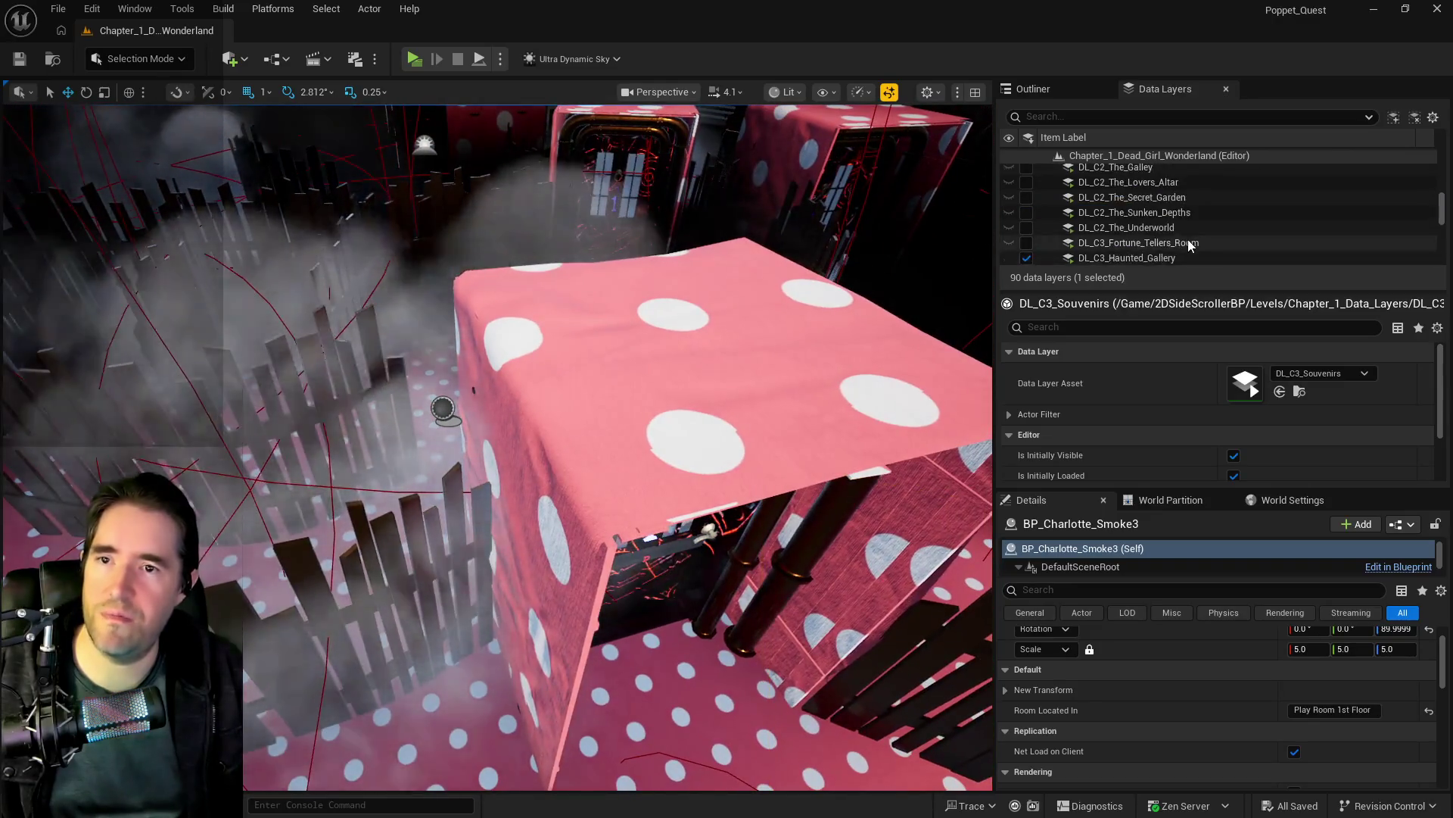
{"action": "scroll", "coordinate": [1181, 239], "scroll_direction": "up", "scroll_amount": 3}
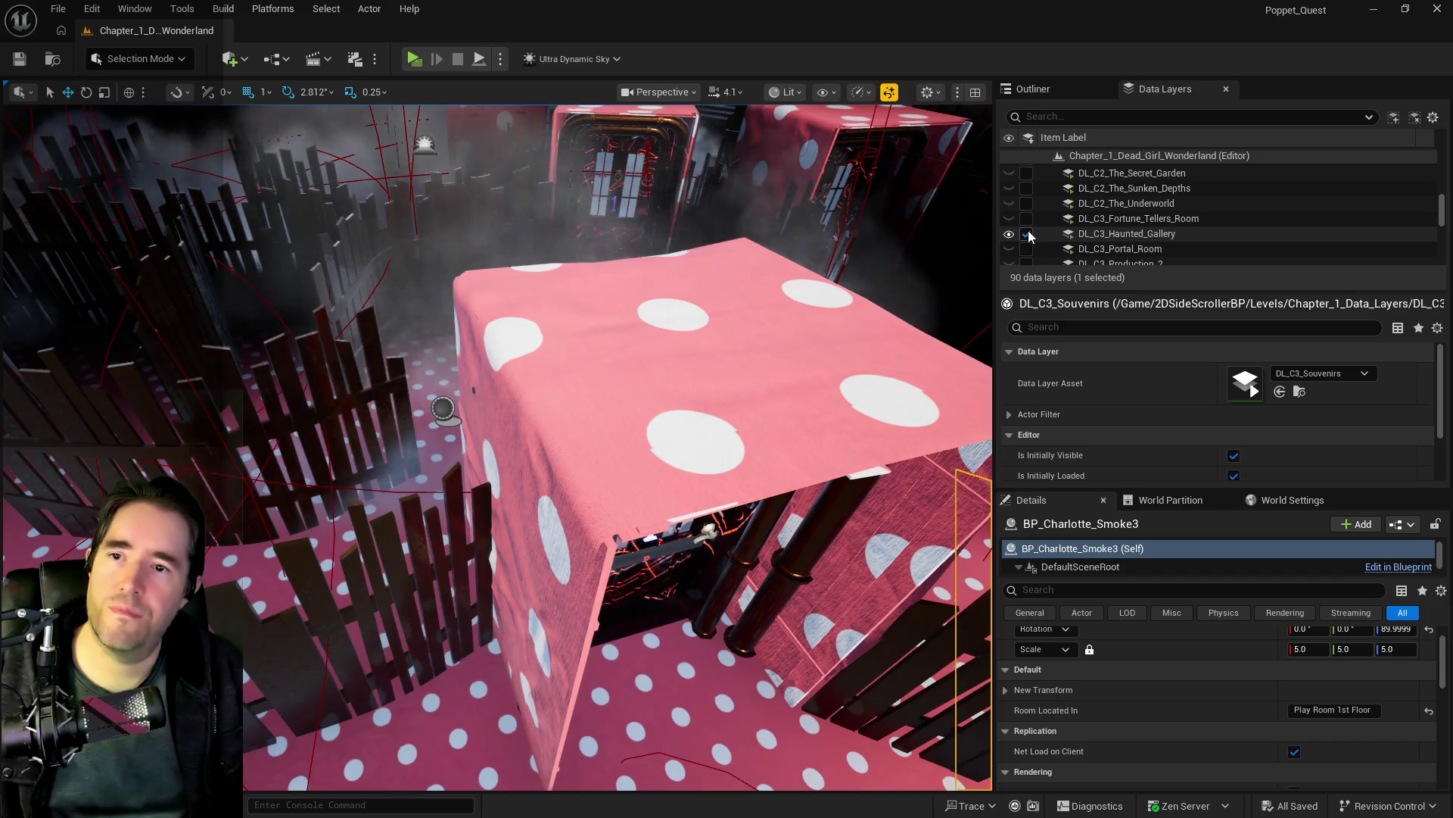
{"action": "scroll", "coordinate": [1068, 231], "scroll_direction": "down", "scroll_amount": 3}
{"action": "left_click", "coordinate": [1106, 231]}
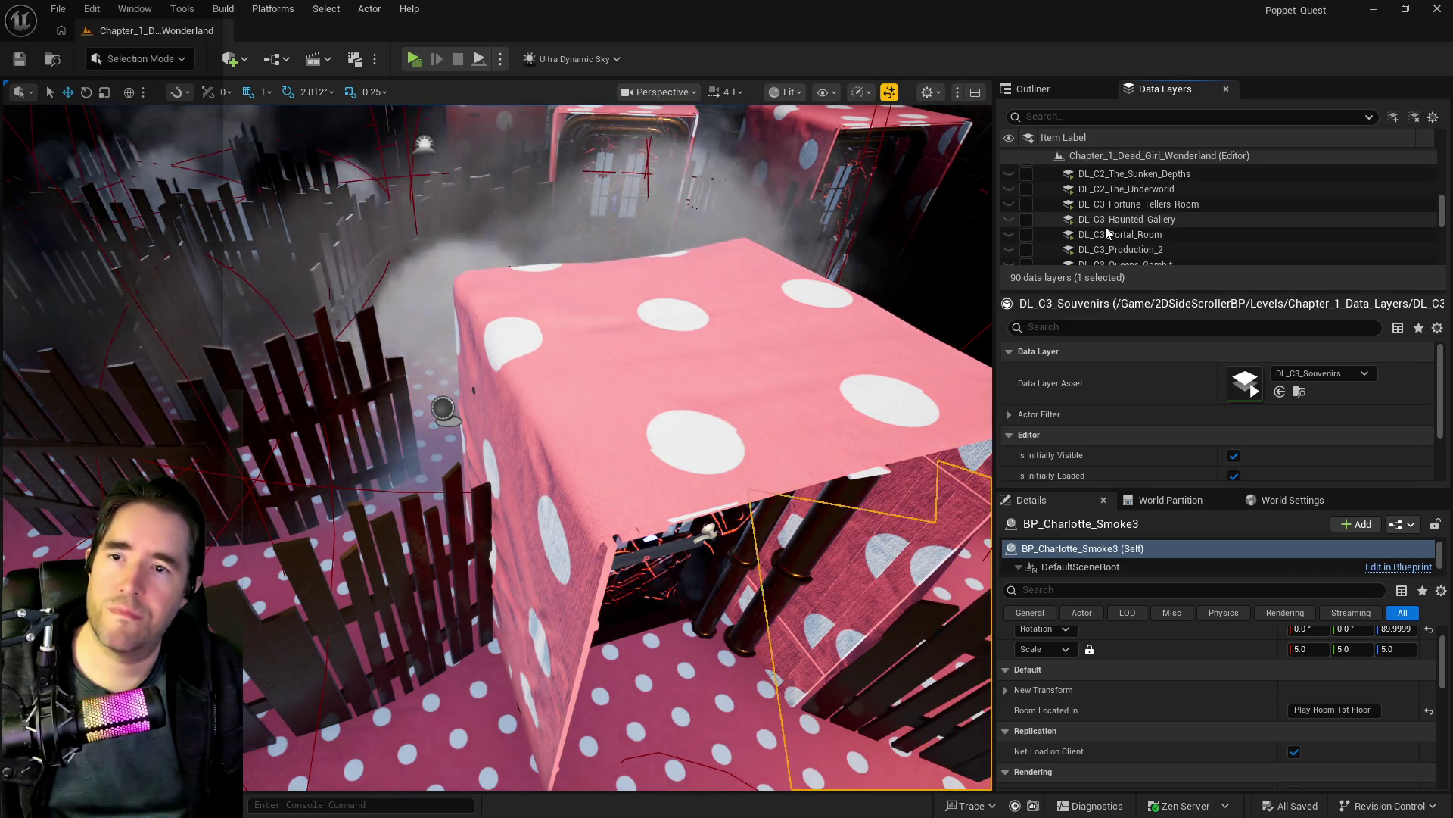
{"action": "scroll", "coordinate": [1106, 227], "scroll_direction": "up", "scroll_amount": 8}
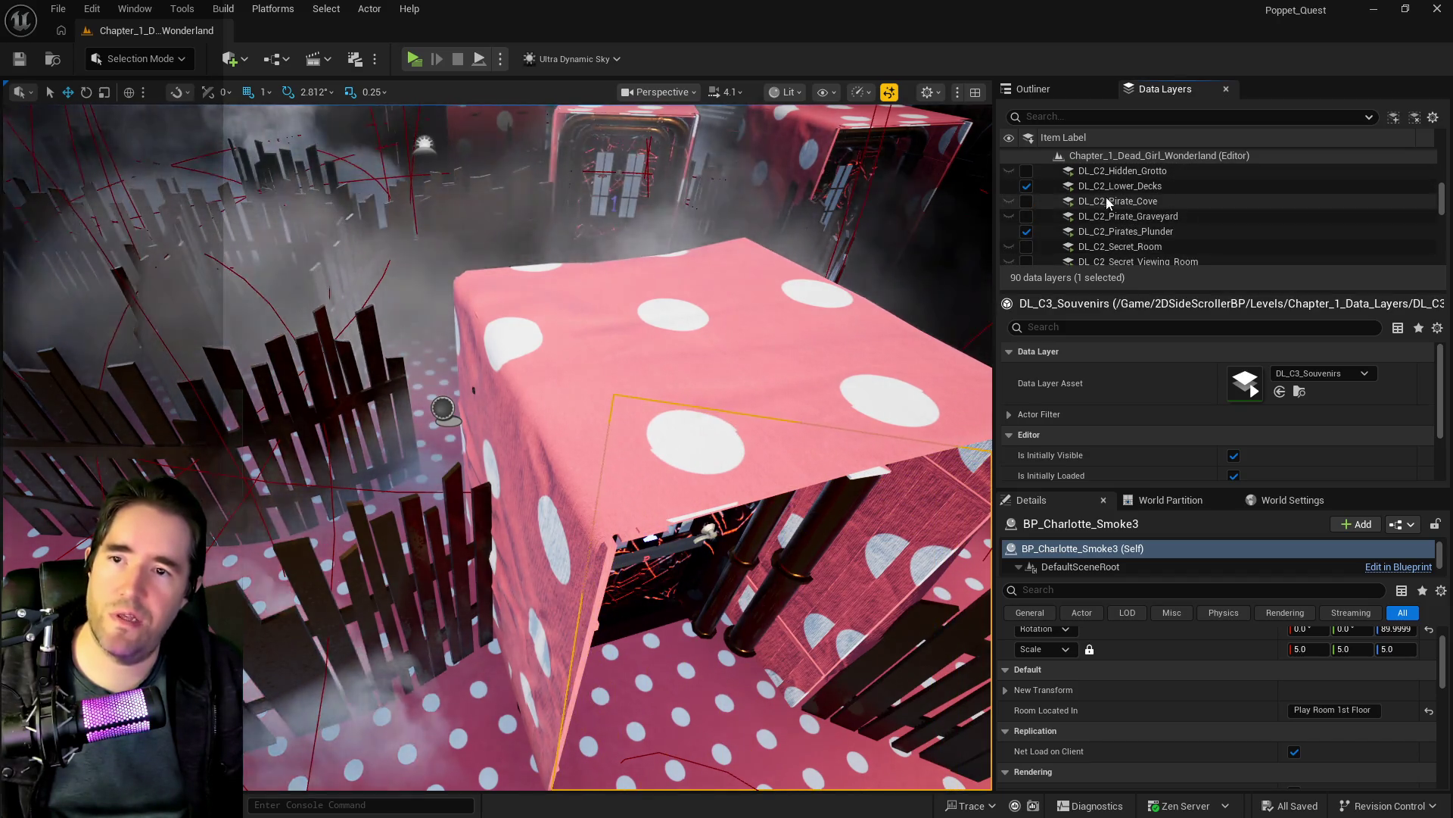
Step: Unload DL_C2_Lower_Decks, DL_C2_Pirates_Plunder and DL_C2_Grotto_Pump_Room_2
{"action": "left_click", "coordinate": [1083, 189]}
{"action": "left_click", "coordinate": [1026, 187]}
{"action": "left_click", "coordinate": [1026, 231]}
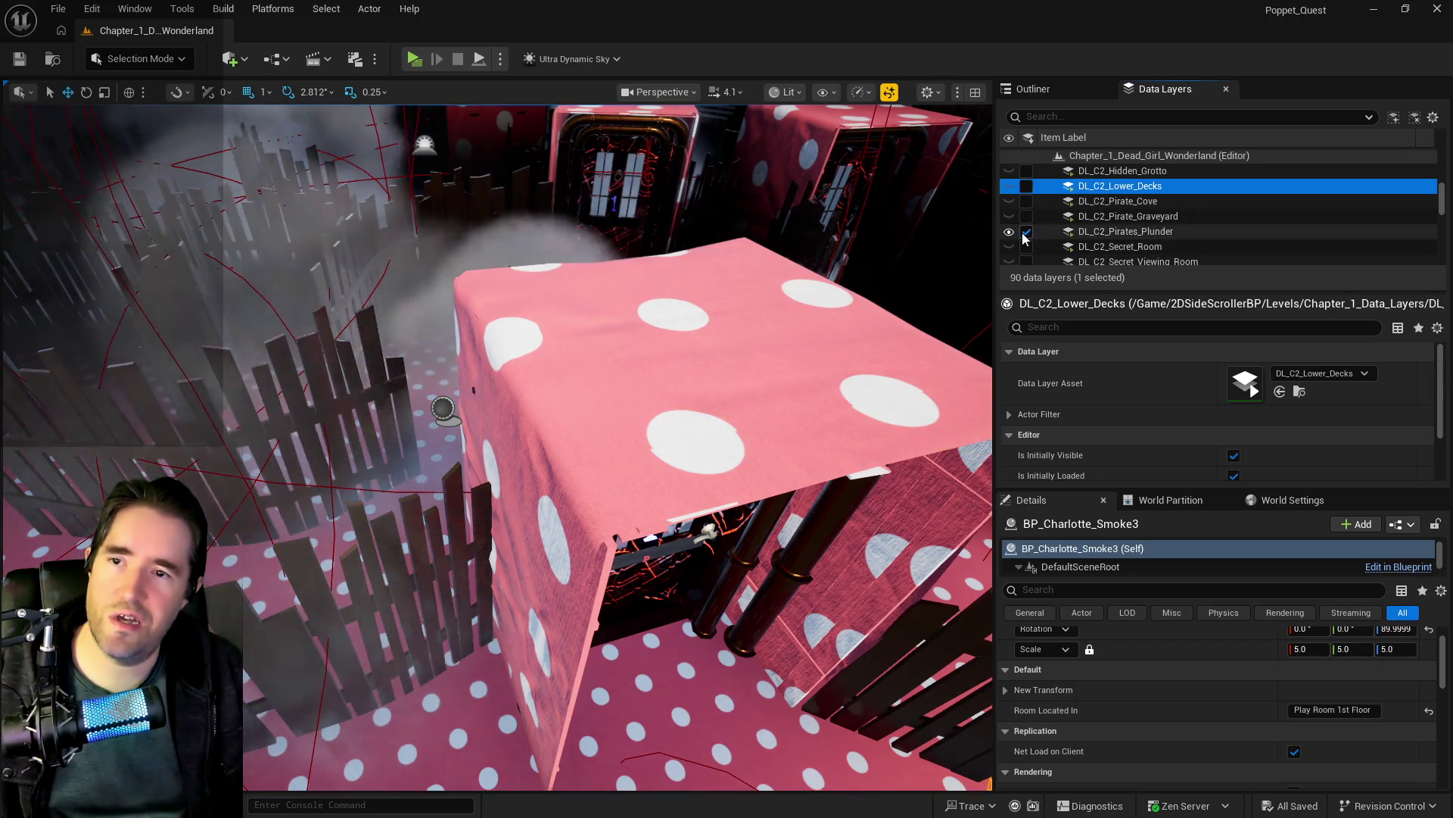
{"action": "scroll", "coordinate": [1098, 227], "scroll_direction": "up", "scroll_amount": 3}
{"action": "left_click", "coordinate": [1102, 244]}
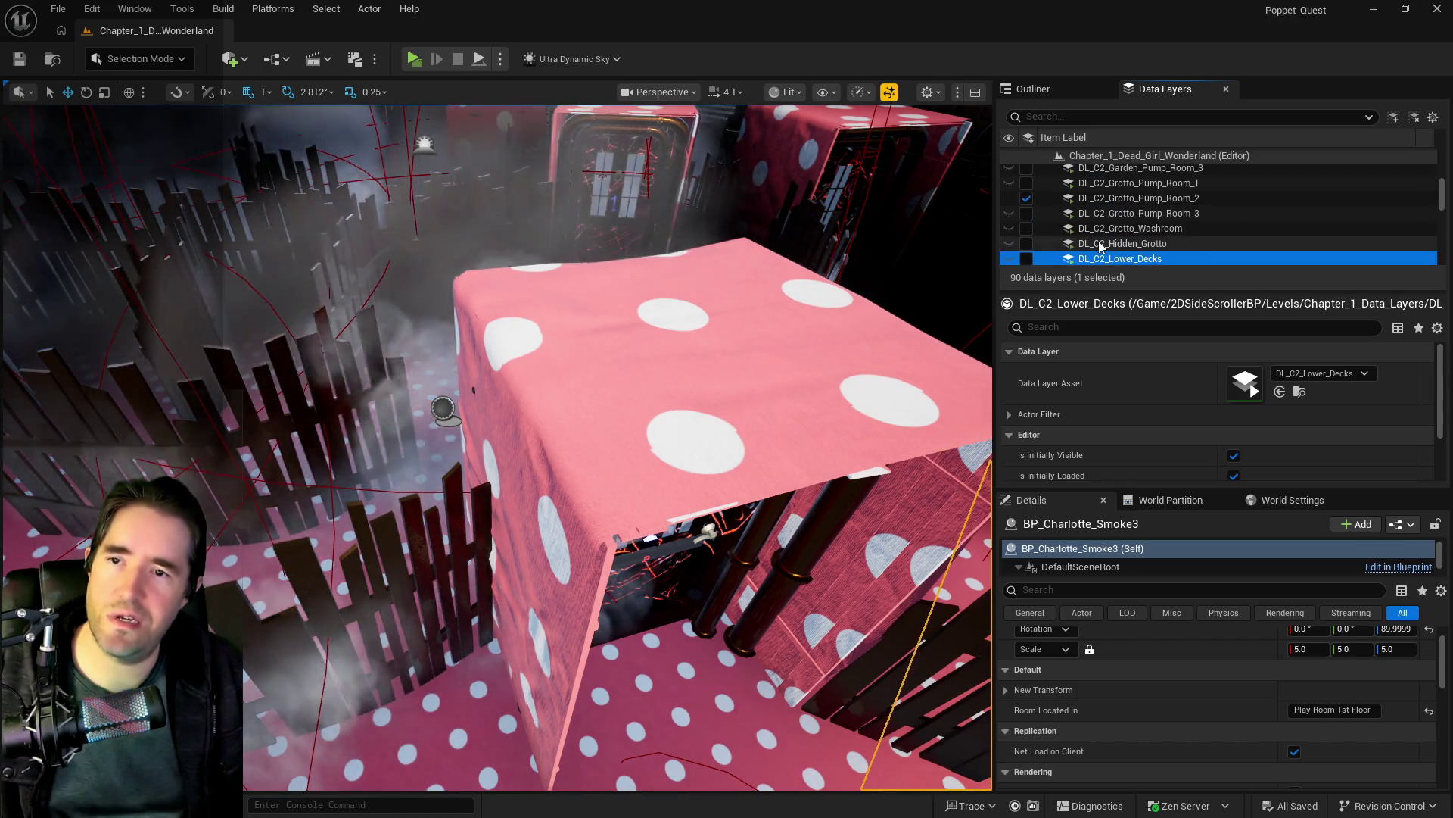
{"action": "left_click", "coordinate": [1027, 246]}
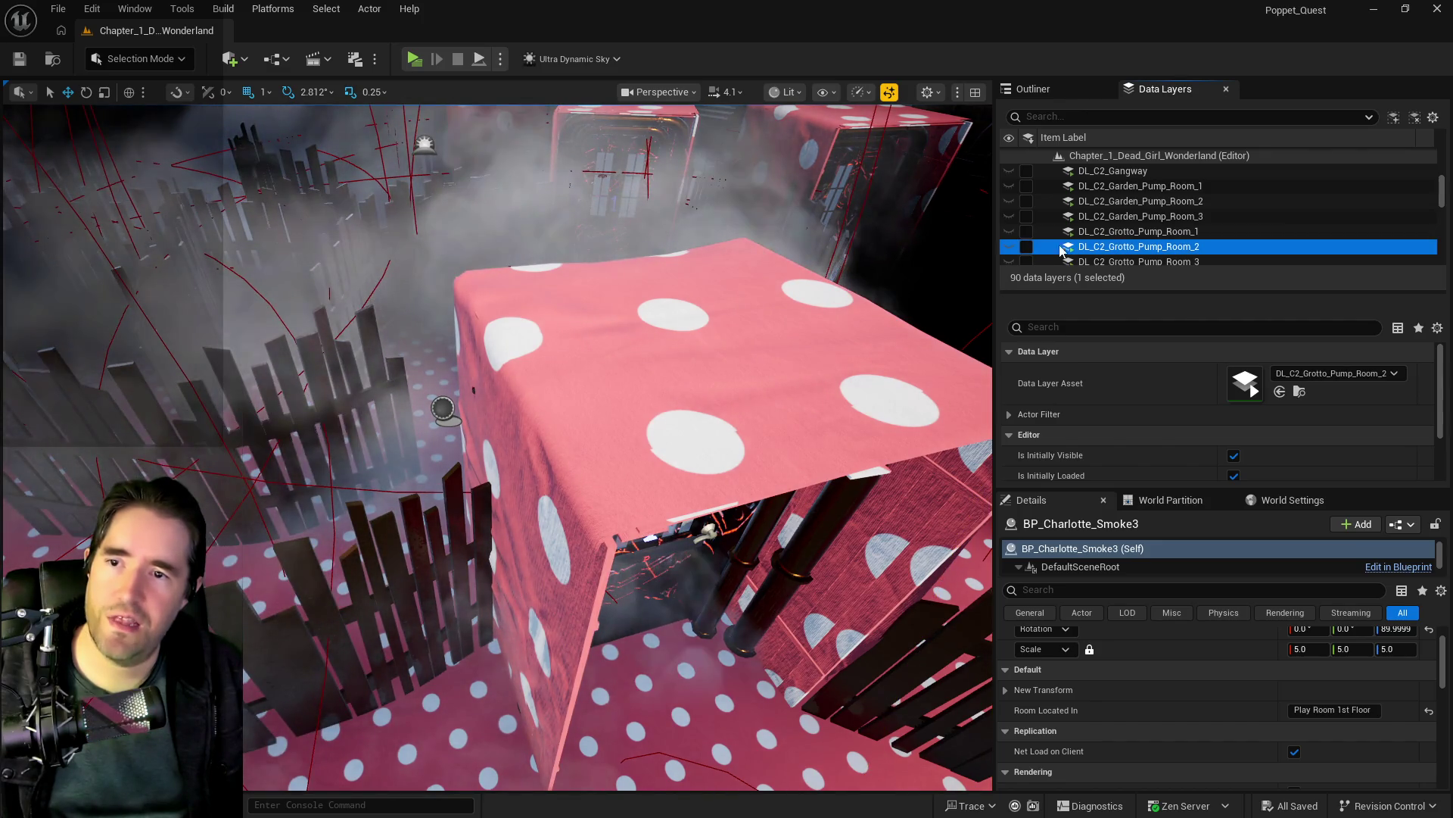
Step: Unload DL_C1_The_Camp_Site and DL_C1_Safari_Room
{"action": "scroll", "coordinate": [1092, 241], "scroll_direction": "up", "scroll_amount": 5}
{"action": "scroll", "coordinate": [1091, 239], "scroll_direction": "up", "scroll_amount": 2}
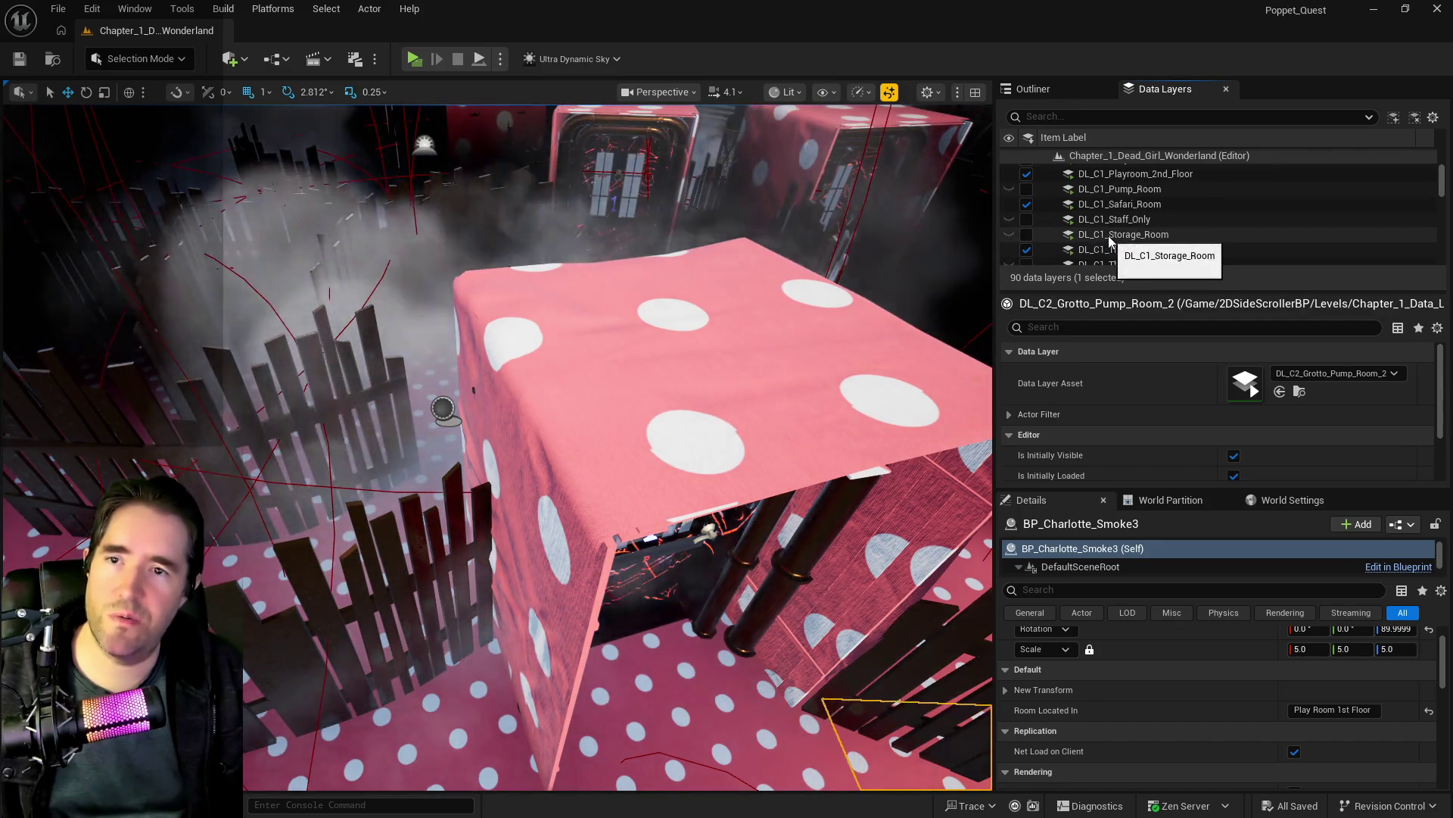
{"action": "left_click", "coordinate": [1104, 235]}
{"action": "left_click", "coordinate": [1105, 250]}
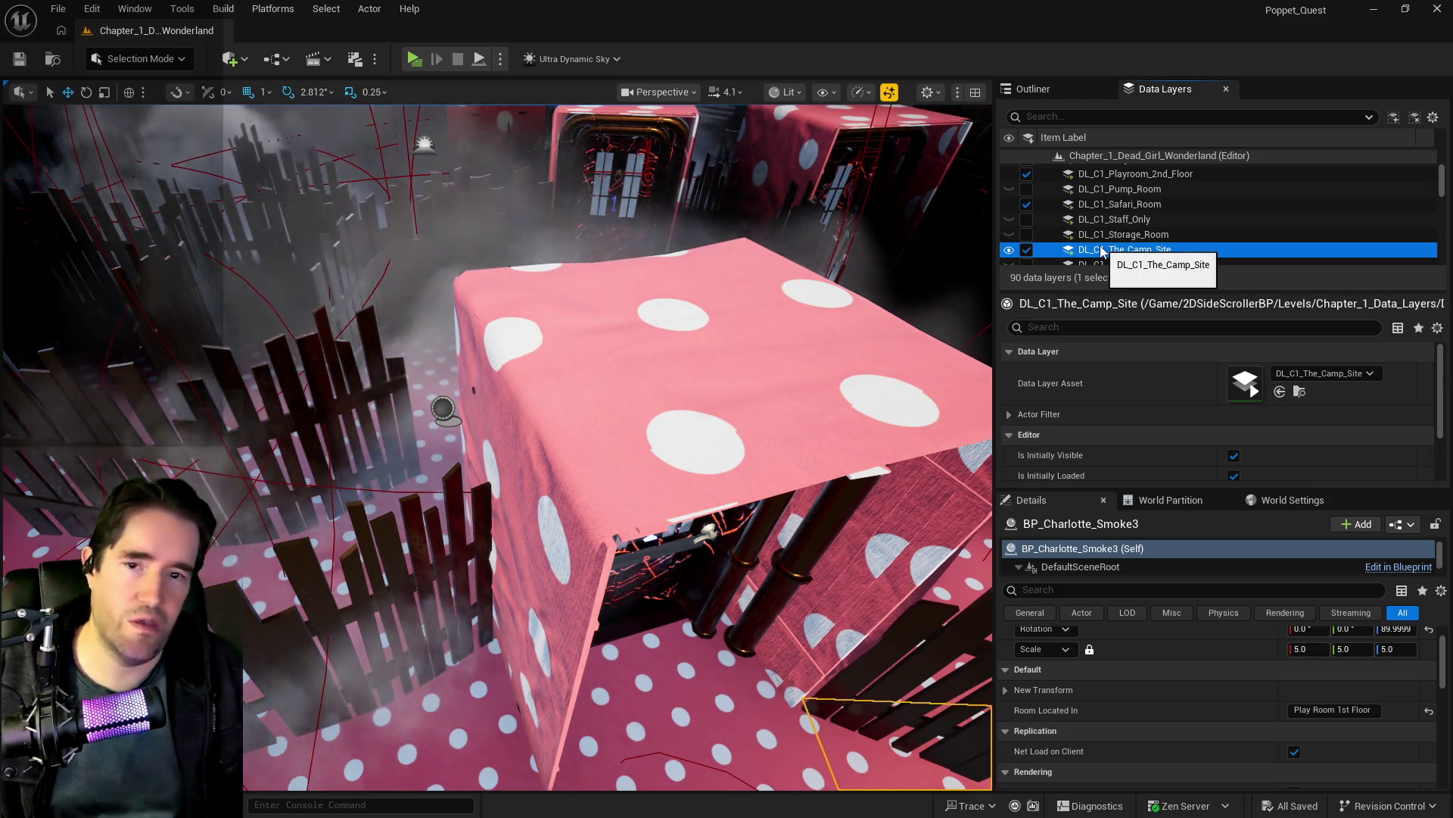
{"action": "left_click", "coordinate": [1026, 250]}
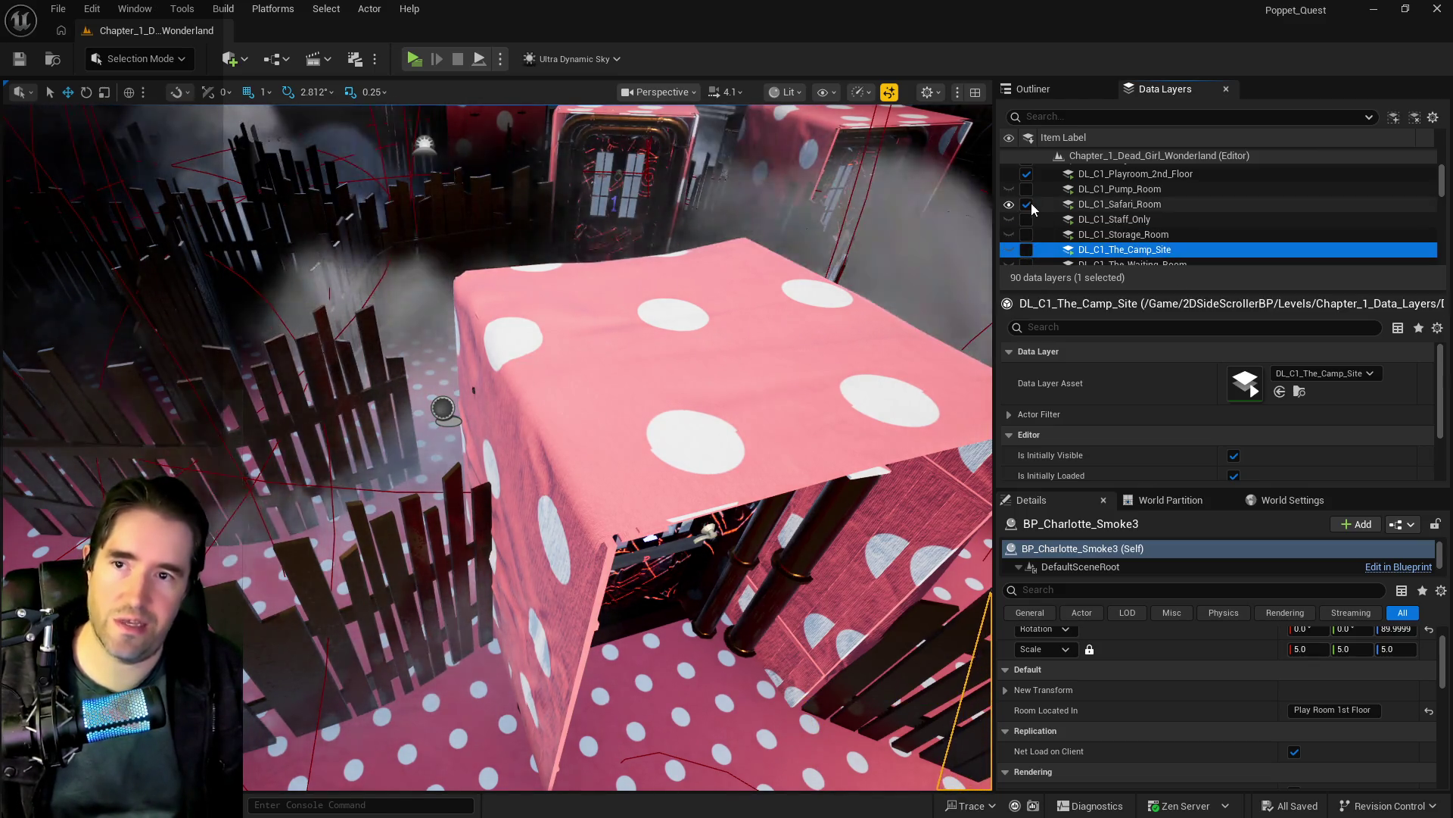
{"action": "left_click", "coordinate": [1026, 204]}
{"action": "scroll", "coordinate": [1081, 226], "scroll_direction": "up", "scroll_amount": 2}
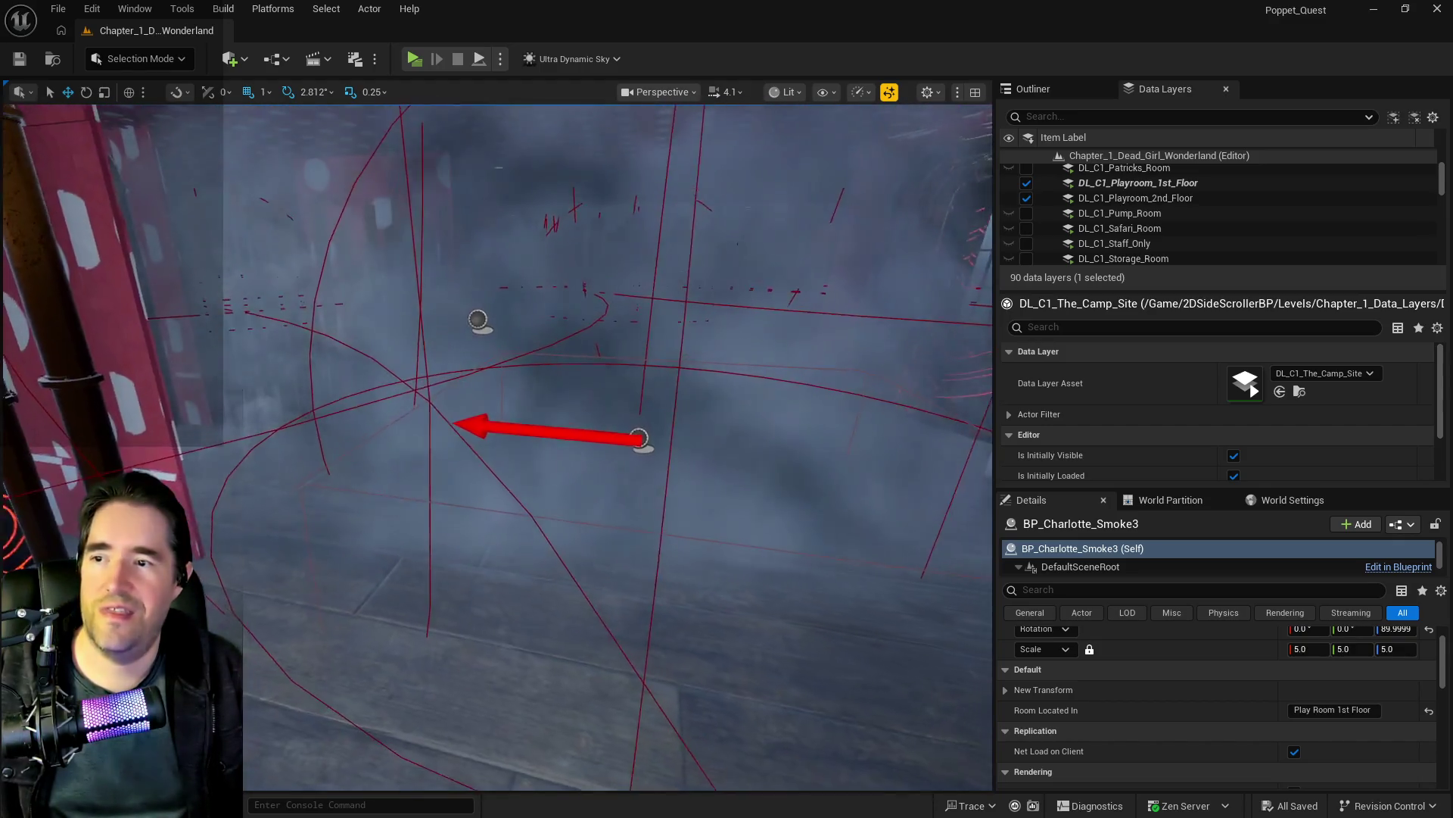
Step: Select the arrow-shaped smoke actor and clear the Outliner filter to list all 5,348 actors
{"action": "left_click", "coordinate": [604, 446]}
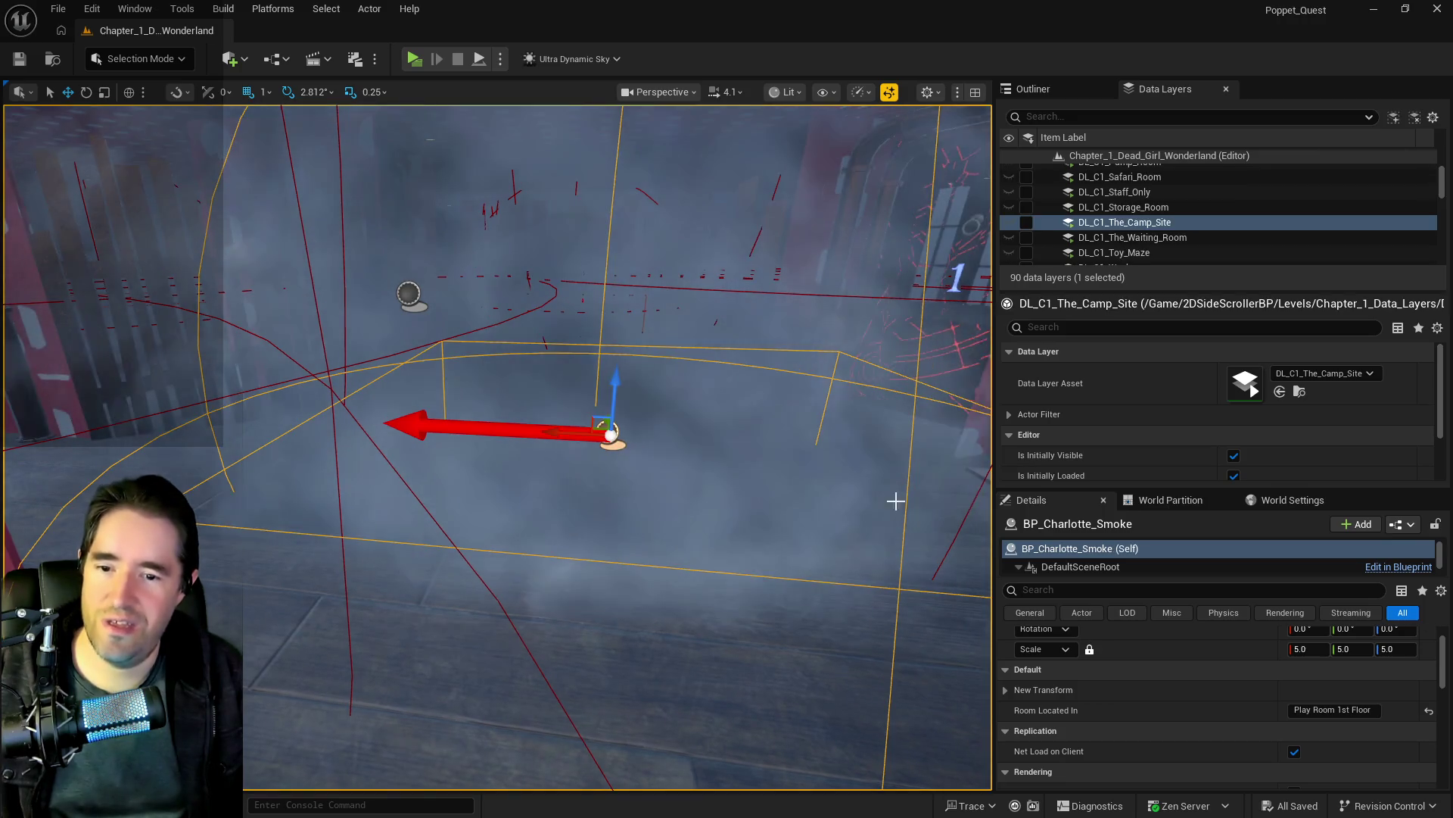
{"action": "left_click", "coordinate": [1082, 89]}
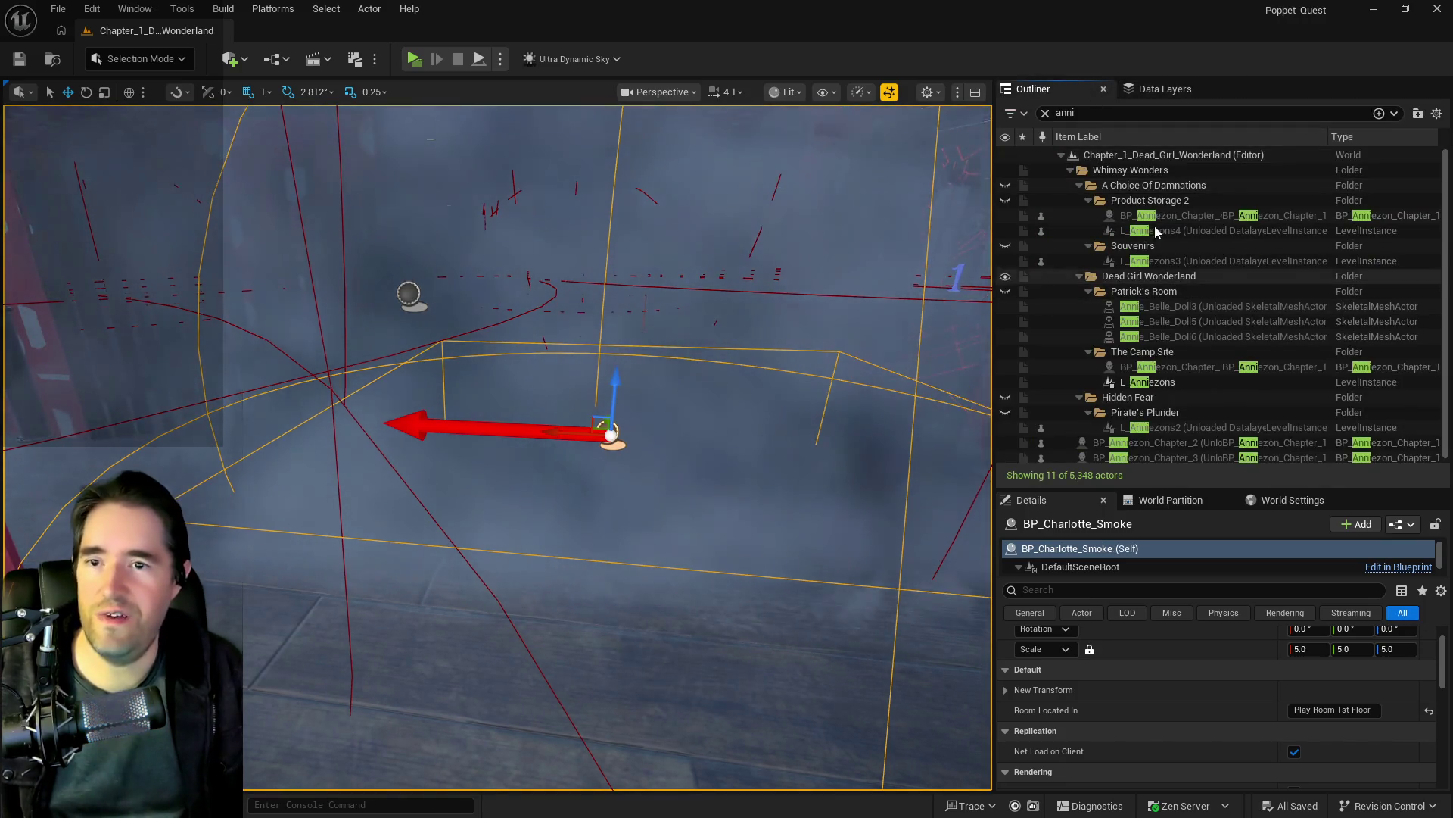
{"action": "left_click", "coordinate": [1045, 113]}
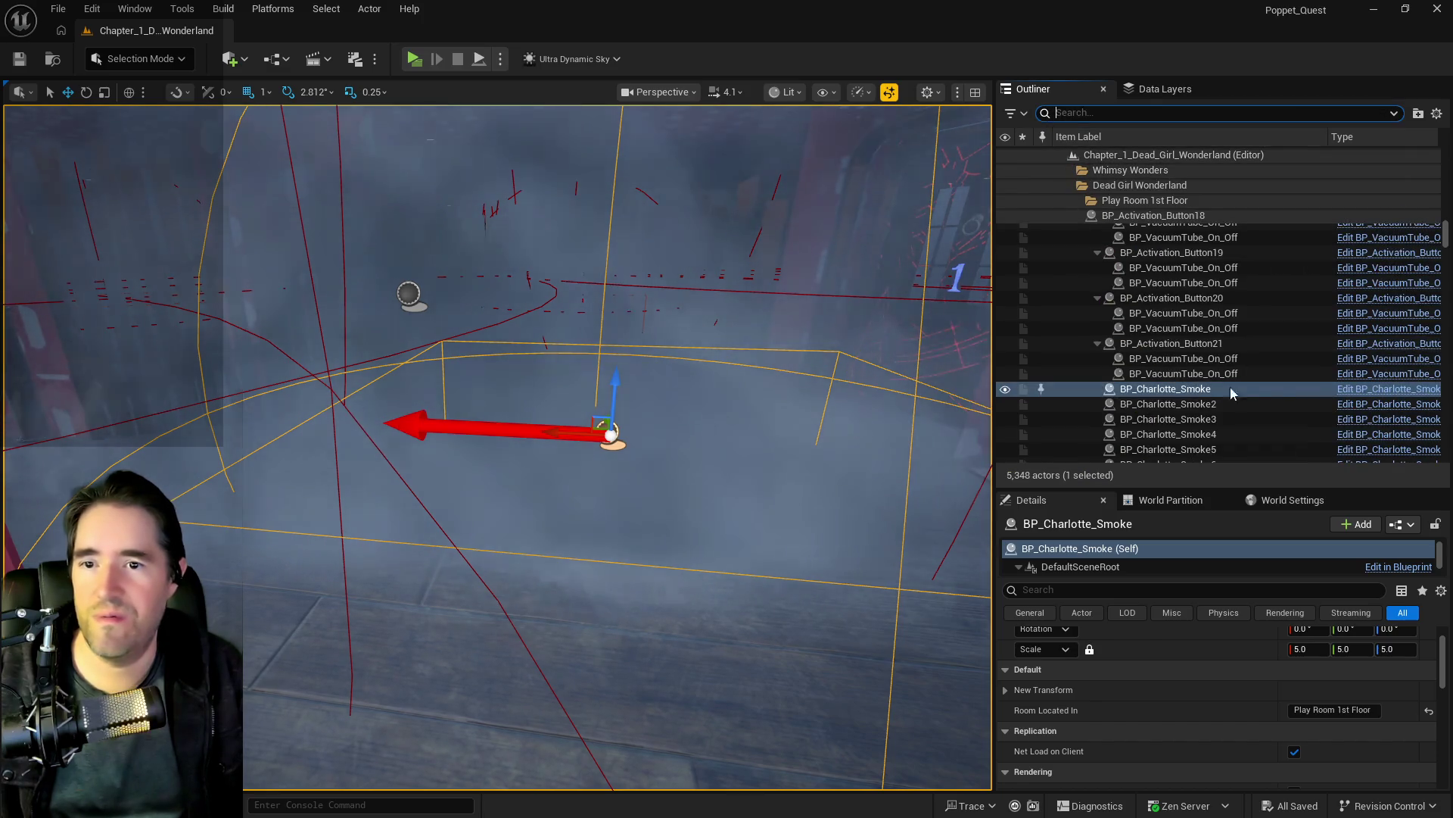
{"action": "right_click", "coordinate": [1249, 389]}
{"action": "key", "text": "Escape"}
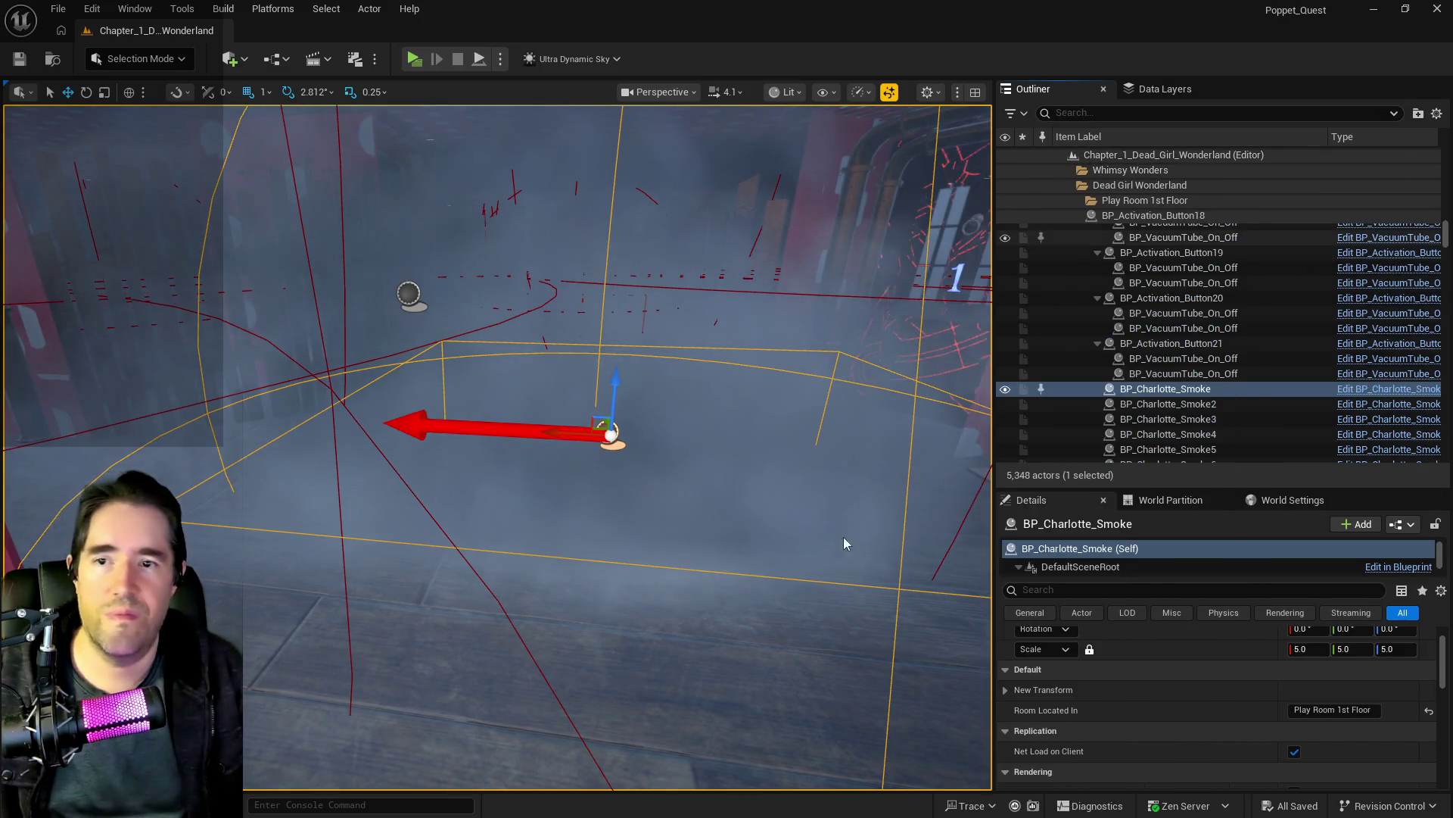
{"action": "key", "text": "f"}
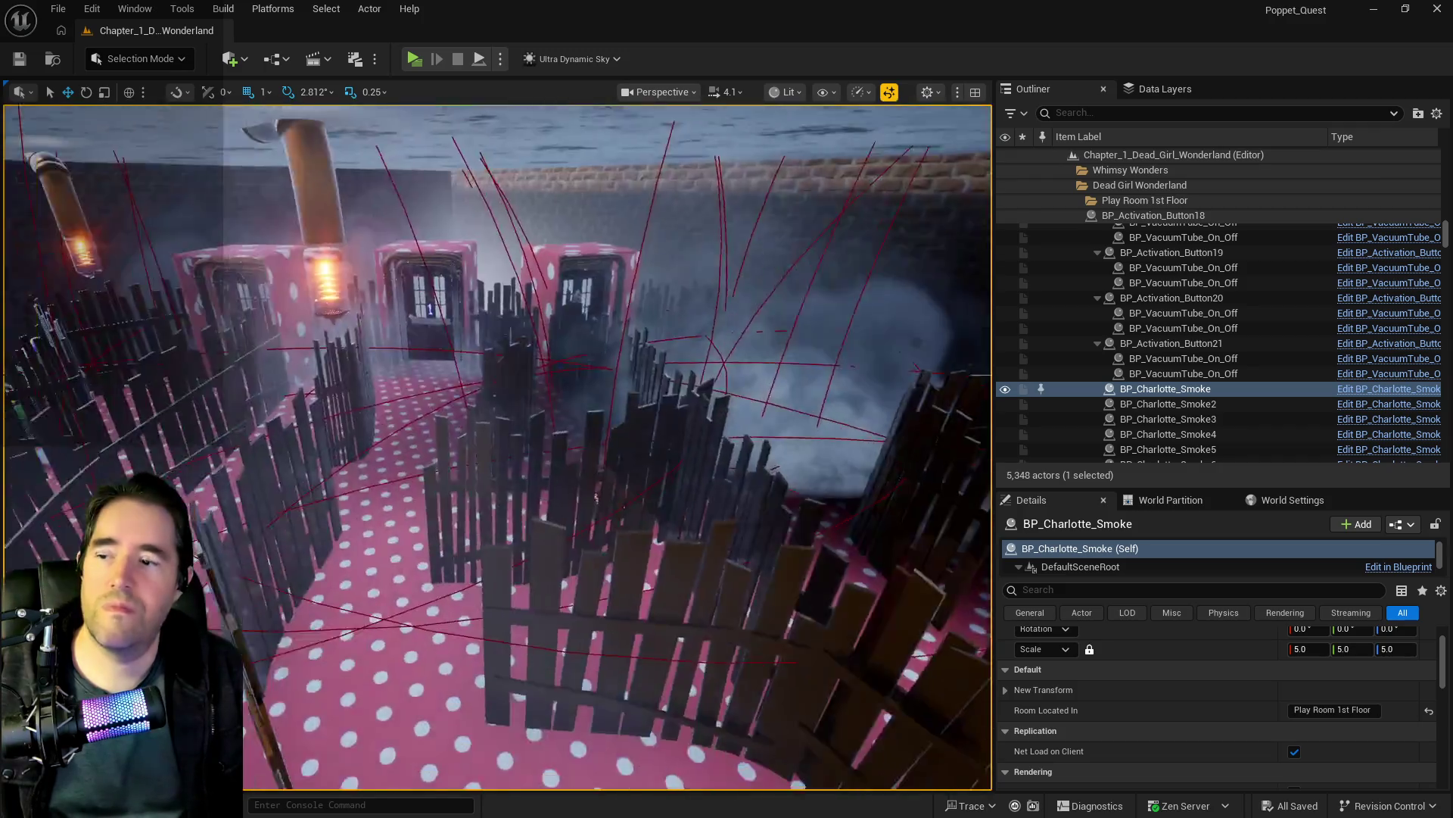